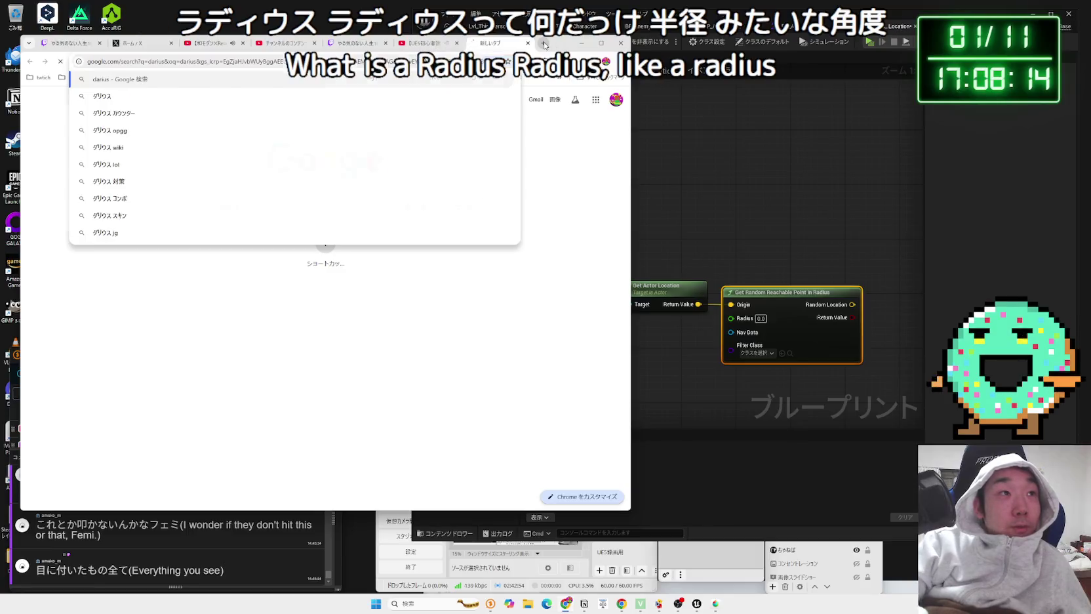
# Step: Search Google for 'radius' after fixing a mistyped 'darius' query
pyautogui.click(203, 107)
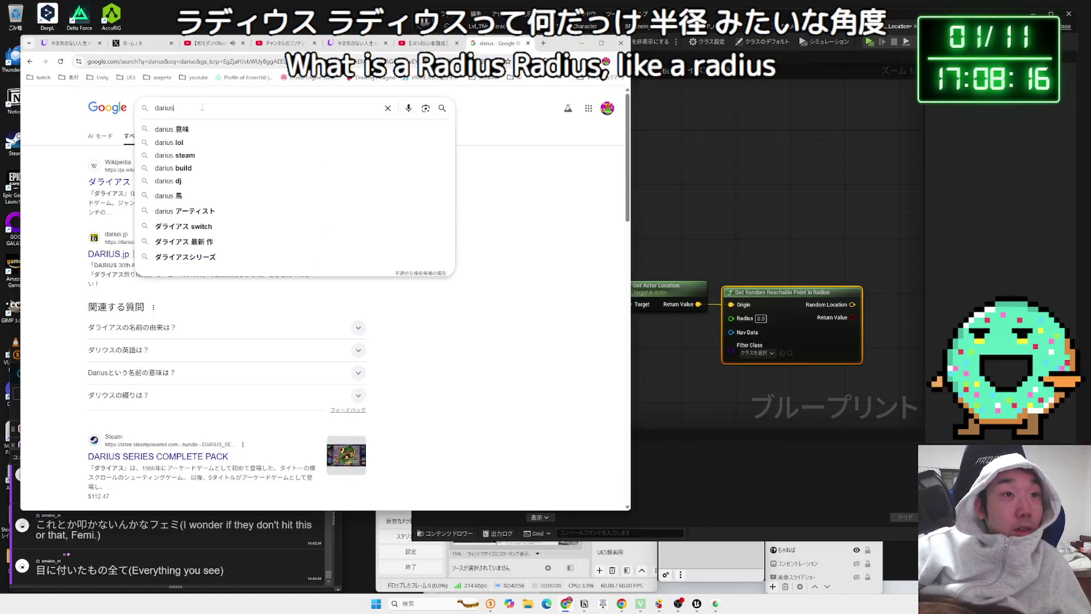
pyautogui.press('BackSpace')
pyautogui.press('BackSpace')
pyautogui.press('BackSpace')
pyautogui.press('BackSpace')
pyautogui.press('BackSpace')
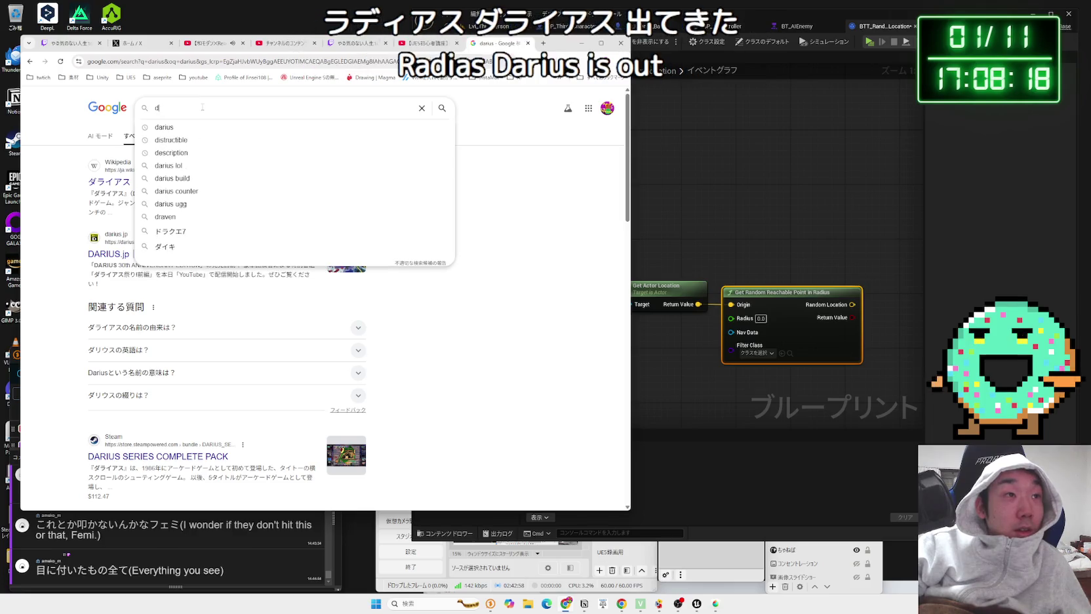
pyautogui.write('a')
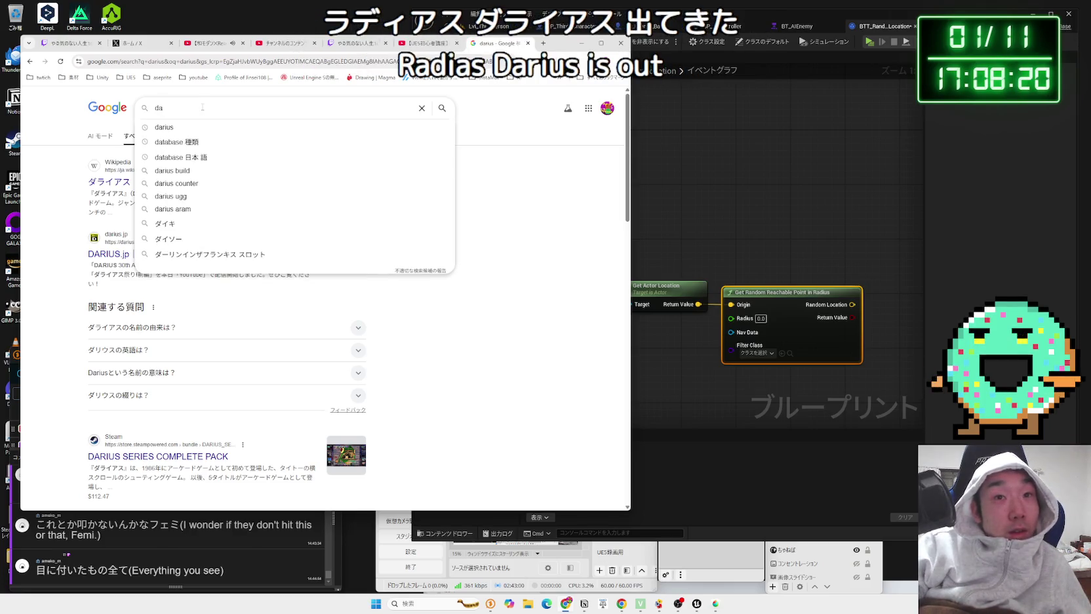
pyautogui.write('rius')
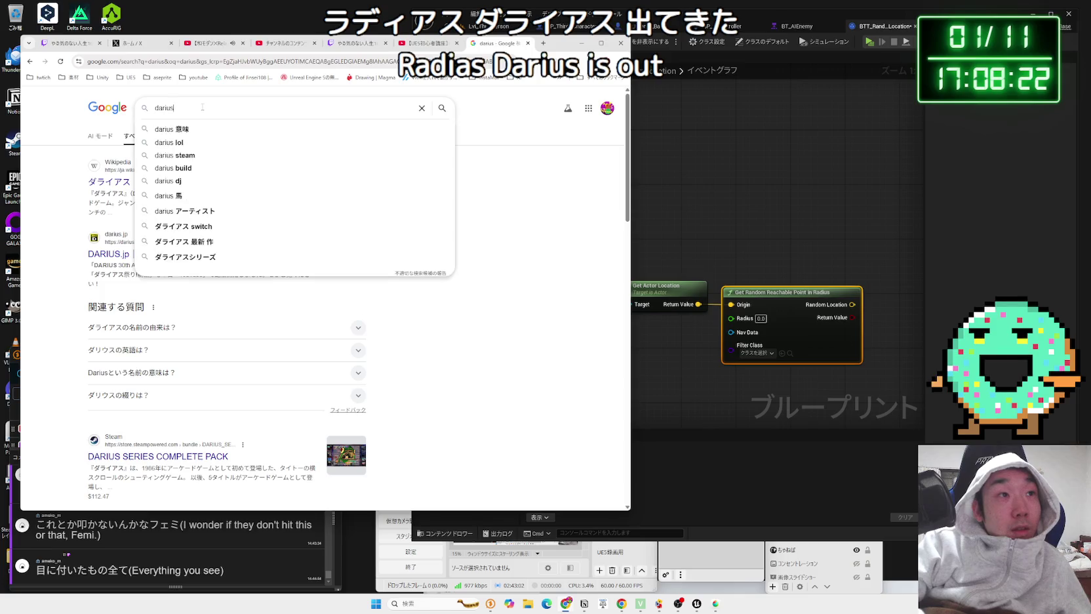
pyautogui.press('Return')
pyautogui.click(202, 110)
pyautogui.press('BackSpace')
pyautogui.press('BackSpace')
pyautogui.press('BackSpace')
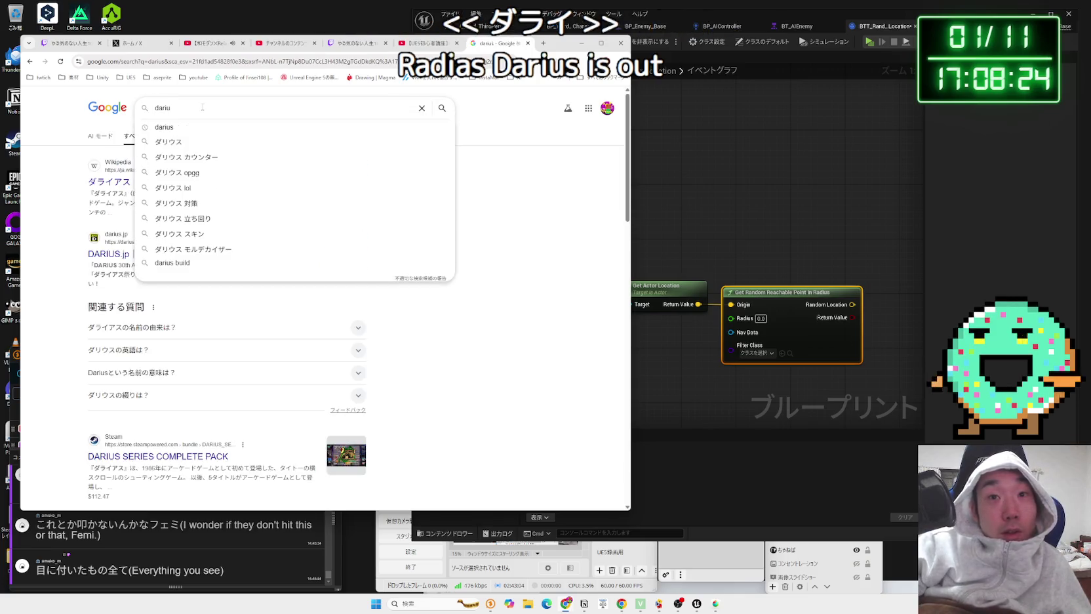
pyautogui.write('radius')
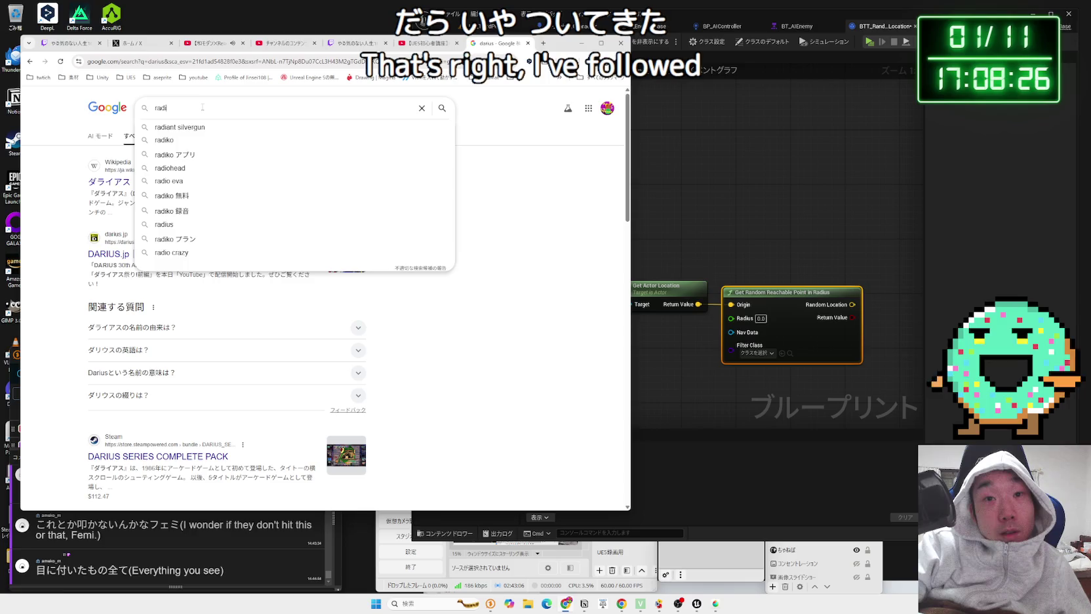
pyautogui.press('Return')
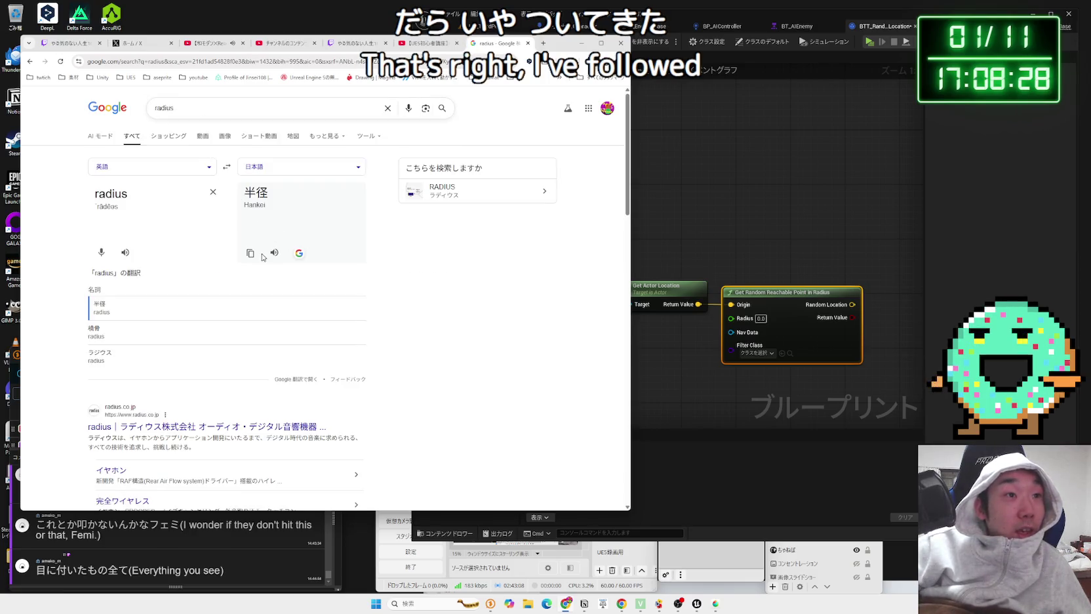
# Step: Preview the Radius (bone) image result, then close the search tab and play the tutorial
pyautogui.scroll(-10, 404, 256)
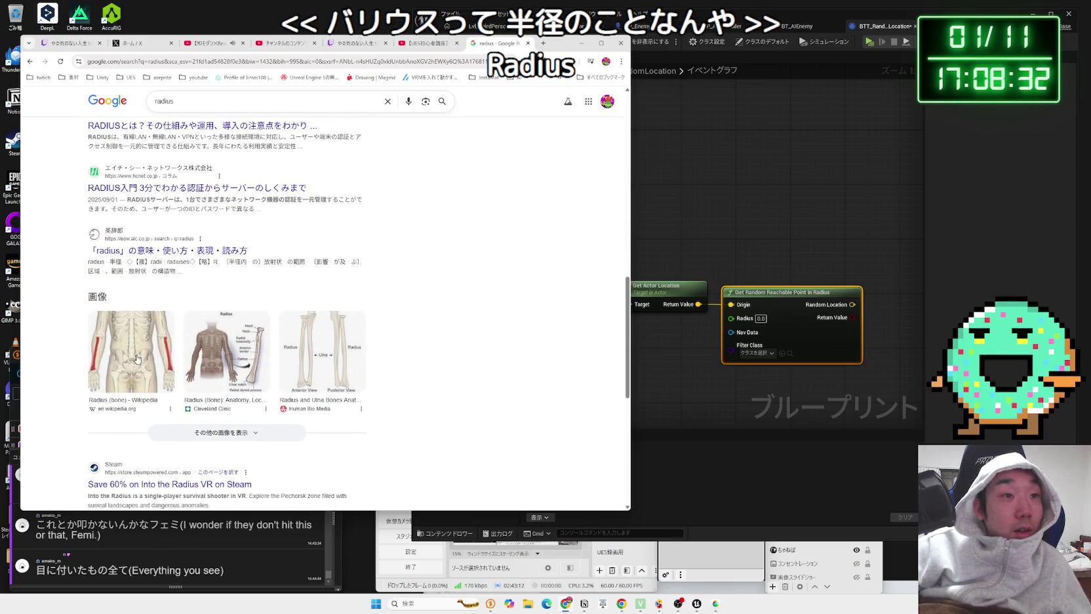
pyautogui.click(137, 357)
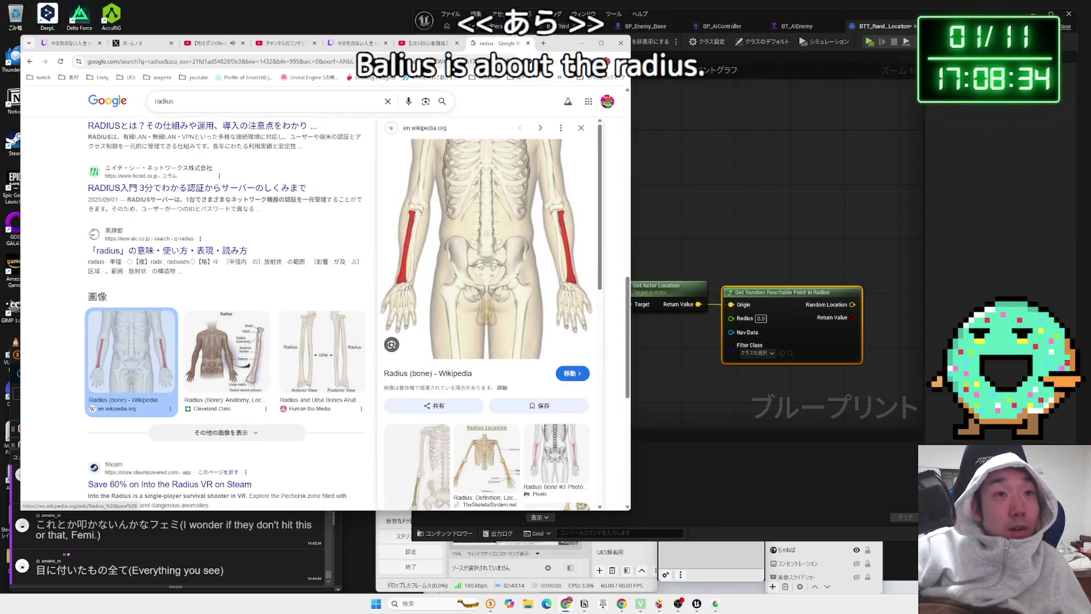
pyautogui.hotkey('ctrl', 'w')
pyautogui.click(616, 238)
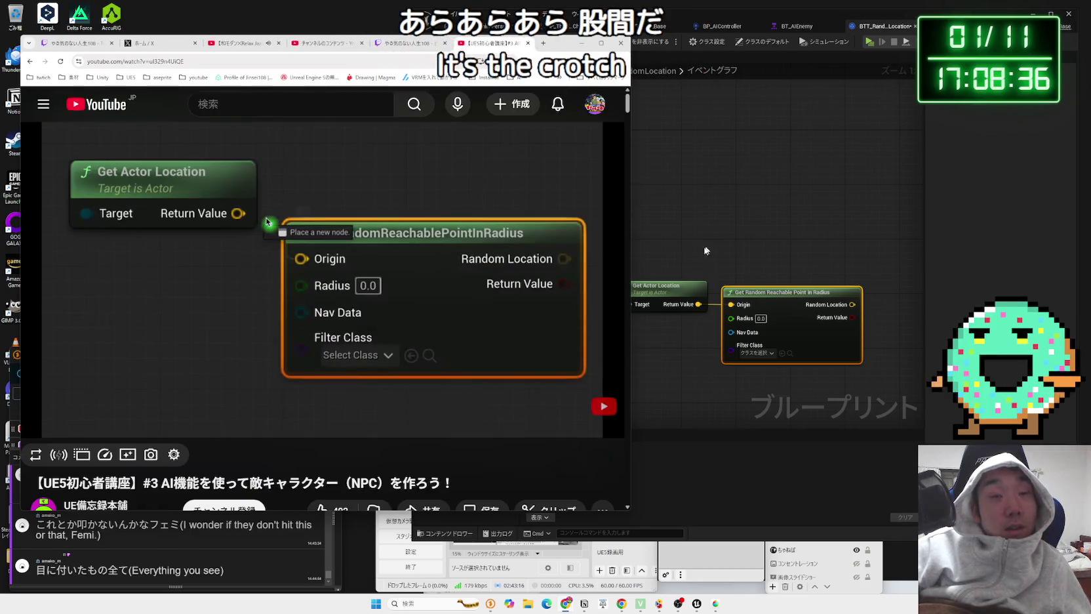
# Step: Skim the UE5 enemy AI tutorial ahead to about 8:43, near its behavior tree part
pyautogui.click(688, 334)
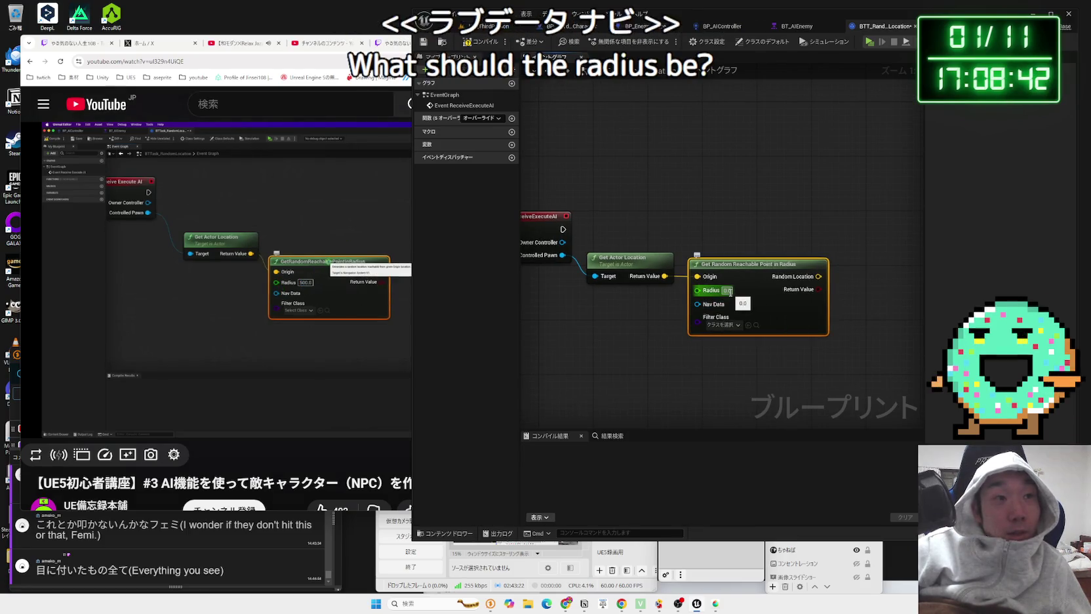
pyautogui.click(350, 274)
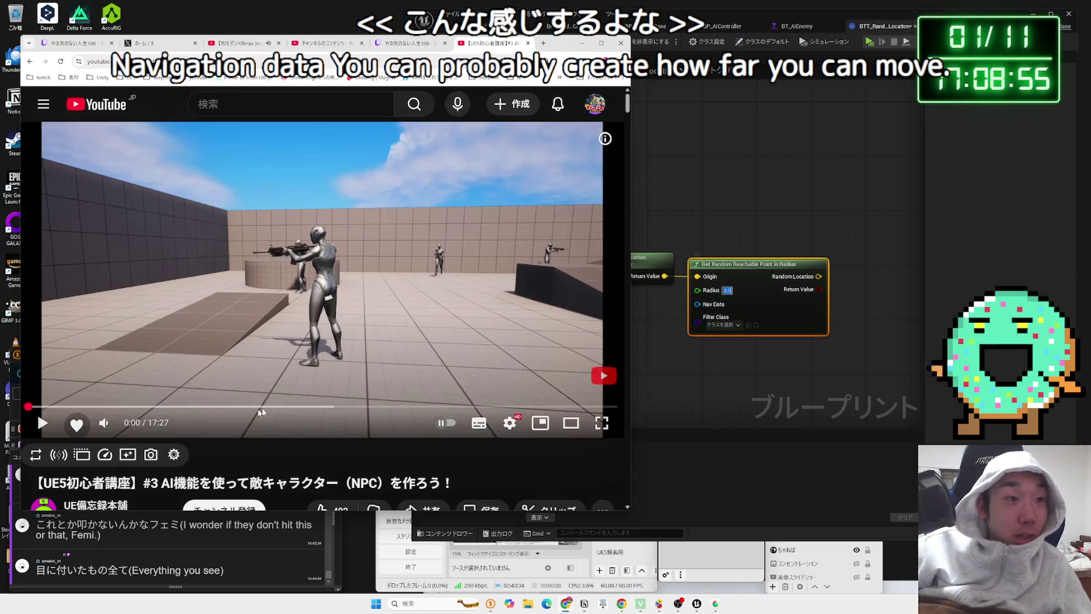
pyautogui.click(288, 406)
pyautogui.click(223, 407)
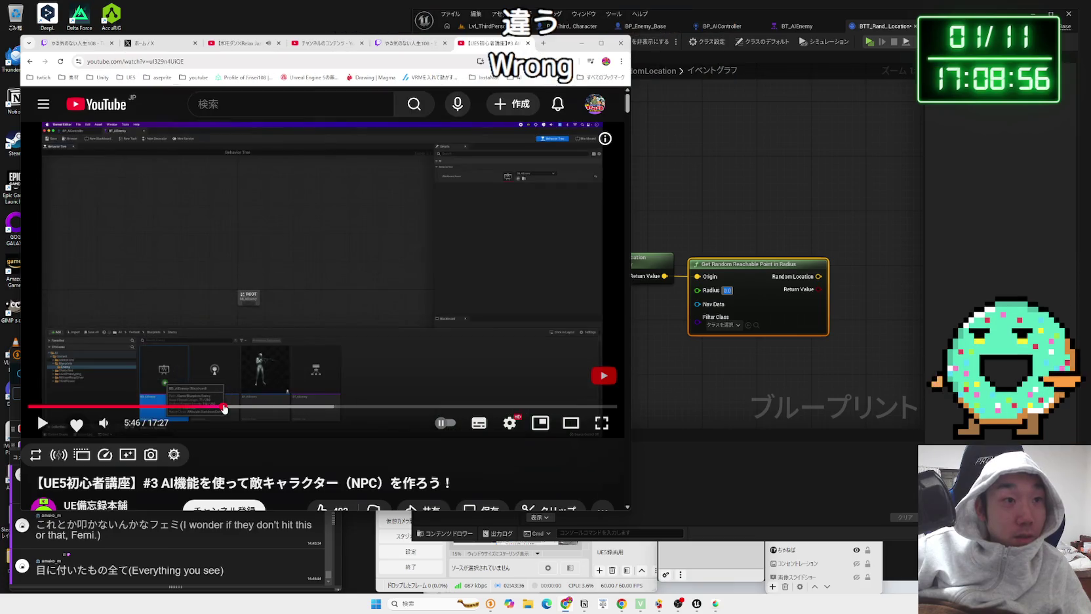
pyautogui.moveTo(206, 406); pyautogui.dragTo(259, 407)
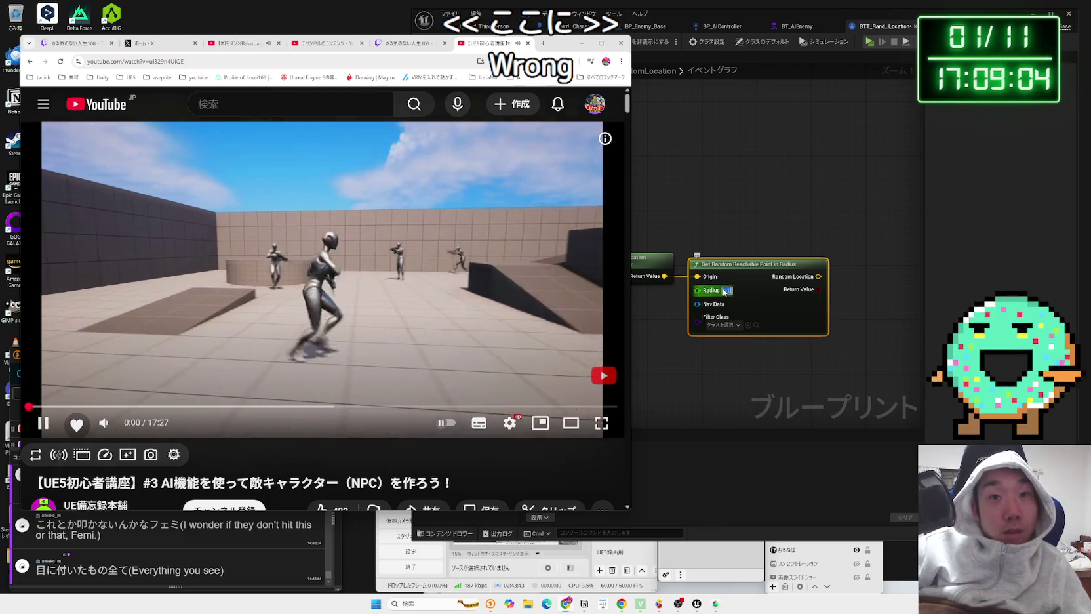
pyautogui.click(724, 291)
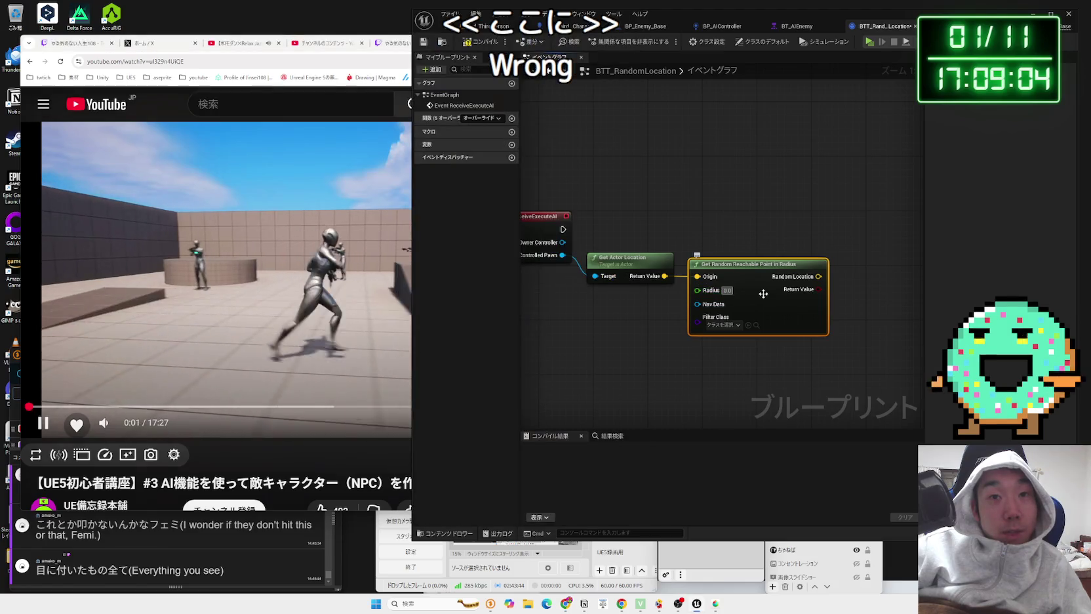
# Step: Set Get Random Reachable Point in Radius's Radius to 500
pyautogui.click(726, 290)
pyautogui.write('500')
pyautogui.press('Return')
# Step: Jump ahead in the tutorial and check the node's Filter Class choices
pyautogui.click(303, 272)
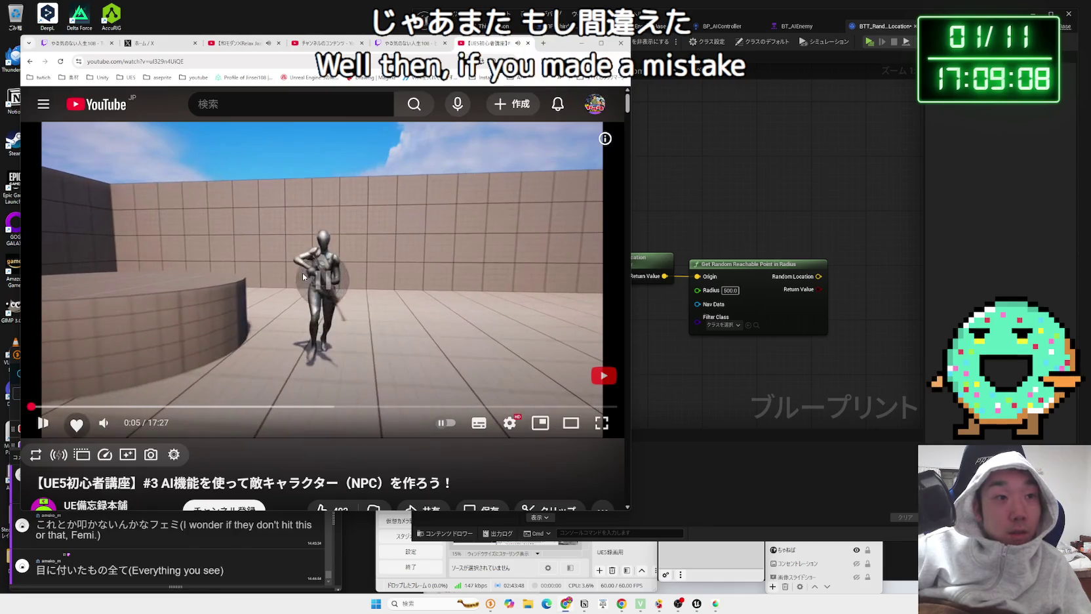
pyautogui.click(325, 406)
pyautogui.click(326, 357)
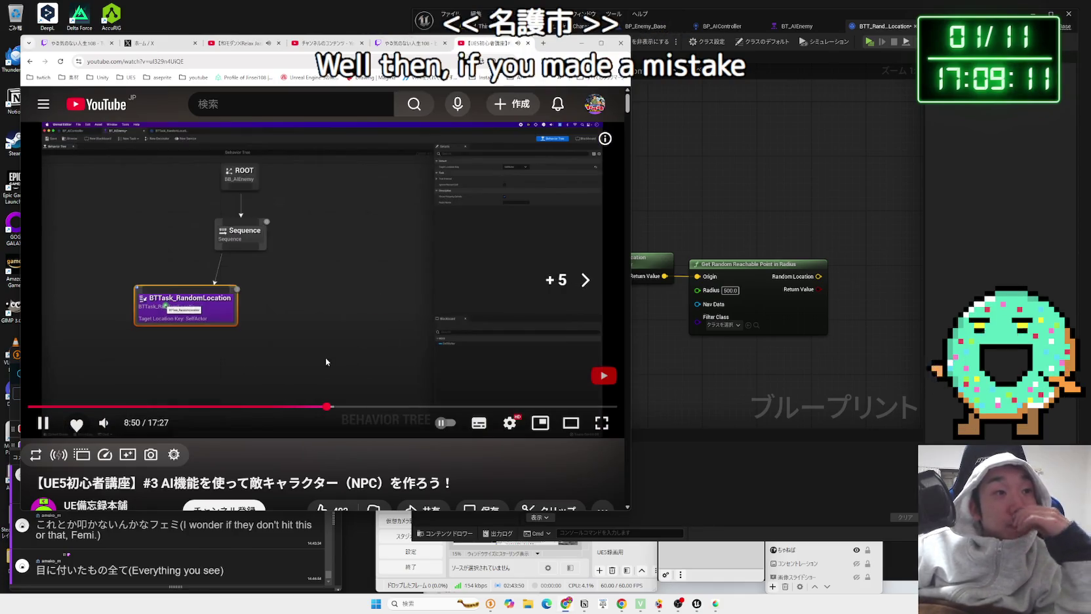
pyautogui.press('Left')
pyautogui.press('Left')
pyautogui.press('Left')
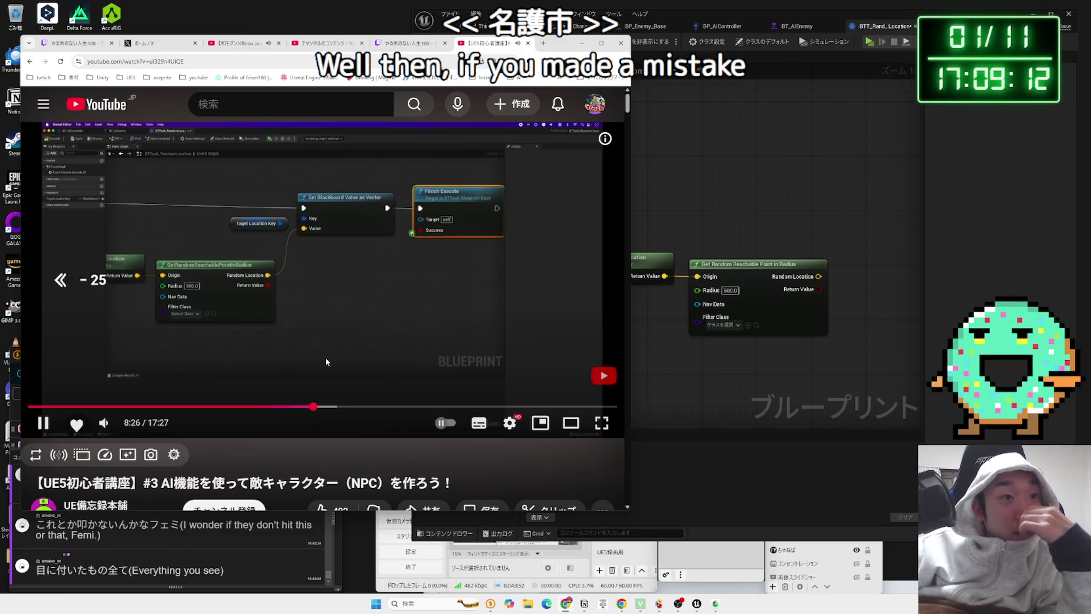
pyautogui.click(326, 357)
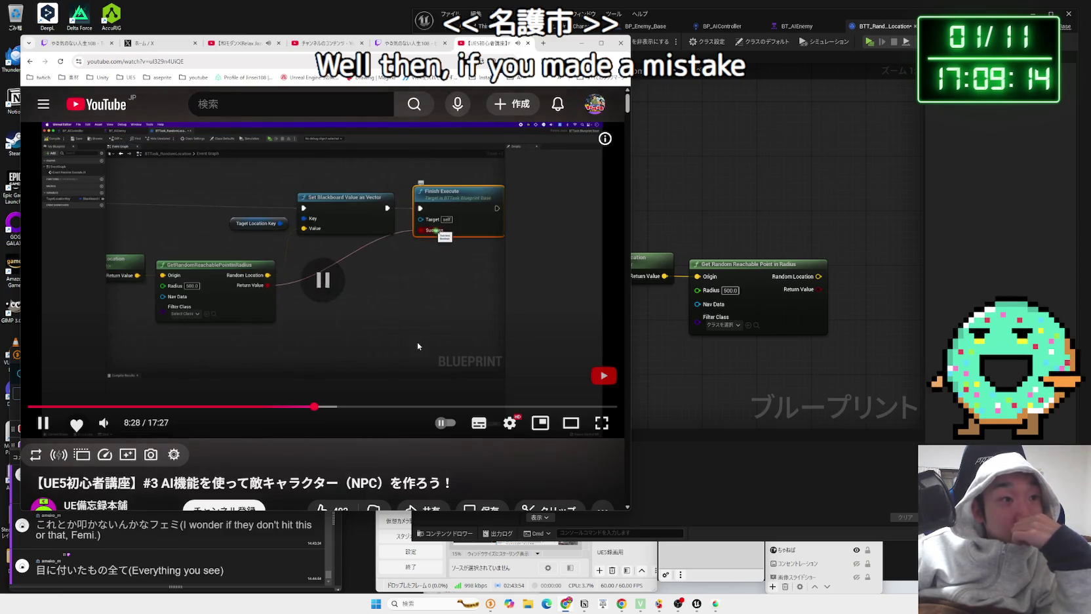
pyautogui.click(728, 324)
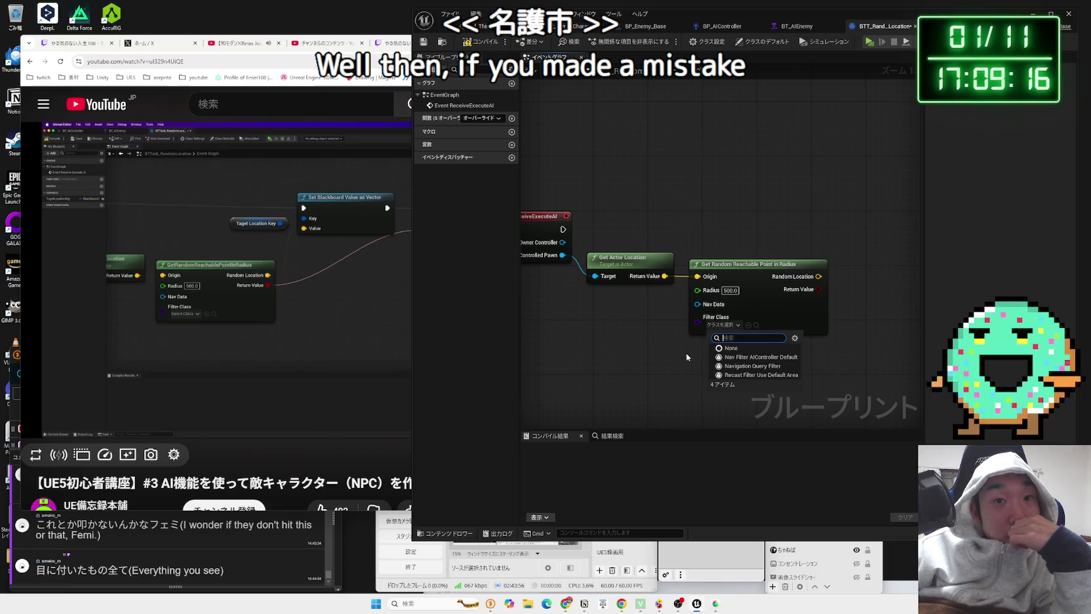
# Step: Rewind the tutorial to 7:41, where it adds Set Blackboard Value as Vector
pyautogui.click(313, 343)
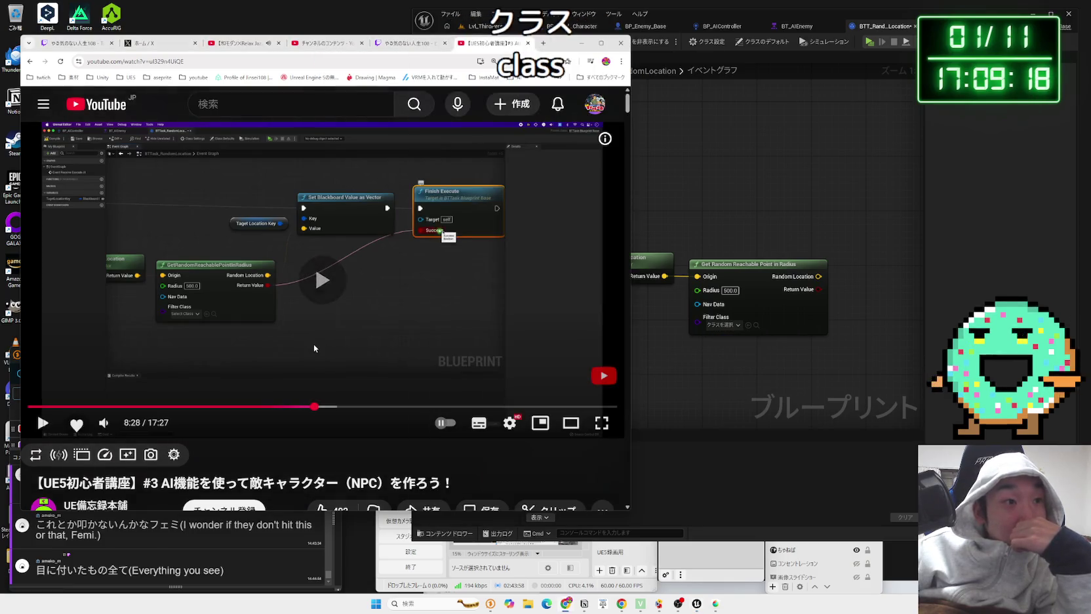
pyautogui.press('Left')
pyautogui.press('Left')
pyautogui.press('Left')
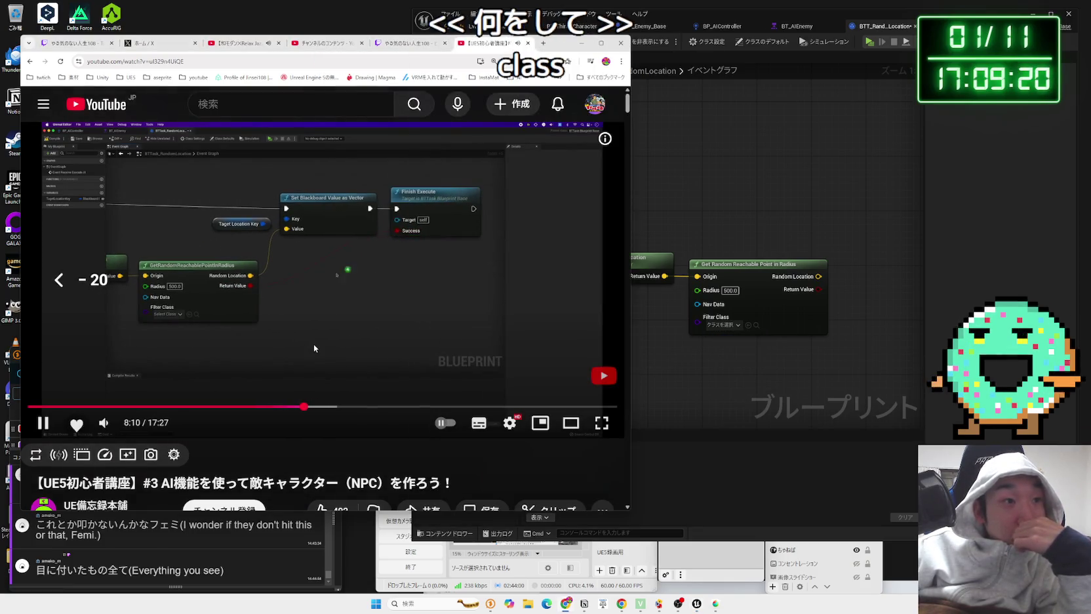
pyautogui.press('Left')
pyautogui.press('Right')
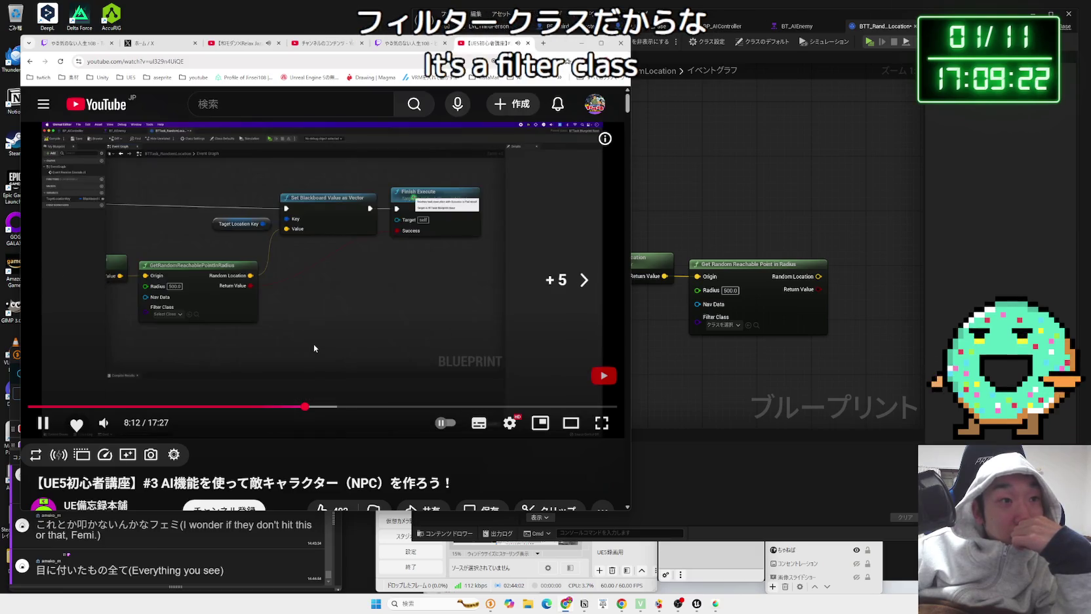
pyautogui.press('space')
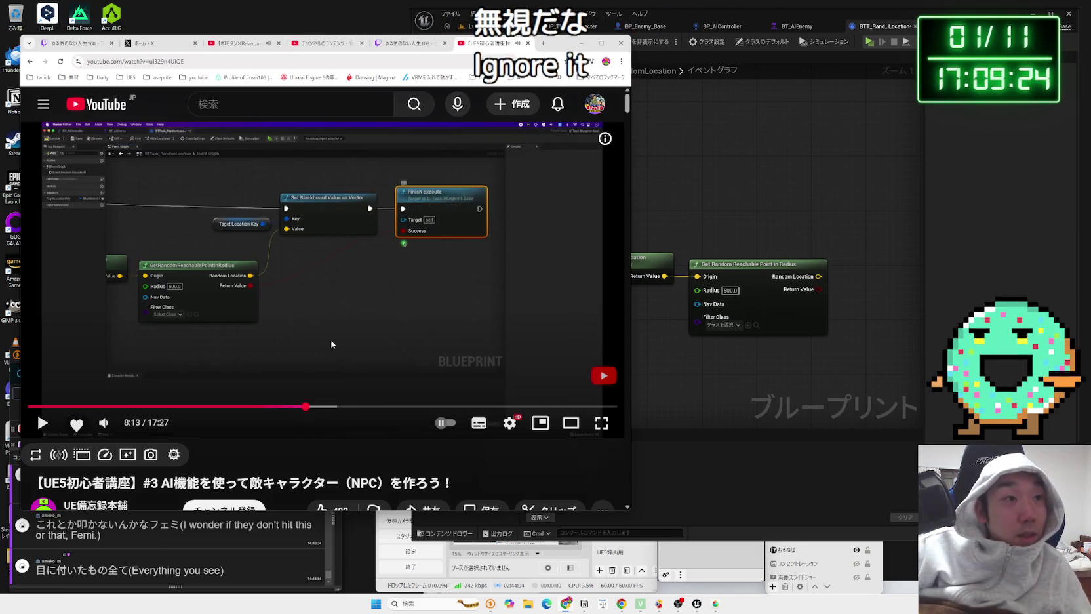
pyautogui.press('Left')
pyautogui.press('Left')
pyautogui.press('Left')
pyautogui.press('Left')
pyautogui.press('Left')
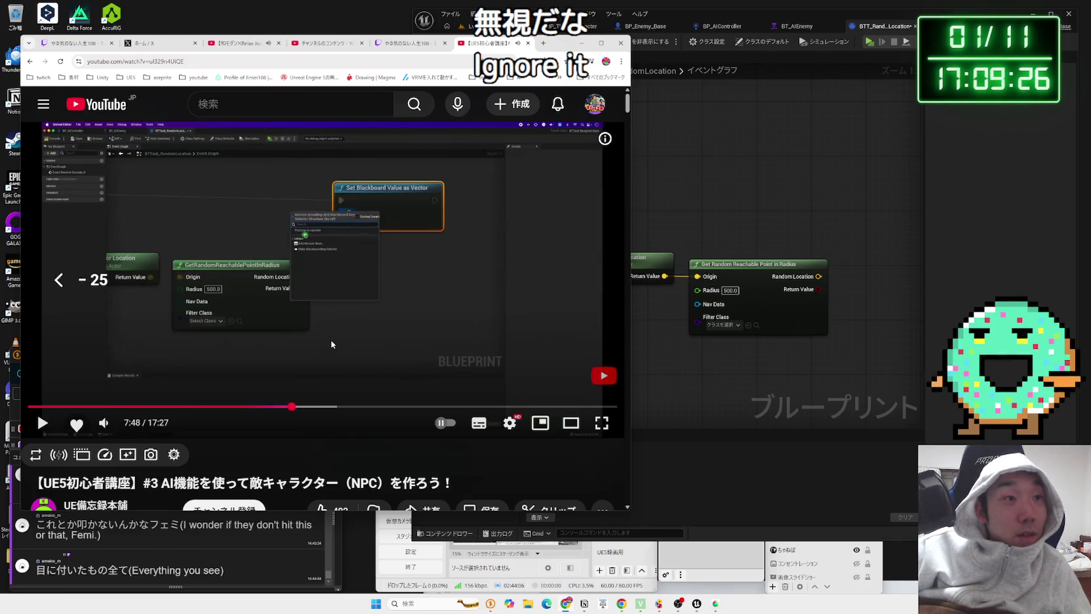
pyautogui.press('Left')
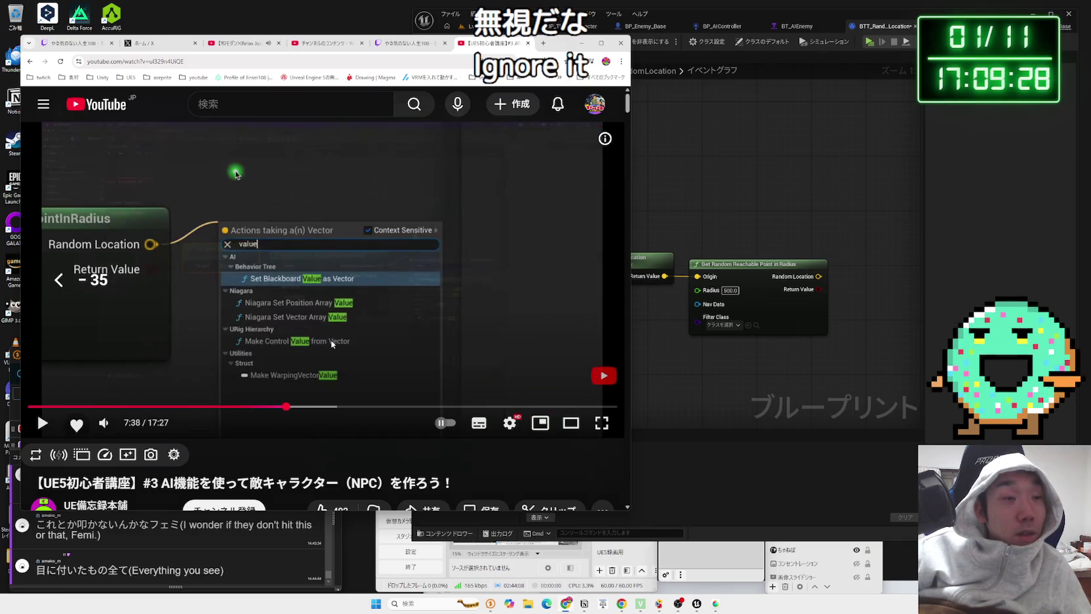
pyautogui.click(744, 362)
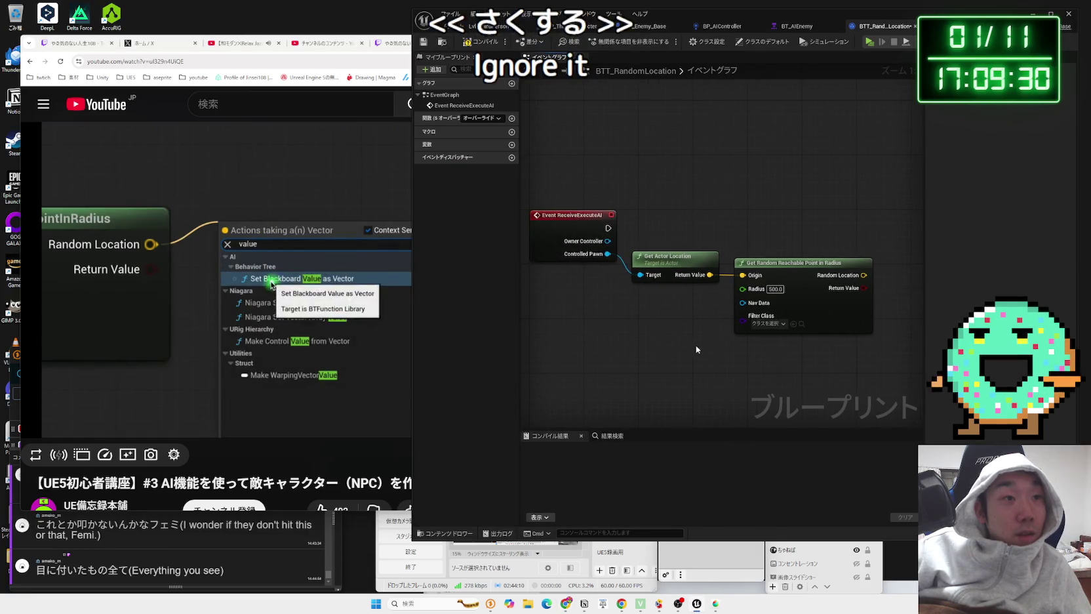
pyautogui.hotkey('alt', 'Tab')
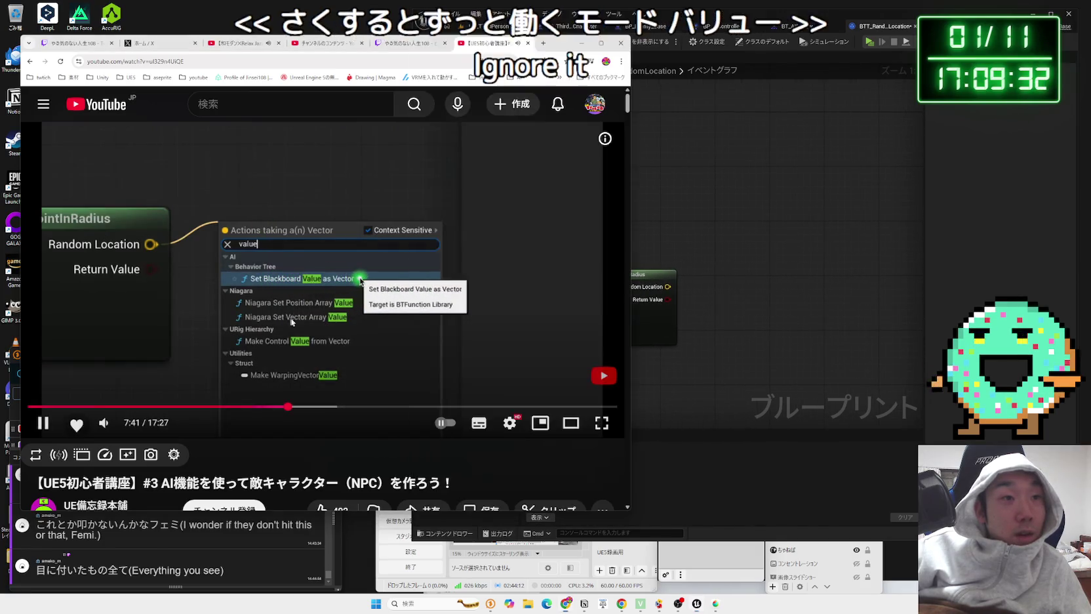
# Step: Add a Set Blackboard Value as Vector node fed by Random Location and line it up
pyautogui.click(725, 314)
pyautogui.moveTo(667, 287); pyautogui.dragTo(712, 281)
pyautogui.write('se')
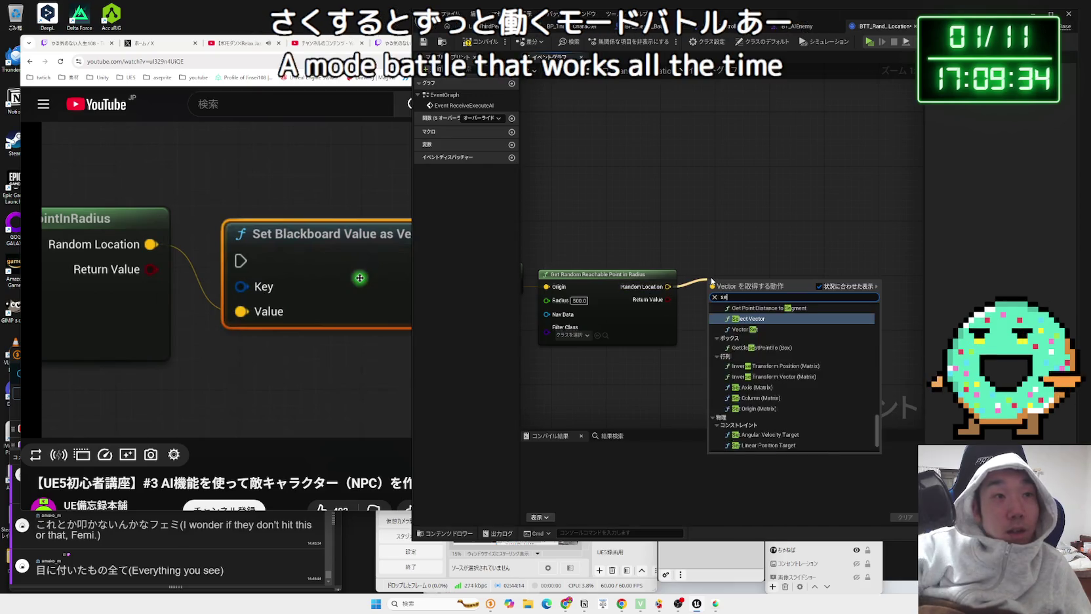
pyautogui.write('t black')
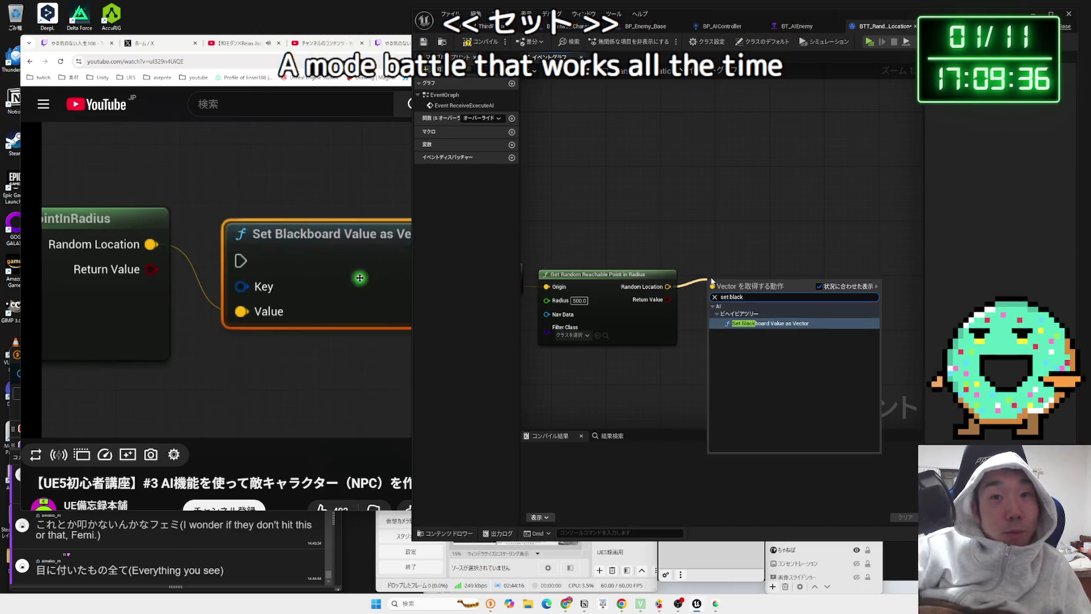
pyautogui.click(760, 323)
pyautogui.moveTo(744, 292); pyautogui.dragTo(741, 242)
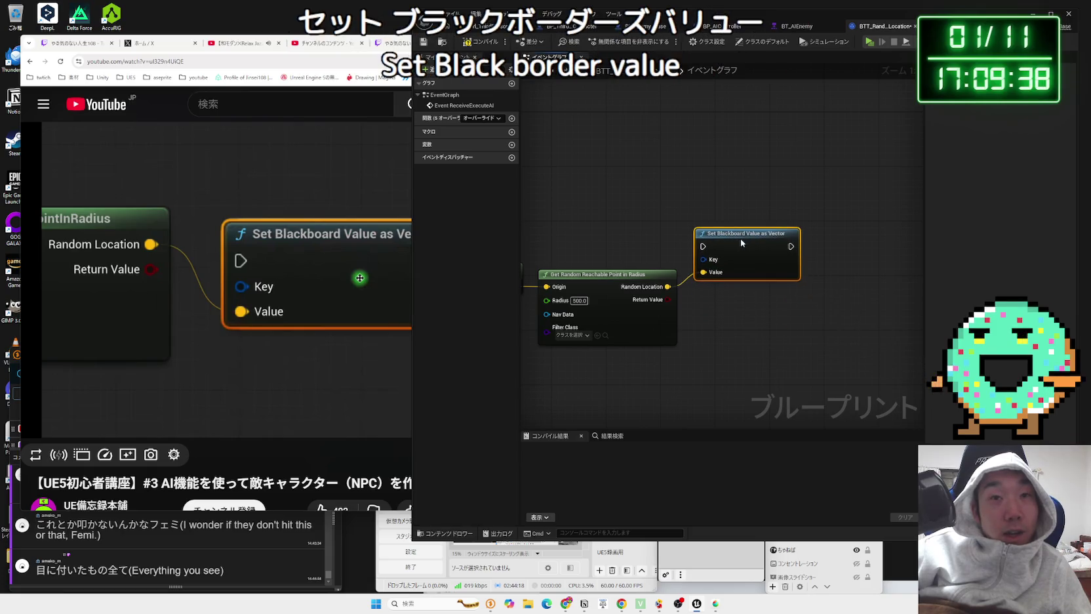
pyautogui.press('Home')
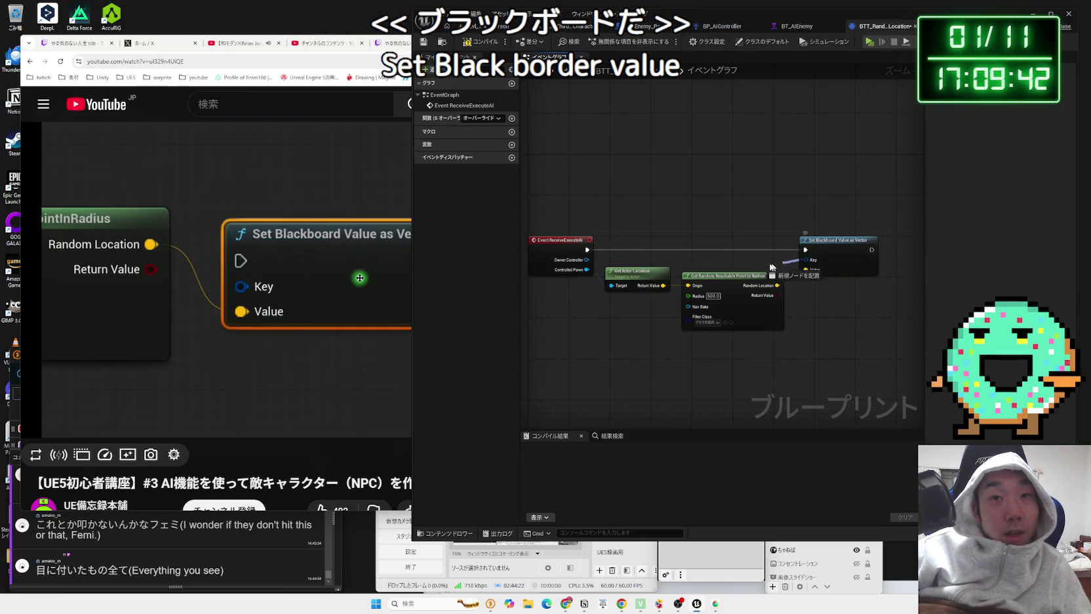
pyautogui.moveTo(824, 247); pyautogui.dragTo(829, 243)
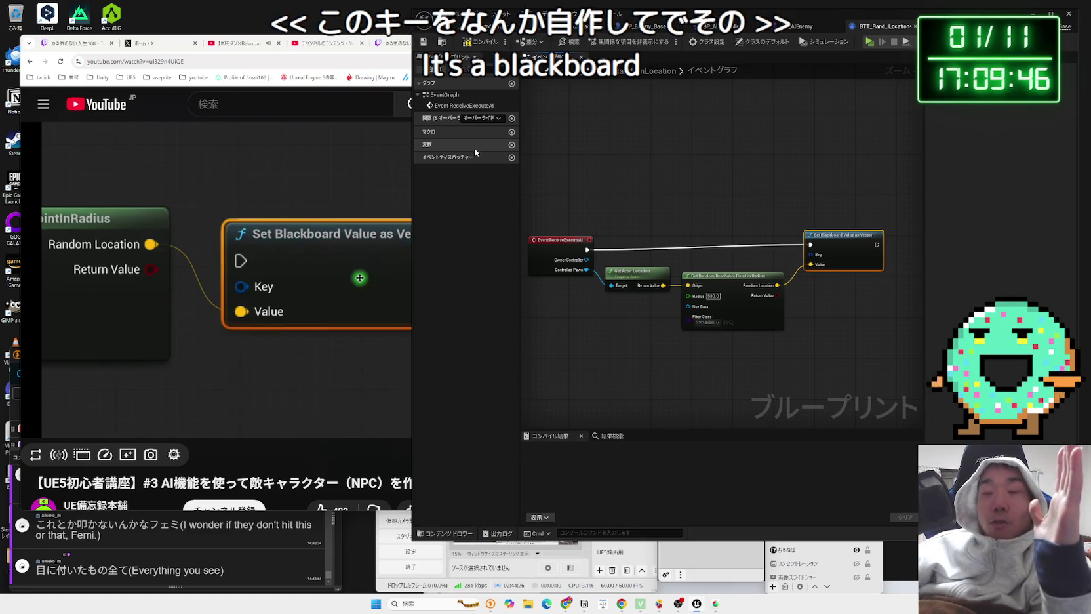
pyautogui.moveTo(835, 240); pyautogui.dragTo(840, 245)
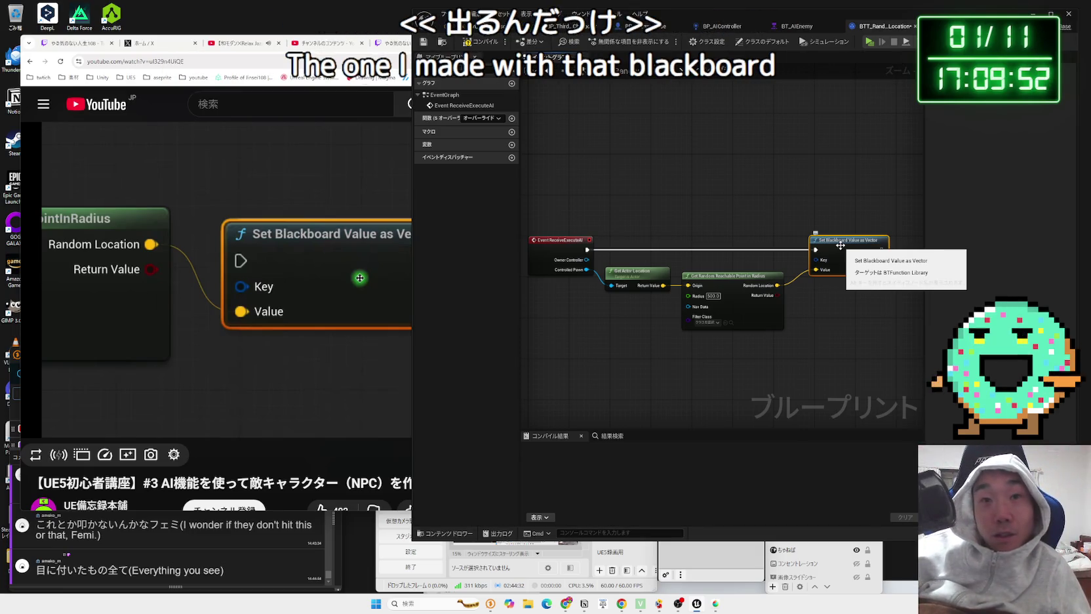
# Step: Promote the Set Blackboard node's Key pin to a new variable
pyautogui.scroll(2, 827, 314)
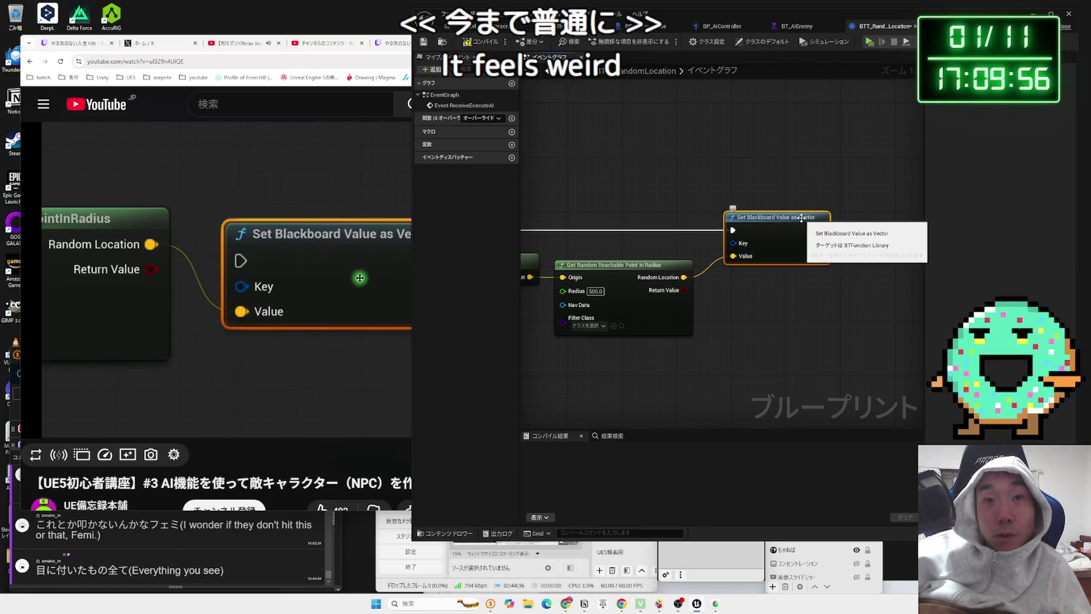
pyautogui.moveTo(780, 243); pyautogui.dragTo(725, 249)
pyautogui.click(754, 272)
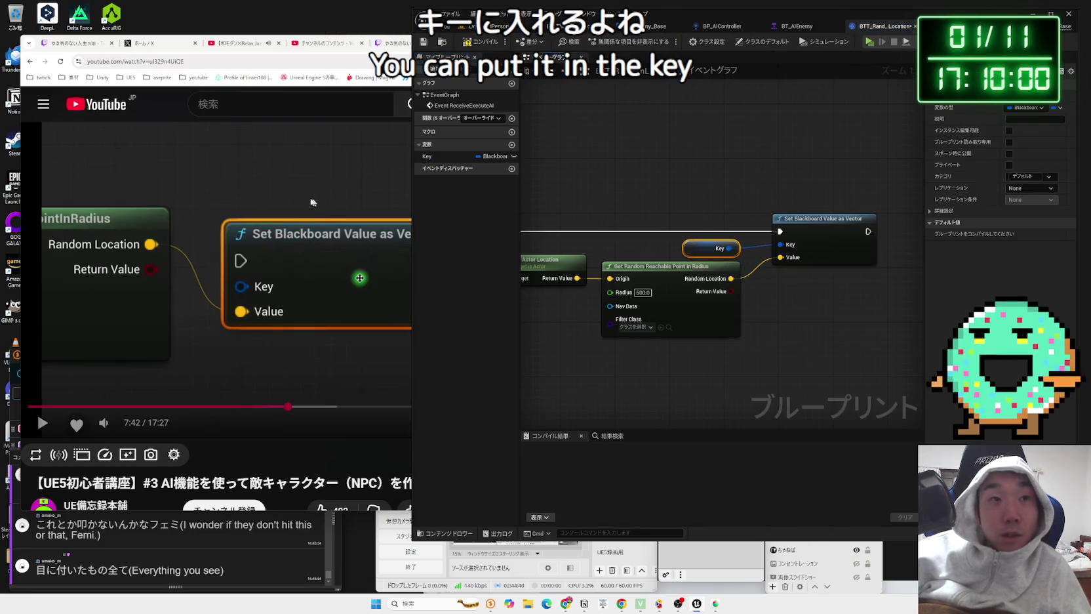
# Step: Compile the random-location task blueprint
pyautogui.click(320, 204)
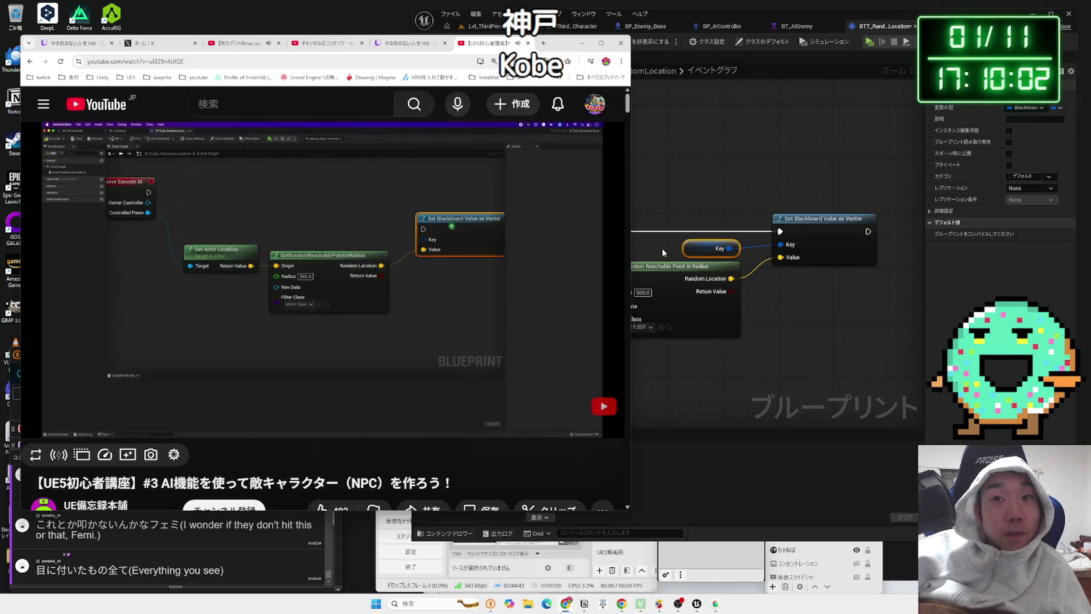
pyautogui.click(662, 253)
pyautogui.click(482, 41)
pyautogui.moveTo(662, 14); pyautogui.dragTo(738, 19)
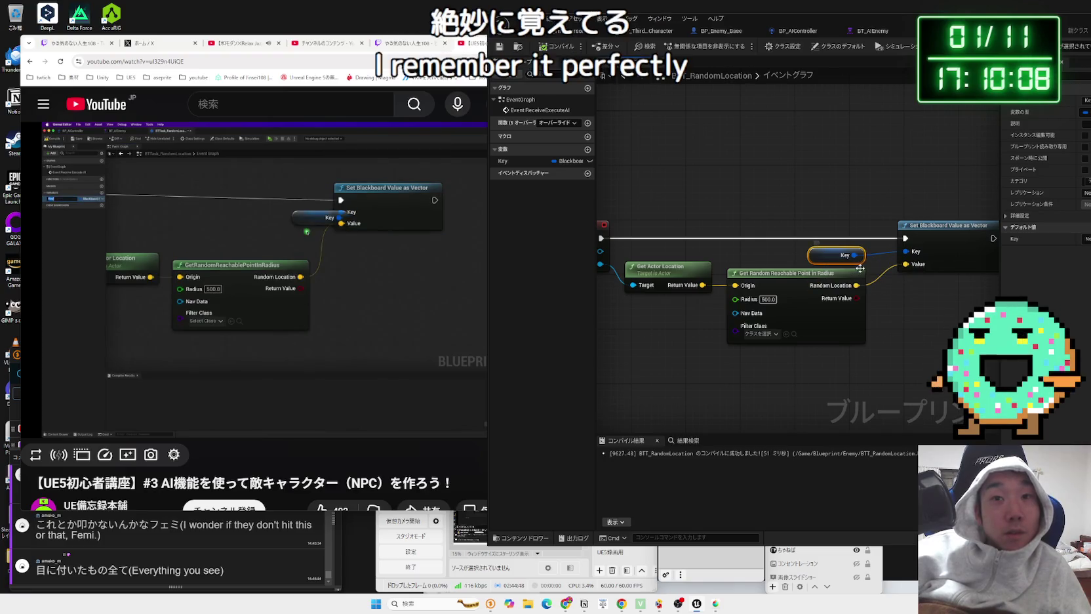
# Step: Begin renaming the Key variable and search Google for 'target' in a new tab
pyautogui.press('F2')
pyautogui.write('Taget')
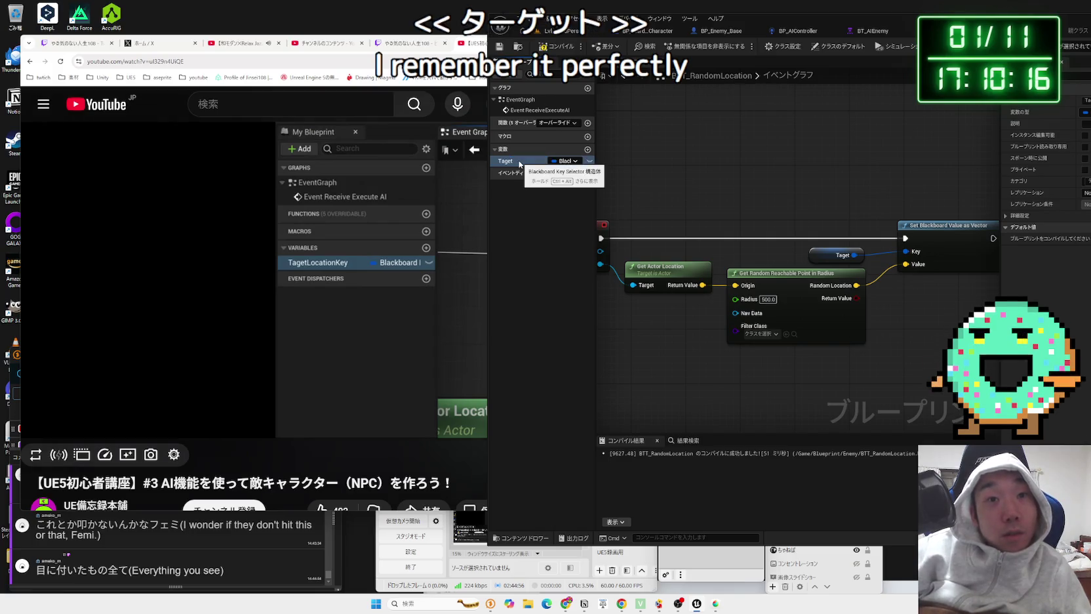
pyautogui.click(216, 288)
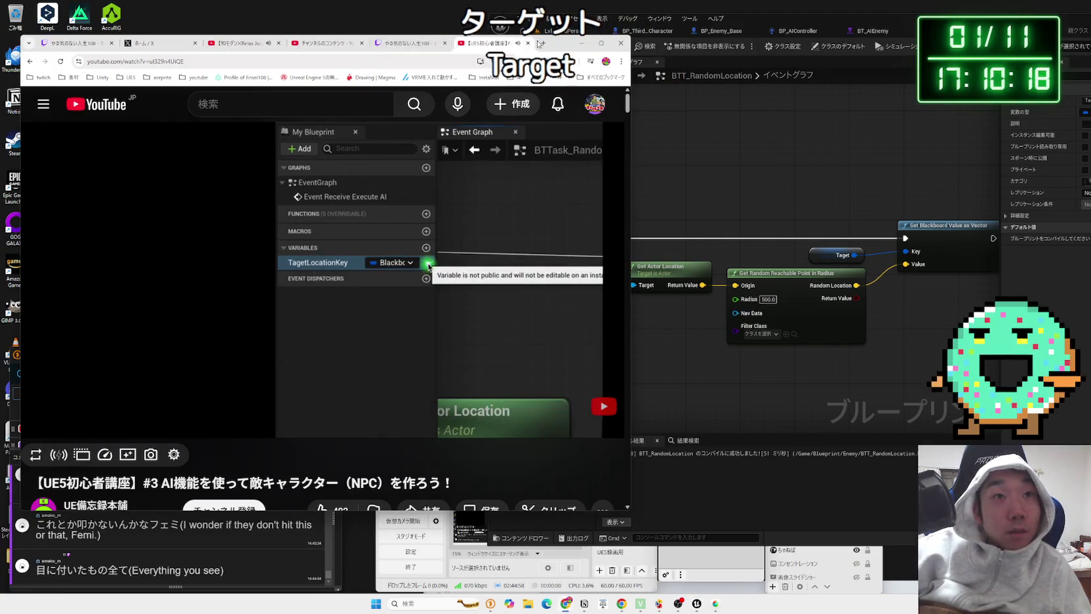
pyautogui.click(539, 43)
pyautogui.write('target')
pyautogui.press('Return')
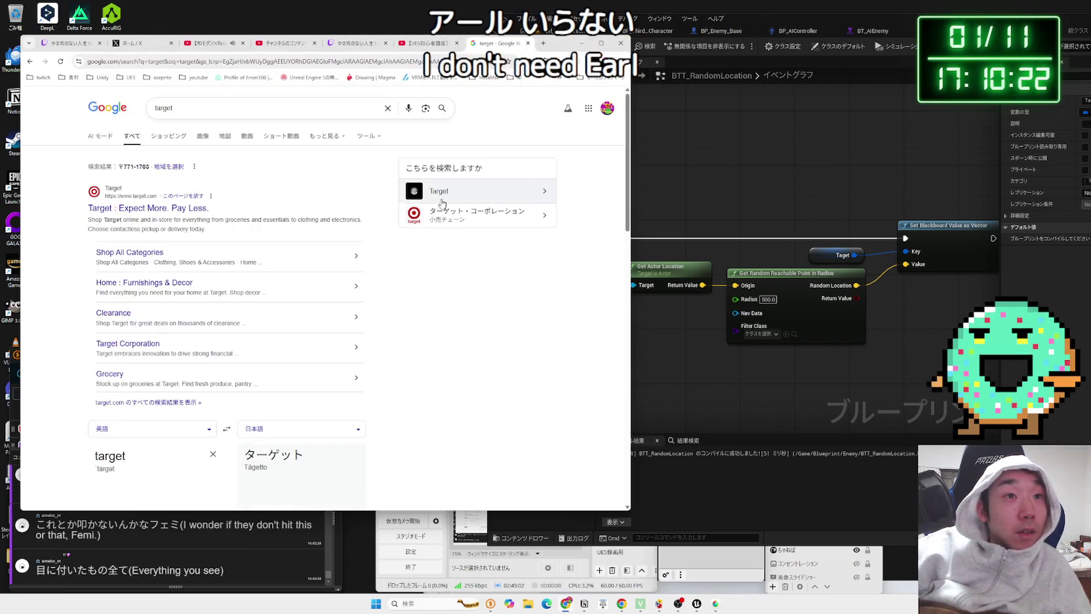
# Step: Read the 'target' translation card, retry a shortened query, and close the search tab
pyautogui.scroll(-3, 430, 206)
pyautogui.scroll(-3, 430, 205)
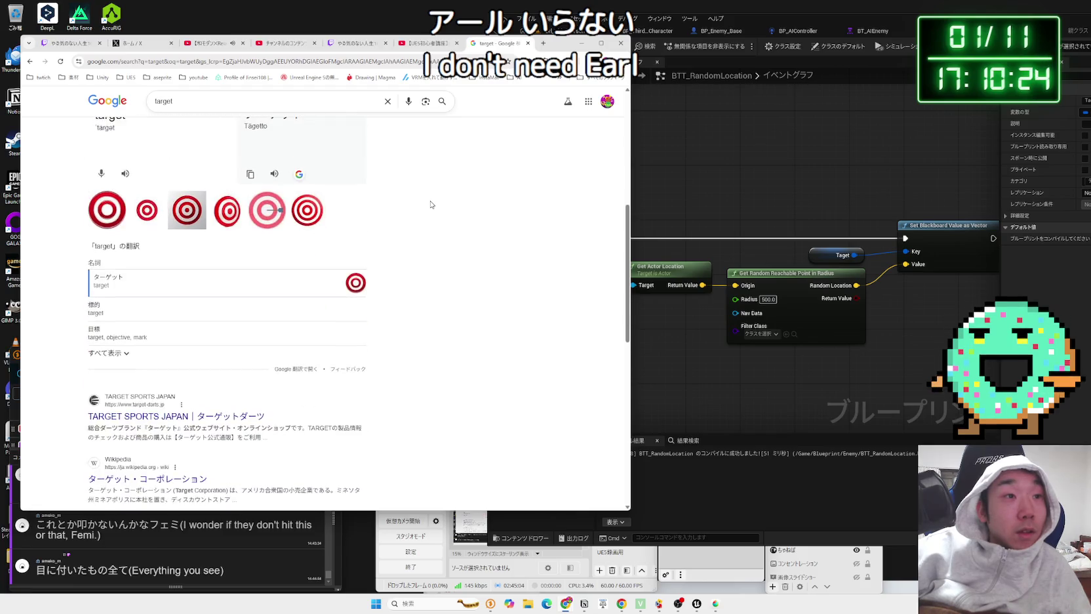
pyautogui.scroll(2, 395, 182)
pyautogui.click(174, 101)
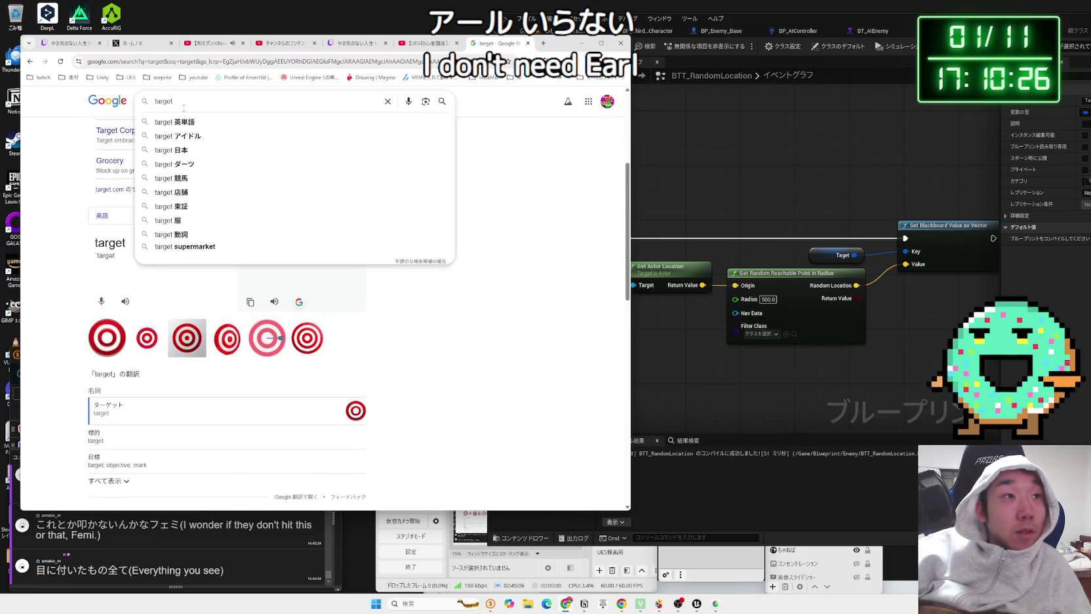
pyautogui.press('BackSpace')
pyautogui.press('Return')
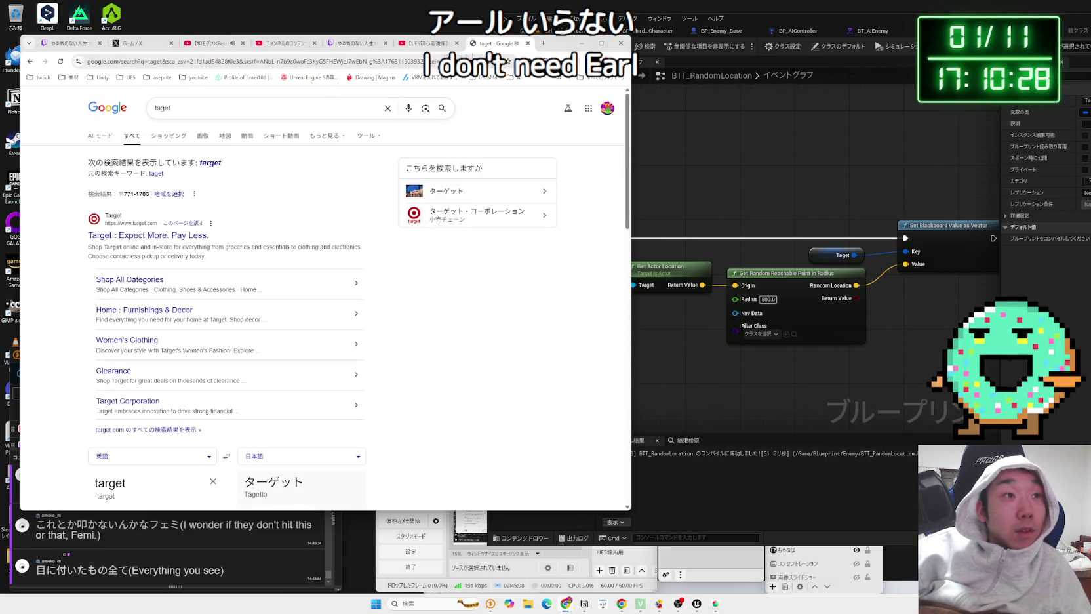
pyautogui.click(528, 43)
pyautogui.click(641, 308)
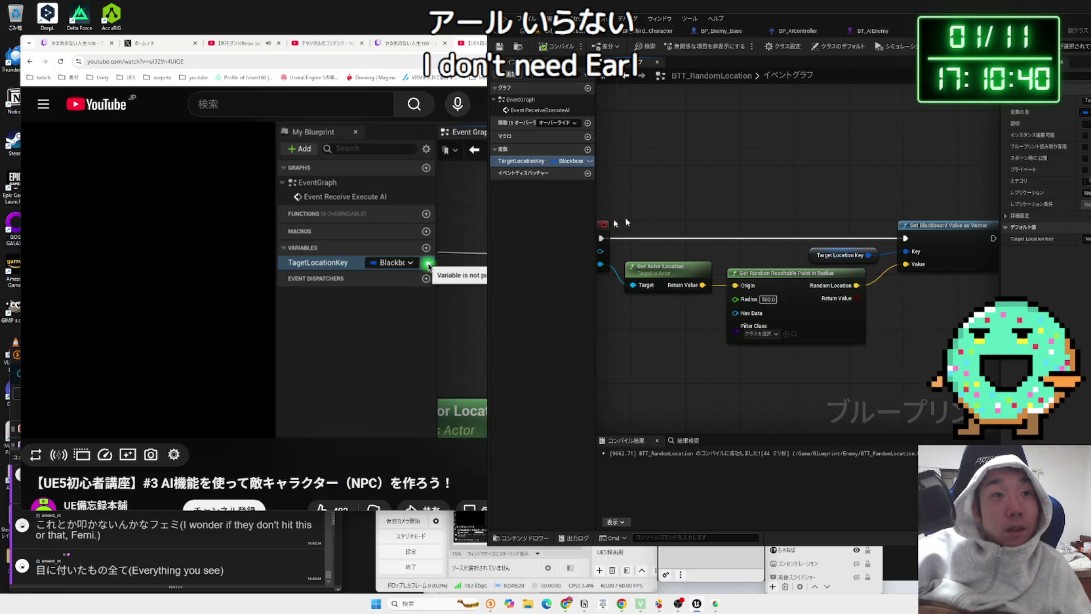
# Step: Compare the TargetLocationKey variable in the editor with the tutorial's Set Blackboard node
pyautogui.hotkey('alt', 'Tab')
pyautogui.click(661, 232)
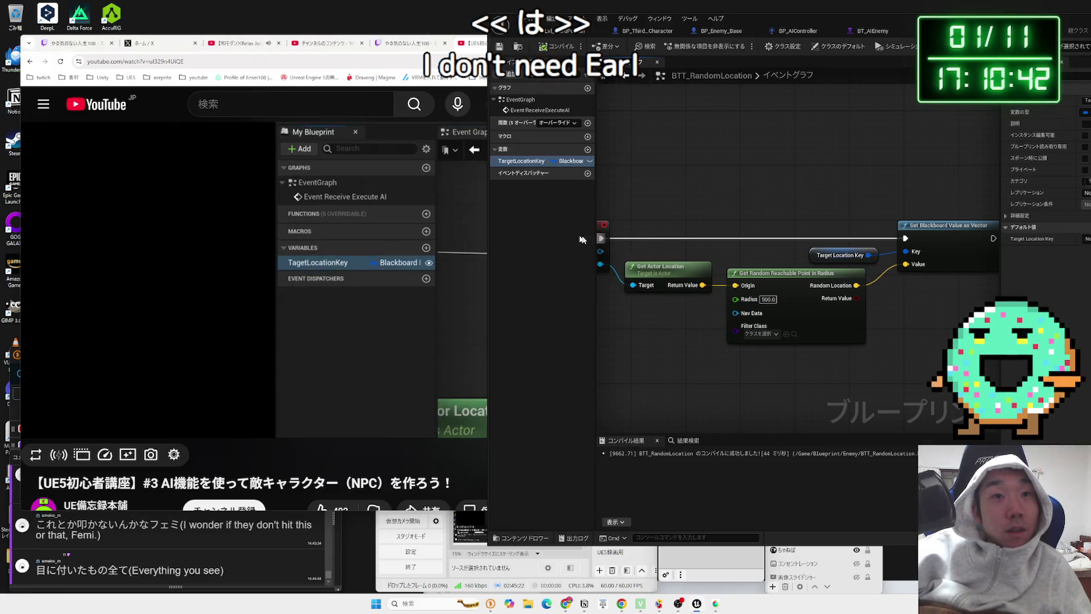
pyautogui.click(413, 193)
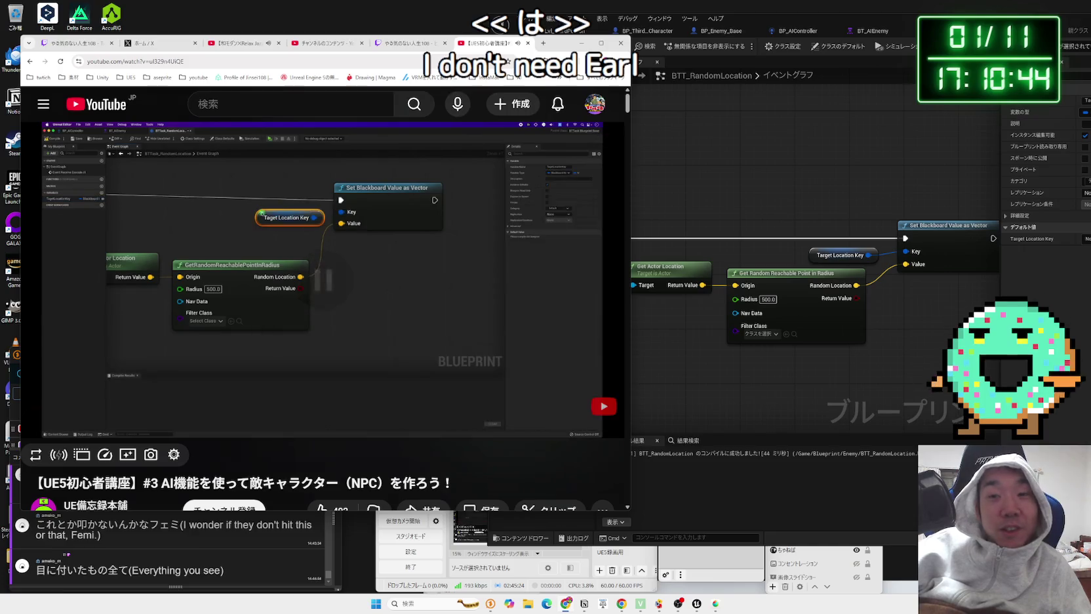
# Step: Play the tutorial up to where it adds Finish Execute after Set Blackboard
pyautogui.hotkey('alt', 'Tab')
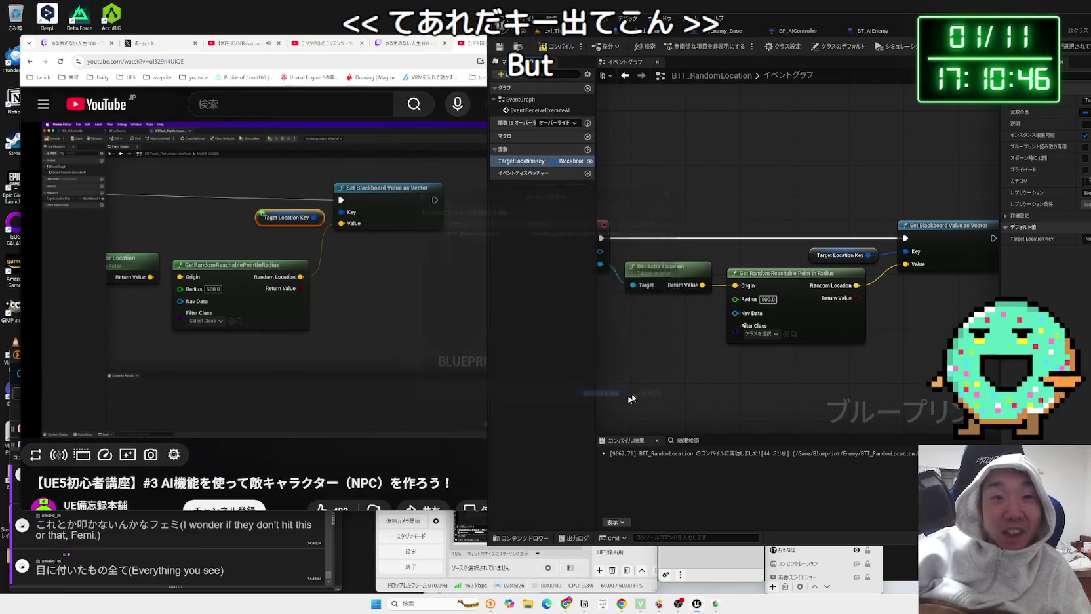
pyautogui.moveTo(632, 53); pyautogui.dragTo(563, 51)
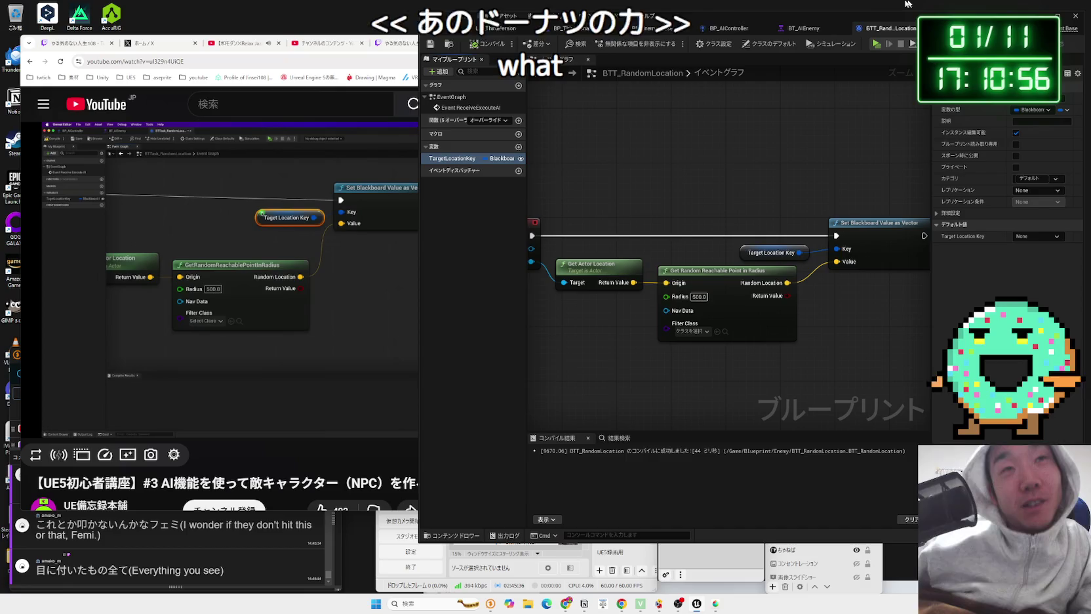
pyautogui.click(392, 202)
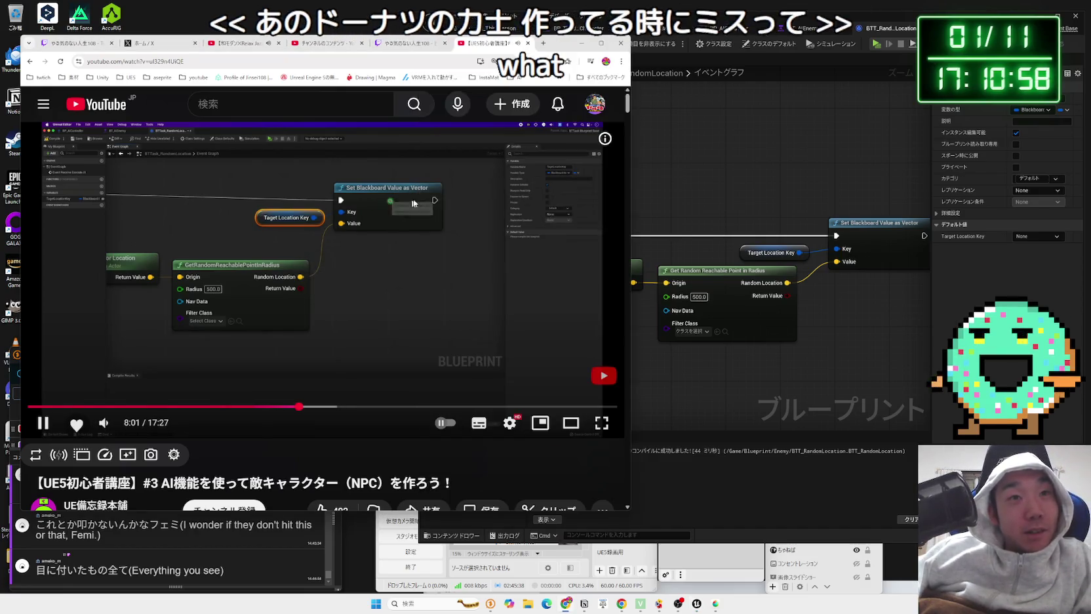
pyautogui.press('space')
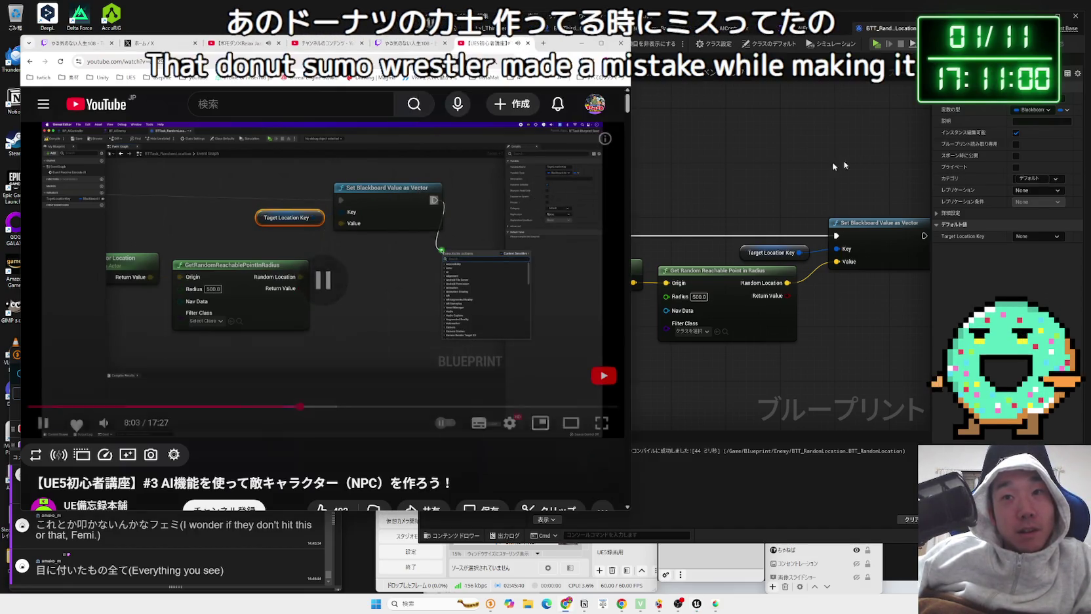
pyautogui.click(513, 269)
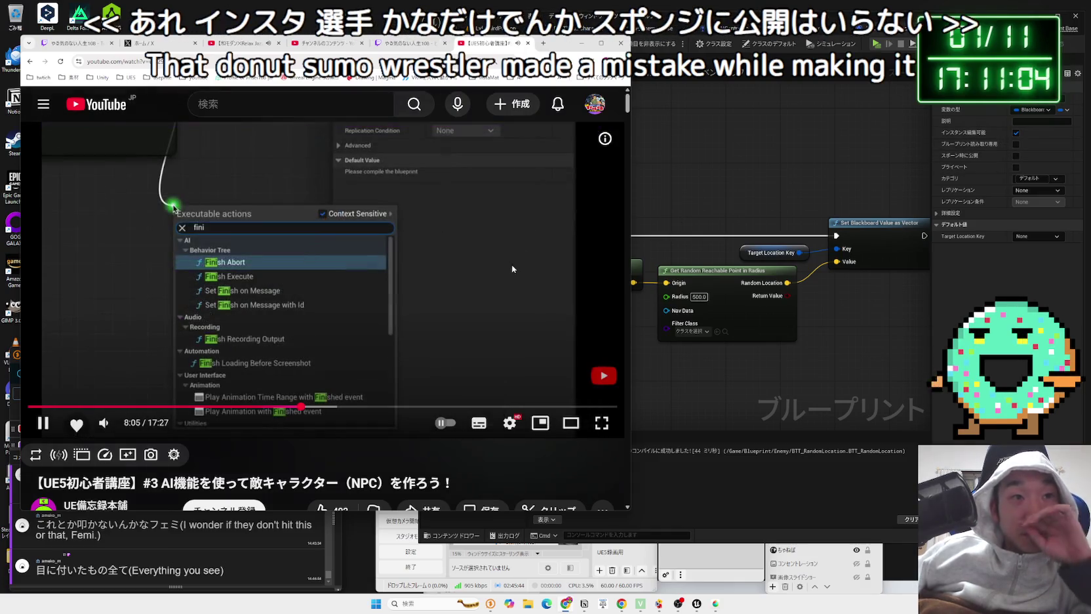
# Step: Pull a wire from Set Blackboard Value as Vector's execution output
pyautogui.moveTo(877, 331)
pyautogui.mouseDown()
pyautogui.moveTo(552, 334)
pyautogui.moveTo(684, 351)
pyautogui.mouseUp()
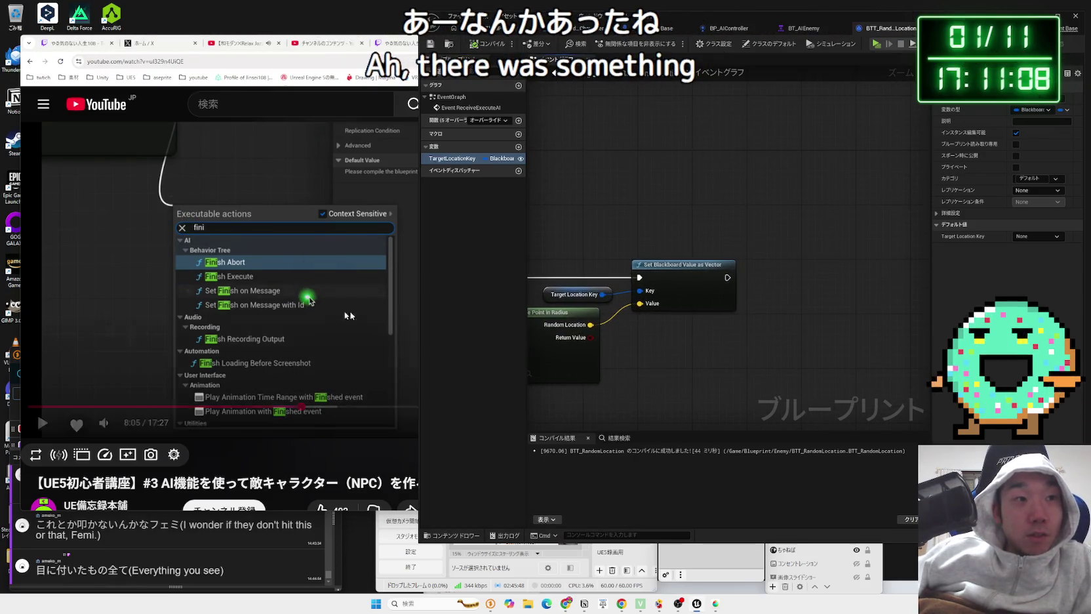
pyautogui.click(389, 317)
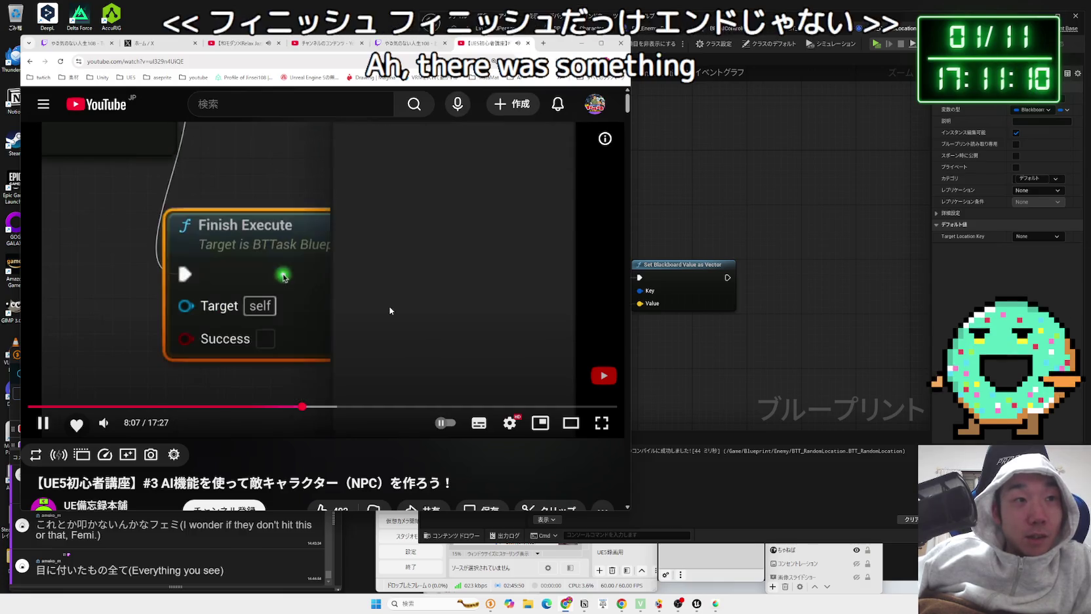
pyautogui.moveTo(726, 277); pyautogui.dragTo(771, 282)
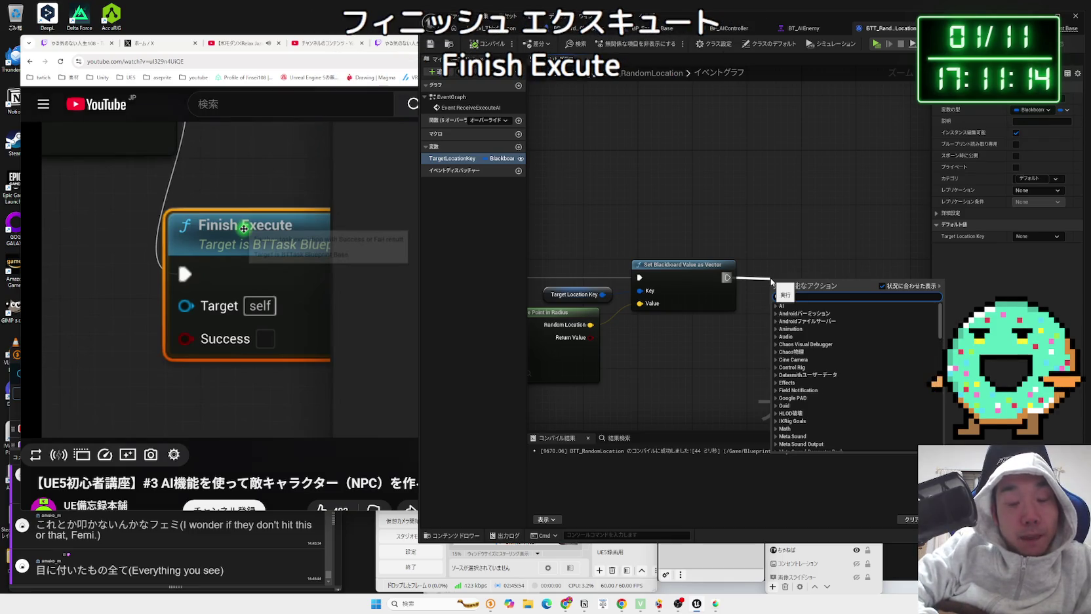
# Step: Add a Finish Execute node after Set Blackboard Value as Vector
pyautogui.write('finish')
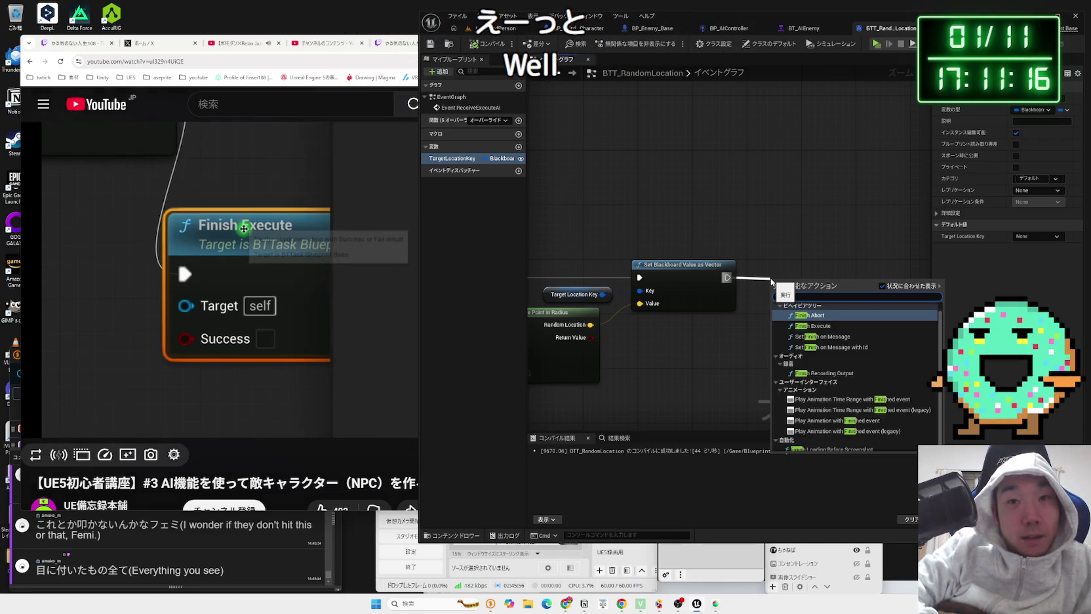
pyautogui.click(813, 326)
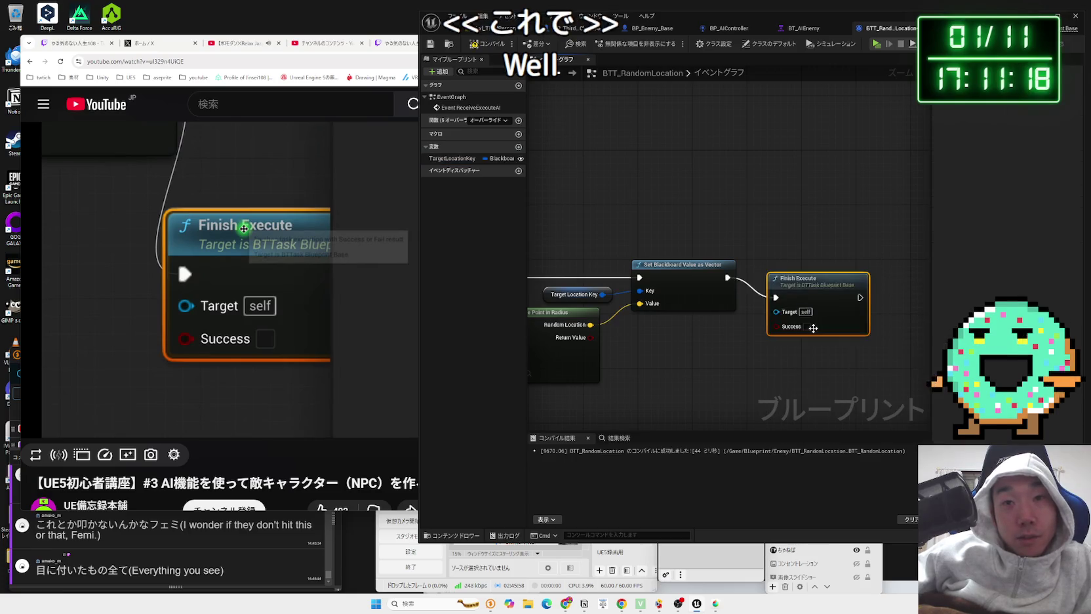
pyautogui.moveTo(809, 295); pyautogui.dragTo(802, 274)
# Step: Browse the overridable task events list, then return to the Finish Execute area
pyautogui.moveTo(739, 347); pyautogui.dragTo(1060, 348)
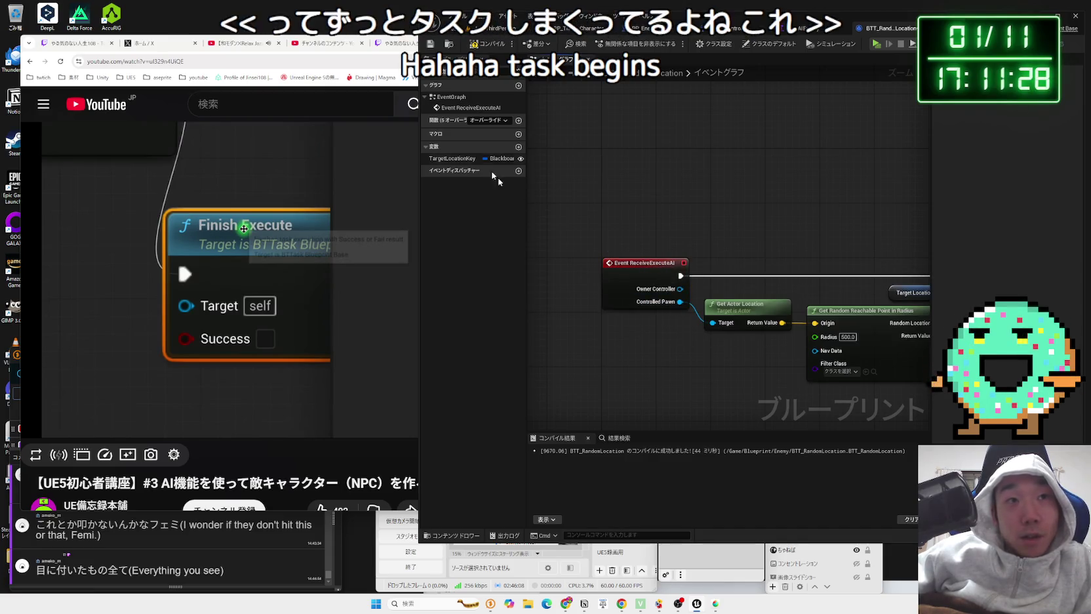
pyautogui.click(485, 122)
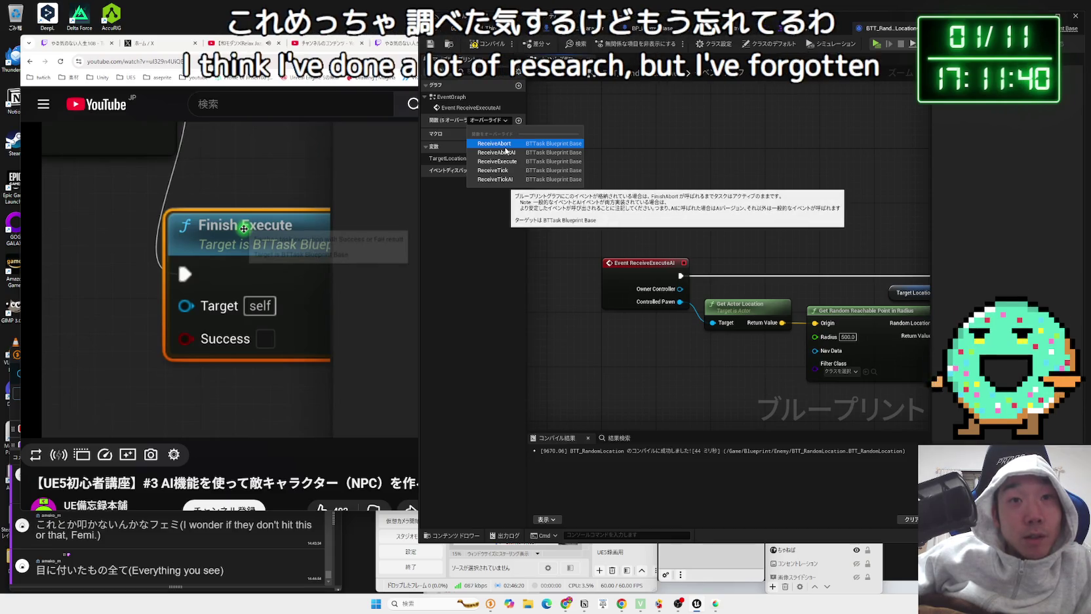
pyautogui.click(725, 176)
pyautogui.moveTo(725, 176); pyautogui.dragTo(599, 315)
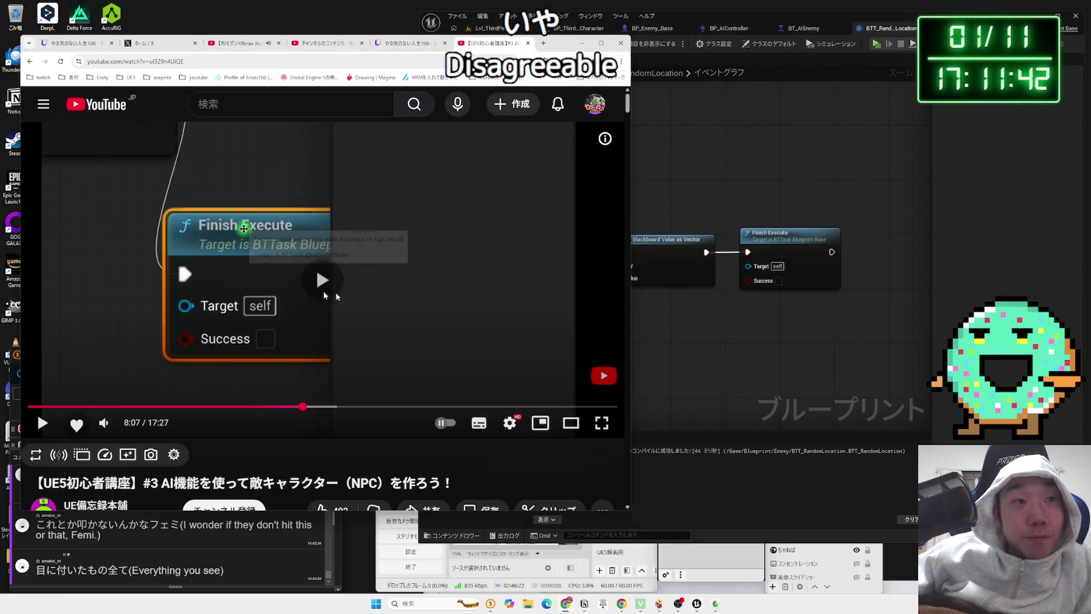
pyautogui.moveTo(757, 328); pyautogui.dragTo(709, 286)
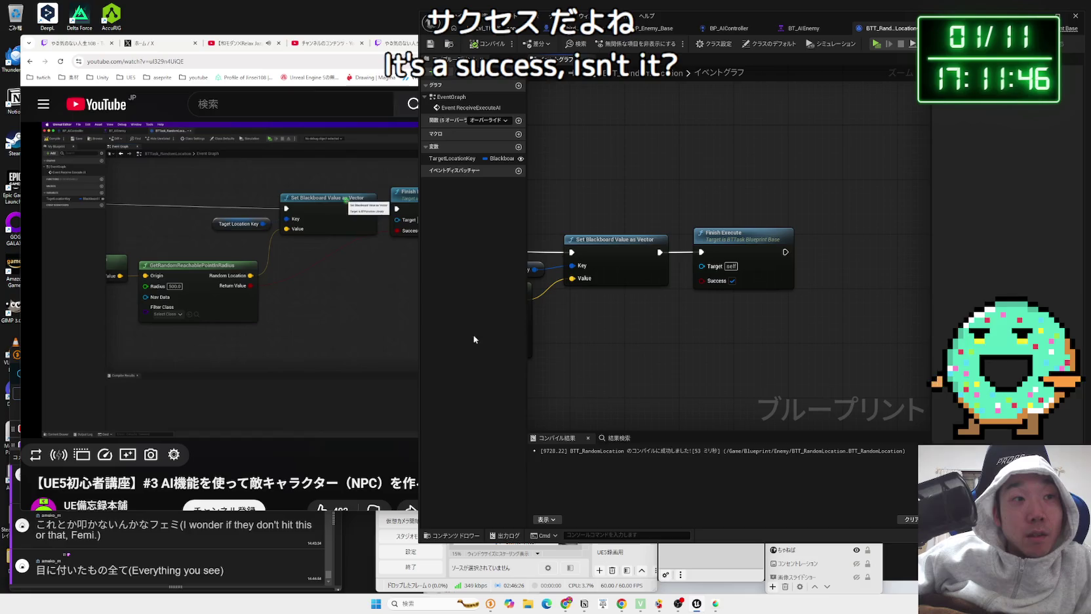
# Step: Tidy the Get Random Reachable Point, Set Blackboard and Finish Execute nodes in the graph
pyautogui.moveTo(639, 311)
pyautogui.mouseDown()
pyautogui.moveTo(614, 313)
pyautogui.moveTo(779, 272)
pyautogui.mouseUp()
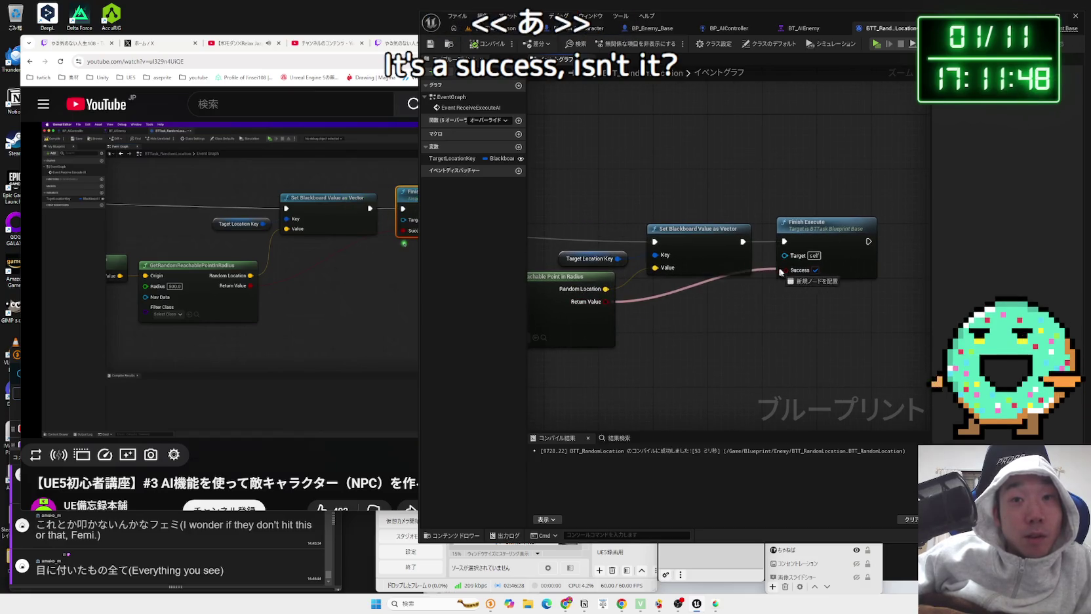
pyautogui.hotkey('alt', 'Tab')
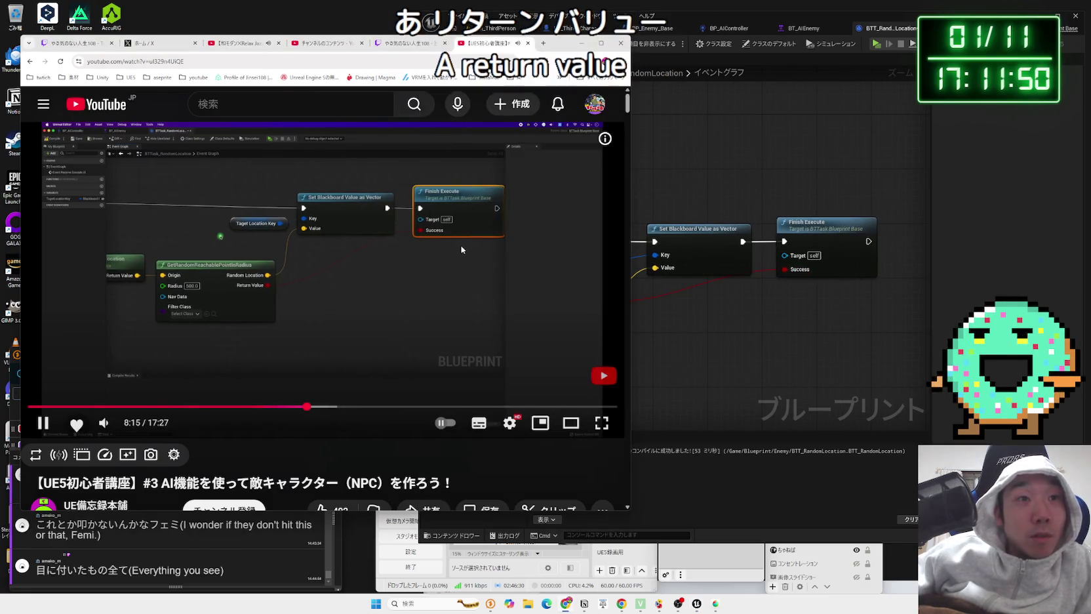
pyautogui.click(406, 247)
pyautogui.click(670, 163)
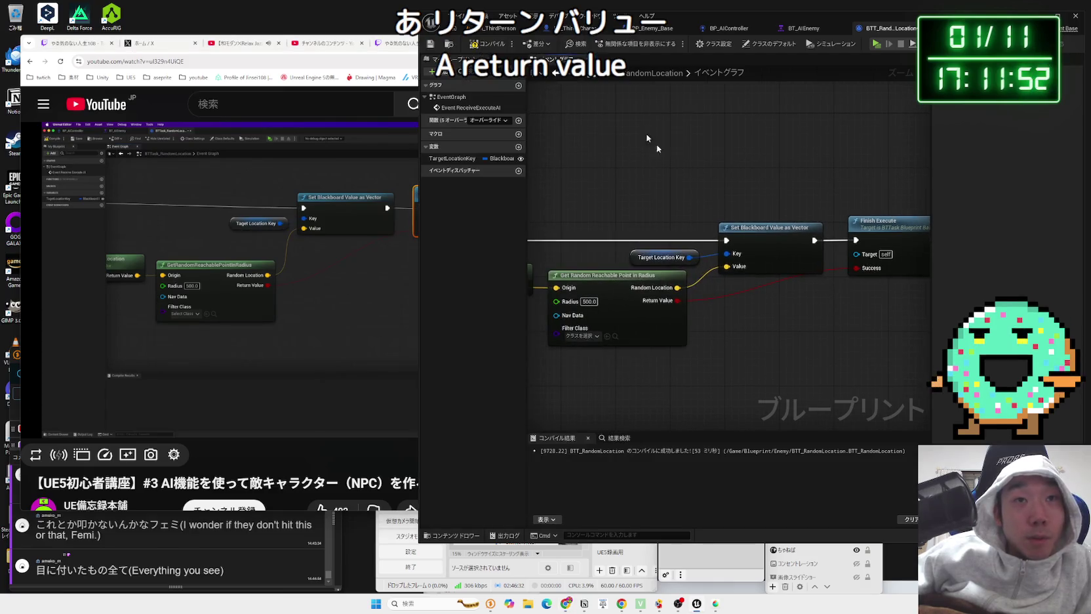
pyautogui.moveTo(693, 282); pyautogui.dragTo(693, 295)
pyautogui.click(846, 223)
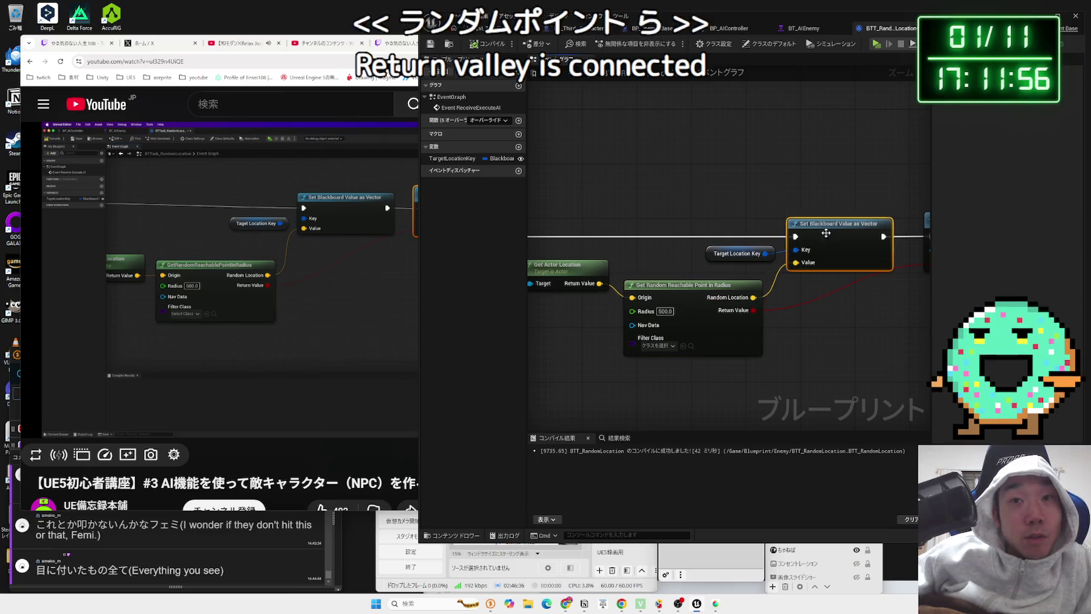
pyautogui.moveTo(949, 225); pyautogui.dragTo(838, 240)
pyautogui.click(838, 240)
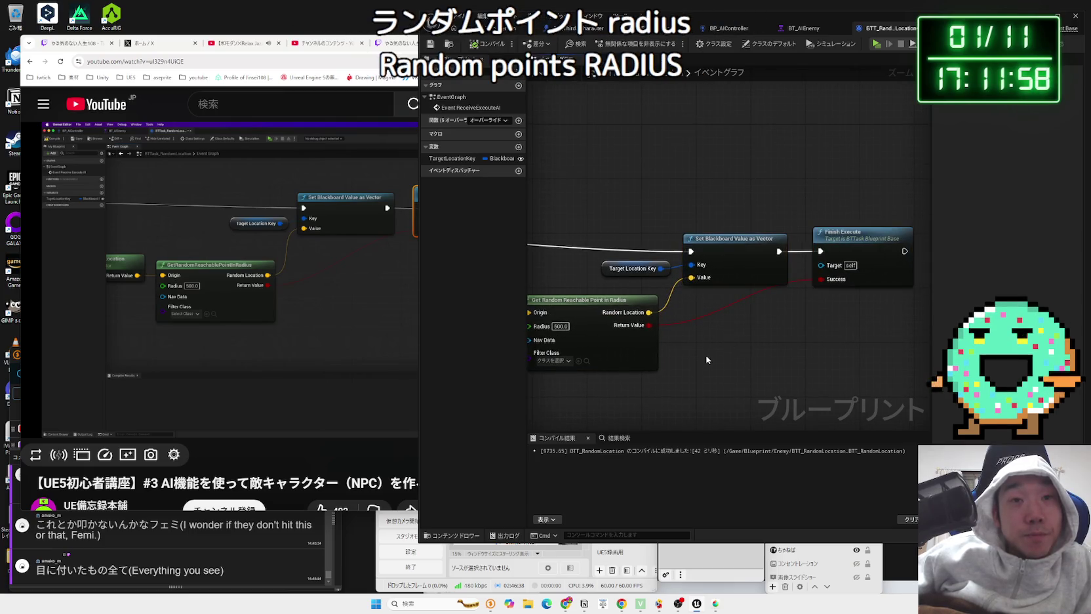
pyautogui.press('Home')
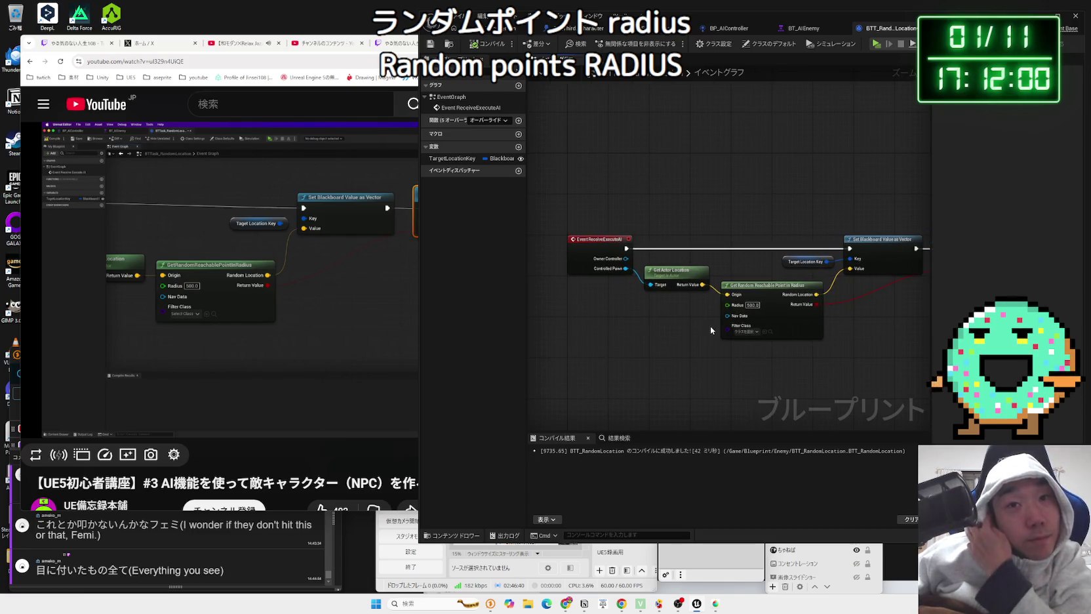
# Step: Look over the graph from Event ReceiveExecuteAI to Set Blackboard and compare with the tutorial
pyautogui.scroll(2, 711, 325)
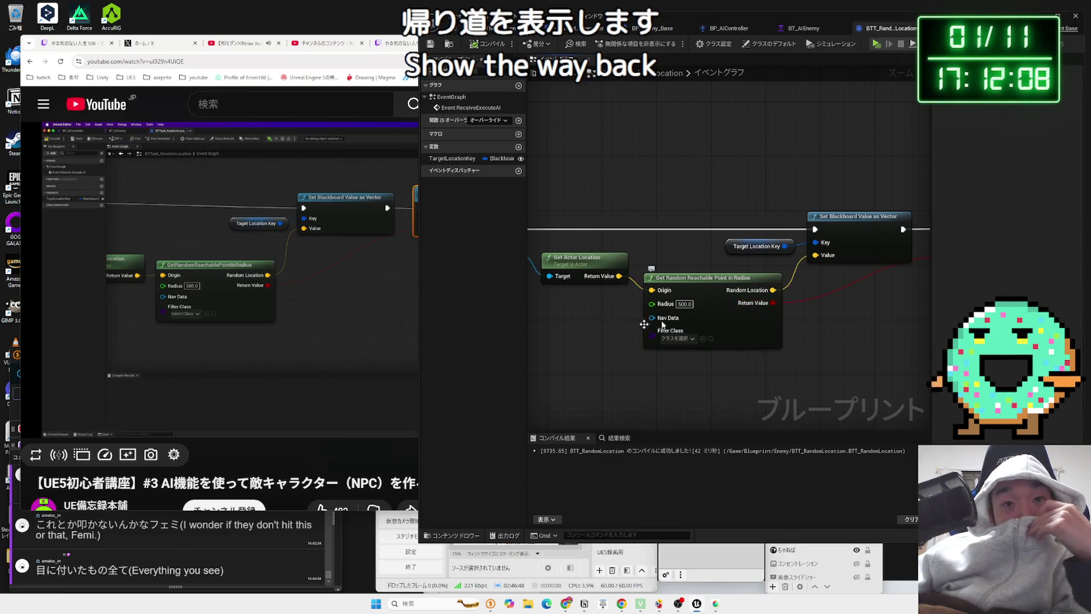
pyautogui.moveTo(604, 316); pyautogui.dragTo(710, 315)
pyautogui.moveTo(786, 240); pyautogui.dragTo(581, 267)
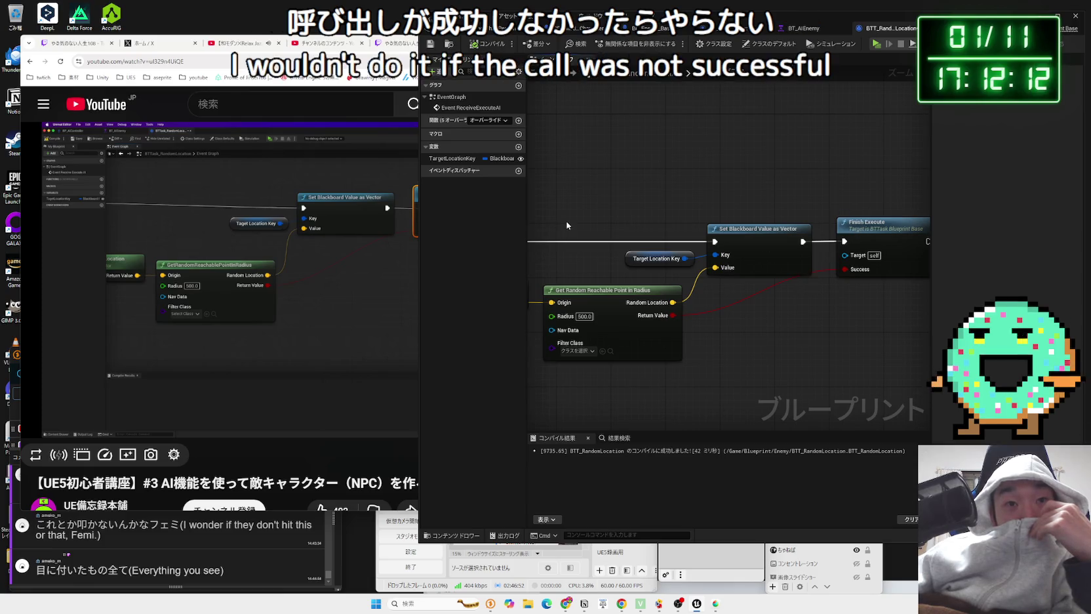
pyautogui.click(372, 292)
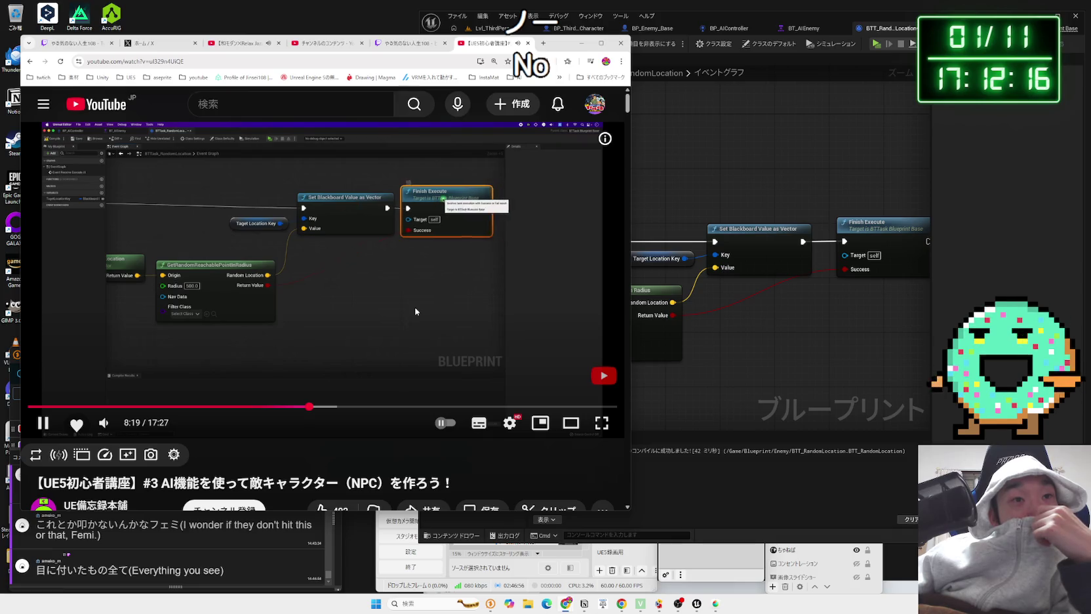
pyautogui.click(764, 282)
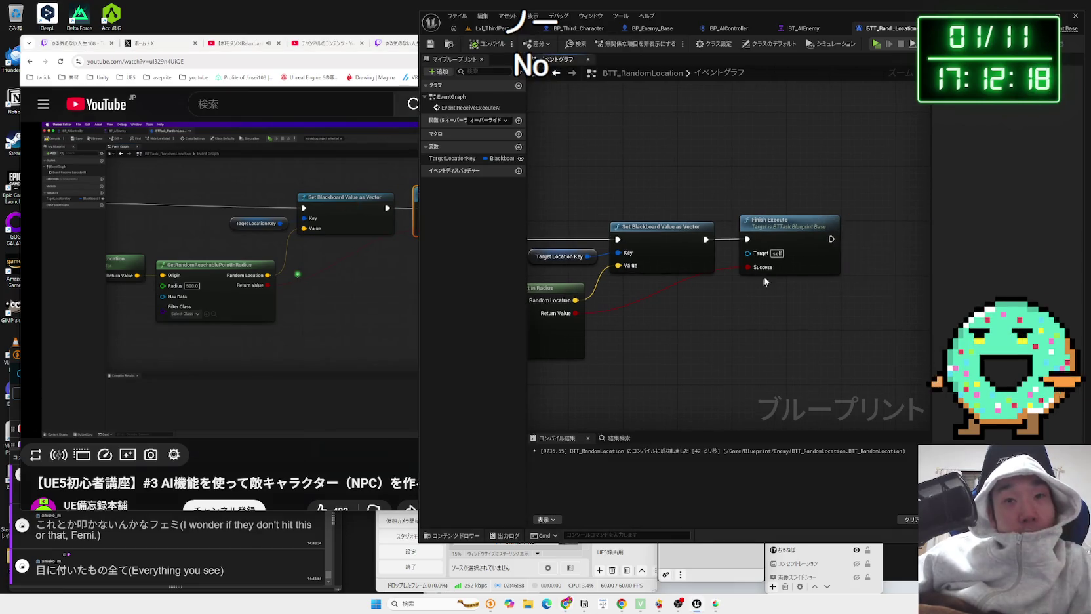
# Step: Wire Set Blackboard Value as Vector's execution output into Finish Execute
pyautogui.moveTo(706, 245); pyautogui.dragTo(753, 326)
pyautogui.write('finish')
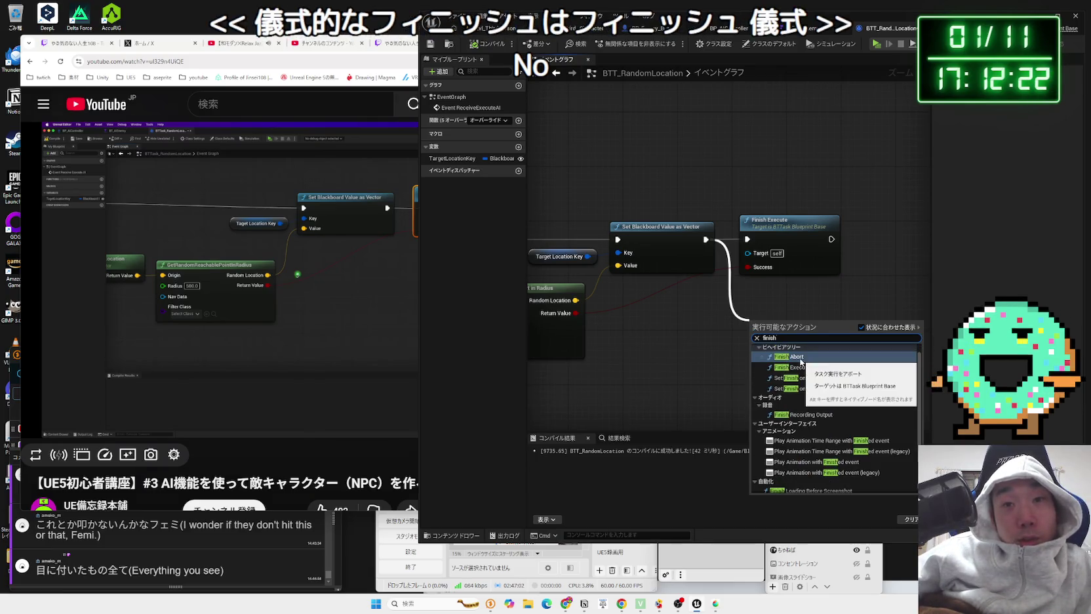
pyautogui.click(800, 367)
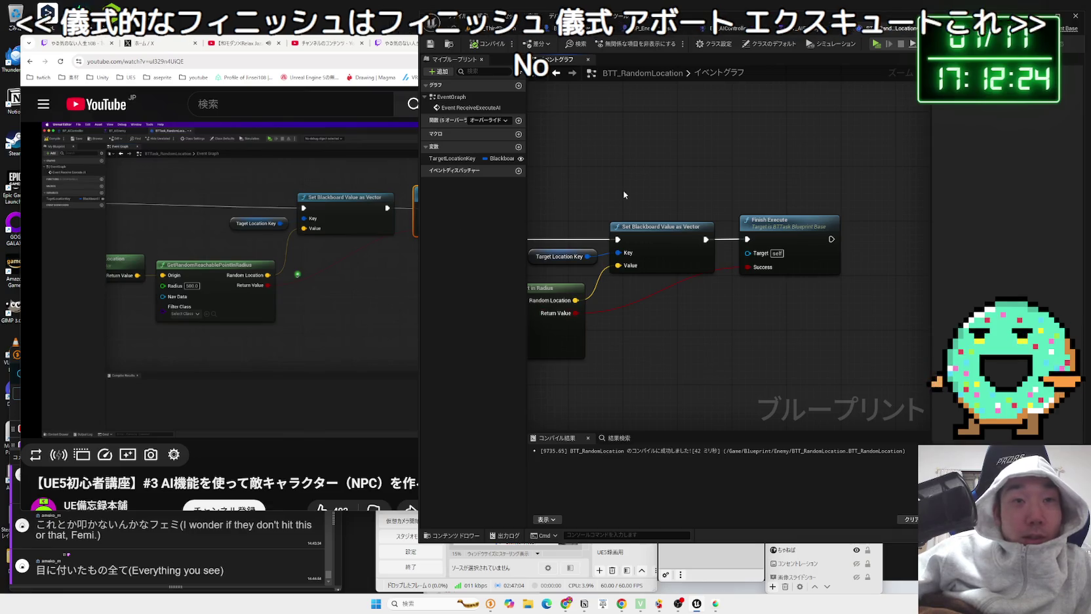
# Step: Play the tutorial on to its behavior tree section with the ROOT node
pyautogui.click(364, 300)
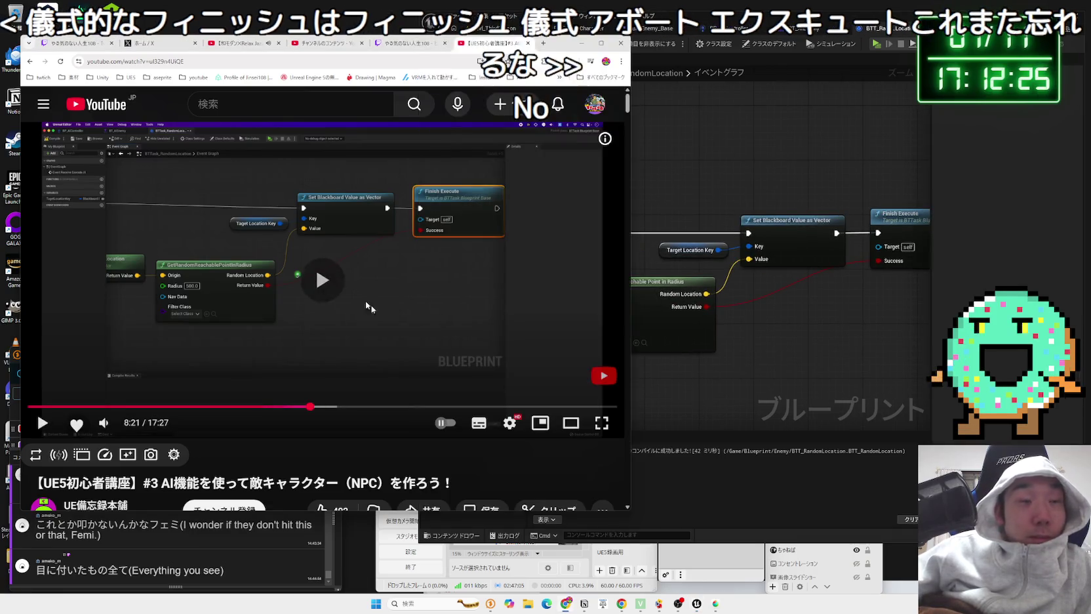
pyautogui.click(408, 343)
pyautogui.click(409, 348)
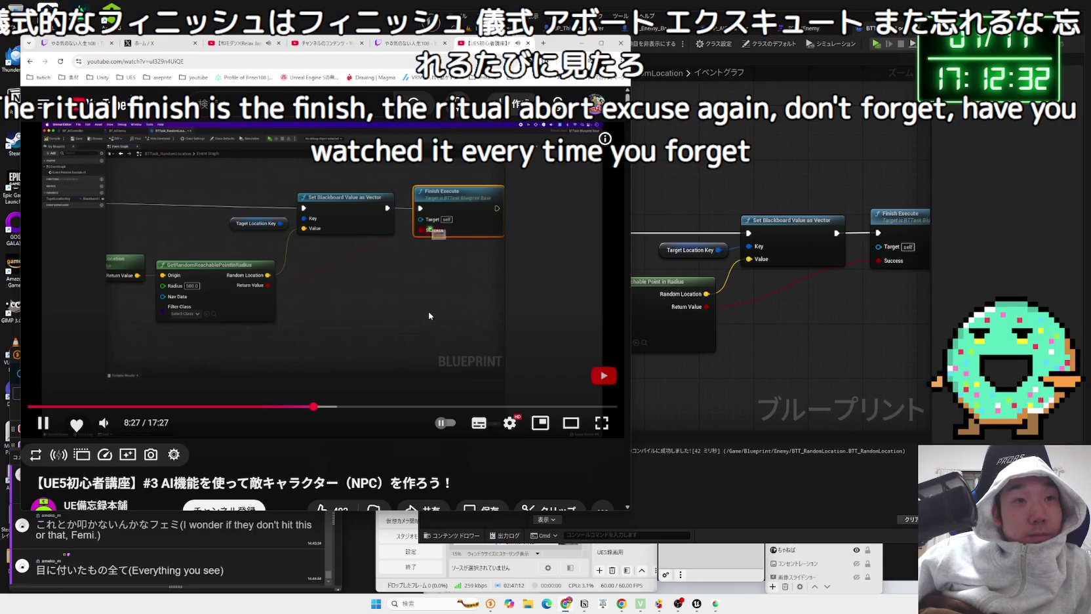
pyautogui.press('Right')
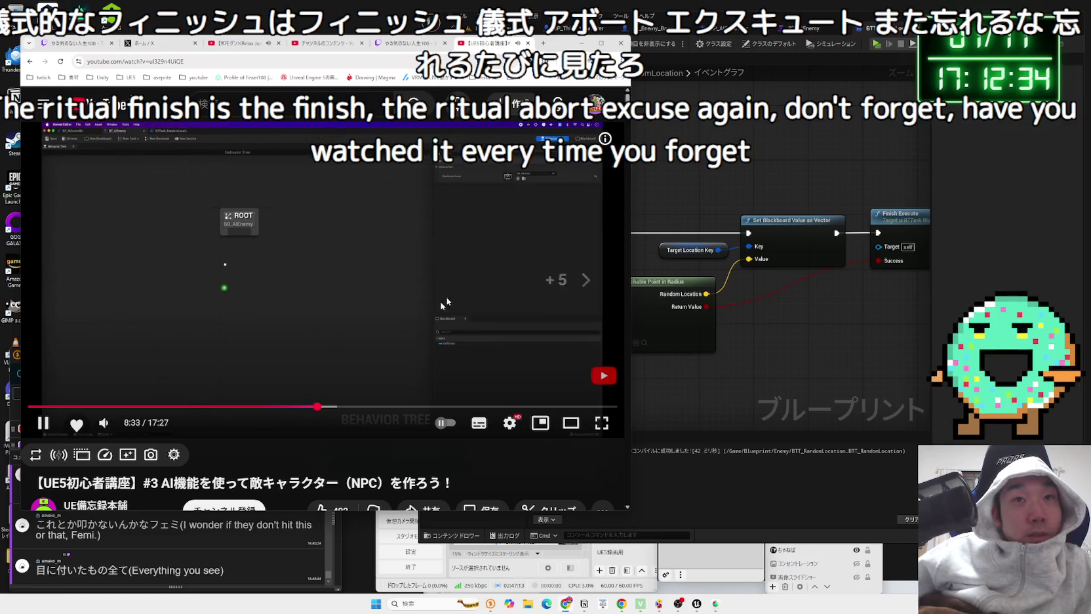
pyautogui.click(782, 83)
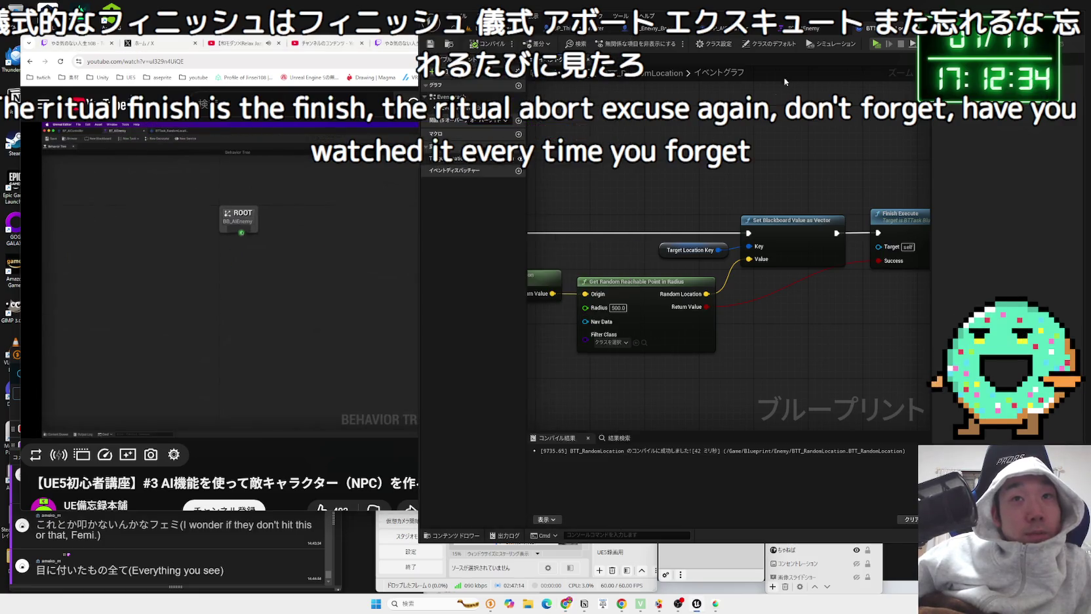
# Step: In the BT_AIEnemy tab, add a Sequence composite beneath ROOT
pyautogui.click(813, 29)
pyautogui.moveTo(649, 224); pyautogui.dragTo(648, 280)
pyautogui.write('se')
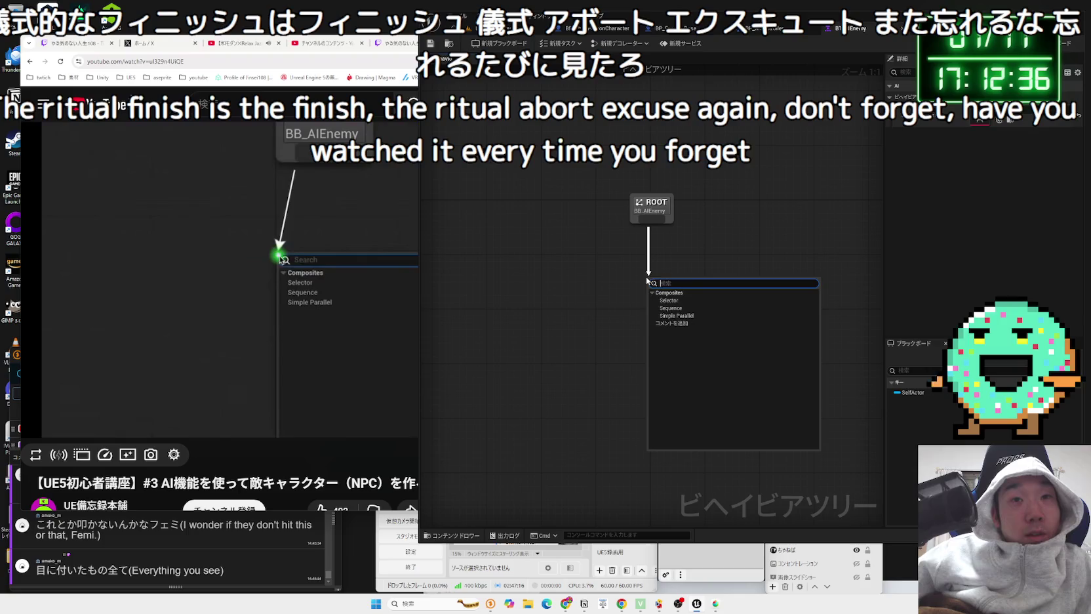
pyautogui.write('qyu')
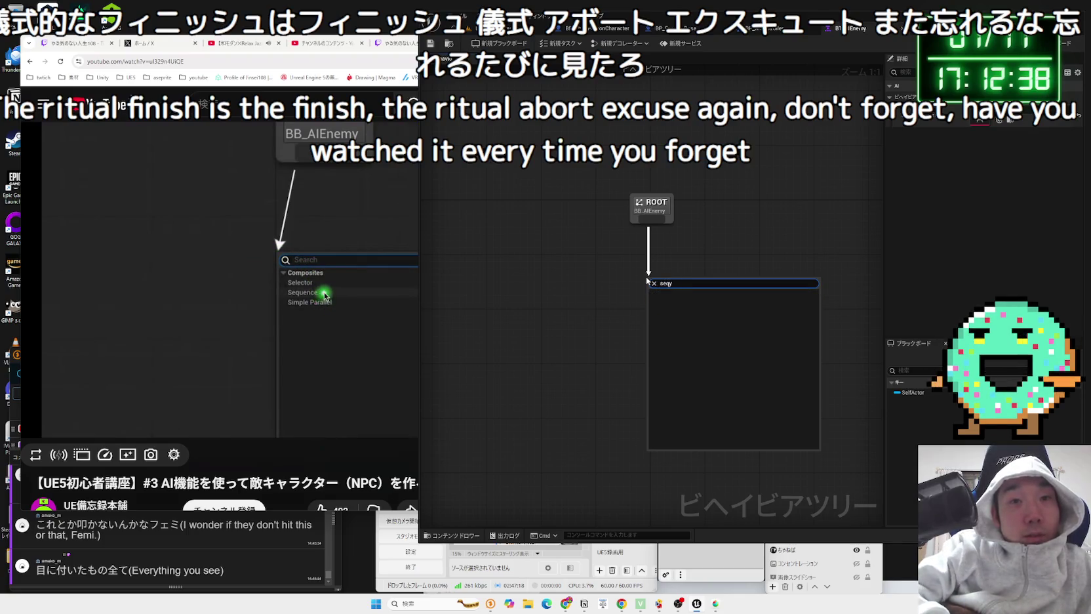
pyautogui.press('BackSpace')
pyautogui.press('Return')
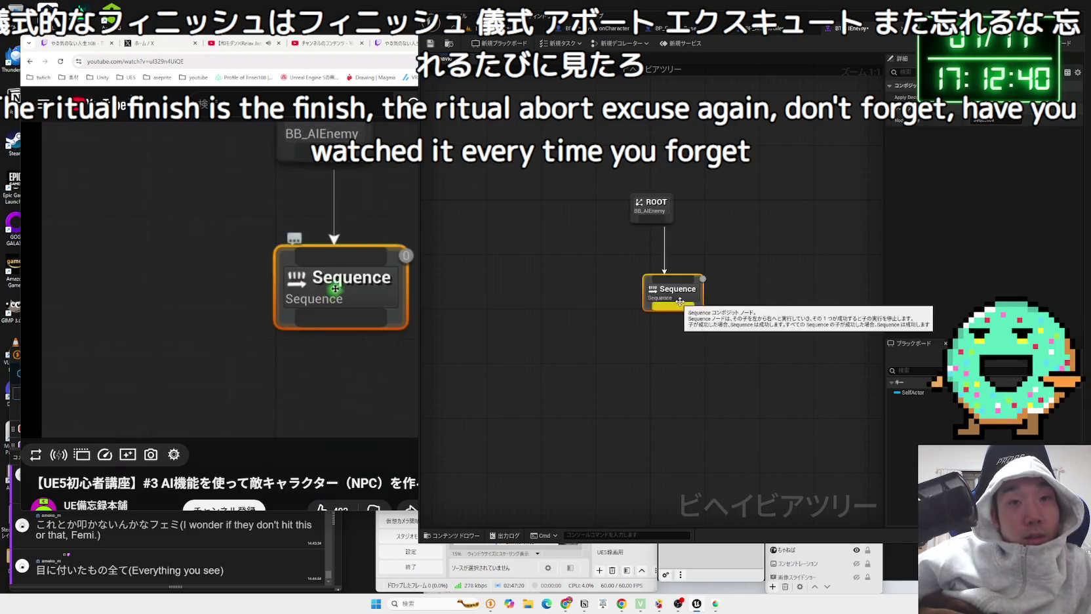
# Step: Start a child node under Sequence, browse the full node list, and rewind the tutorial five seconds
pyautogui.moveTo(639, 308); pyautogui.dragTo(630, 379)
pyautogui.write('task')
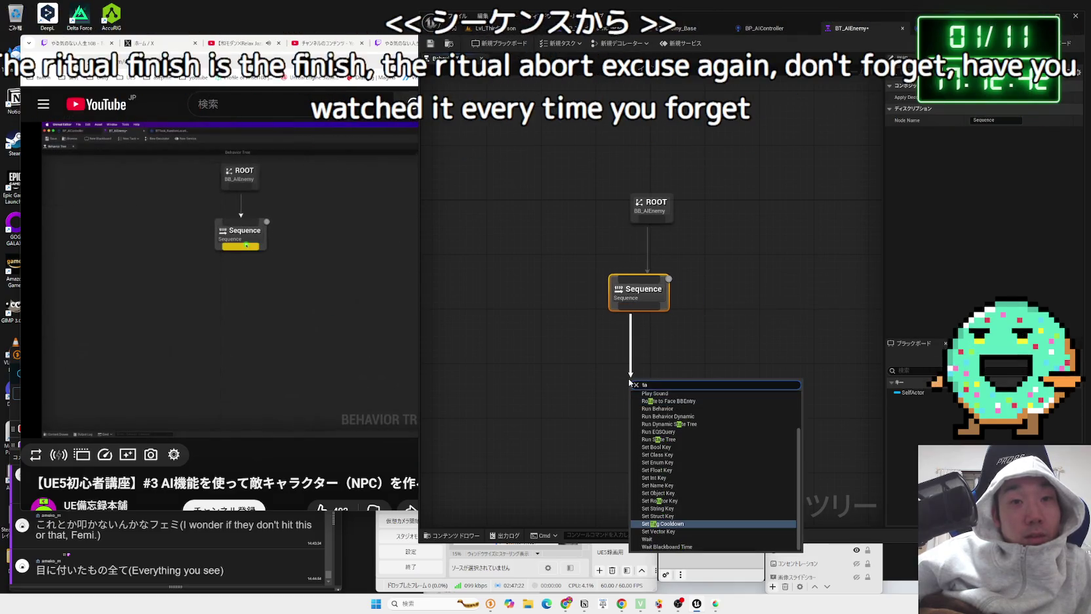
pyautogui.click(635, 384)
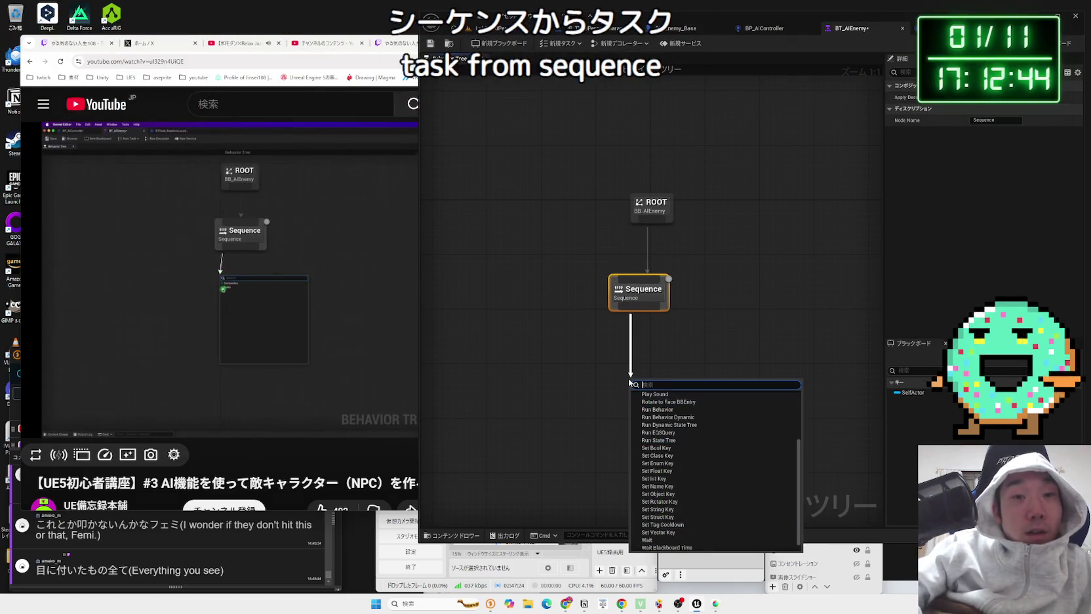
pyautogui.scroll(3, 675, 483)
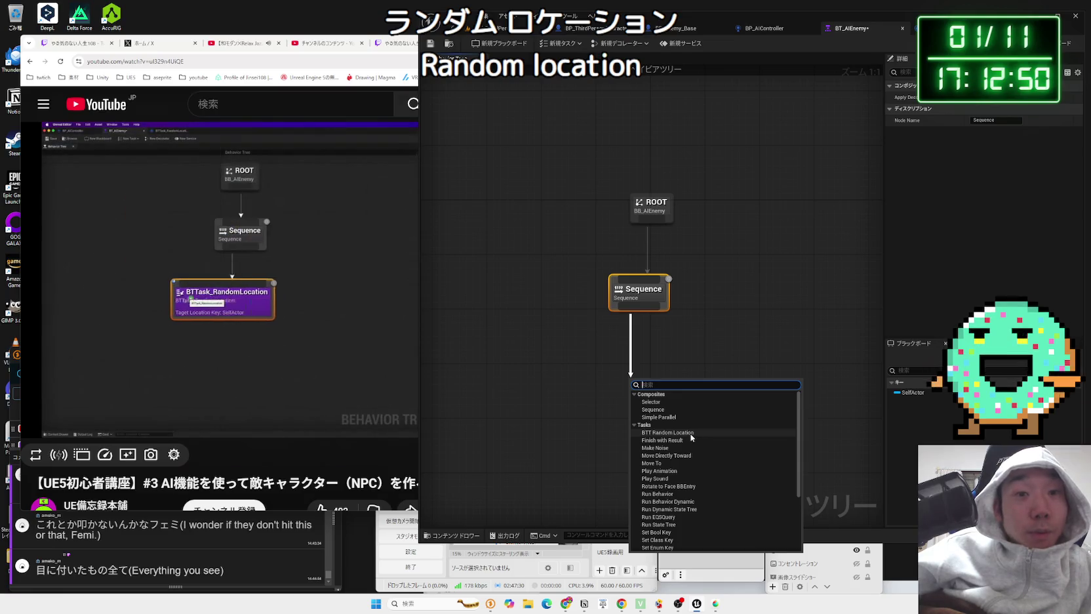
pyautogui.click(314, 365)
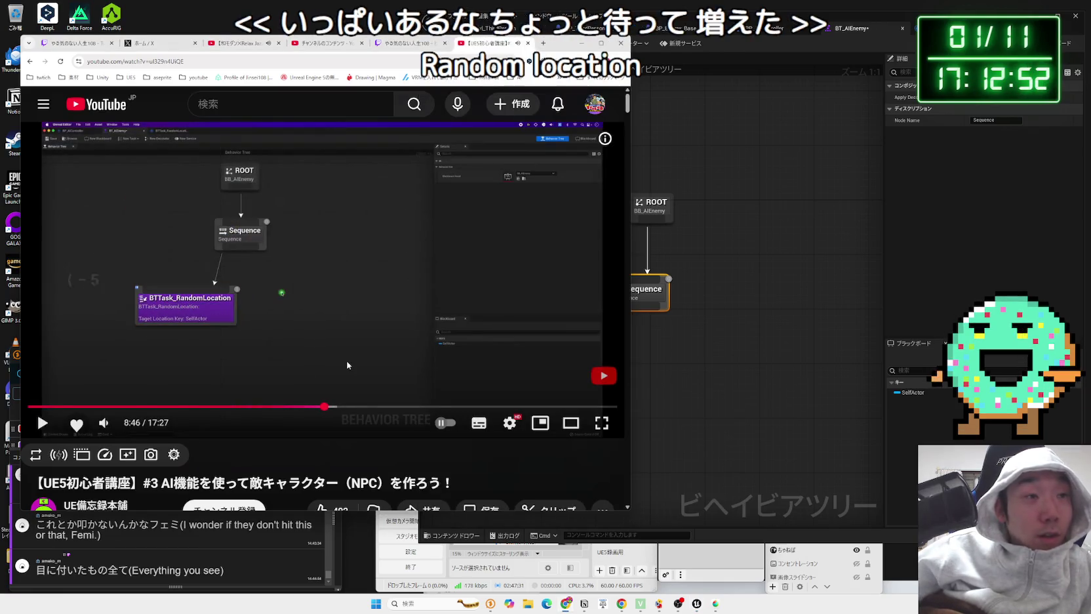
pyautogui.press('Left')
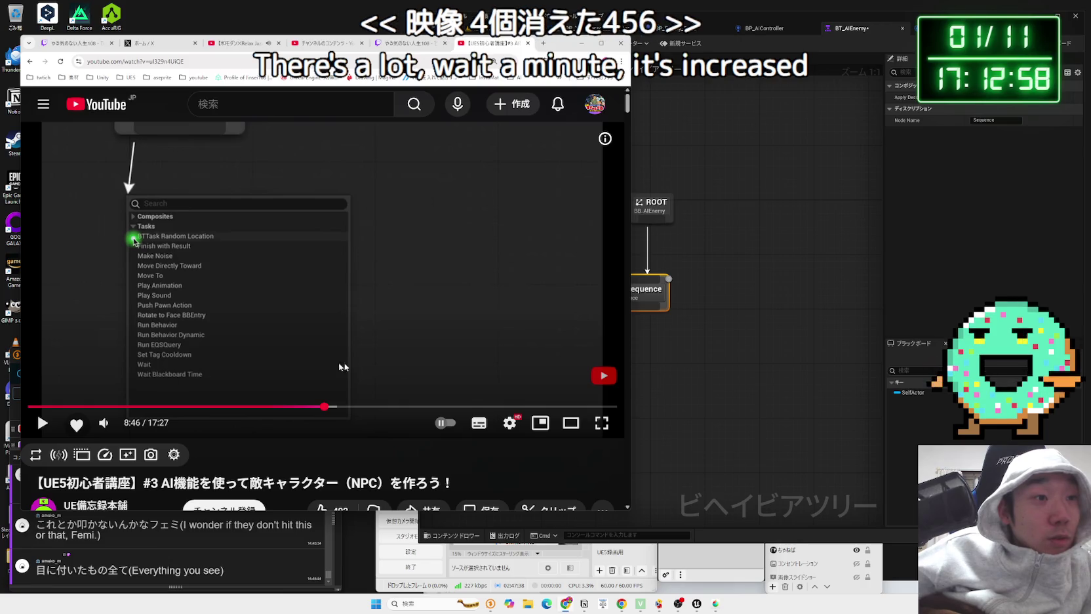
pyautogui.click(661, 324)
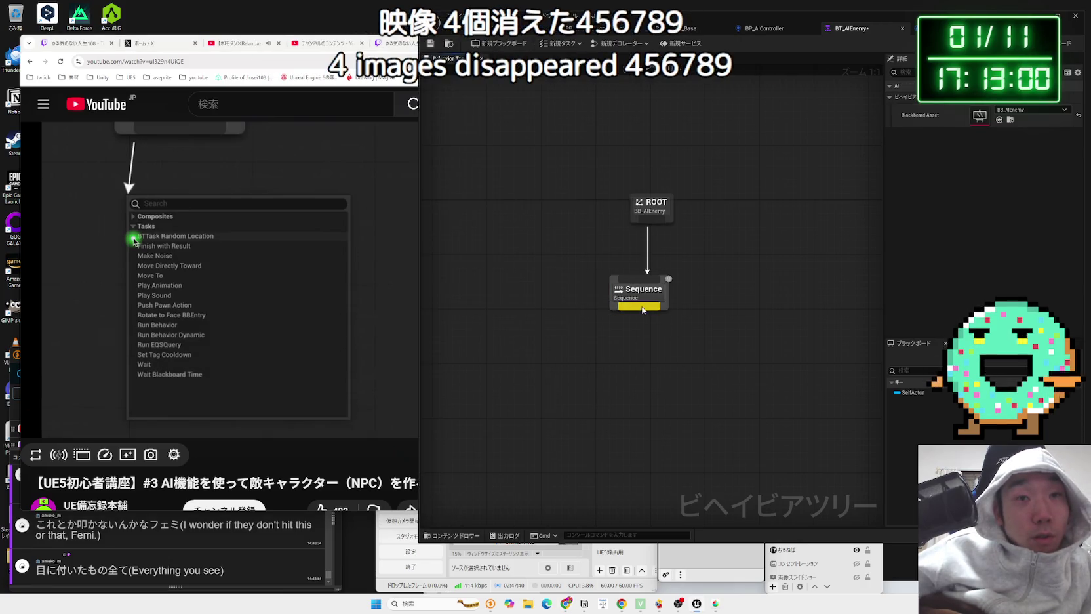
# Step: Add a Set Bool Key task under Sequence, reposition it, then delete it
pyautogui.moveTo(643, 310); pyautogui.dragTo(648, 354)
pyautogui.scroll(-1, 689, 448)
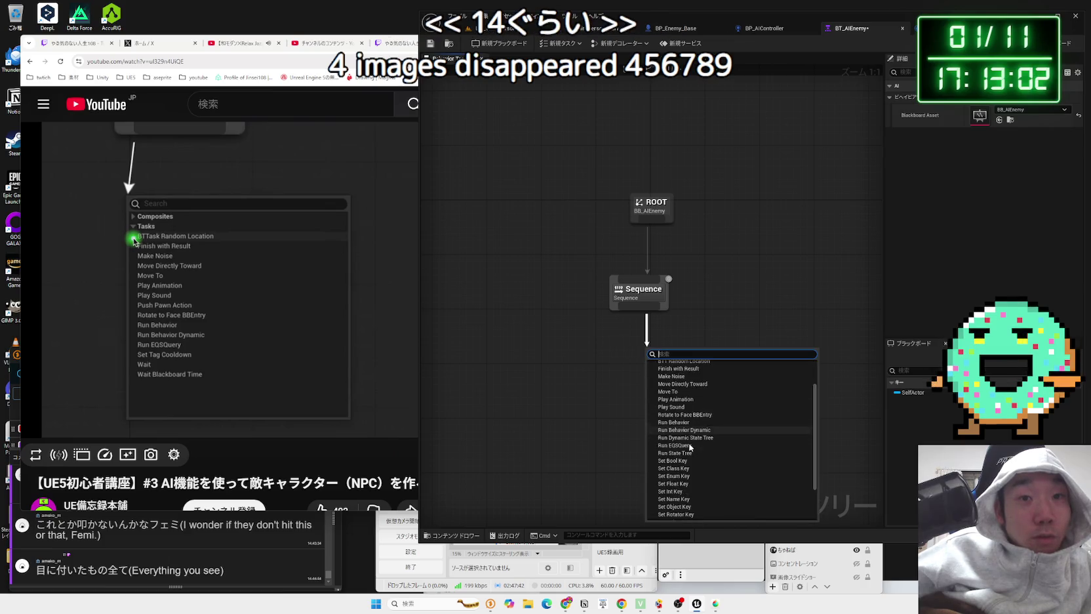
pyautogui.scroll(-3, 690, 448)
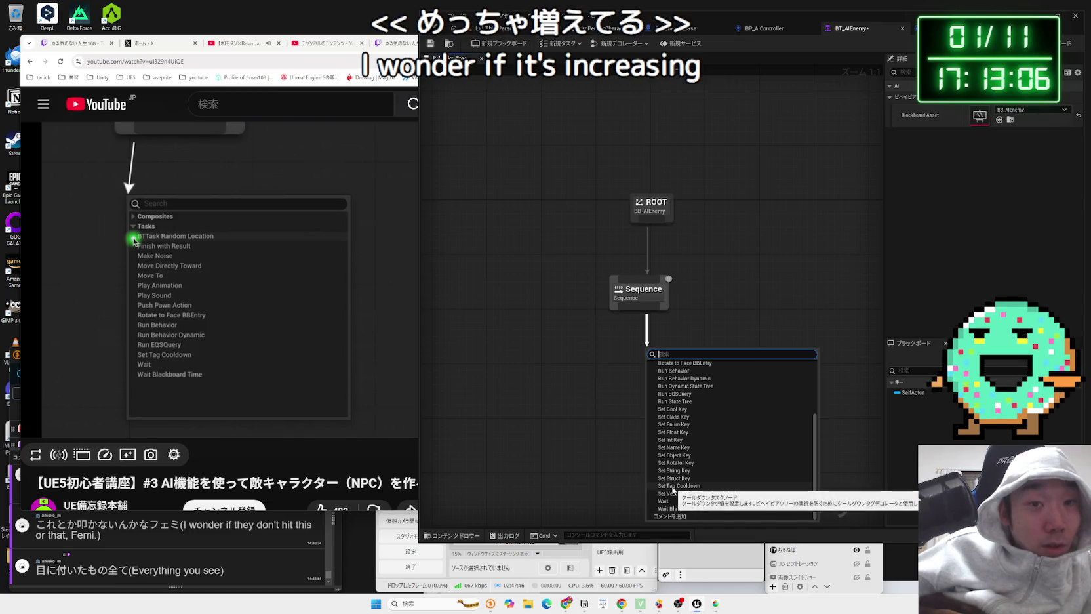
pyautogui.click(672, 408)
pyautogui.moveTo(673, 369); pyautogui.dragTo(597, 382)
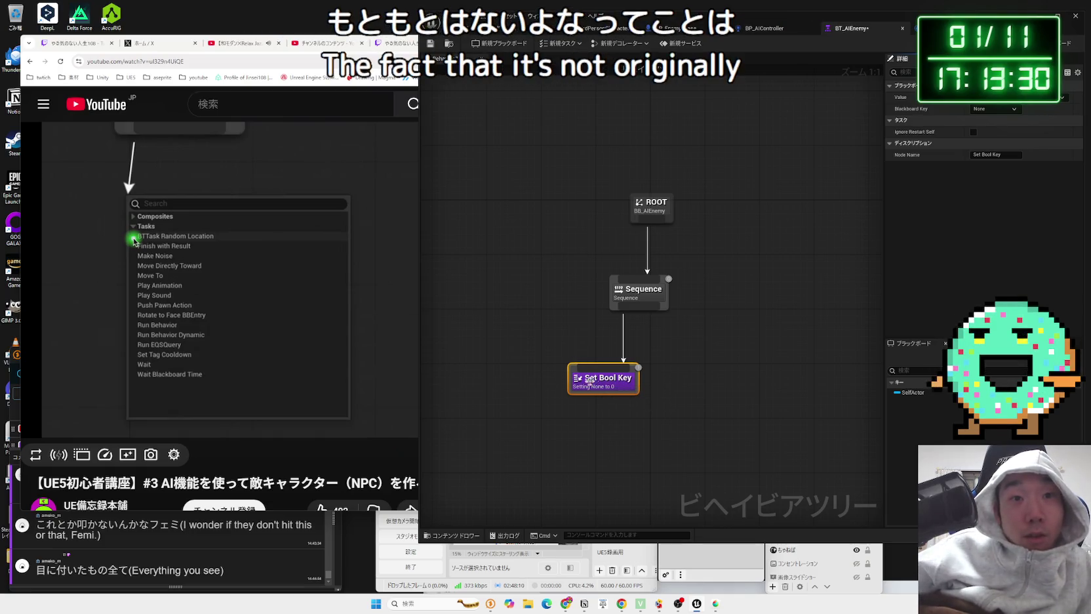
pyautogui.press('Delete')
# Step: Add a Set Name Key task under Sequence, shift it left, then delete it
pyautogui.moveTo(641, 310); pyautogui.dragTo(644, 374)
pyautogui.scroll(-5, 691, 495)
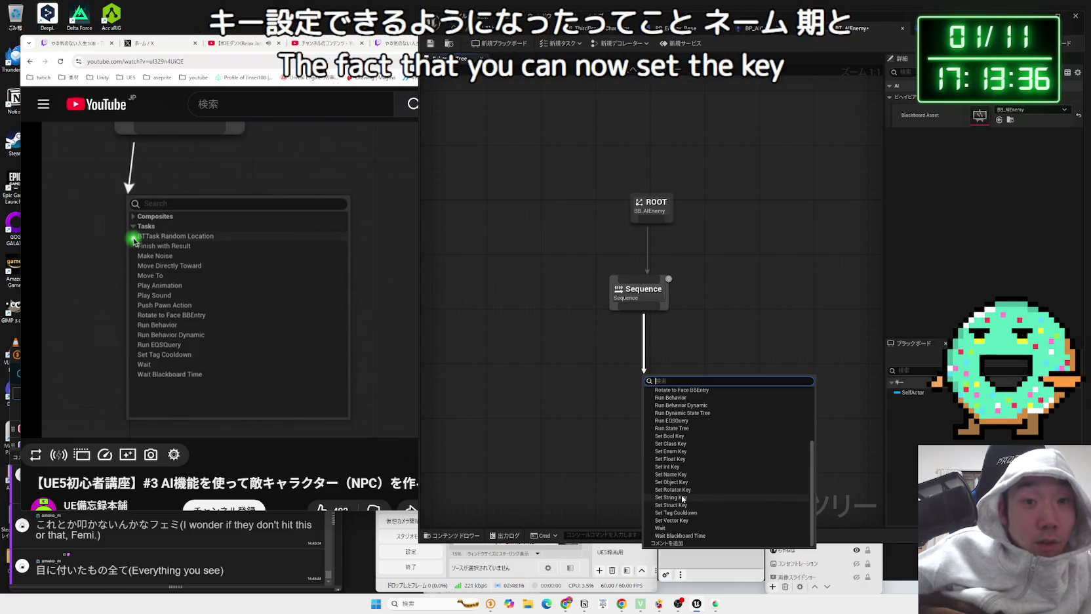
pyautogui.click(678, 474)
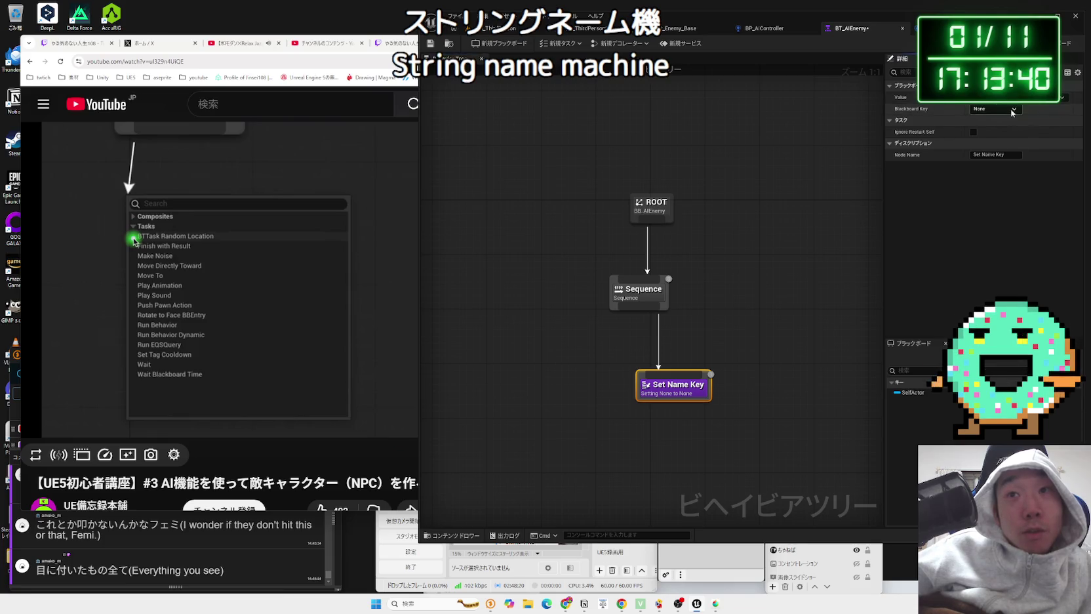
pyautogui.moveTo(675, 388); pyautogui.dragTo(587, 402)
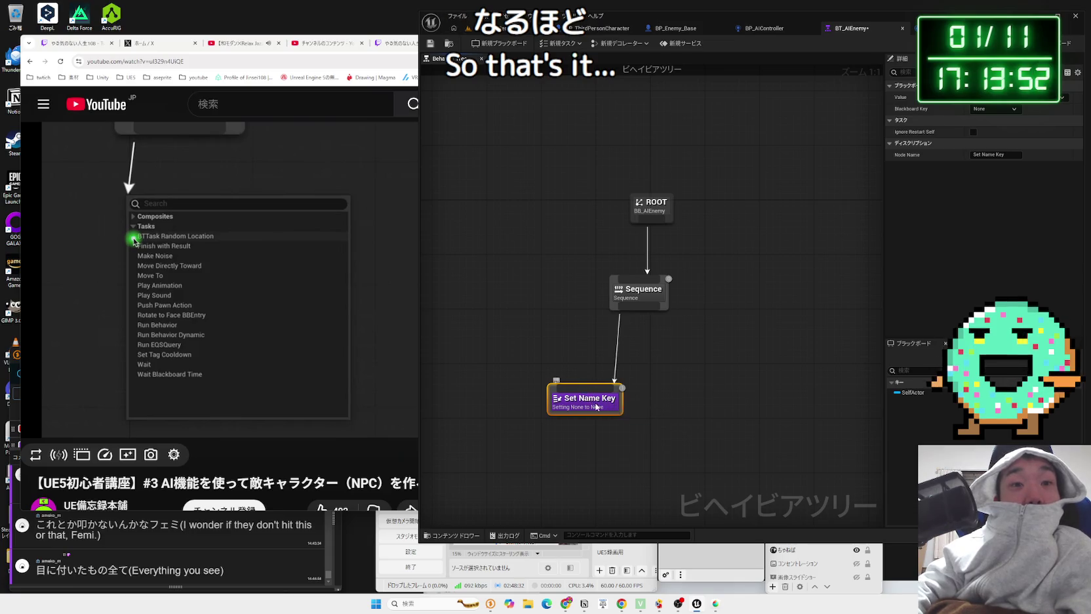
pyautogui.press('Delete')
# Step: Add a BTT_RandomLocation task under Sequence, nudge it into place, and pull a new wire from Sequence
pyautogui.click(361, 312)
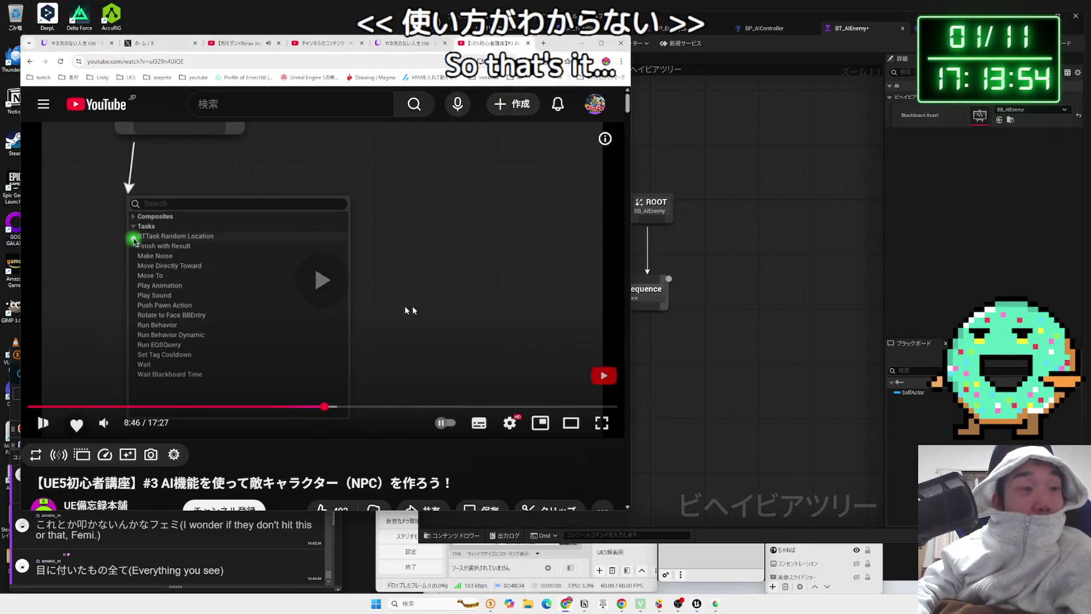
pyautogui.click(661, 331)
pyautogui.moveTo(639, 306); pyautogui.dragTo(605, 363)
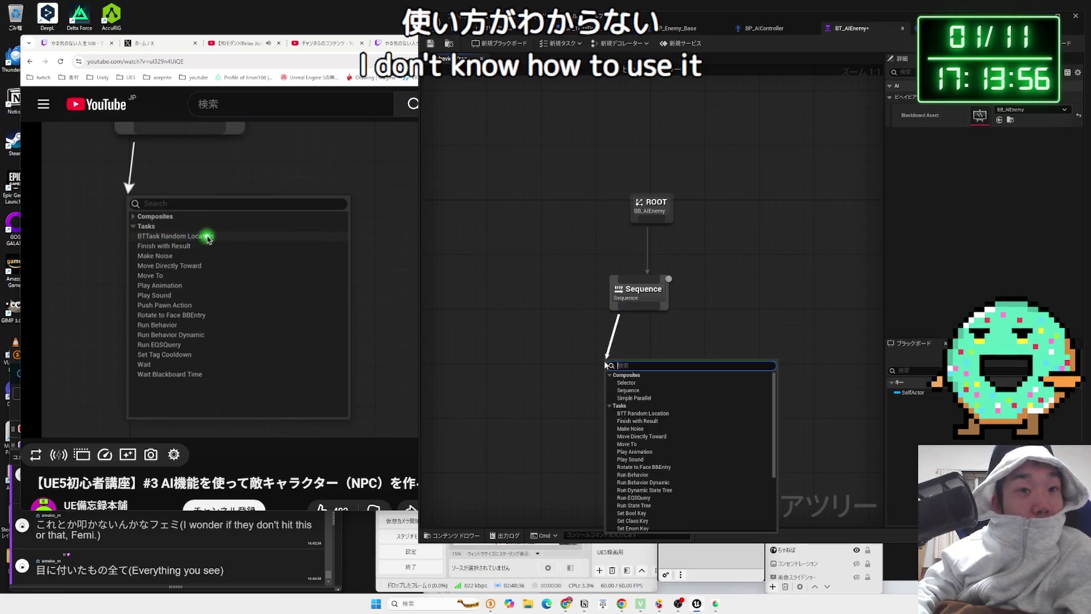
pyautogui.click(643, 413)
pyautogui.moveTo(639, 396)
pyautogui.mouseDown()
pyautogui.moveTo(529, 397)
pyautogui.moveTo(542, 411)
pyautogui.mouseUp()
pyautogui.click(651, 363)
pyautogui.moveTo(651, 362); pyautogui.dragTo(664, 328)
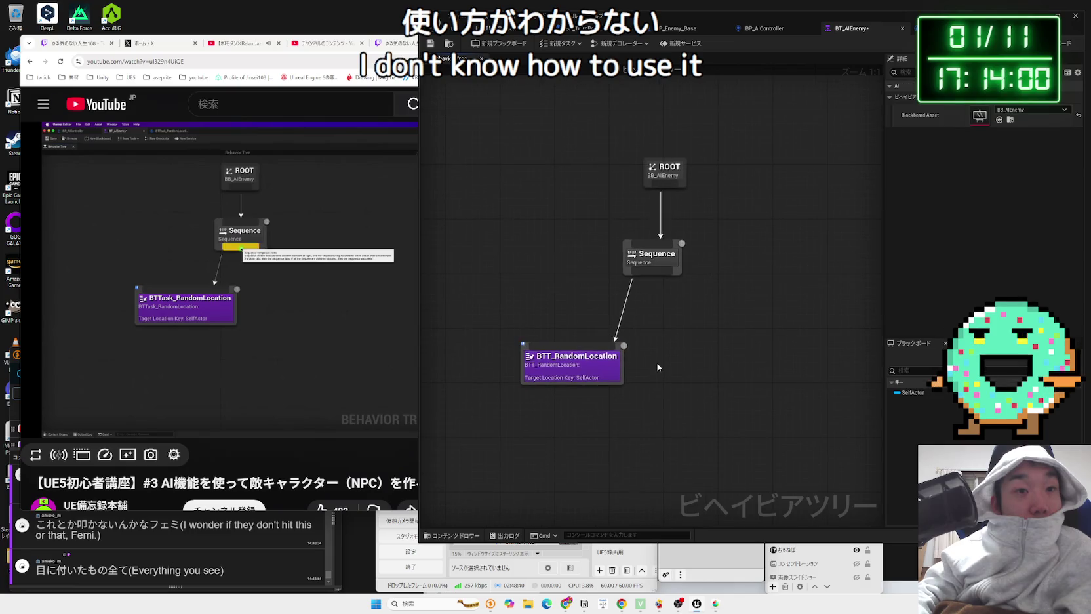
pyautogui.moveTo(658, 277); pyautogui.dragTo(688, 346)
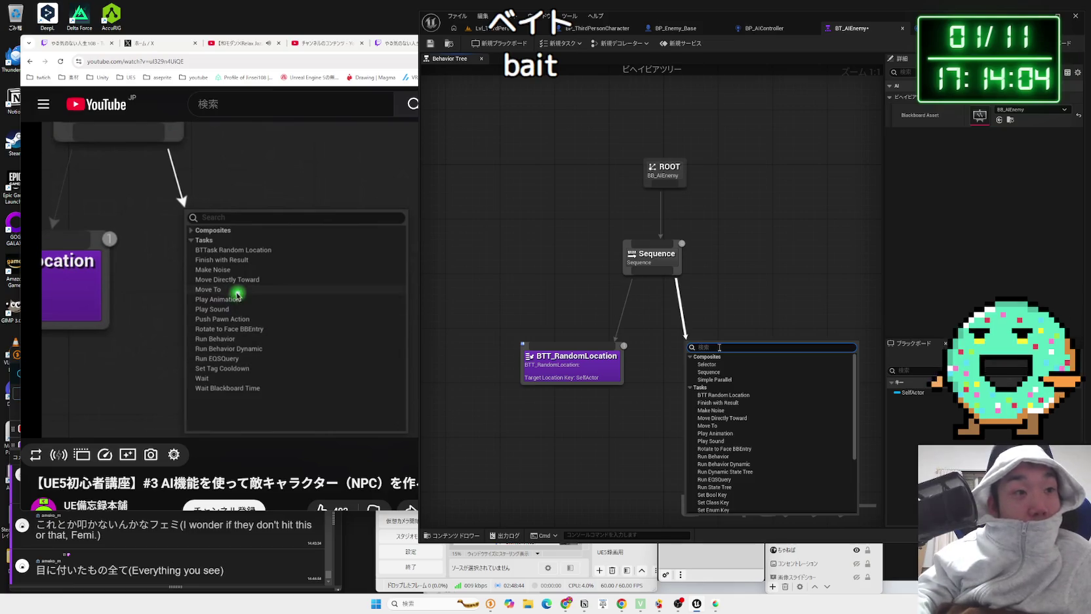
# Step: Add a Move To task under Sequence and shift it left beside BTT_RandomLocation
pyautogui.click(722, 426)
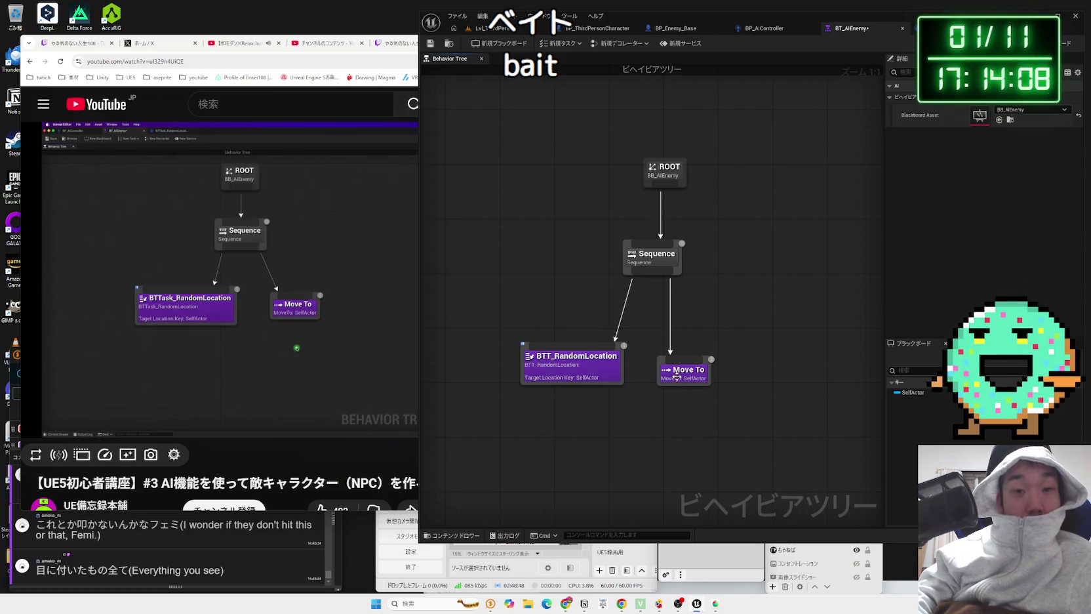
pyautogui.moveTo(675, 371); pyautogui.dragTo(662, 371)
pyautogui.click(300, 322)
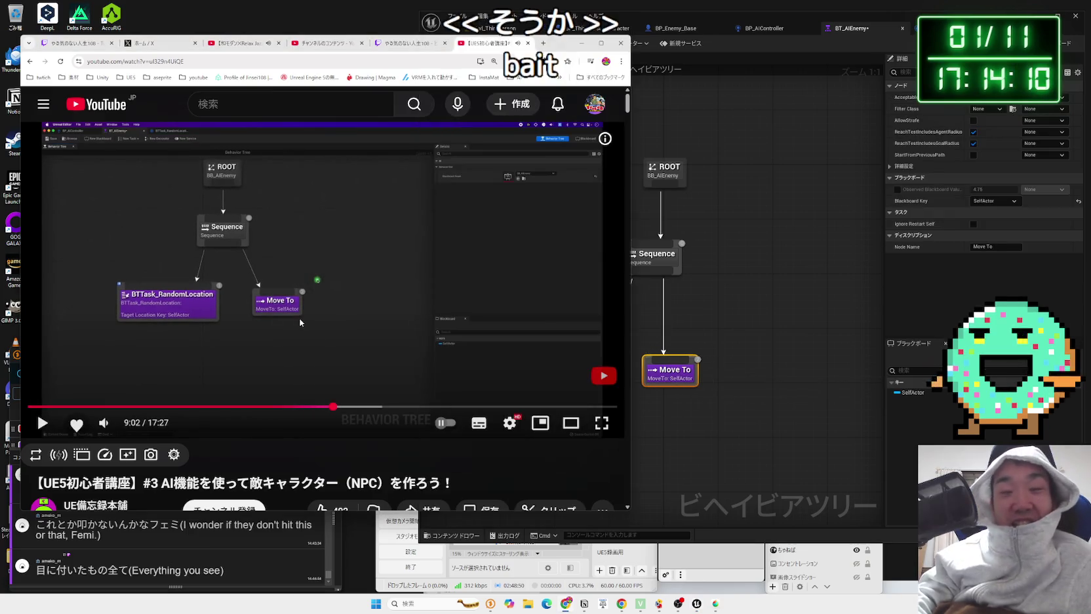
pyautogui.moveTo(664, 388); pyautogui.dragTo(643, 388)
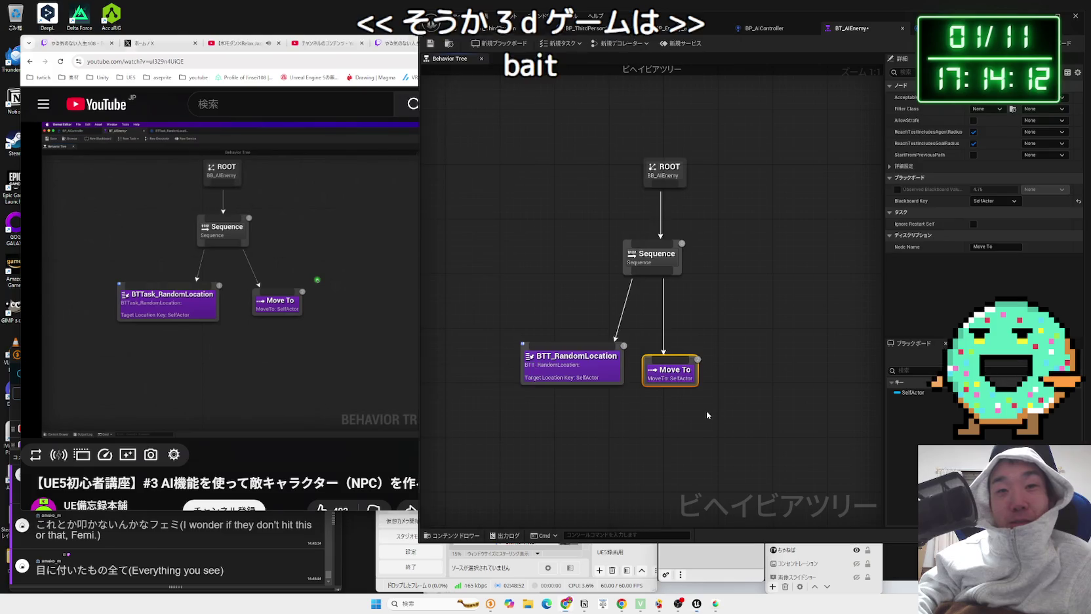
pyautogui.click(639, 398)
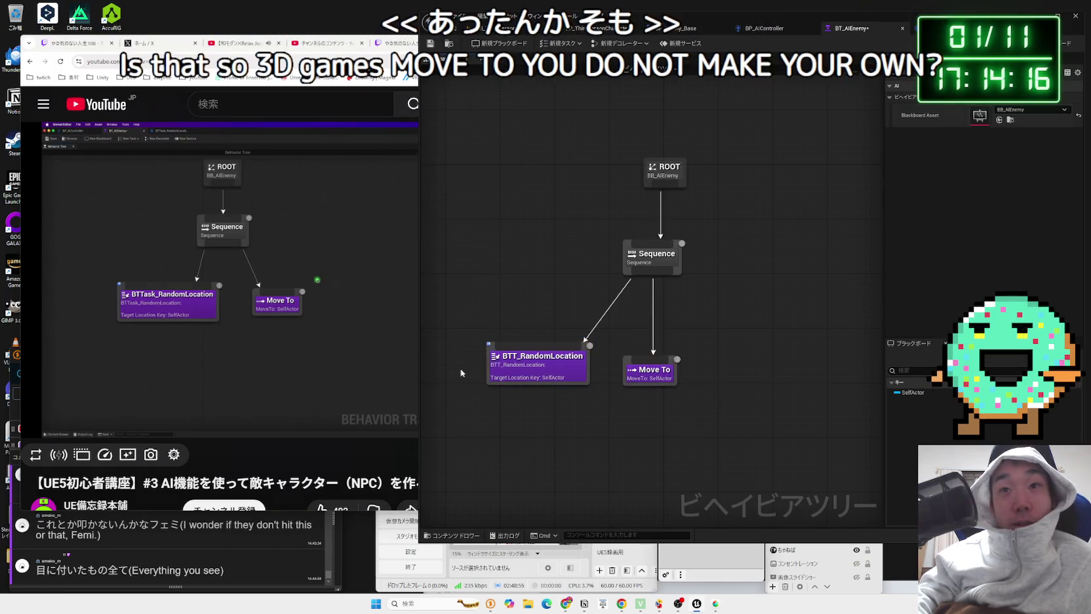
pyautogui.click(643, 380)
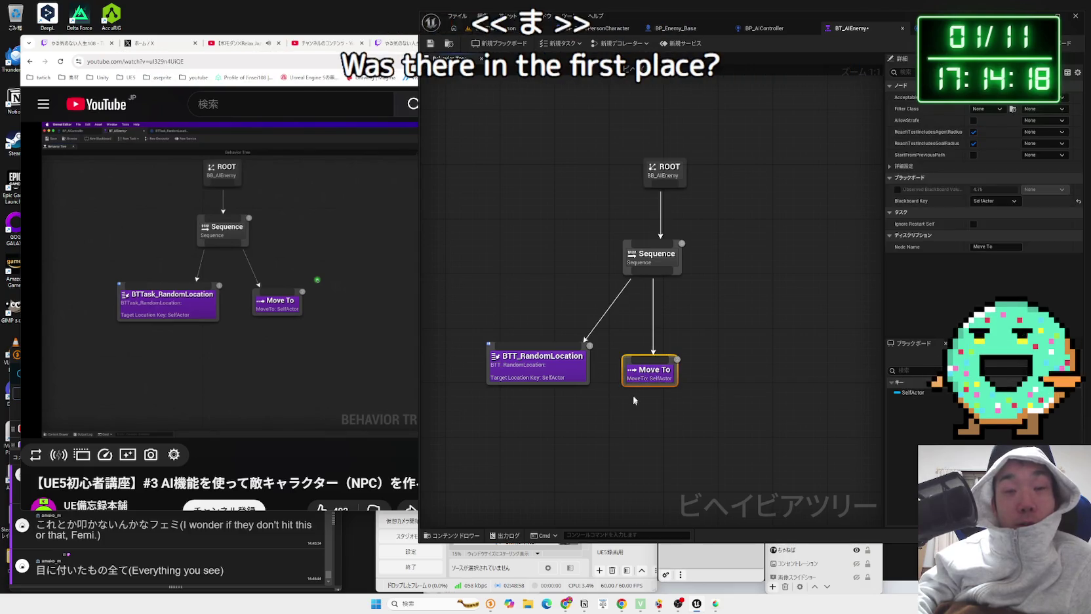
# Step: Pull another wire from Sequence, browse the node list, and dismiss it without adding anything
pyautogui.moveTo(658, 276); pyautogui.dragTo(702, 337)
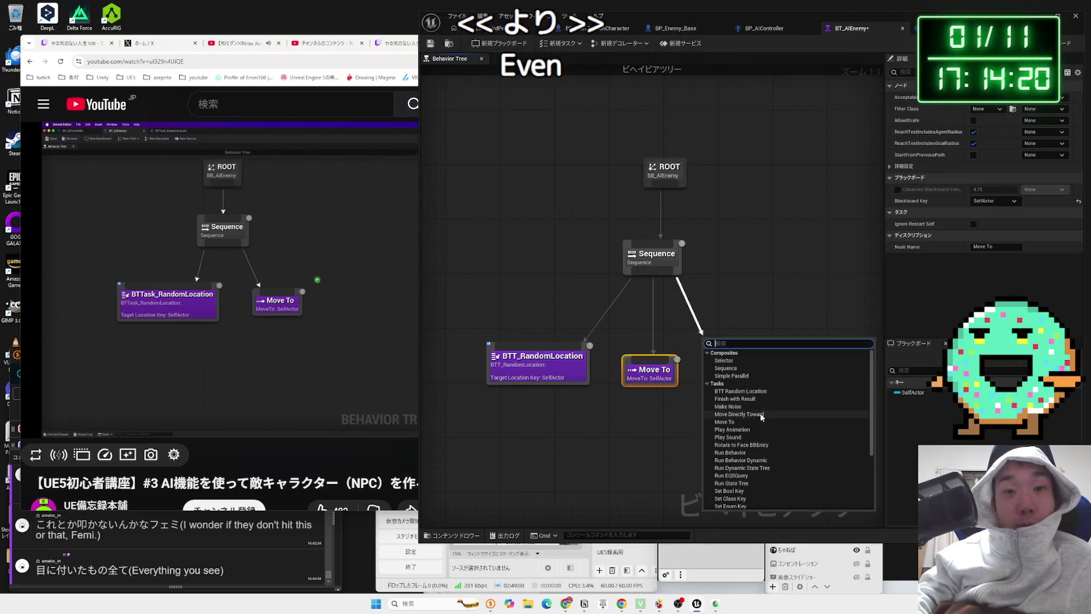
pyautogui.scroll(-3, 752, 428)
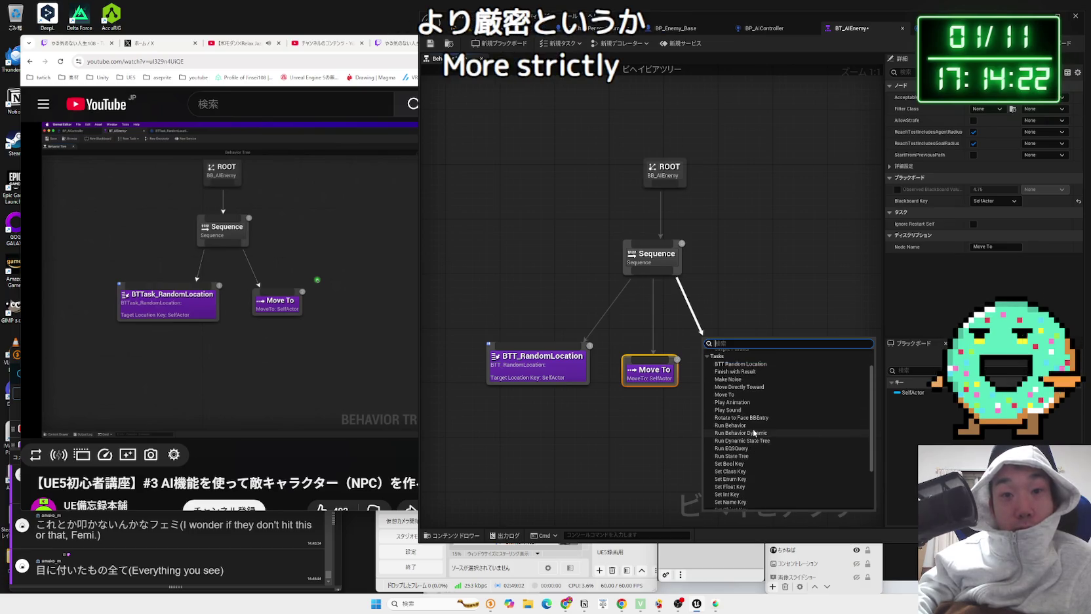
pyautogui.scroll(-7, 752, 437)
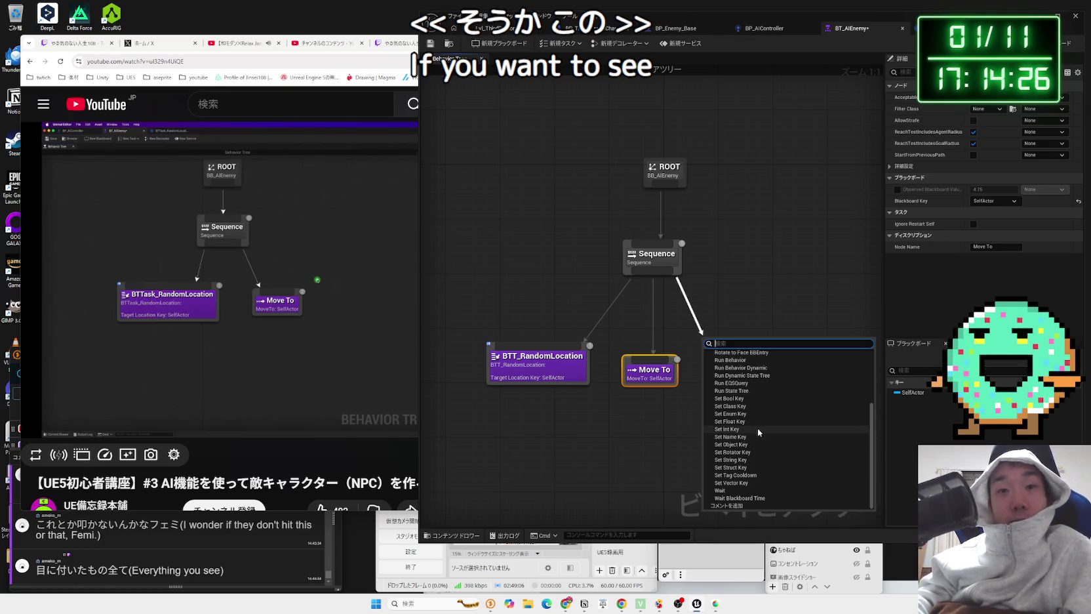
pyautogui.scroll(8, 755, 478)
pyautogui.scroll(2, 757, 485)
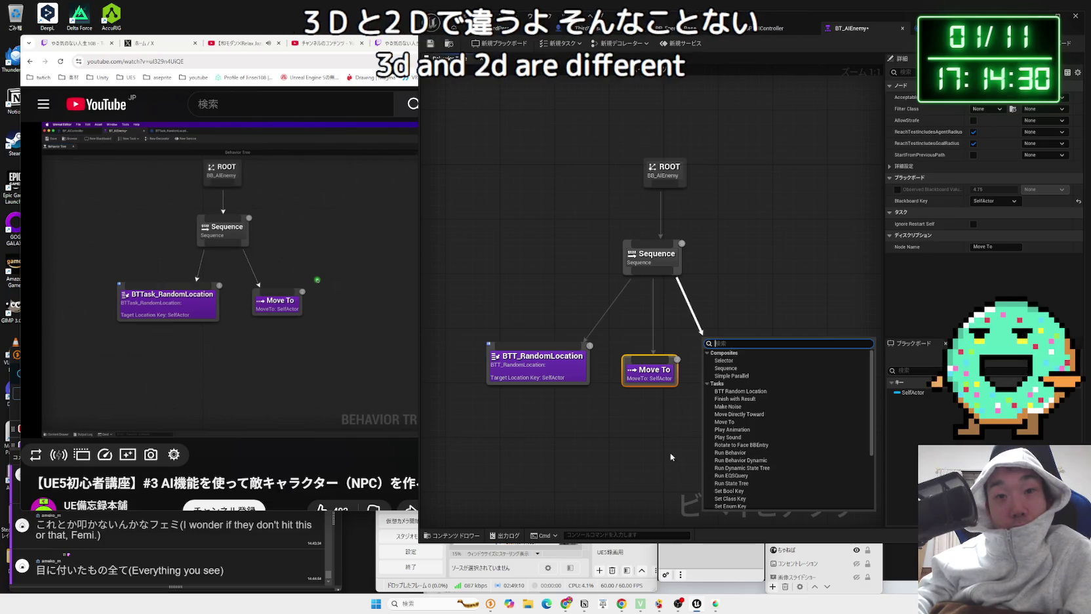
pyautogui.click(637, 414)
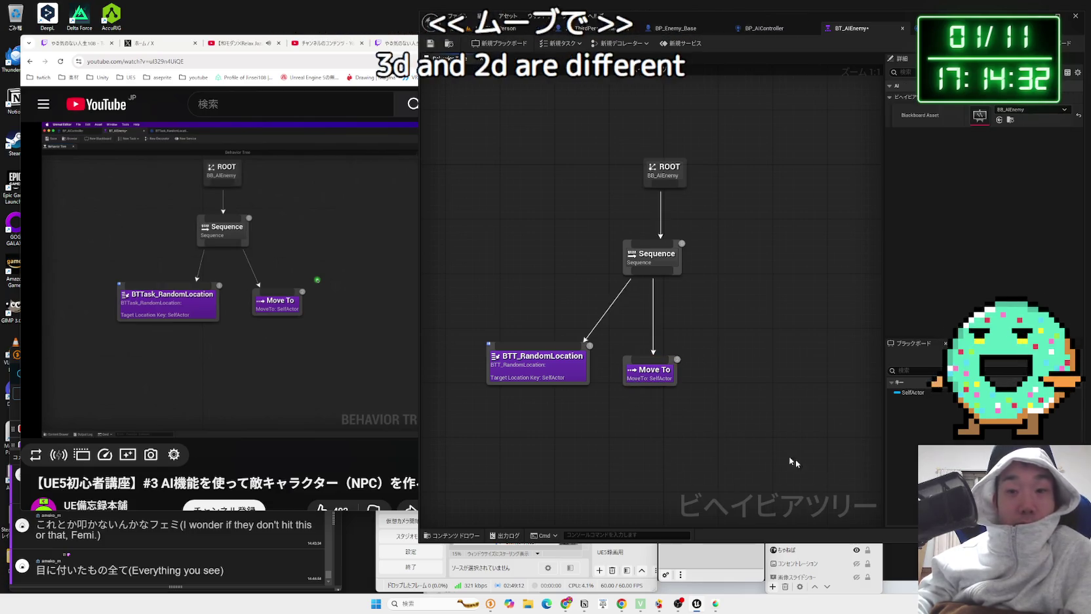
# Step: Save the BT_AIEnemy behavior tree and resume the tutorial video
pyautogui.hotkey('ctrl', 'shift', 's')
pyautogui.click(604, 399)
pyautogui.click(371, 289)
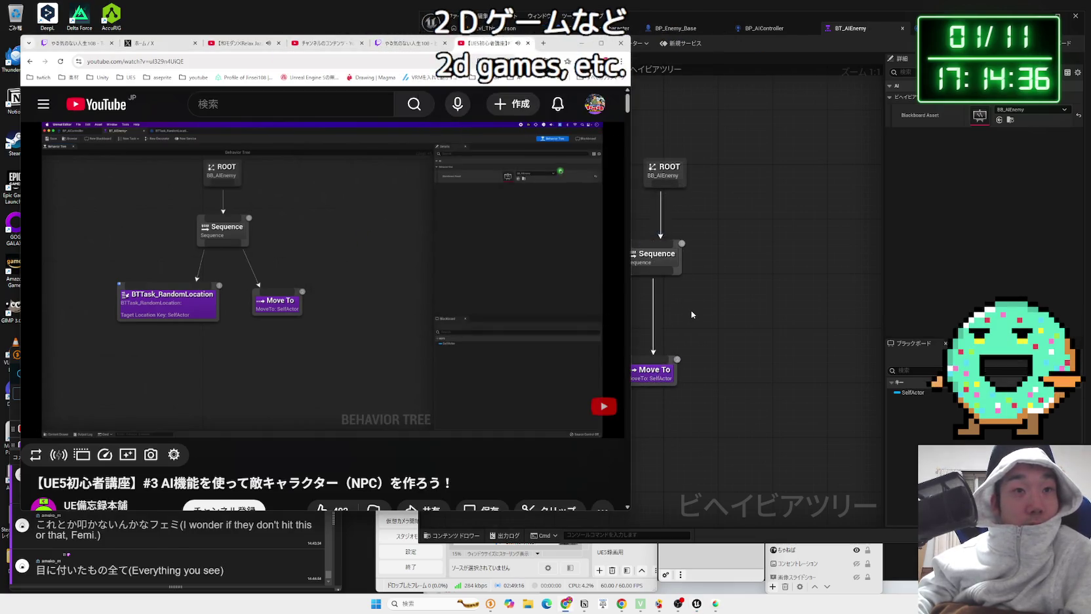
pyautogui.click(1069, 43)
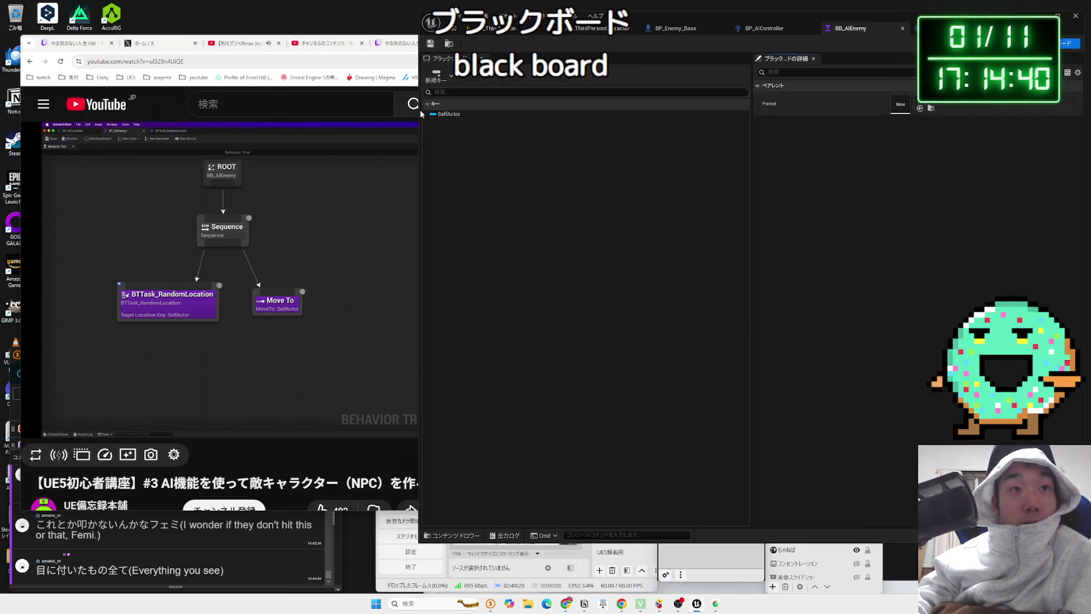
# Step: Widen the tutorial browser, then create a new Vector blackboard key named TargetLocation
pyautogui.moveTo(422, 109); pyautogui.dragTo(488, 105)
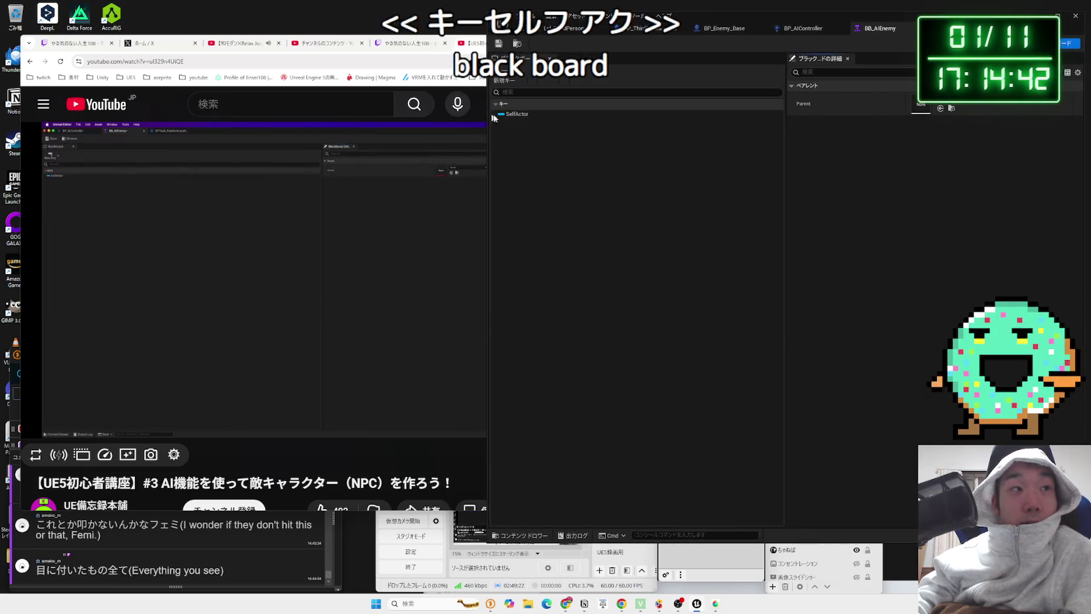
pyautogui.click(512, 82)
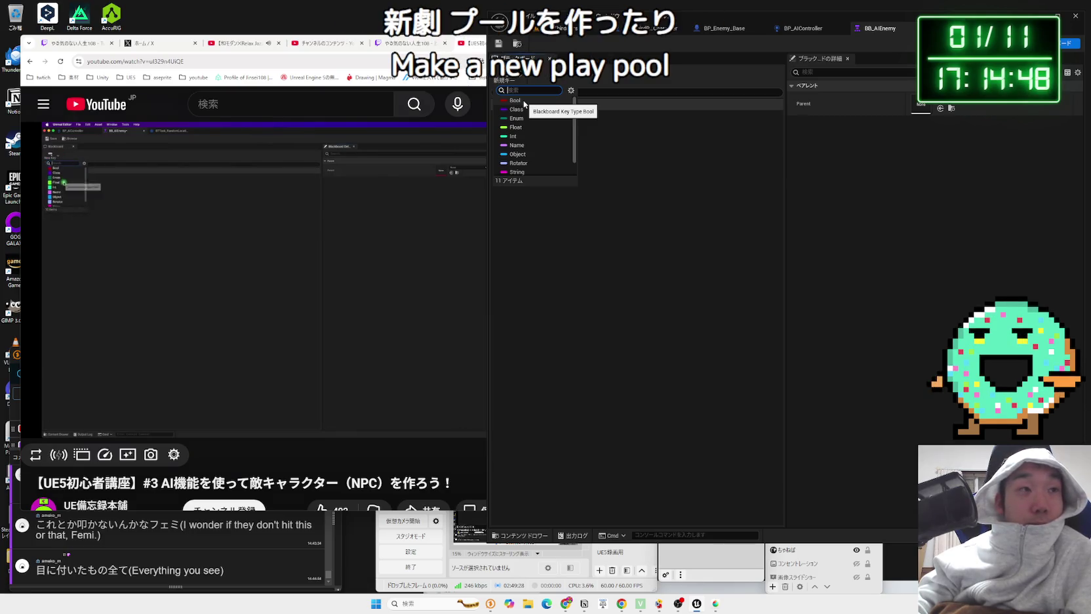
pyautogui.scroll(-2, 524, 131)
pyautogui.click(517, 171)
pyautogui.press('BackSpace')
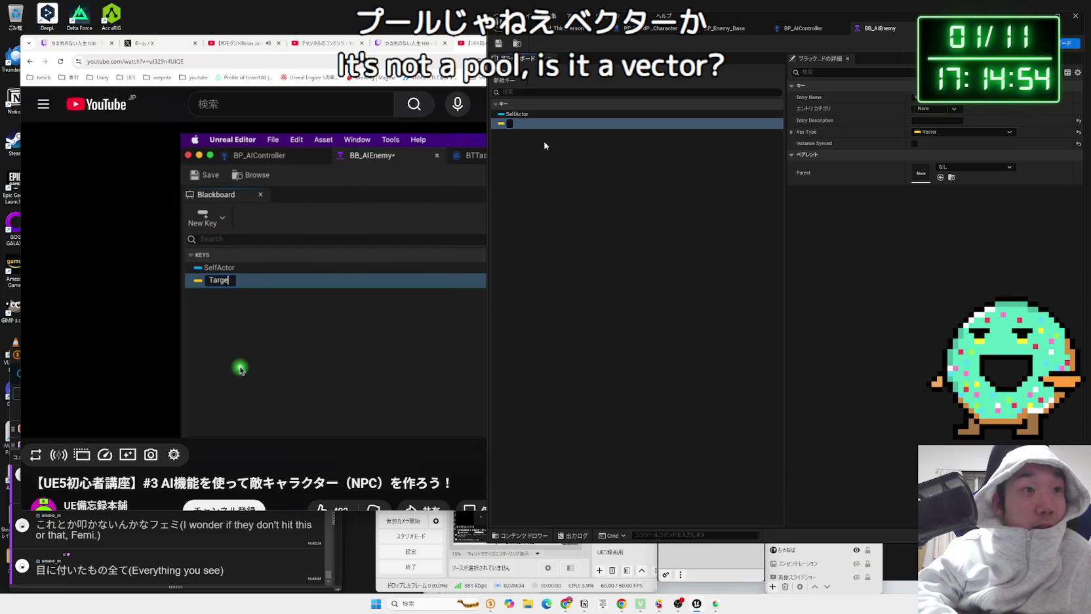
pyautogui.write('TargetLocation')
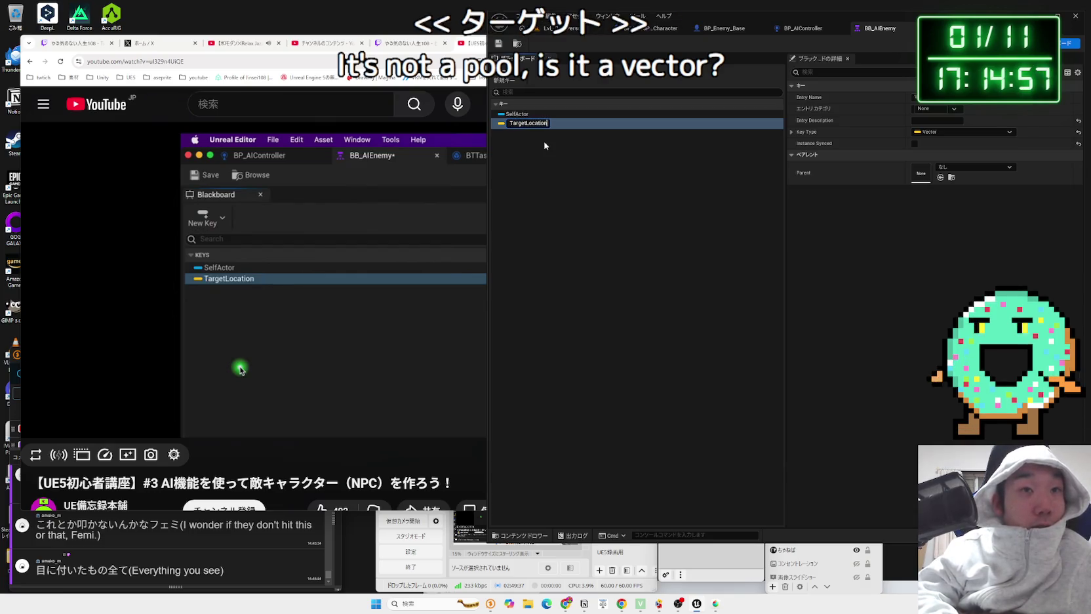
pyautogui.press('Return')
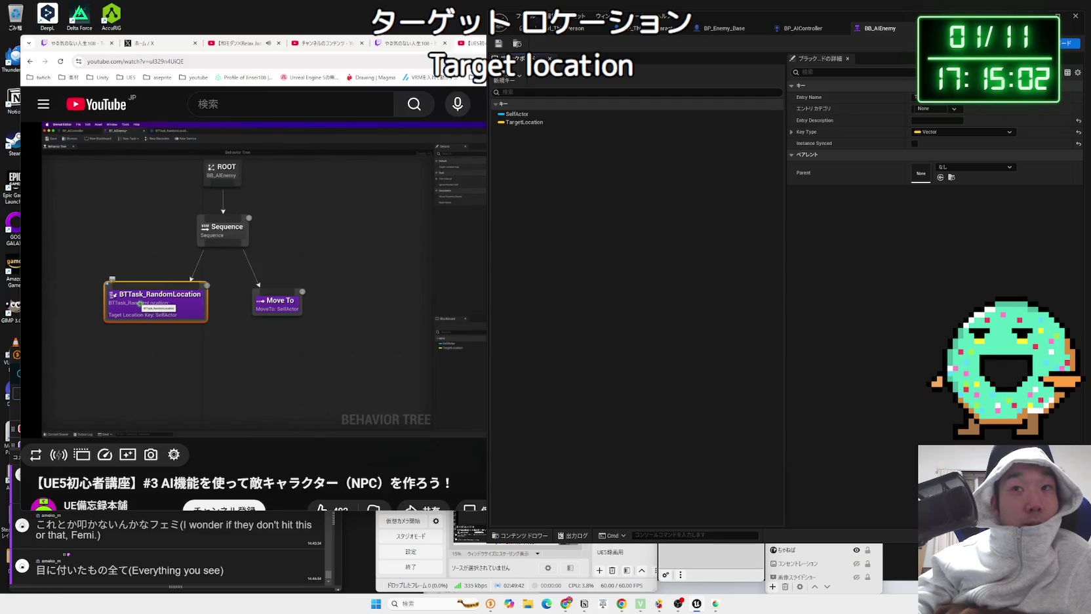
pyautogui.click(997, 42)
# Step: Set BTT_RandomLocation's Target Location Key to TargetLocation and confirm saving
pyautogui.click(1012, 102)
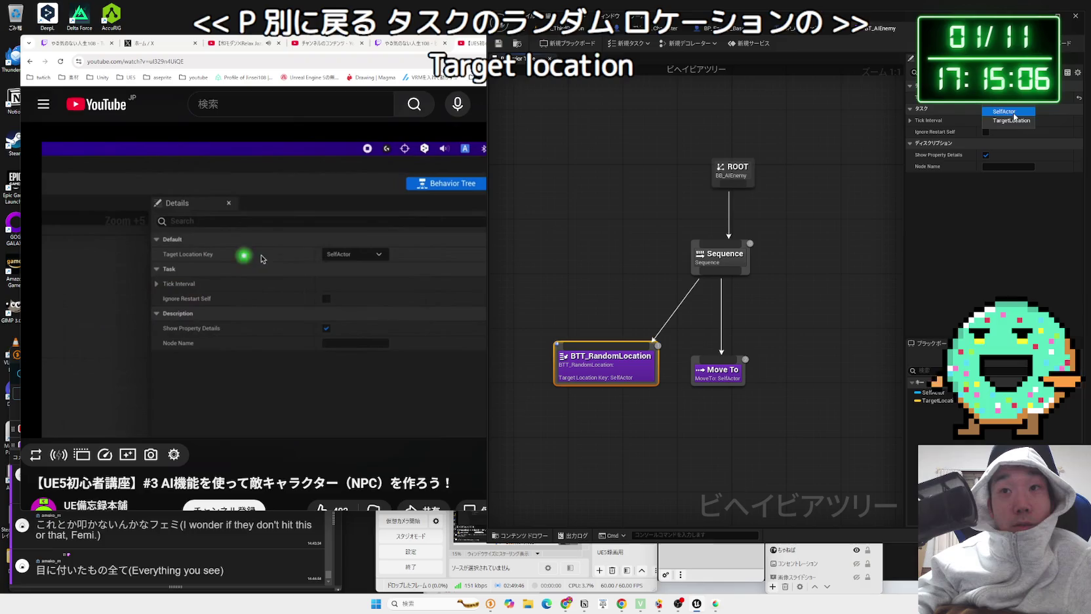
pyautogui.click(1013, 121)
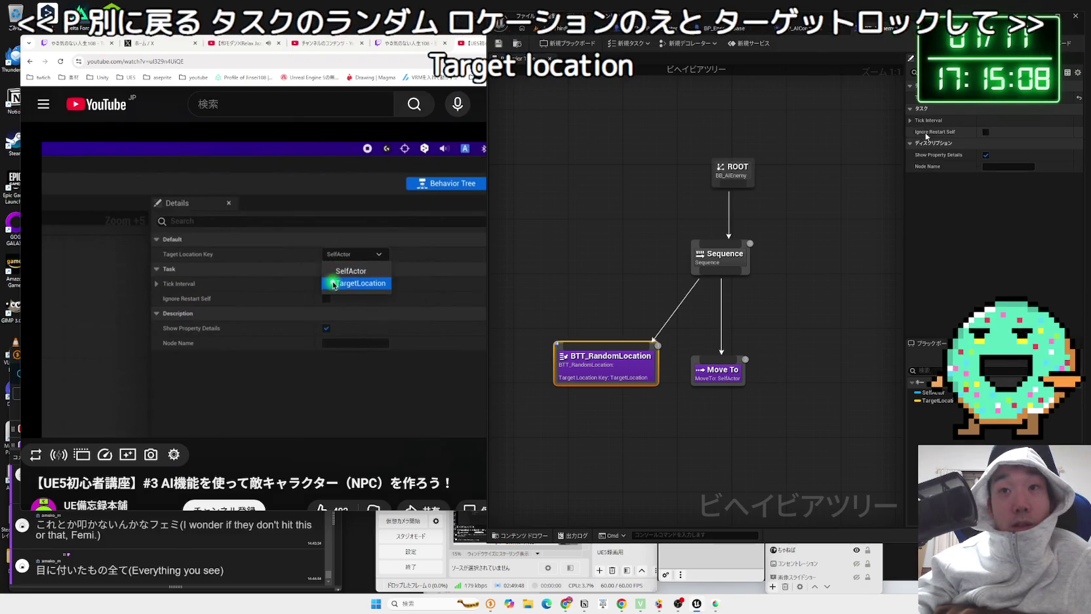
pyautogui.click(910, 120)
pyautogui.click(910, 120)
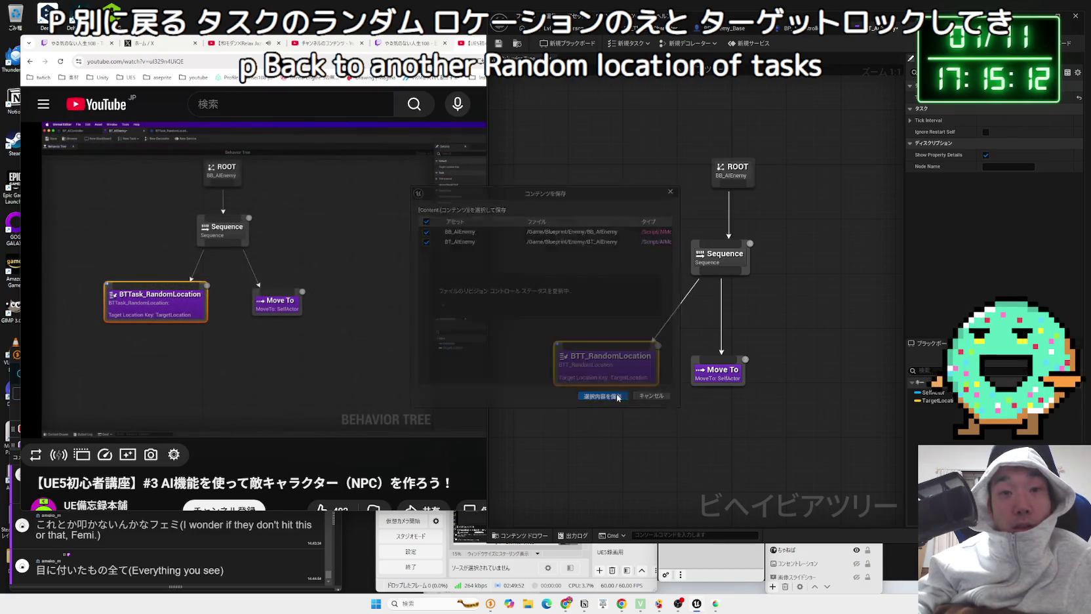
pyautogui.click(786, 338)
# Step: Set the Move To node's Blackboard Key to TargetLocation and save the tree
pyautogui.moveTo(713, 375); pyautogui.dragTo(727, 360)
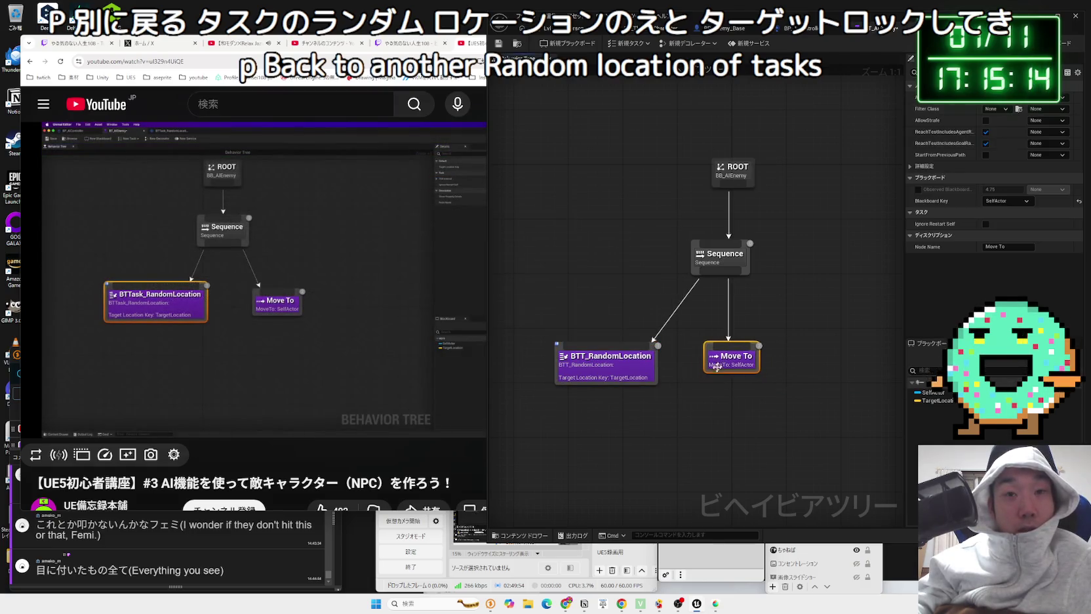
pyautogui.moveTo(378, 402)
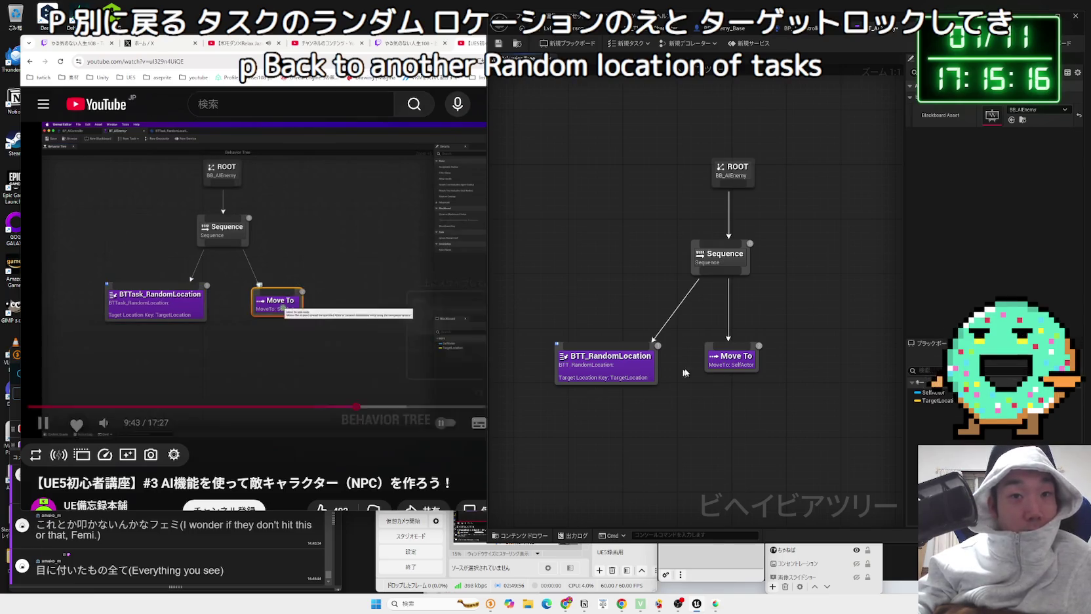
pyautogui.click(731, 357)
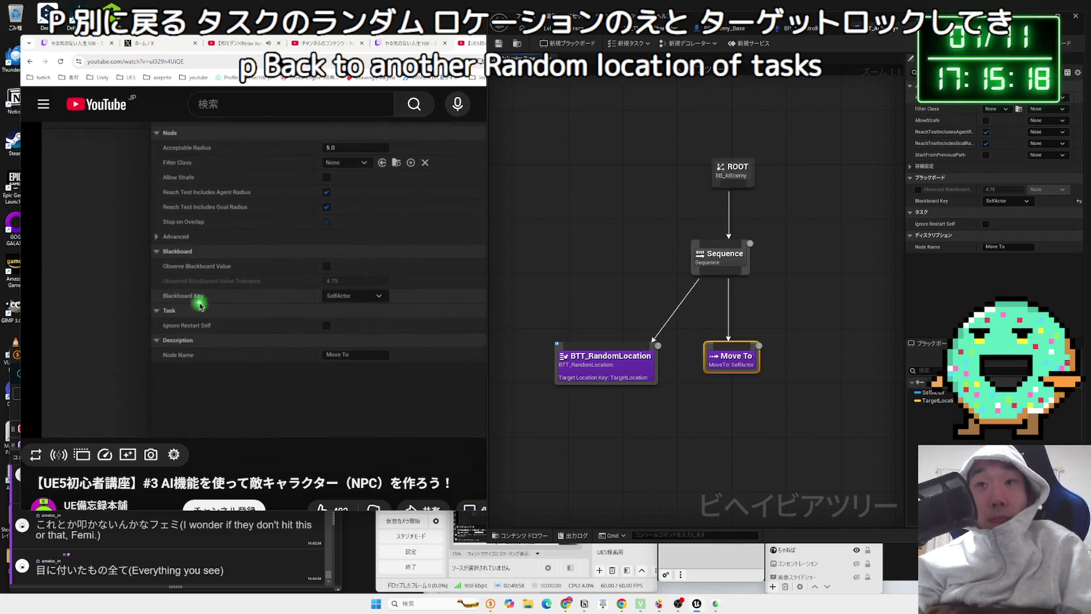
pyautogui.click(1021, 209)
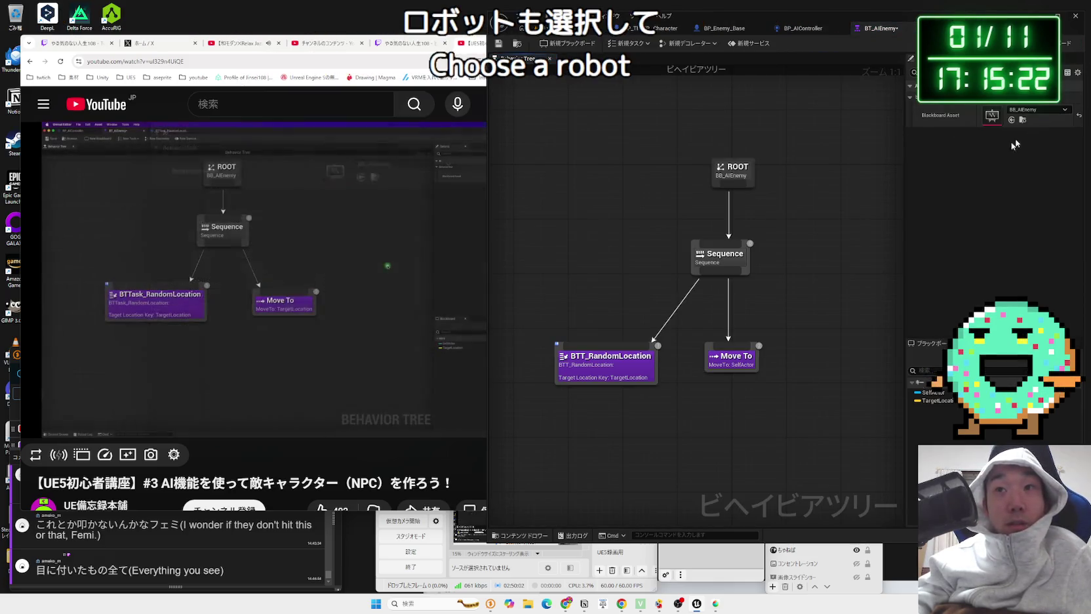
pyautogui.click(731, 357)
pyautogui.moveTo(486, 262); pyautogui.dragTo(630, 262)
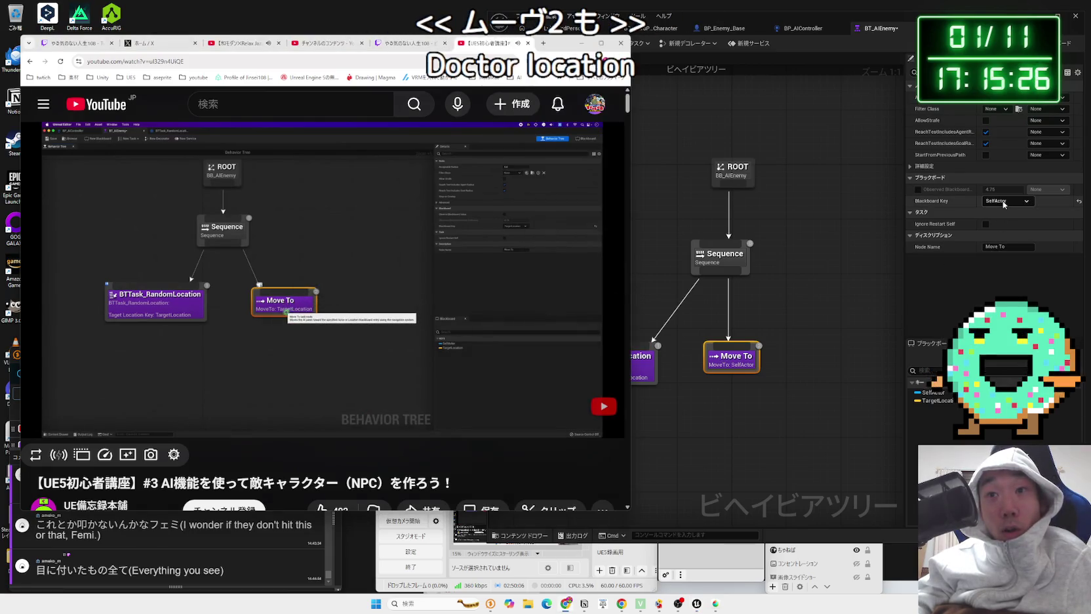
pyautogui.click(1002, 202)
pyautogui.click(1003, 201)
pyautogui.click(1005, 224)
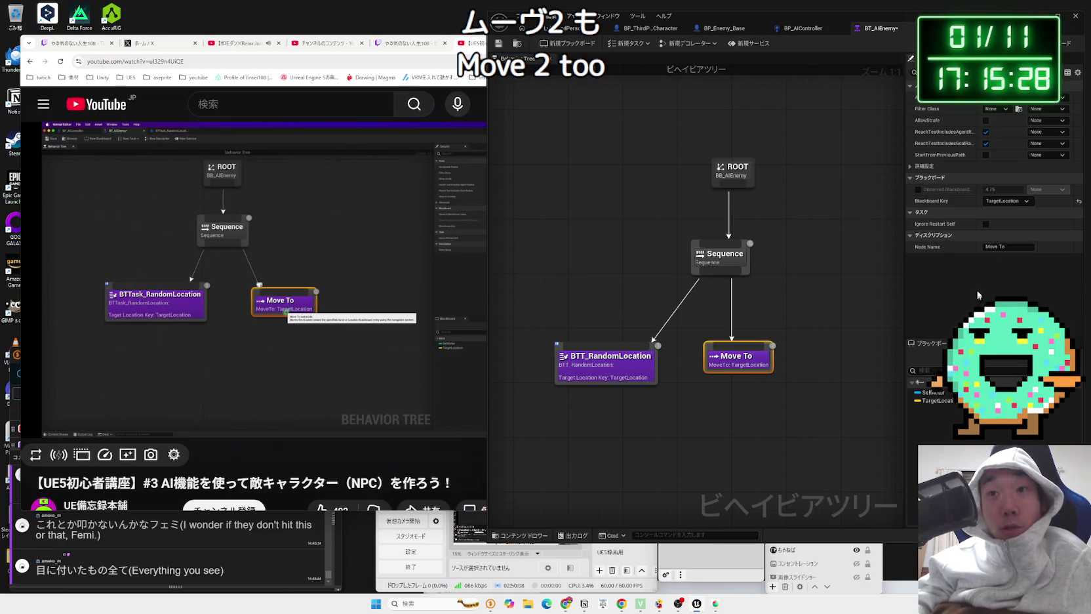
pyautogui.hotkey('ctrl', 's')
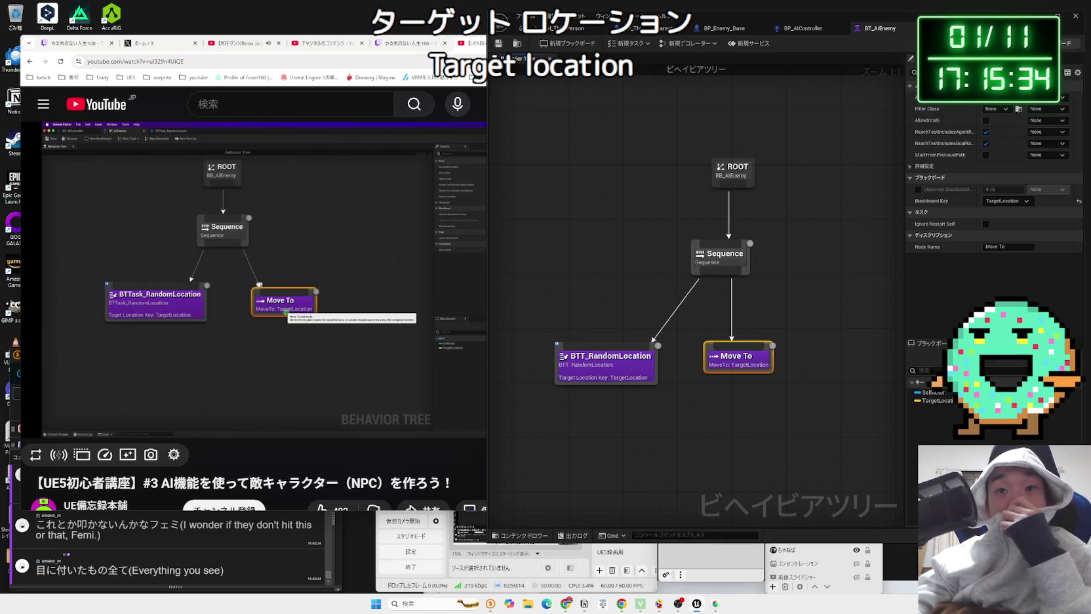
# Step: Restore the browser, switch from the Relax Jazz tab to the UE5 AI tutorial and watch it
pyautogui.click(328, 320)
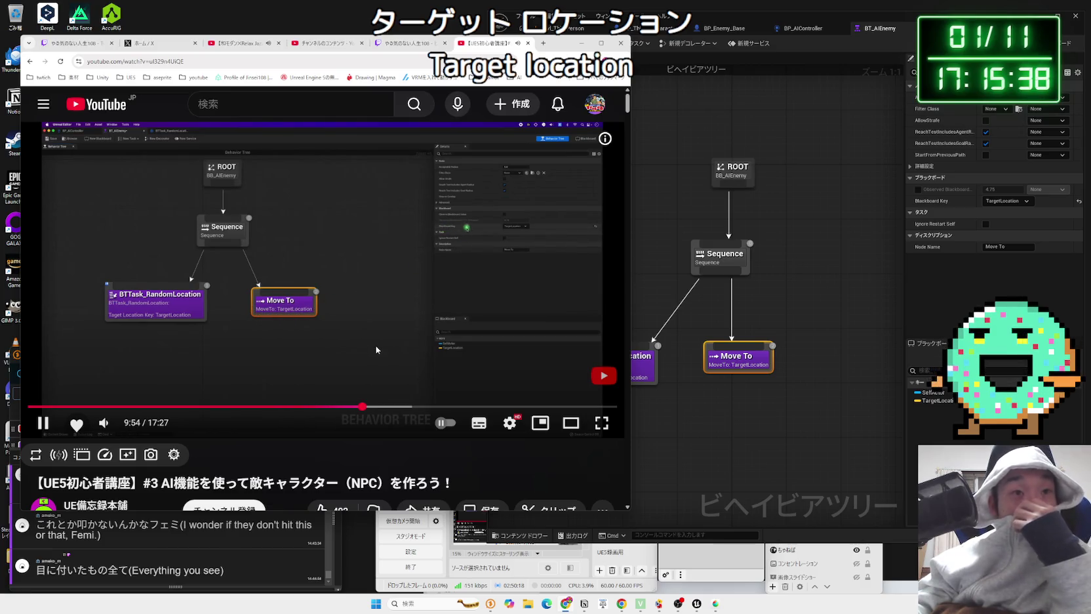
pyautogui.click(427, 350)
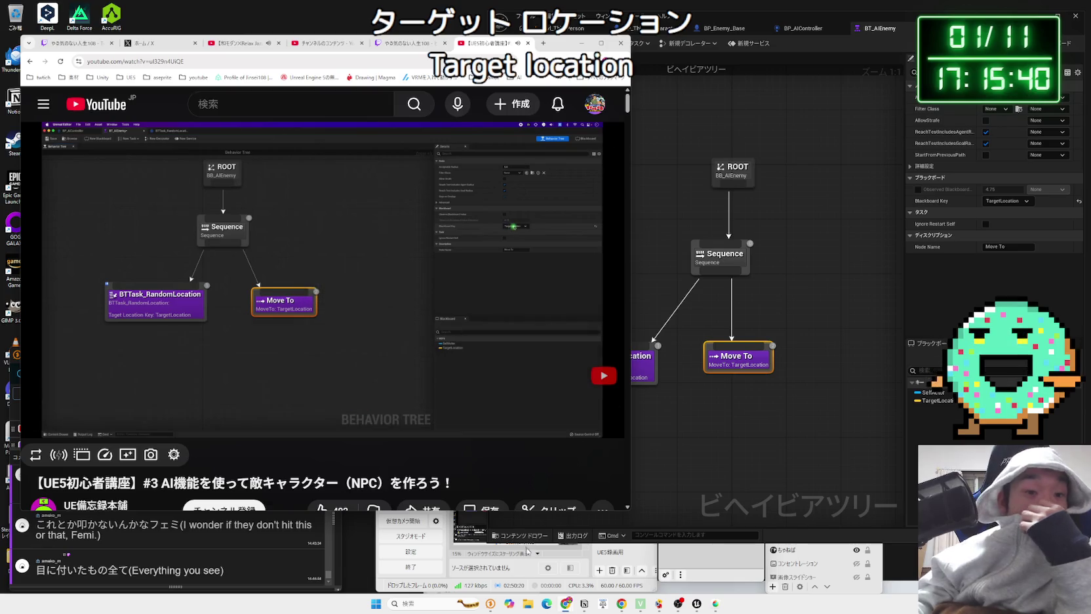
pyautogui.click(564, 607)
pyautogui.click(564, 606)
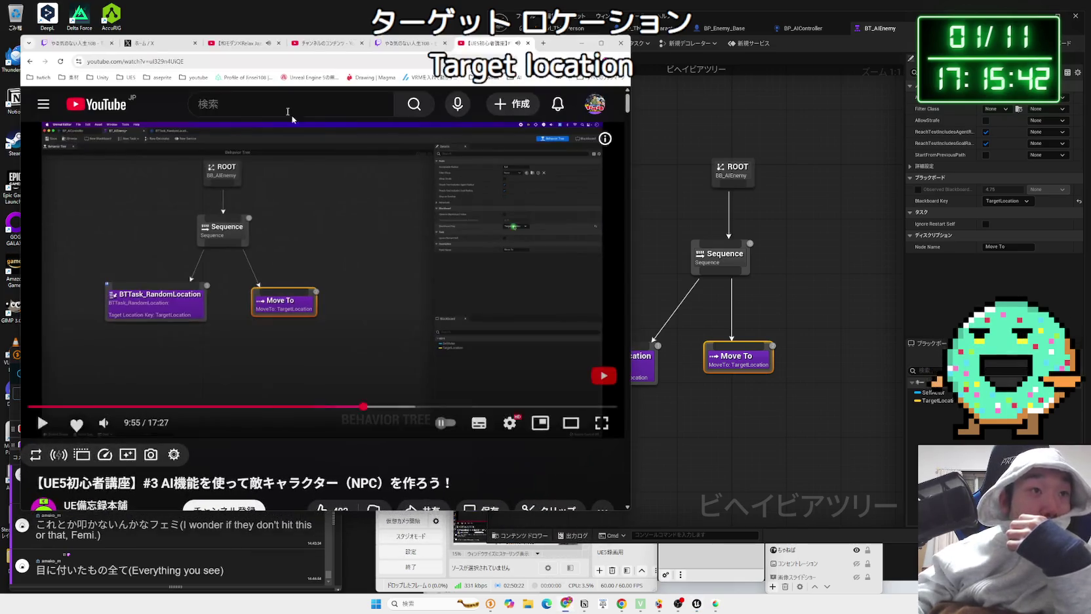
pyautogui.click(236, 42)
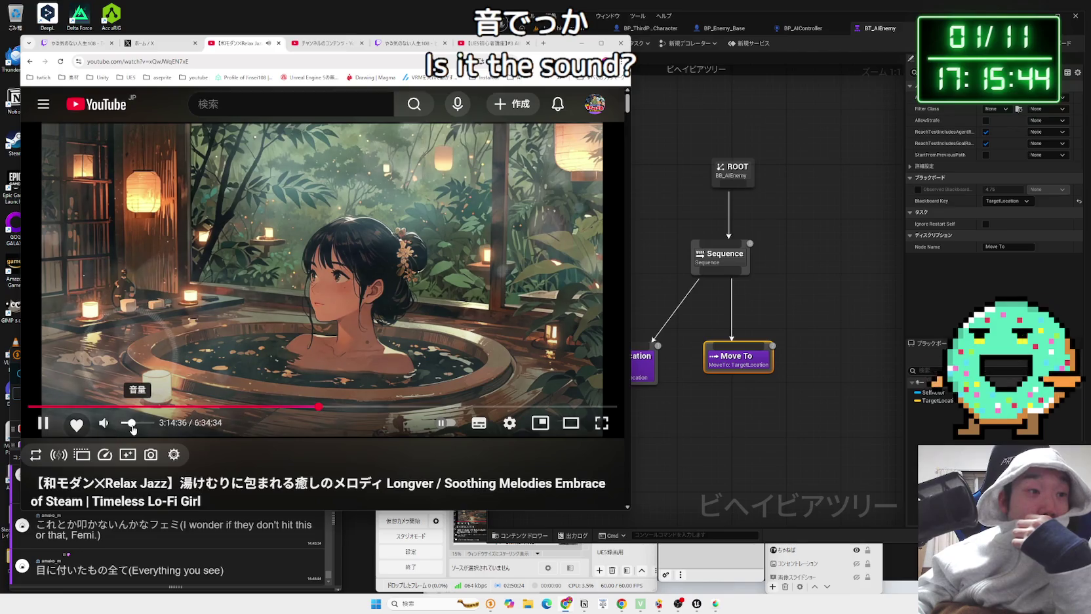
pyautogui.click(498, 43)
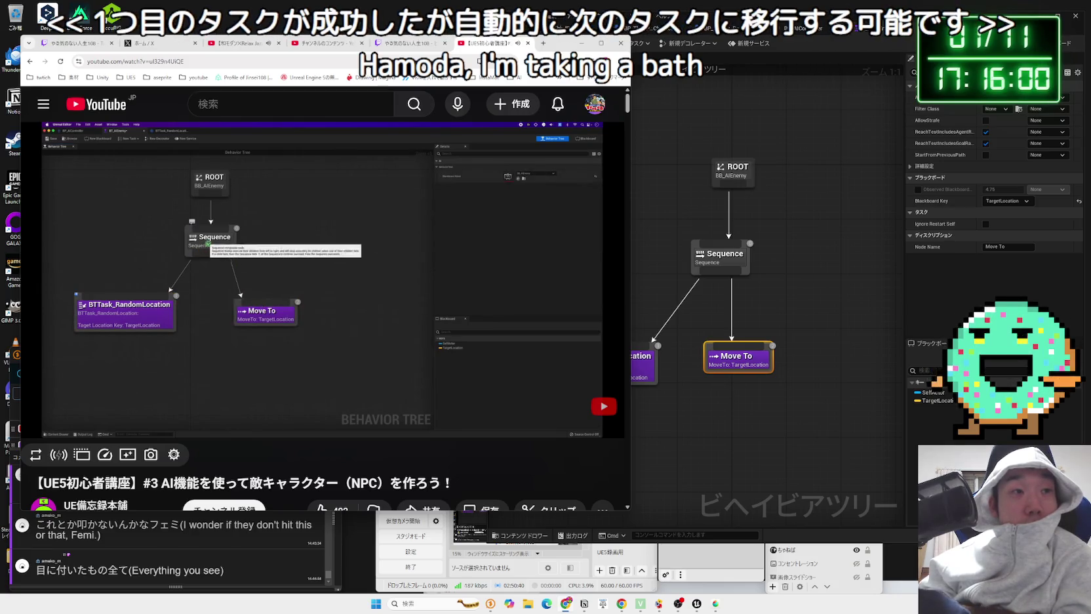
pyautogui.moveTo(366, 286)
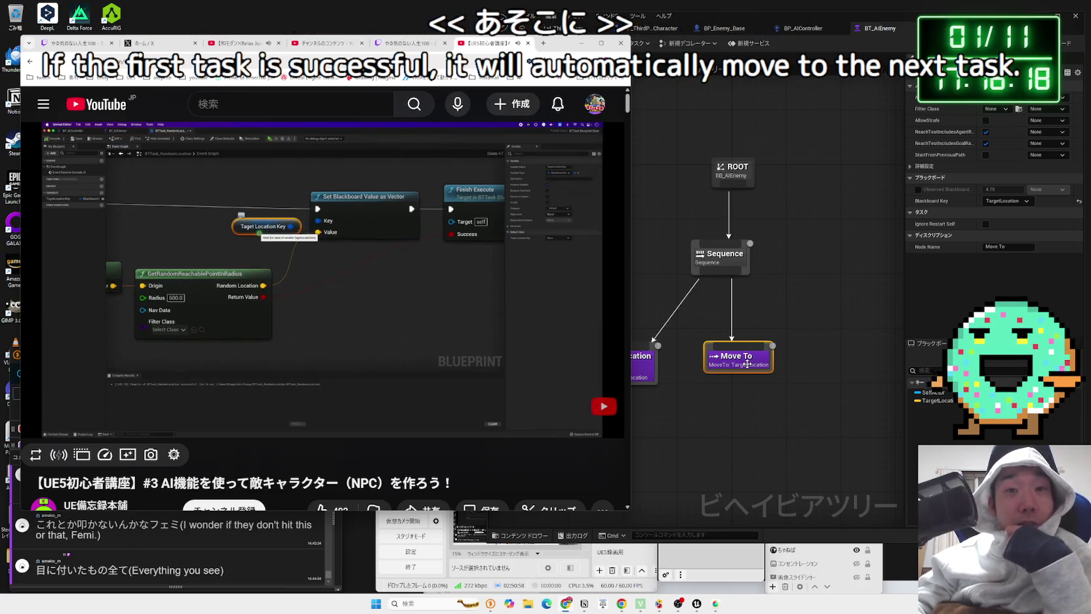
# Step: Back in the editor, pan the BT_AIEnemy graph to bring BTT_RandomLocation into view
pyautogui.moveTo(747, 363)
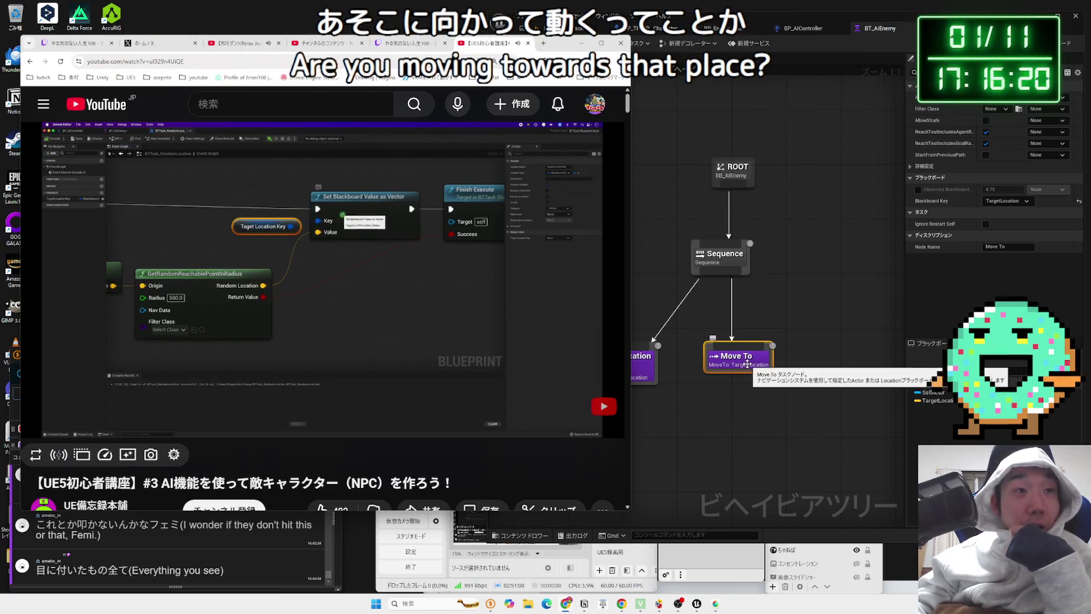
pyautogui.moveTo(728, 396); pyautogui.dragTo(780, 395)
pyautogui.moveTo(640, 303); pyautogui.dragTo(664, 323)
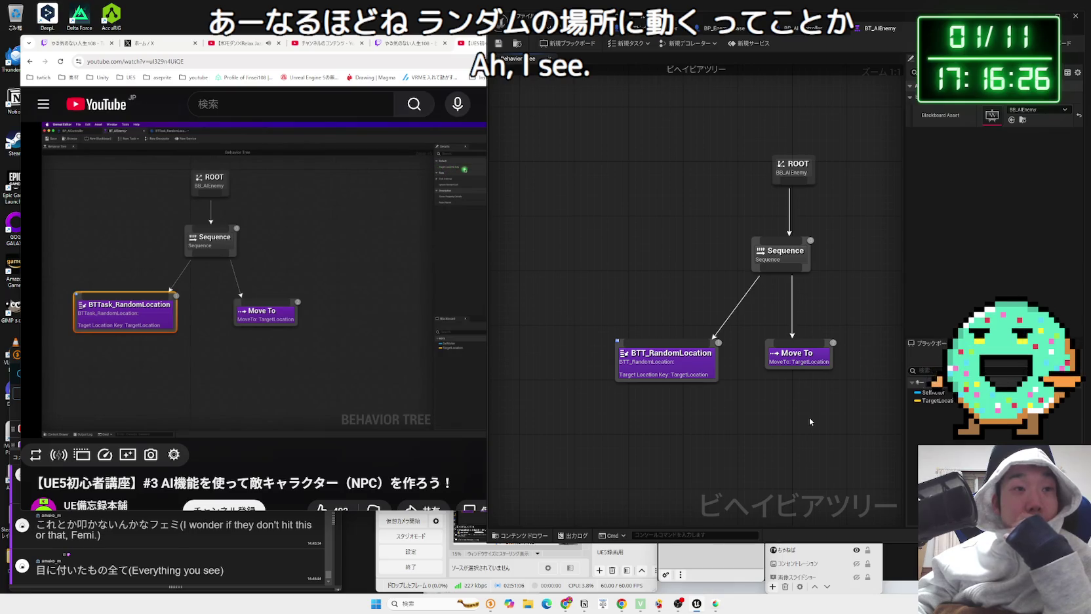
# Step: Select BTT_RandomLocation to check its properties, then seek the tutorial to 11:00 and skip ahead
pyautogui.click(664, 355)
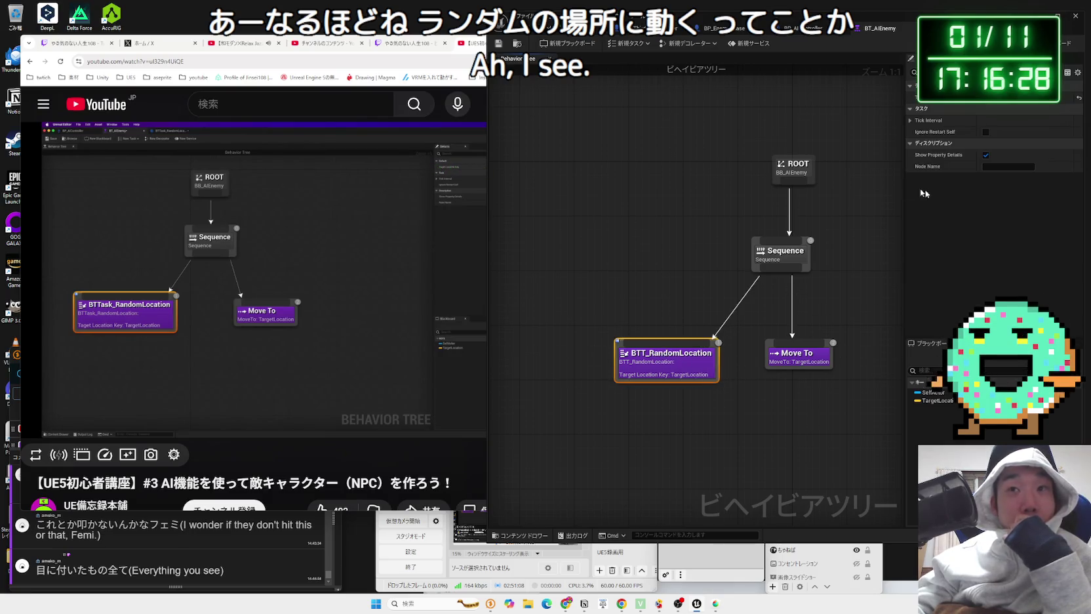
pyautogui.click(257, 64)
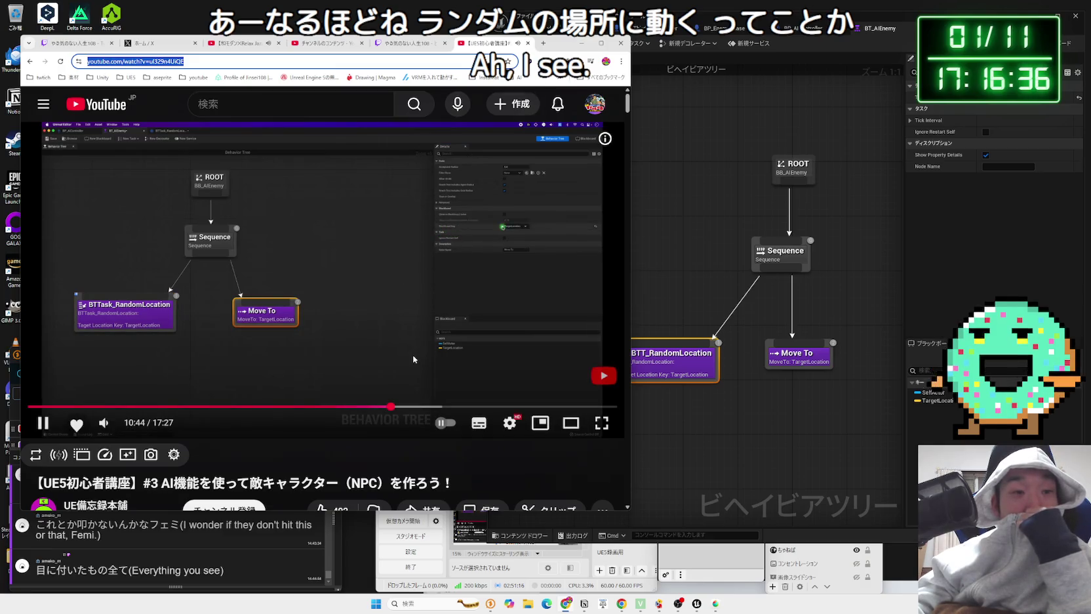
pyautogui.scroll(-3, 429, 401)
pyautogui.scroll(3, 429, 402)
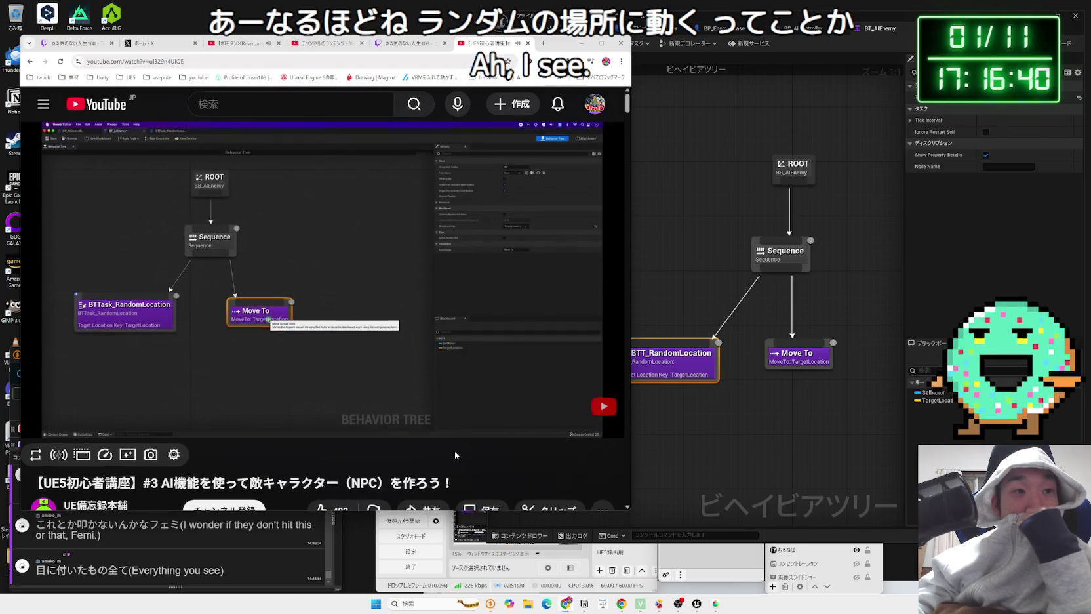
pyautogui.scroll(-1, 454, 449)
pyautogui.scroll(1, 347, 467)
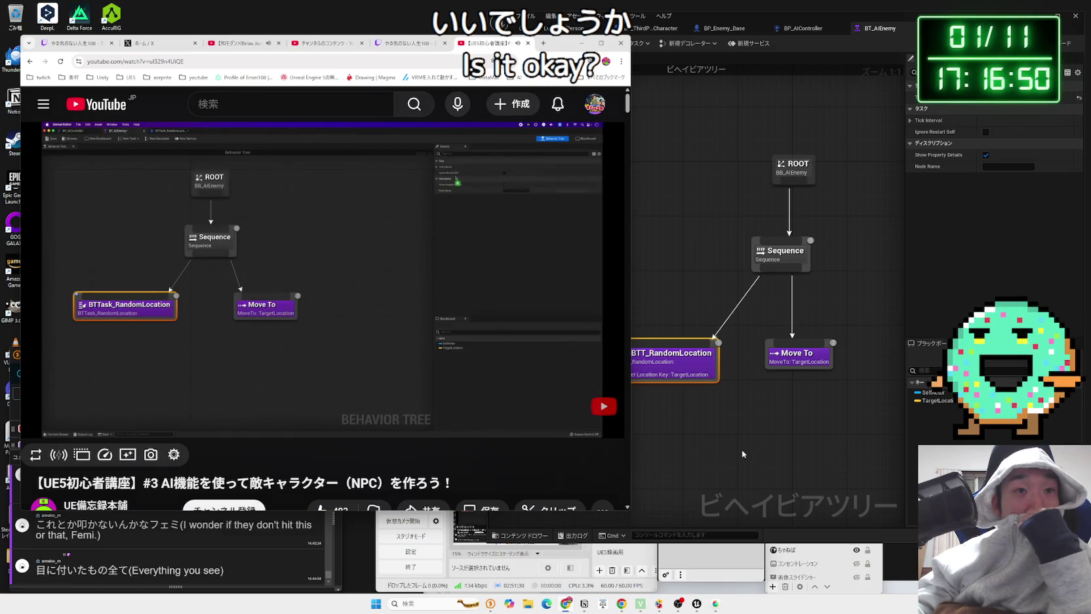
pyautogui.click(400, 407)
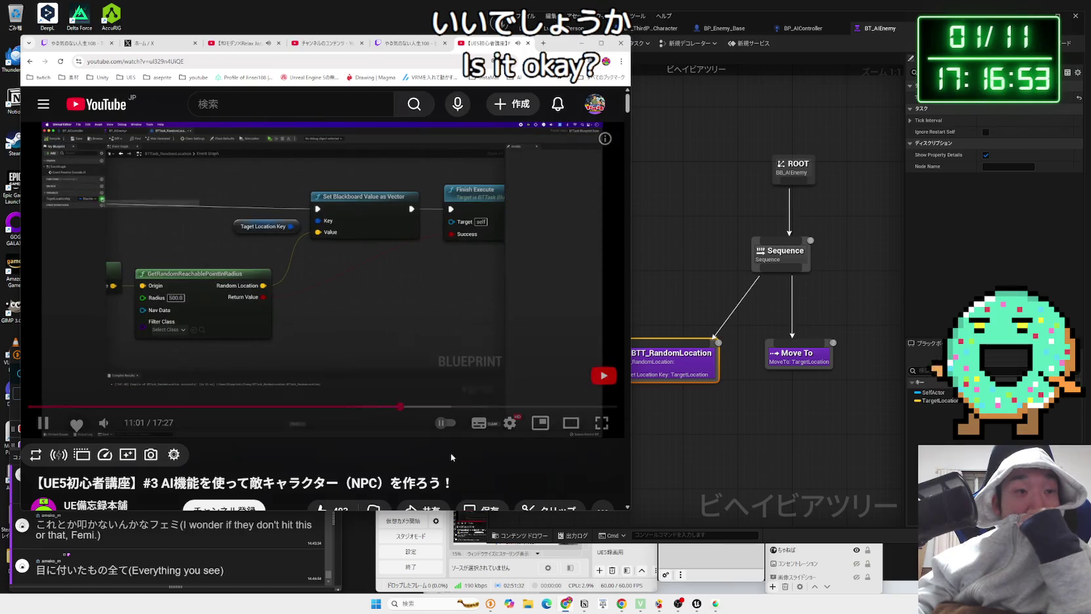
pyautogui.press('Right')
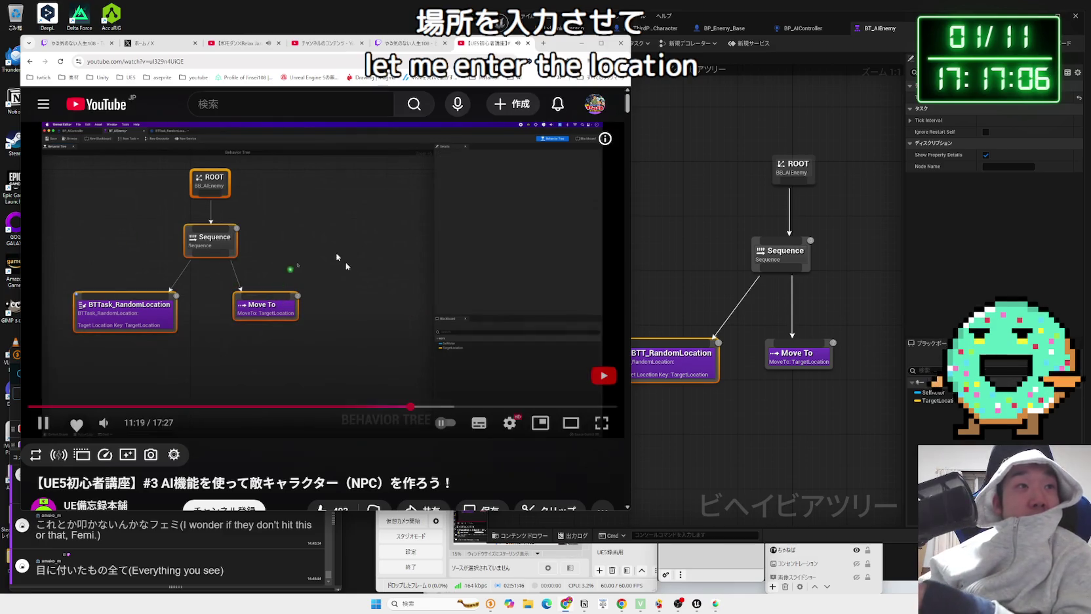
# Step: Flip between the X timeline, the UE5 tutorial and the Relax Jazz video tabs
pyautogui.click(158, 43)
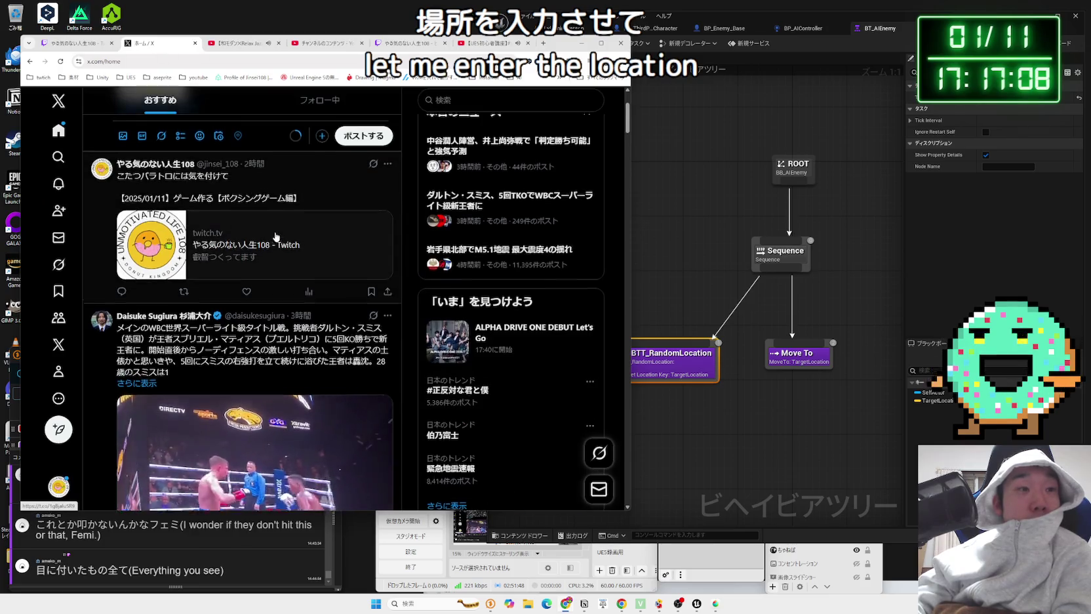
pyautogui.scroll(-3, 328, 266)
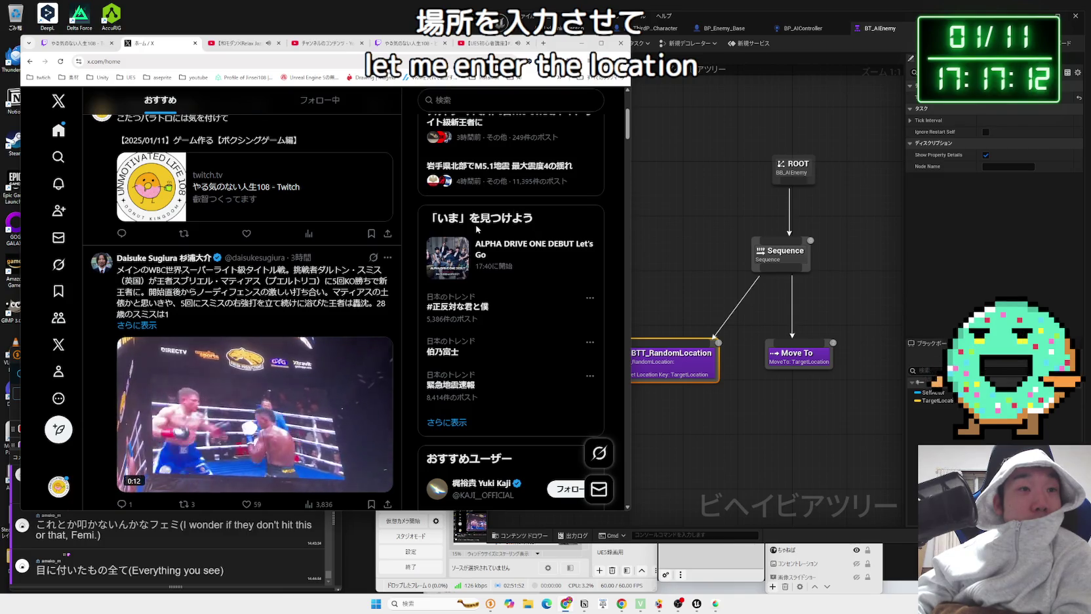
pyautogui.click(489, 45)
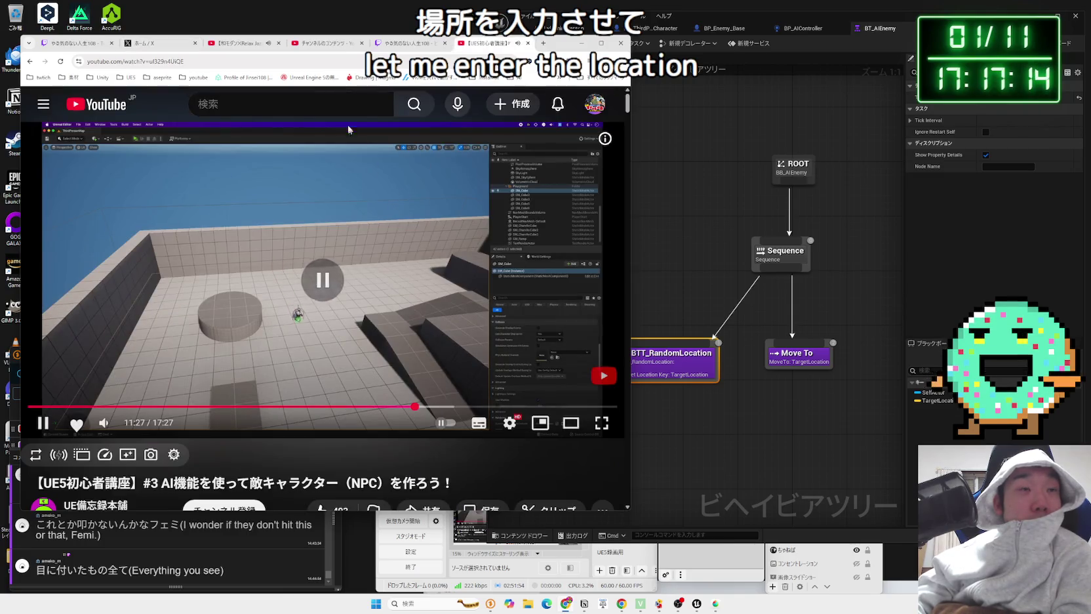
pyautogui.click(372, 210)
pyautogui.click(372, 209)
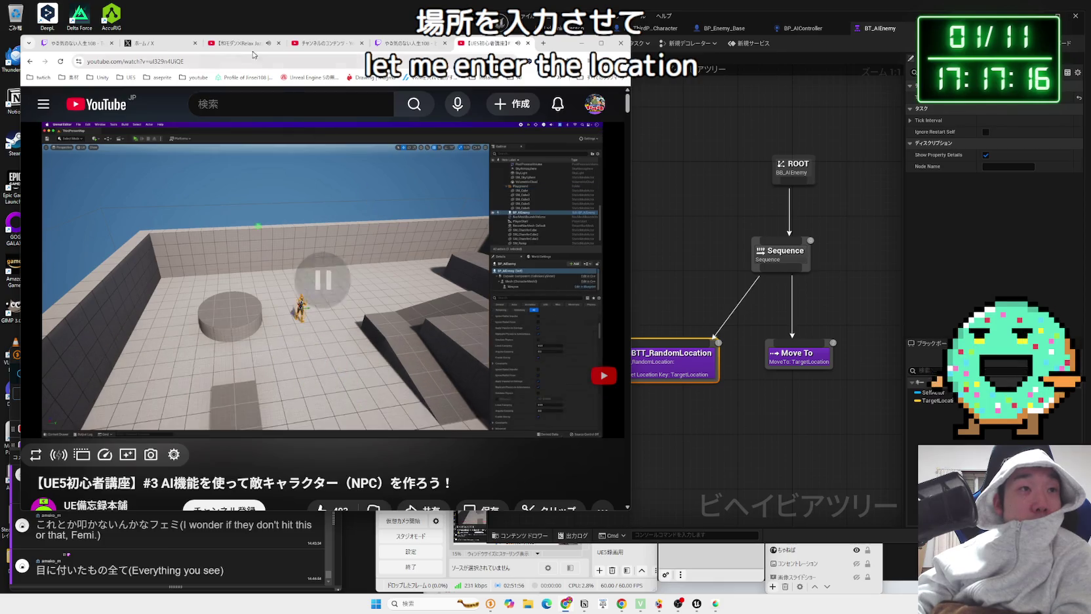
pyautogui.click(239, 44)
pyautogui.click(324, 44)
pyautogui.click(157, 43)
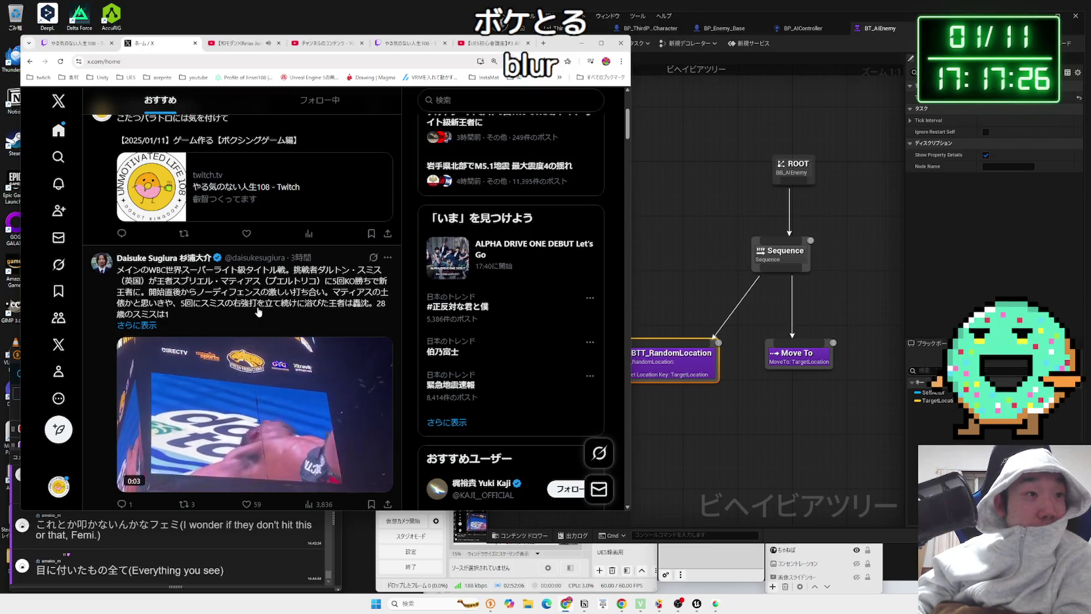
# Step: Open the WBC boxing post on X, go back, and Google the selected boxer's name
pyautogui.scroll(-3, 293, 301)
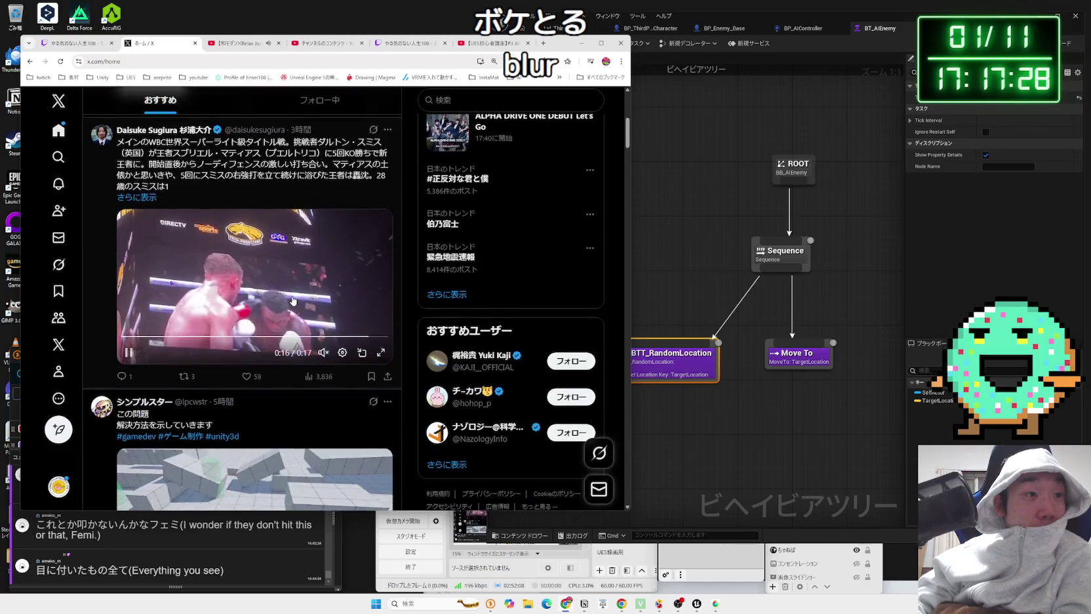
pyautogui.click(254, 242)
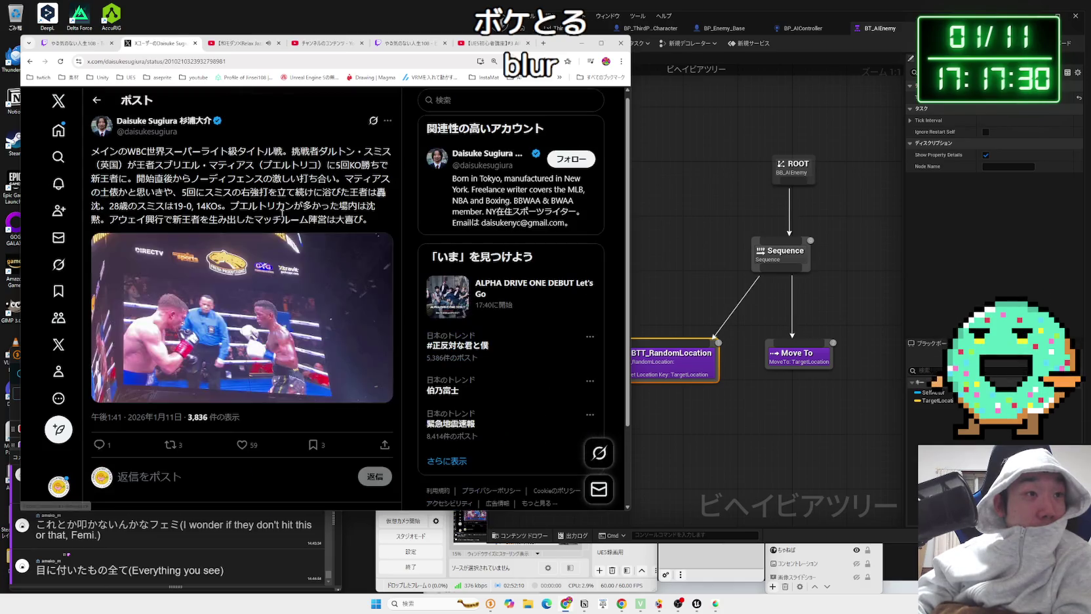
pyautogui.hotkey('alt', 'Left')
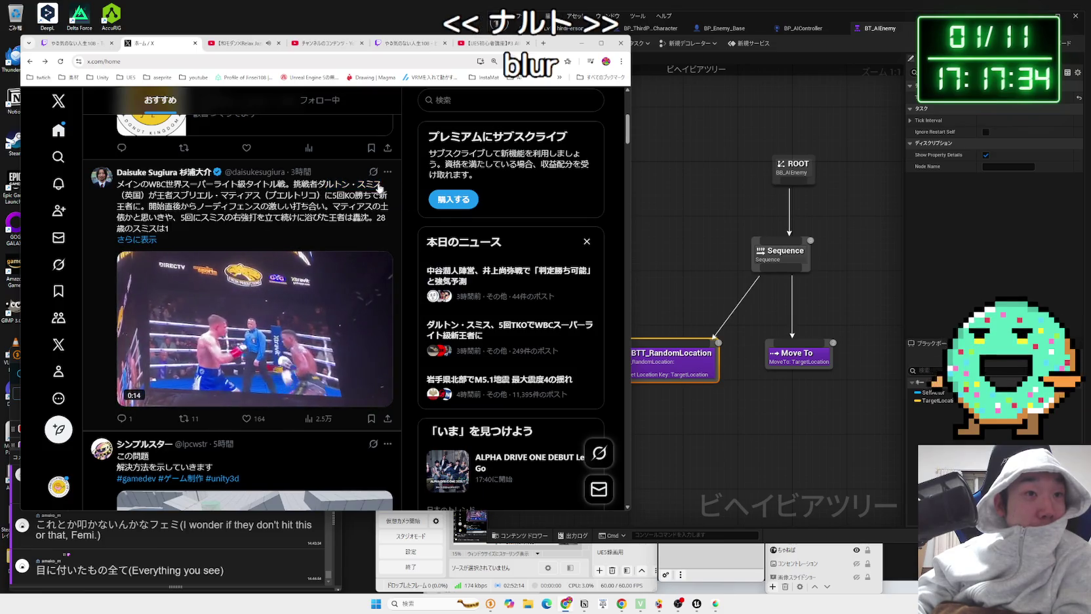
pyautogui.rightClick(321, 184)
pyautogui.click(354, 220)
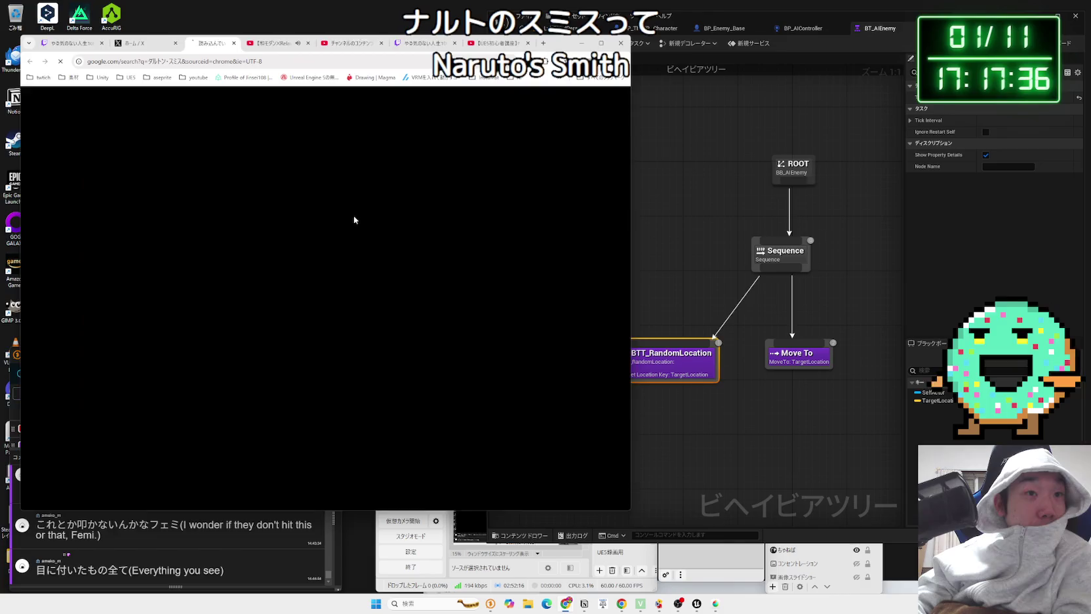
# Step: Open the boxer's Wikipedia article from the results, skim its record table, and go back
pyautogui.scroll(-2, 184, 288)
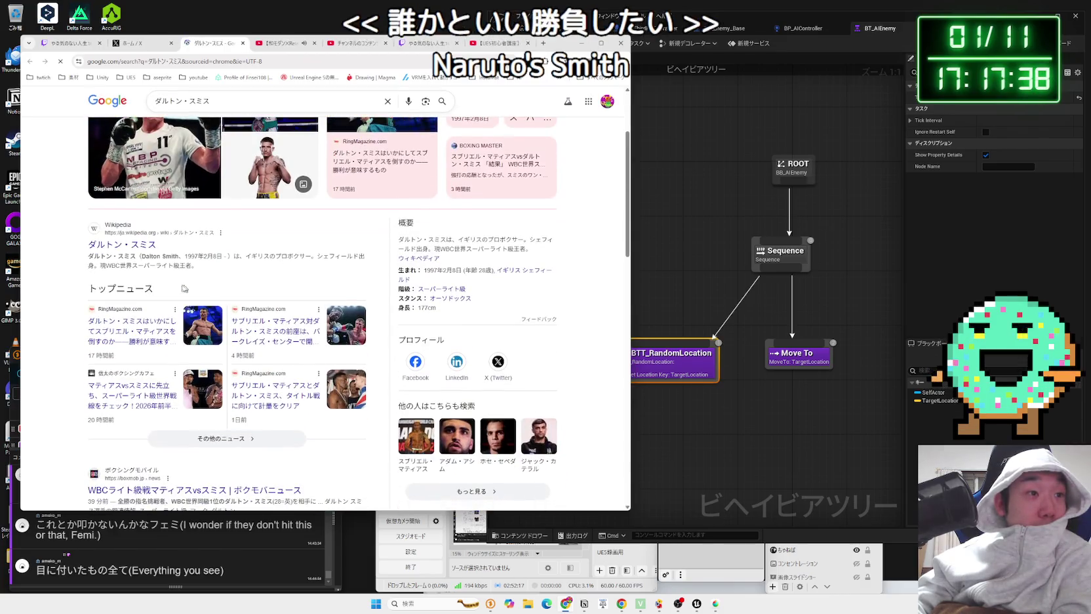
pyautogui.click(123, 244)
pyautogui.scroll(-10, 262, 295)
pyautogui.scroll(4, 247, 270)
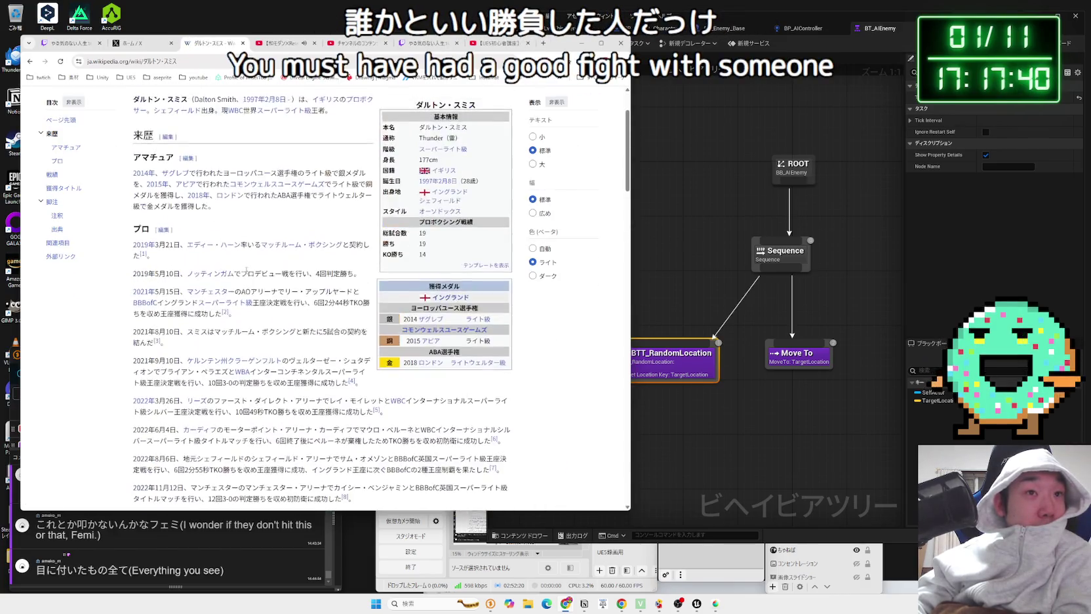
pyautogui.scroll(-3, 247, 270)
pyautogui.scroll(2, 249, 273)
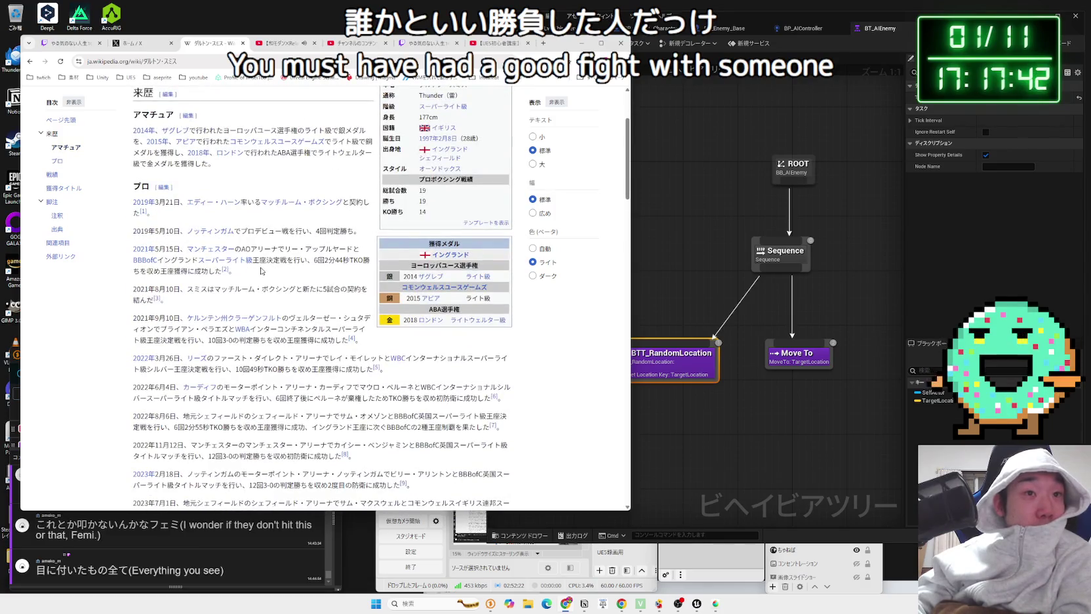
pyautogui.scroll(-15, 261, 271)
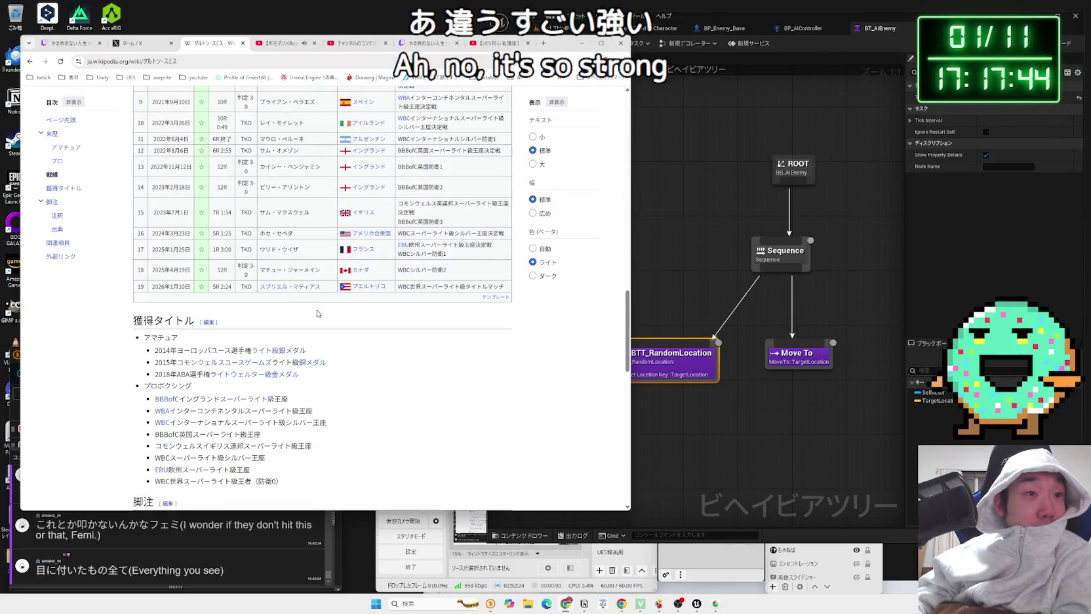
pyautogui.scroll(1, 318, 311)
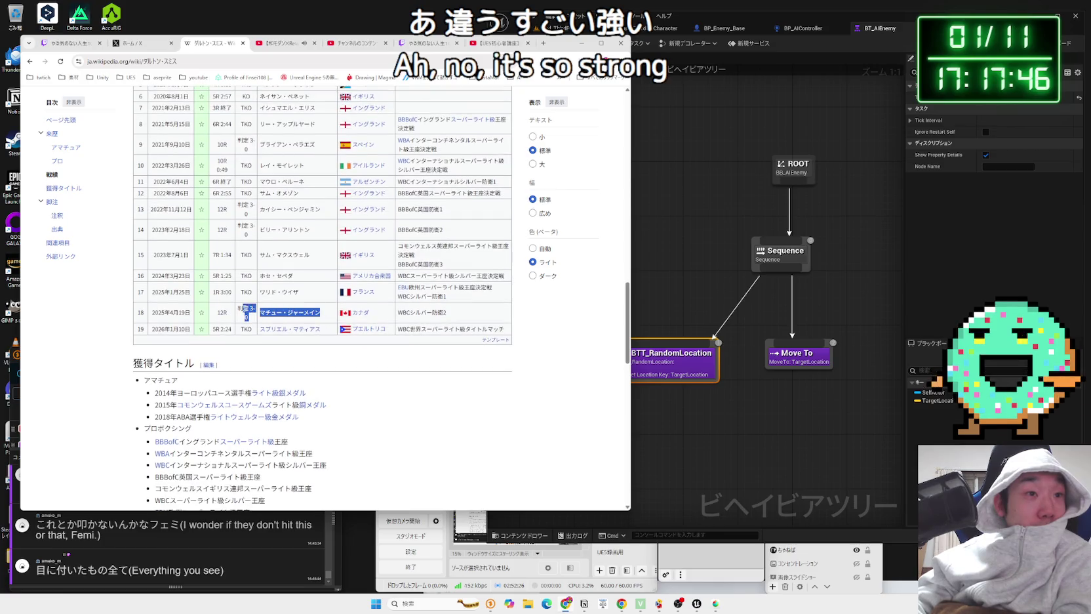
pyautogui.click(289, 306)
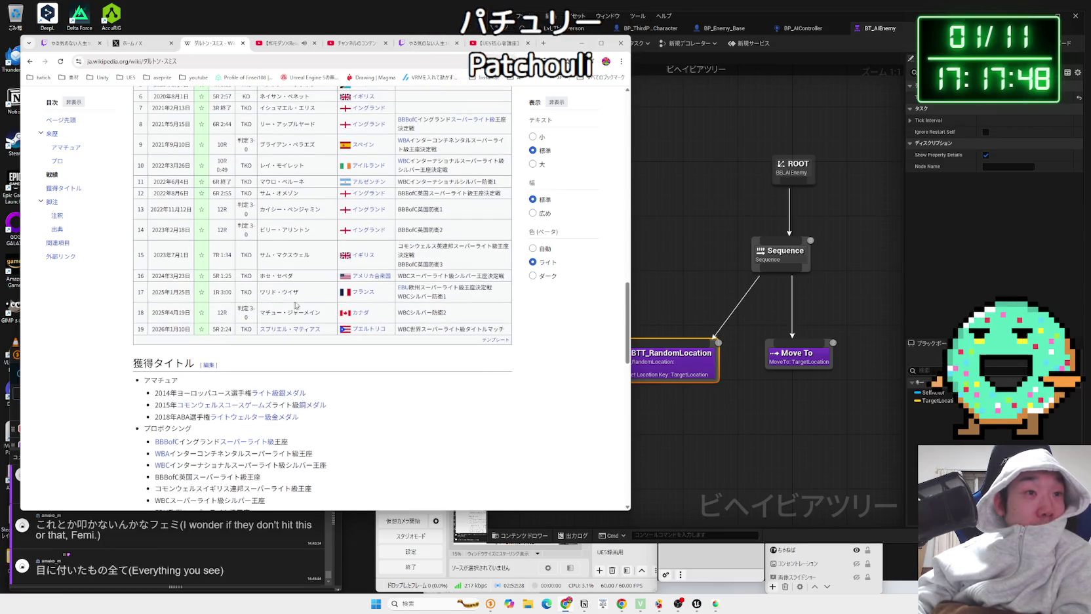
pyautogui.hotkey('alt', 'Left')
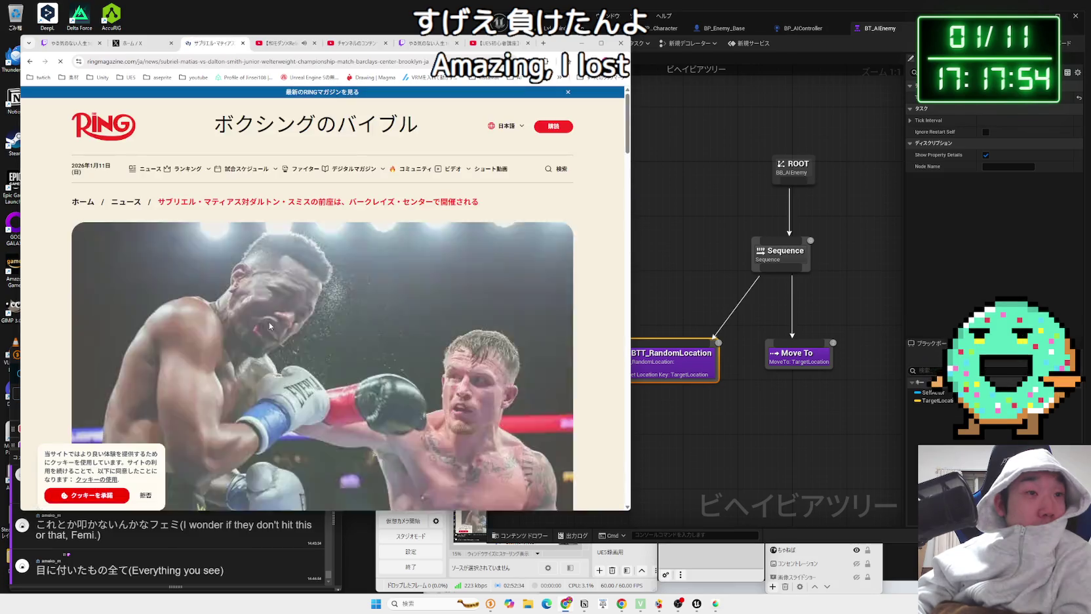
# Step: Skim the Google results, return to the X timeline, and Google the other boxer's name
pyautogui.scroll(-5, 270, 321)
pyautogui.scroll(-4, 272, 321)
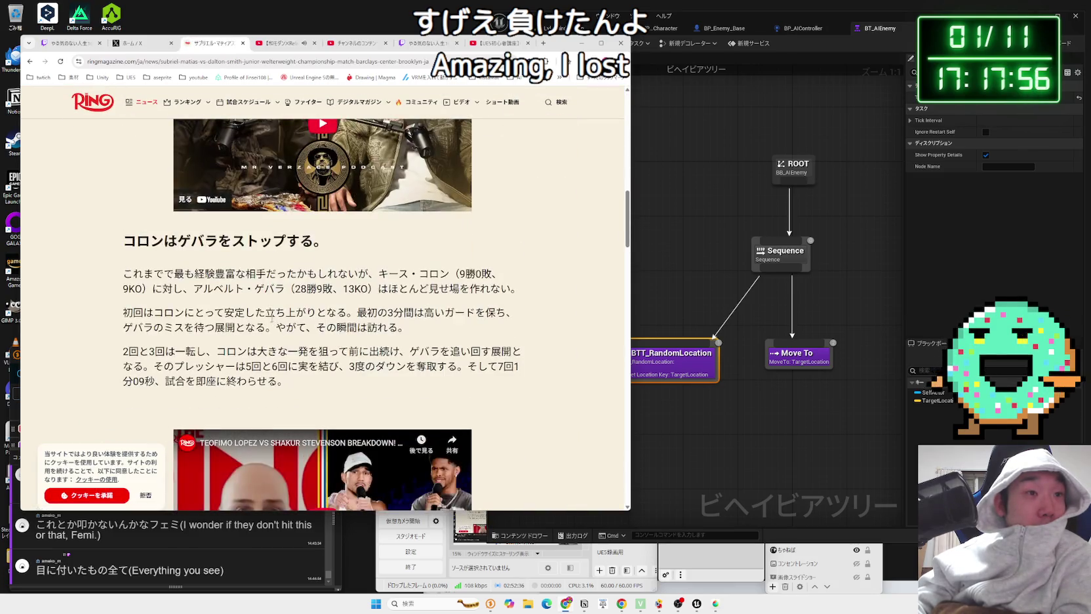
pyautogui.scroll(-5, 272, 321)
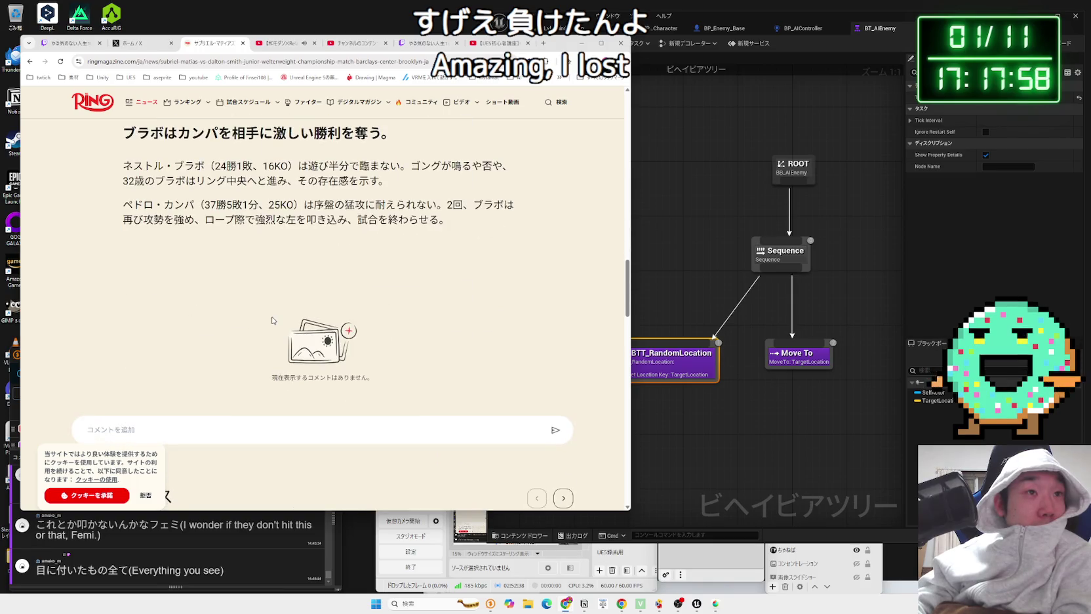
pyautogui.hotkey('alt', 'Left')
pyautogui.scroll(-5, 271, 319)
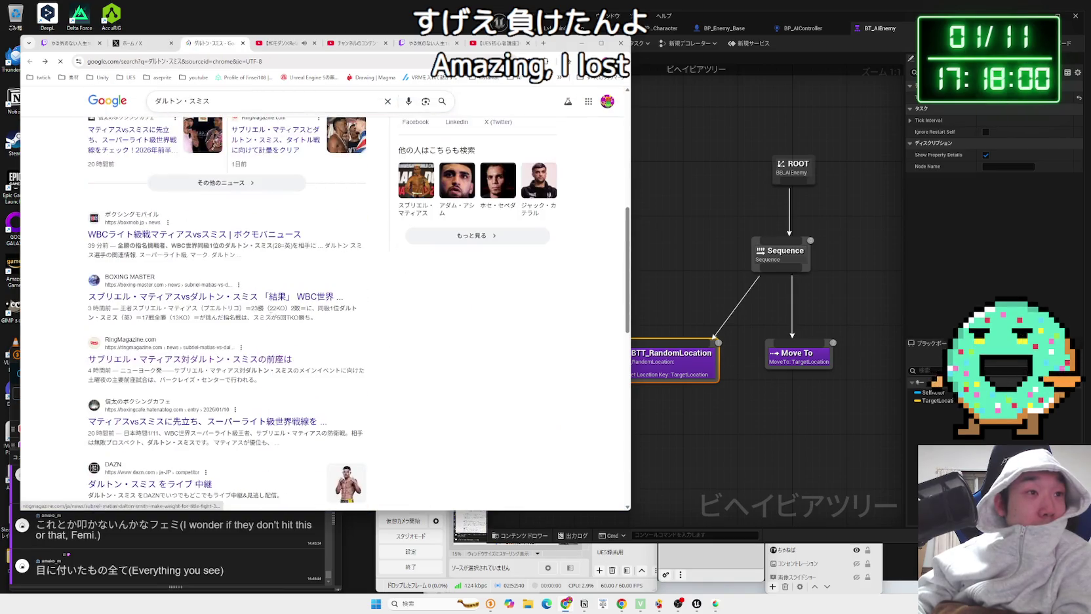
pyautogui.scroll(-3, 271, 318)
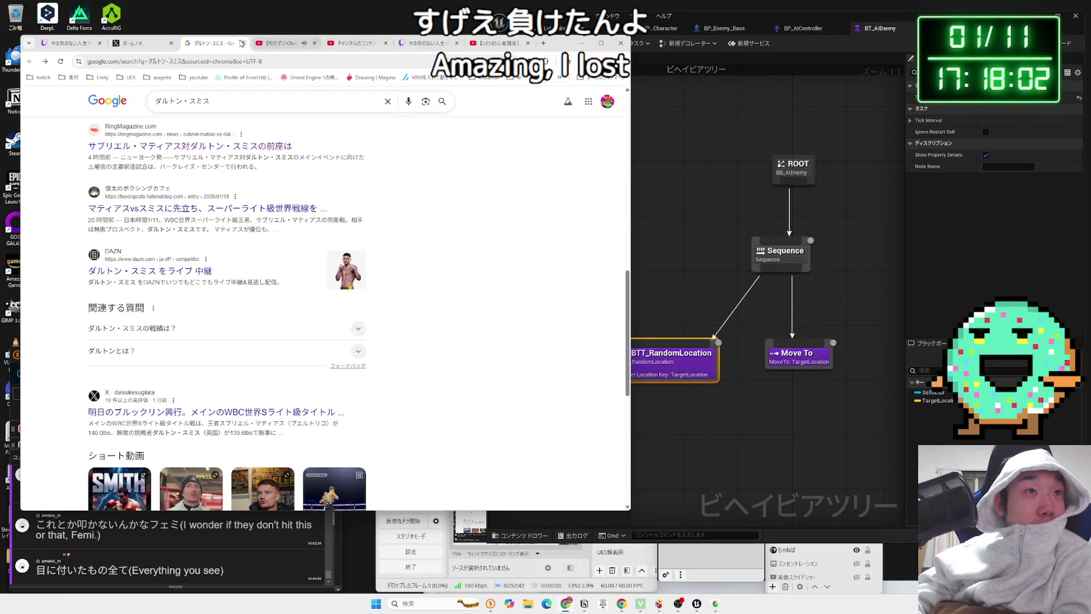
pyautogui.scroll(10, 238, 159)
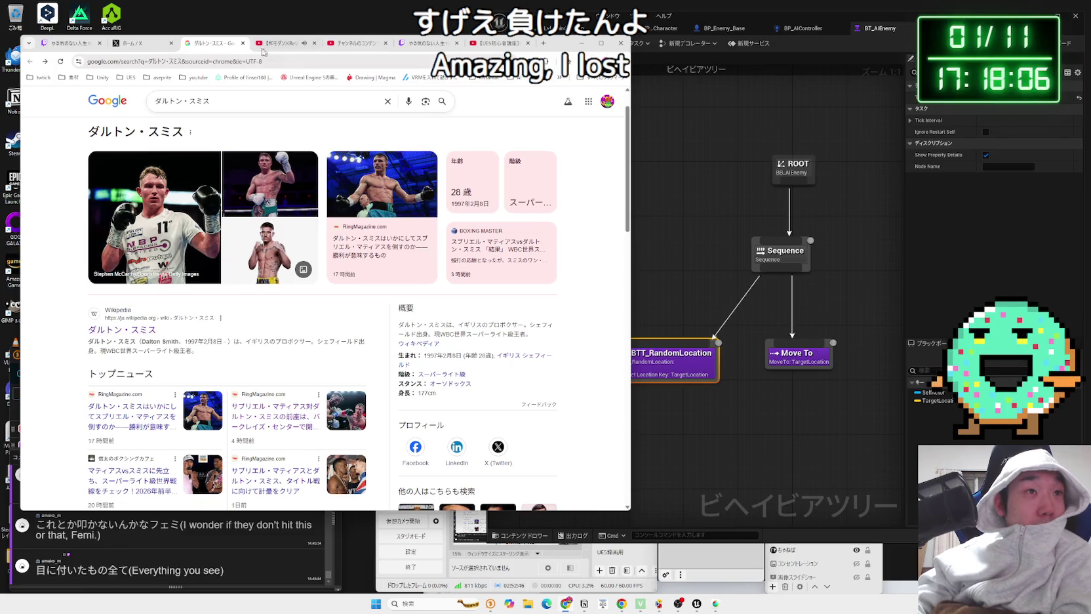
pyautogui.click(244, 45)
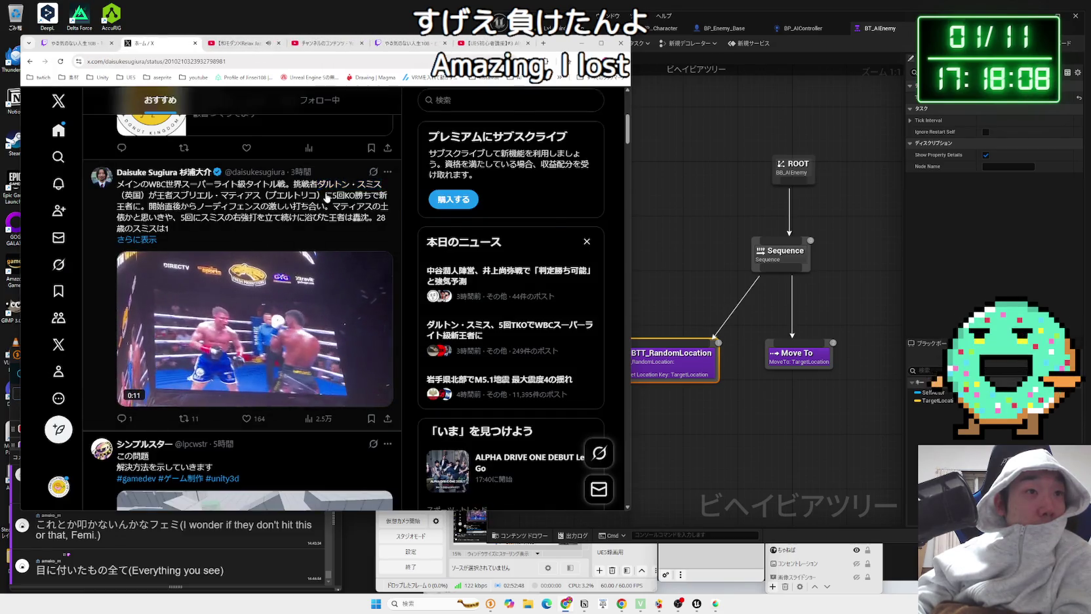
pyautogui.hotkey('alt', 'Left')
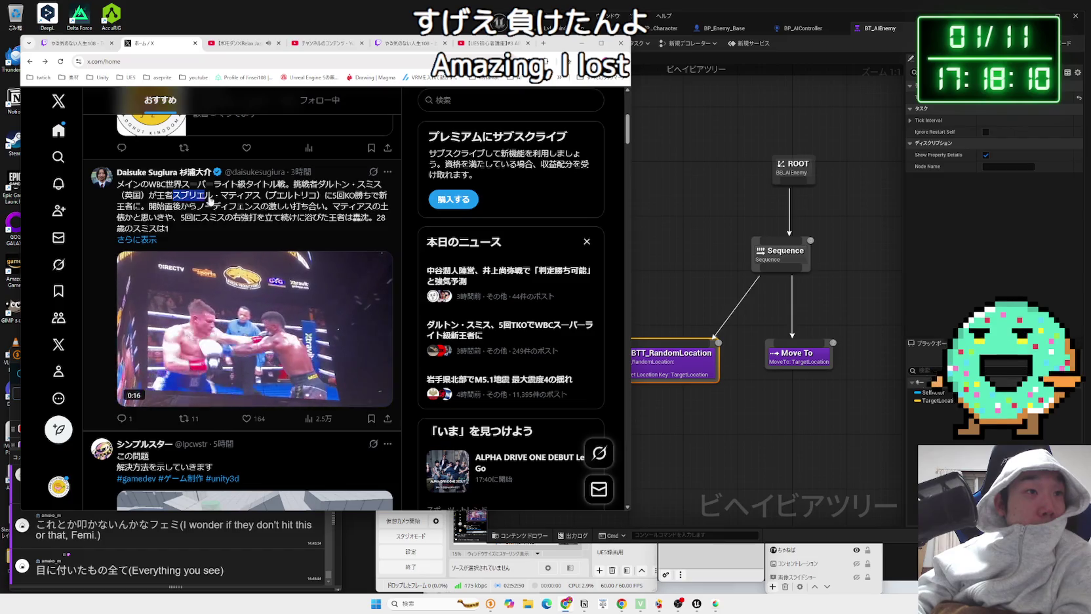
pyautogui.rightClick(263, 200)
pyautogui.click(288, 242)
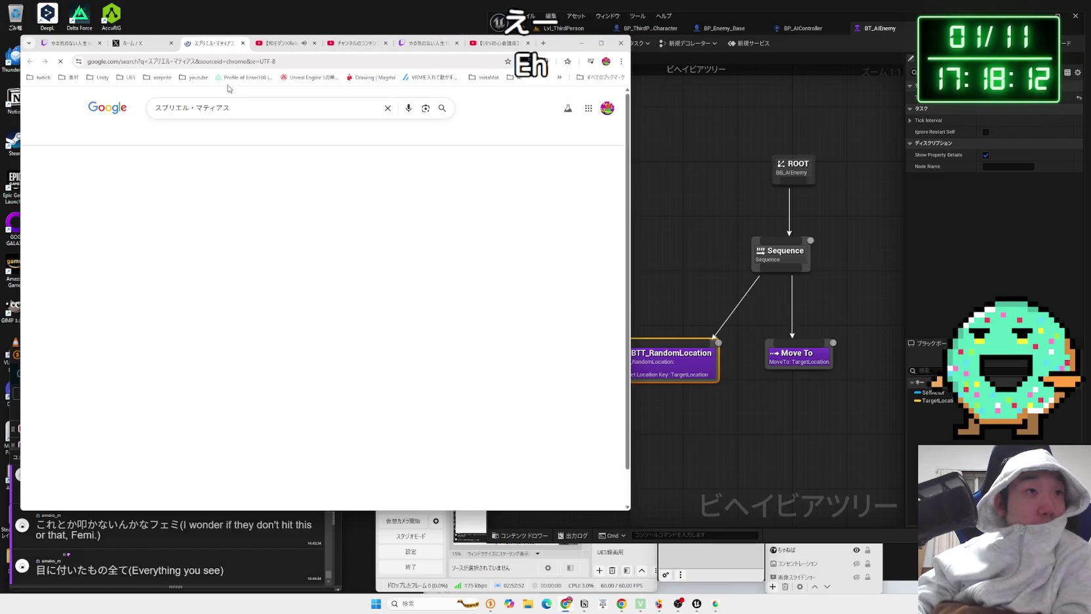
# Step: Close the X tab, read the boxer's Wikipedia article, then close it for the UE5 tutorial
pyautogui.click(172, 44)
pyautogui.click(345, 122)
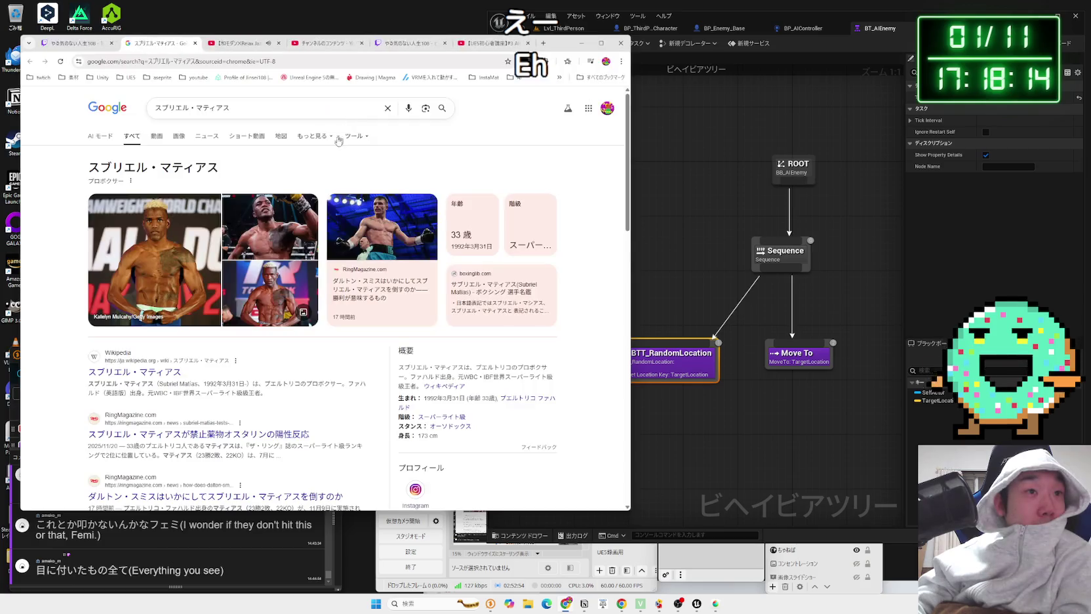
pyautogui.click(170, 373)
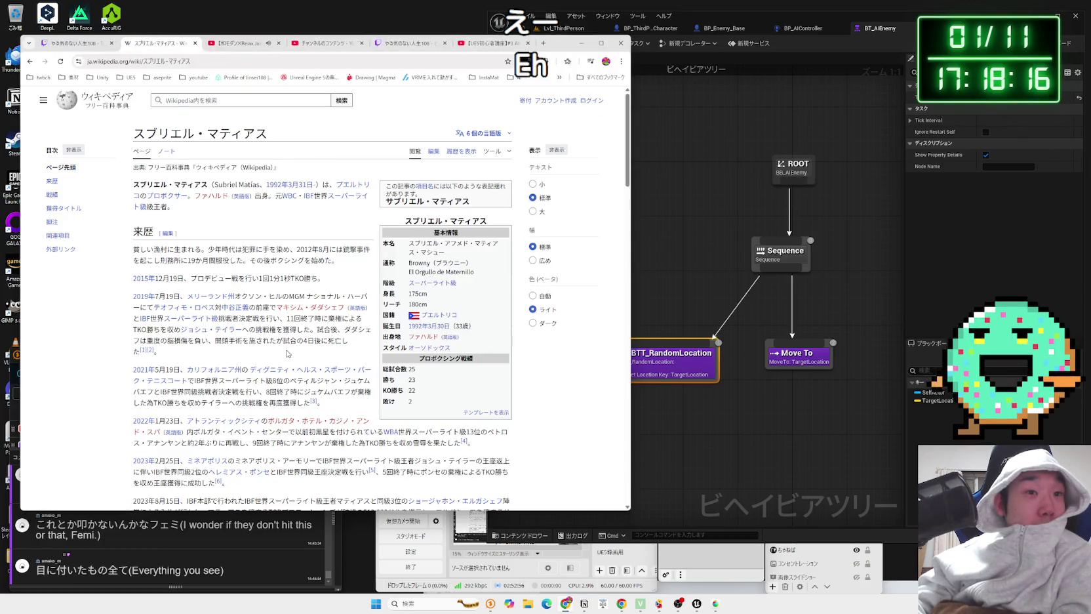
pyautogui.scroll(-2, 287, 354)
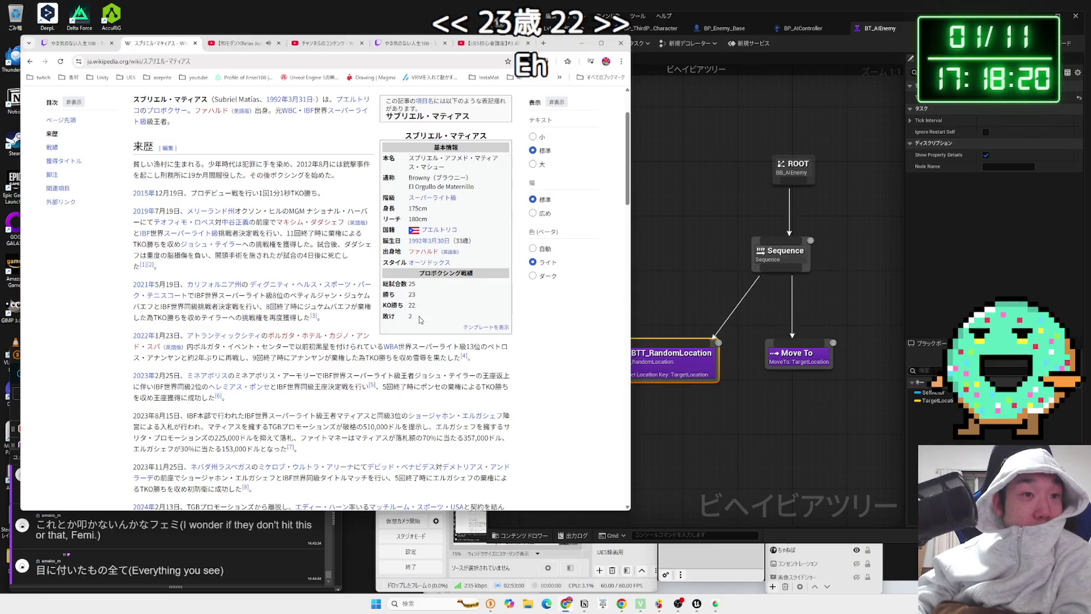
pyautogui.scroll(-10, 262, 249)
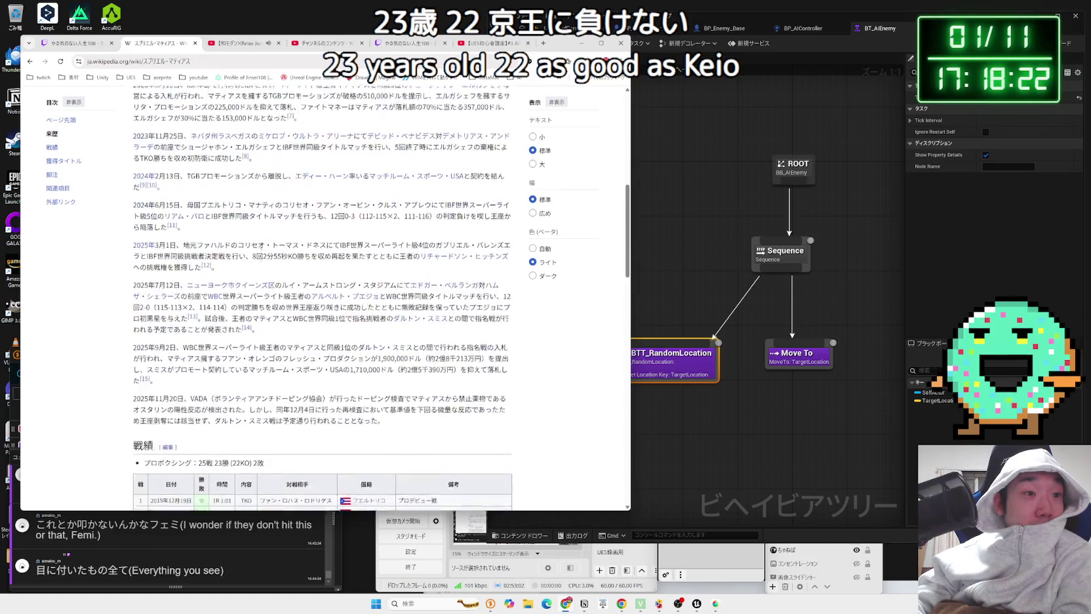
pyautogui.scroll(-4, 263, 250)
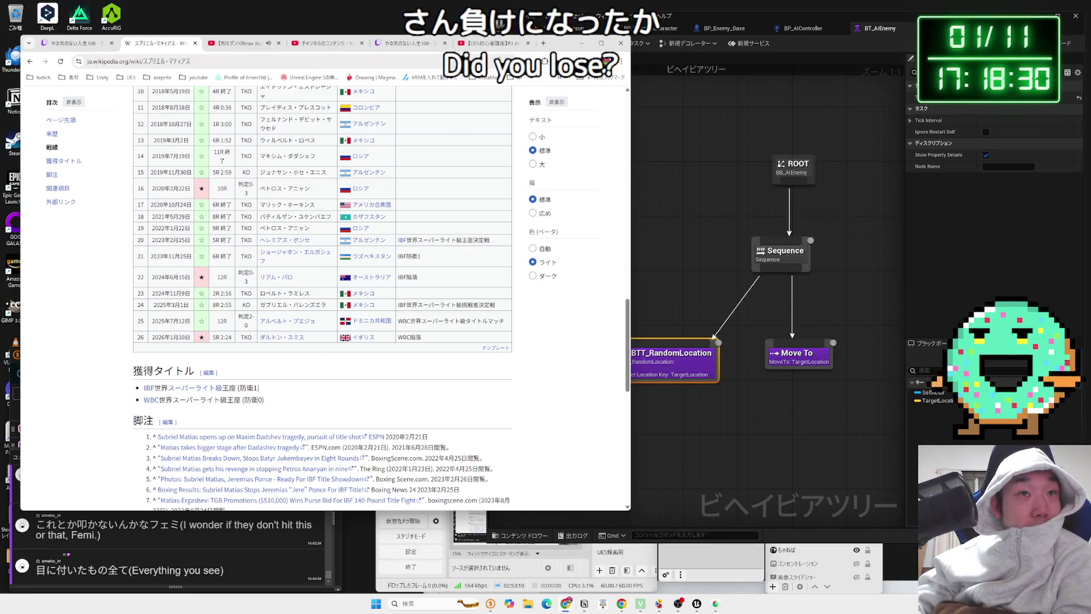
pyautogui.click(194, 43)
pyautogui.click(410, 43)
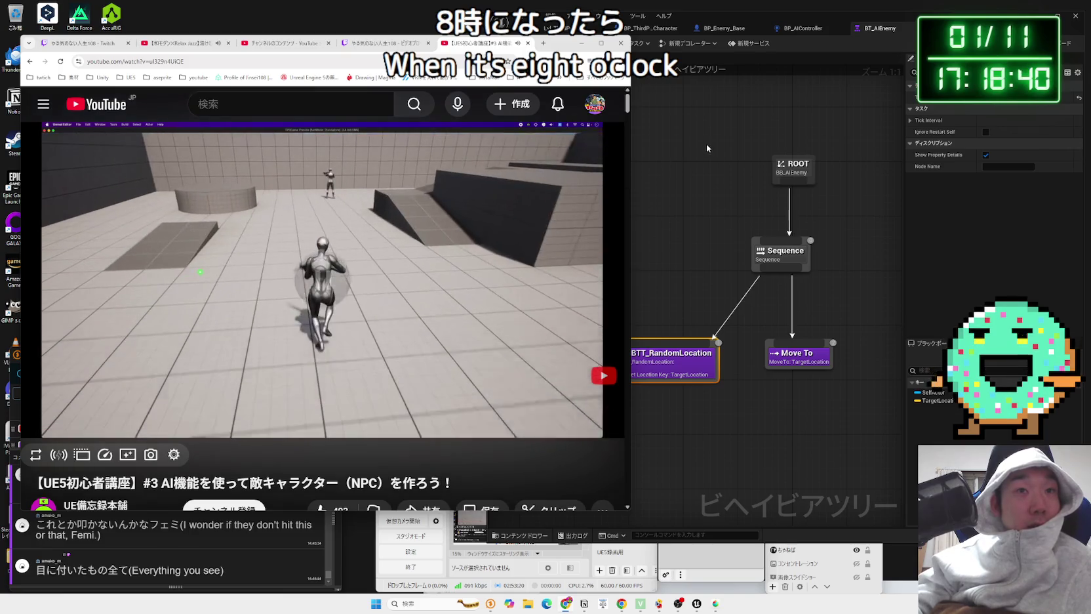
# Step: Fly the viewport camera toward the enemies, run a Play In Editor test, then stop it
pyautogui.click(706, 143)
pyautogui.click(583, 29)
pyautogui.moveTo(588, 85); pyautogui.dragTo(679, 59)
pyautogui.hotkey('alt', 'p')
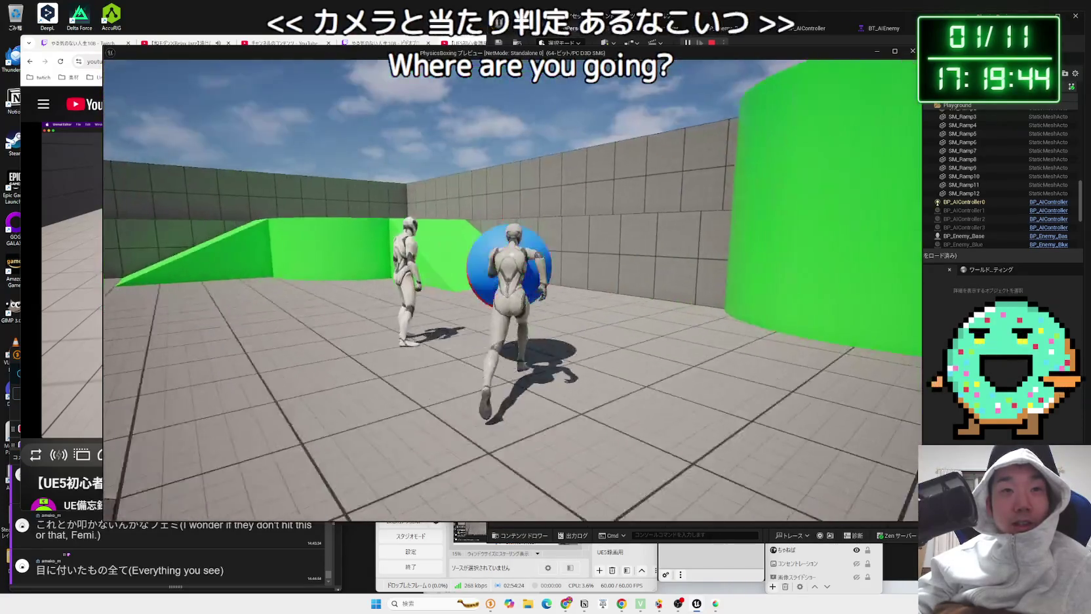
pyautogui.press('Escape')
# Step: Change BP_Enemy_Base's Capsule Component collision preset from Pawn to Custom
pyautogui.click(734, 29)
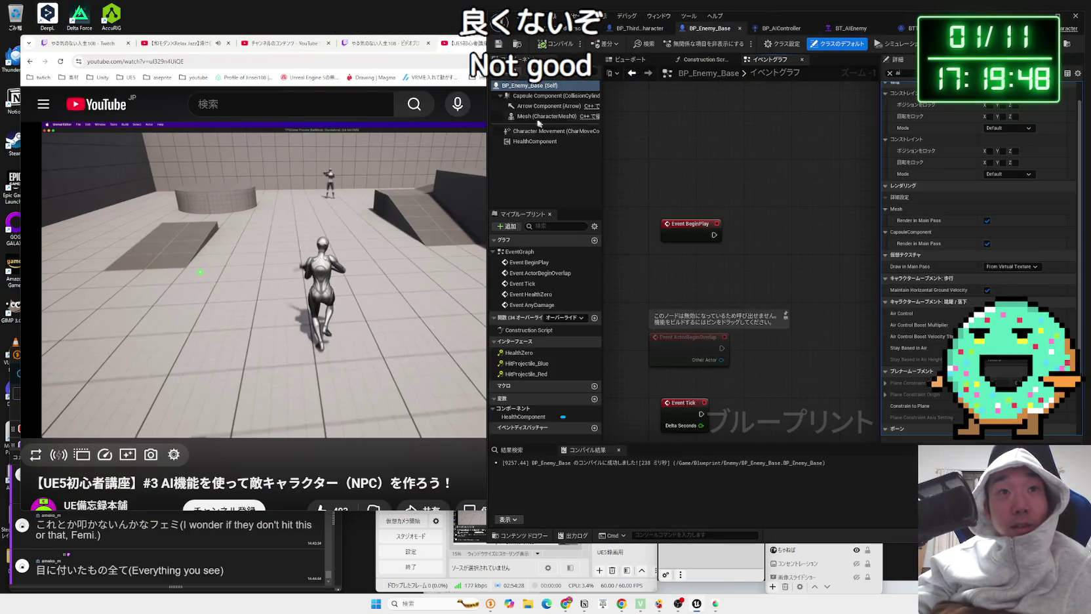
pyautogui.click(530, 96)
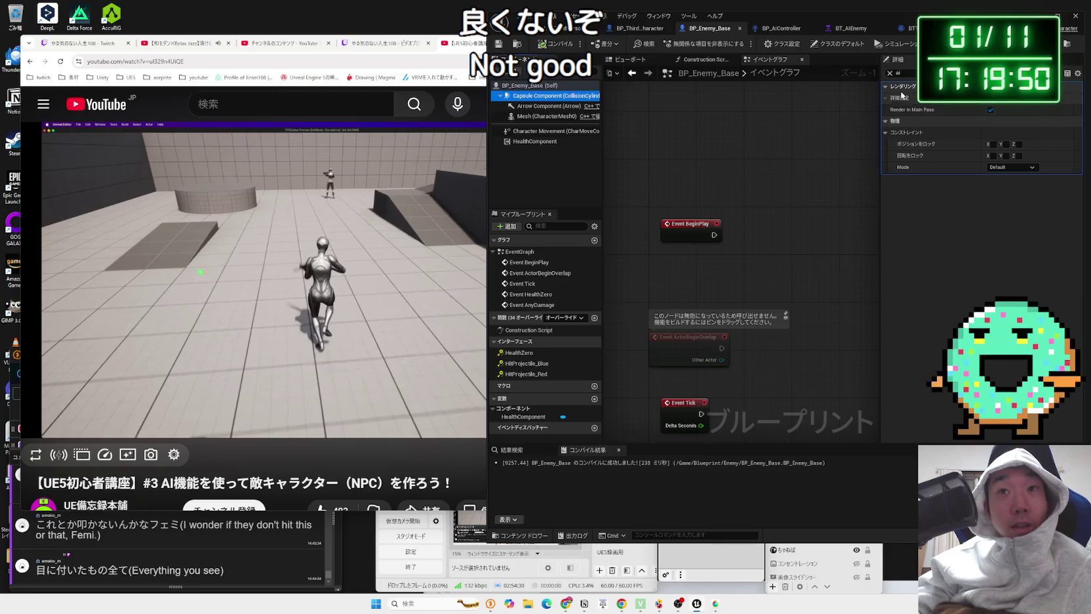
pyautogui.click(890, 73)
pyautogui.scroll(-10, 1008, 278)
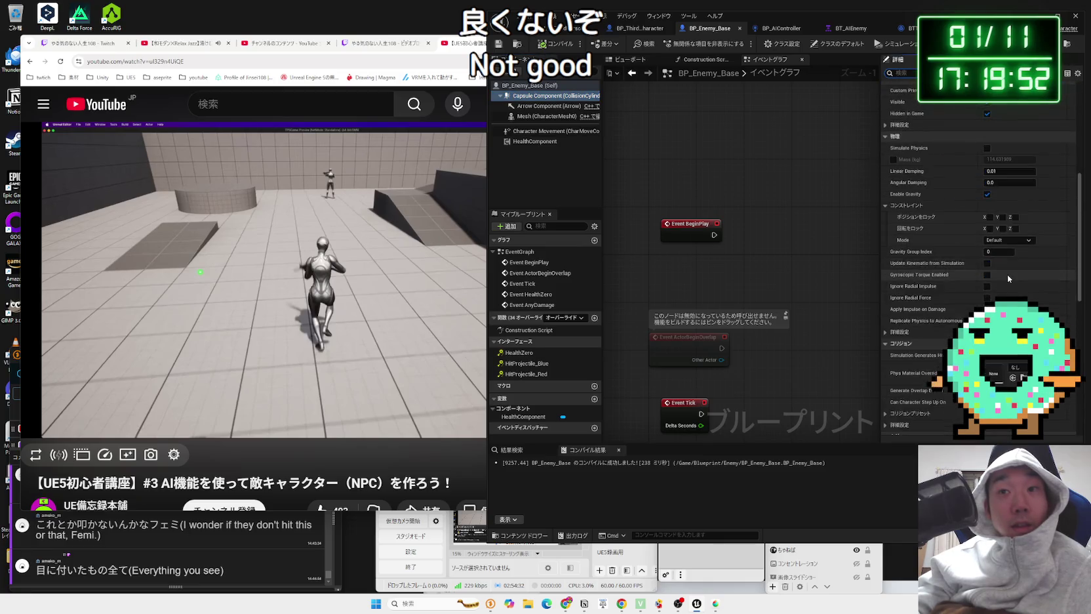
pyautogui.scroll(8, 1014, 272)
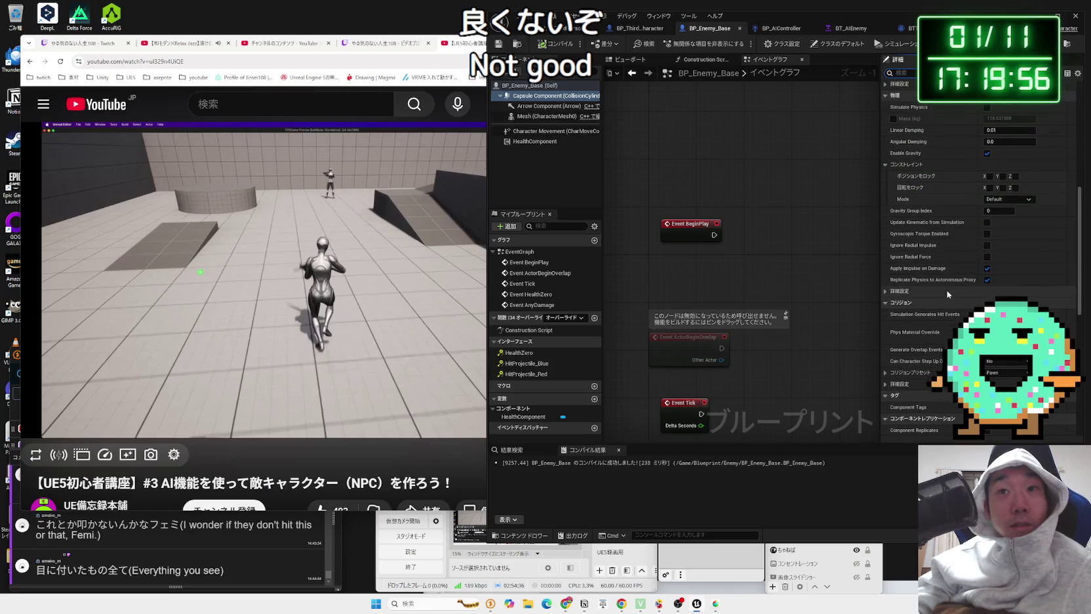
pyautogui.scroll(3, 947, 287)
pyautogui.scroll(-3, 991, 293)
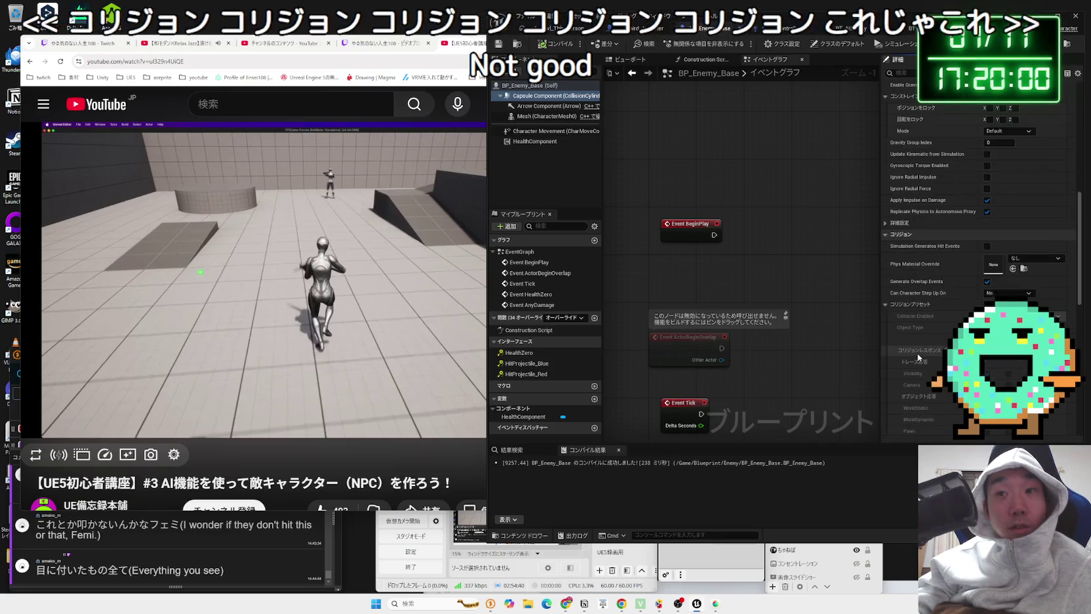
pyautogui.scroll(-5, 914, 361)
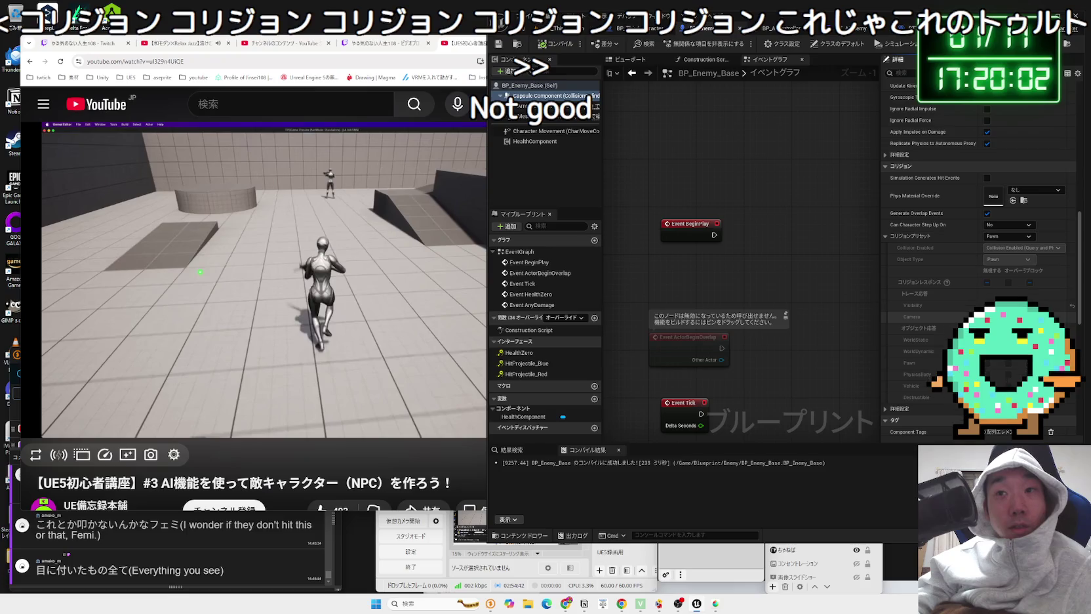
pyautogui.click(1015, 238)
pyautogui.click(1013, 245)
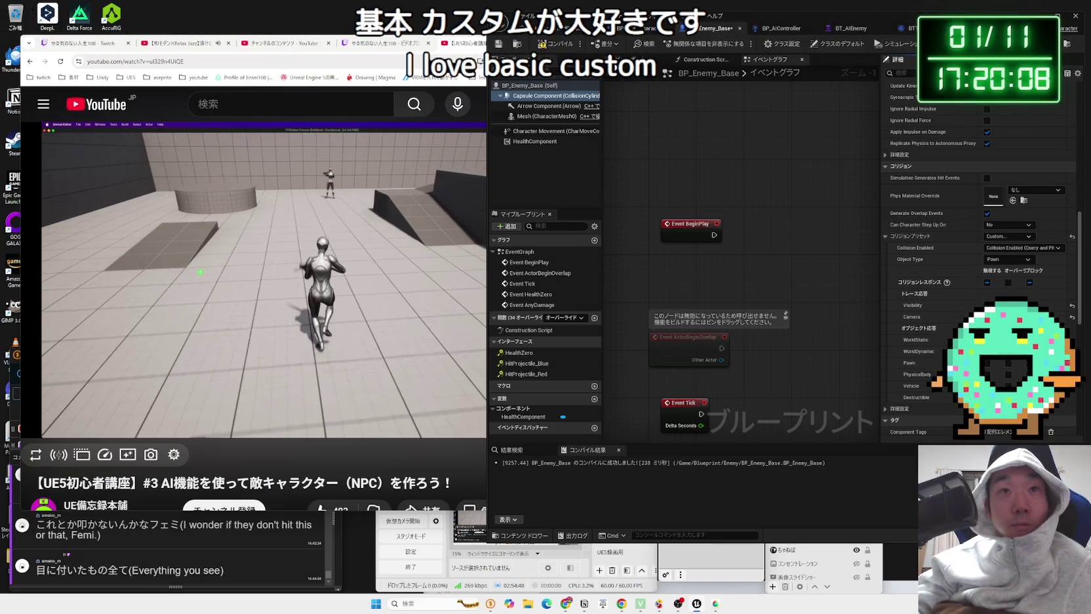
# Step: Play-test the level with the new capsule collision, then stop
pyautogui.click(559, 27)
pyautogui.hotkey('alt', 'p')
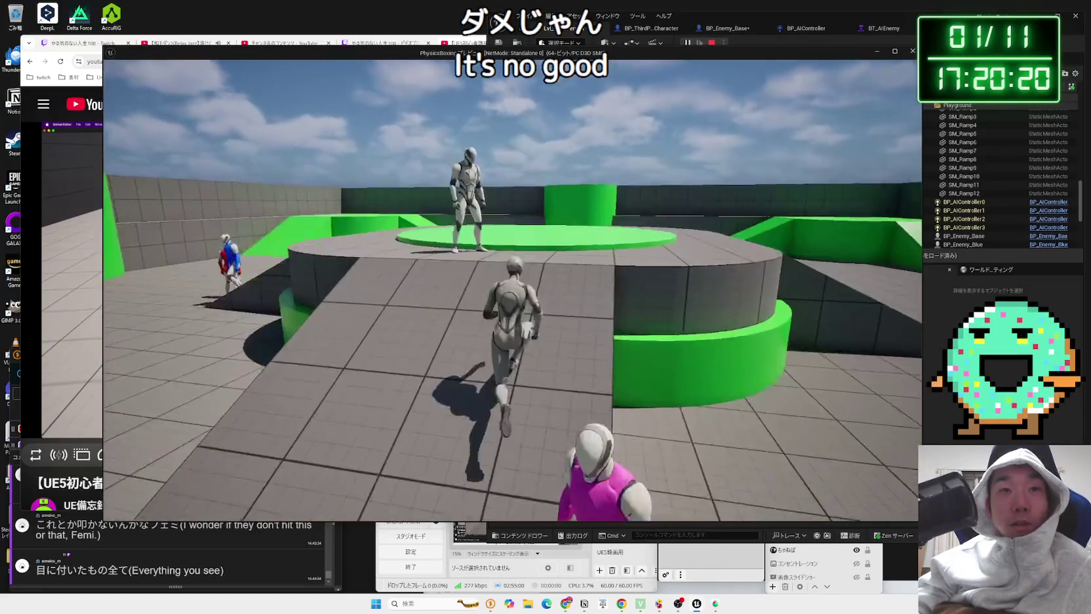
pyautogui.press('Escape')
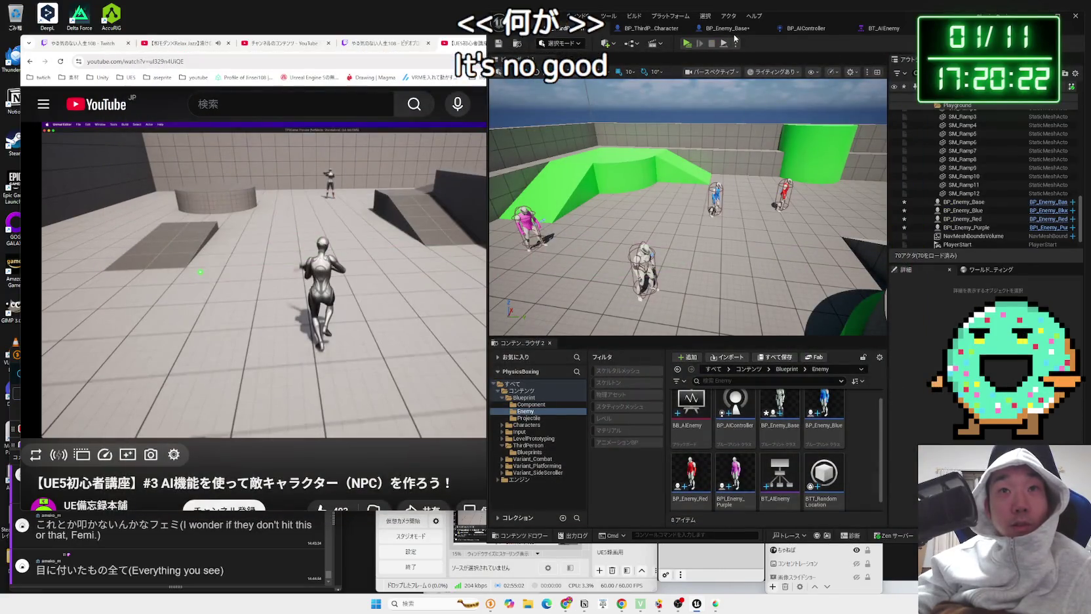
# Step: Save all five modified assets, inspect the Mesh collision settings, and start another play test
pyautogui.click(727, 29)
pyautogui.hotkey('ctrl', 'shift', 's')
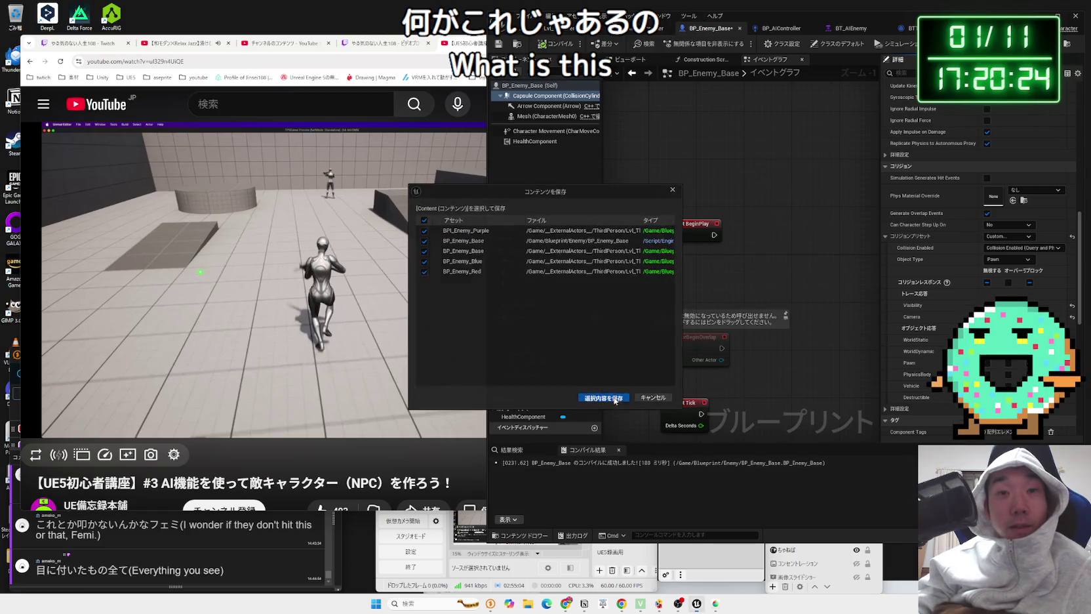
pyautogui.click(615, 398)
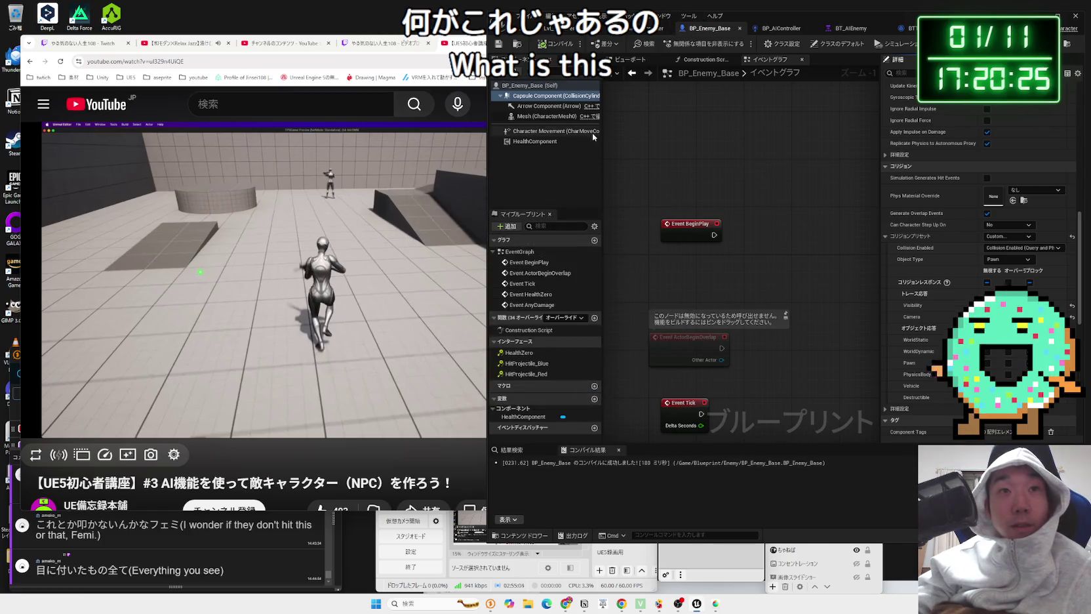
pyautogui.click(561, 117)
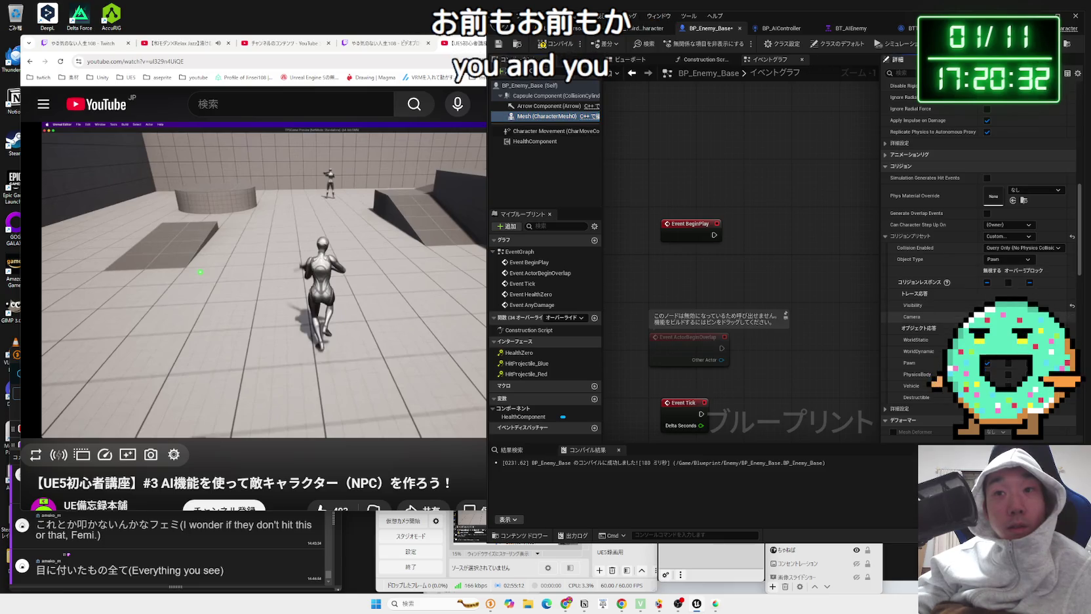
pyautogui.click(556, 34)
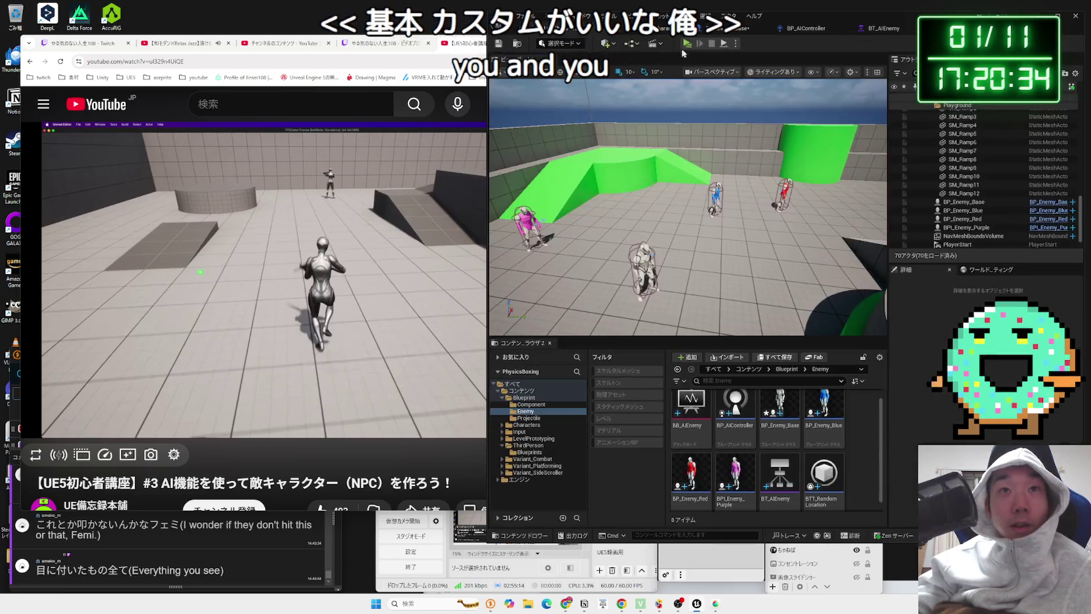
pyautogui.hotkey('alt', 'p')
# Step: Run the player past the red and sphere enemies and up the ramp, then stop the preview
pyautogui.press('w')
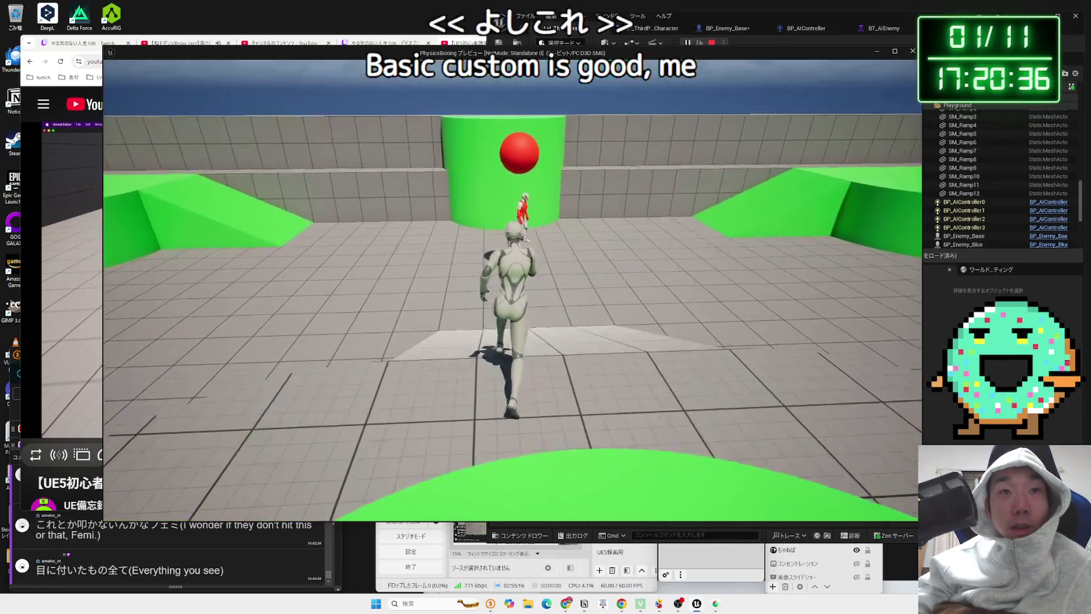
pyautogui.press('w')
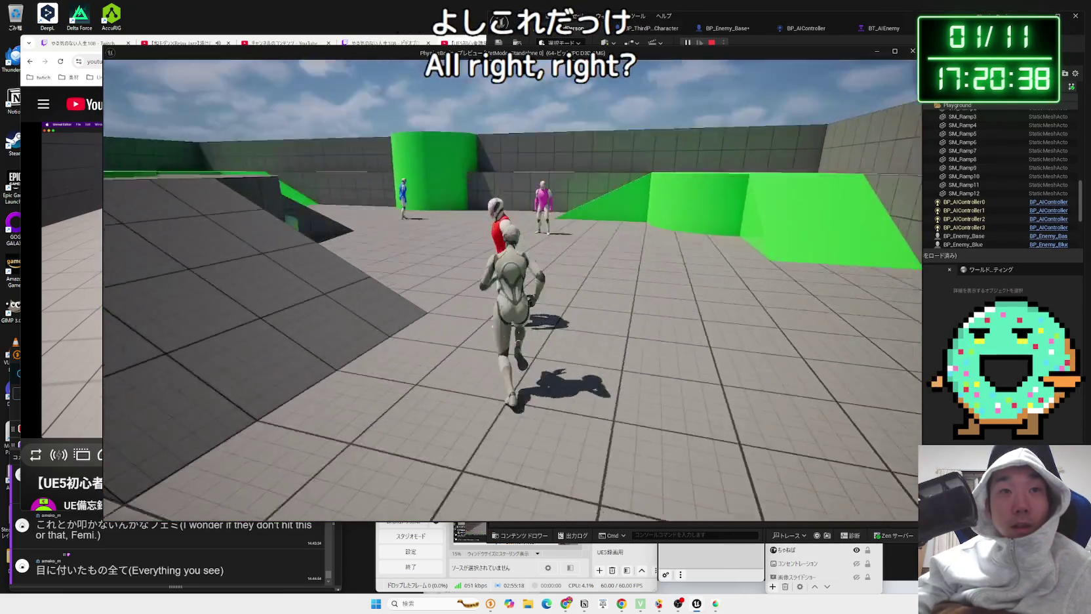
pyautogui.press('w')
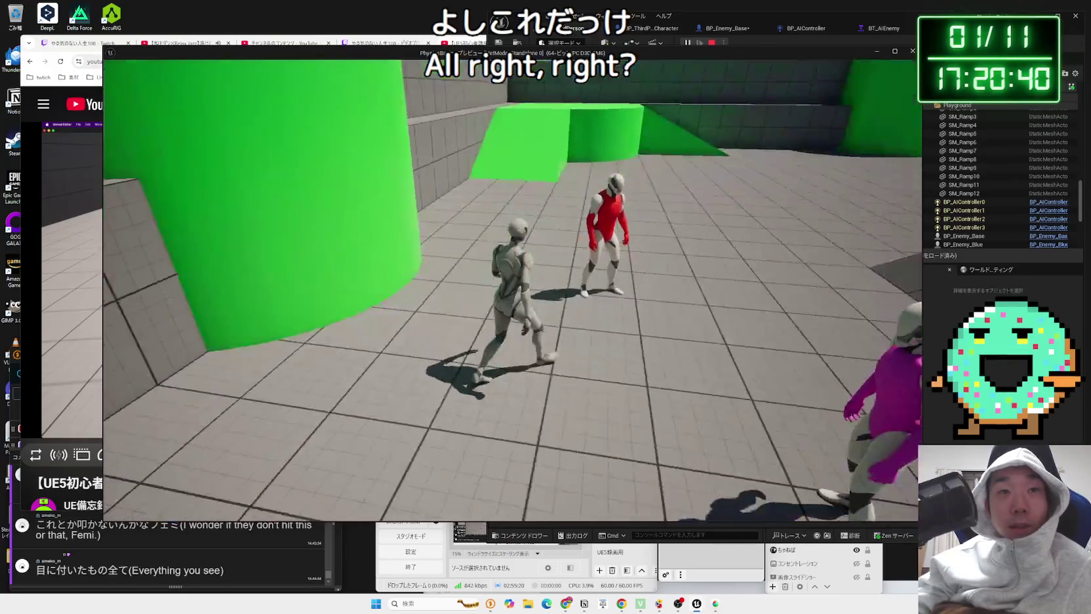
pyautogui.press('w')
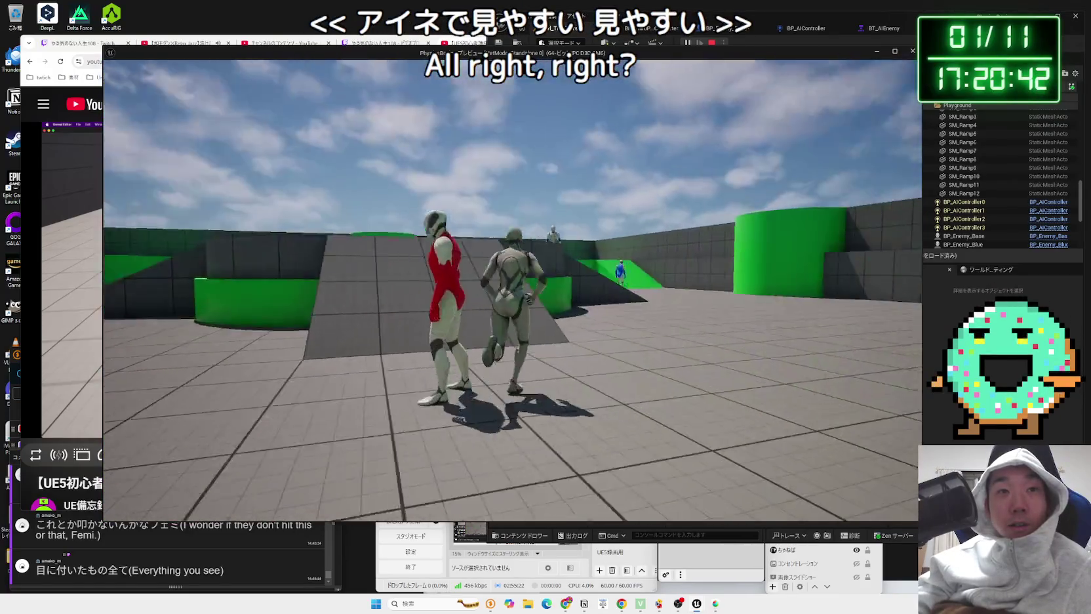
pyautogui.press('w')
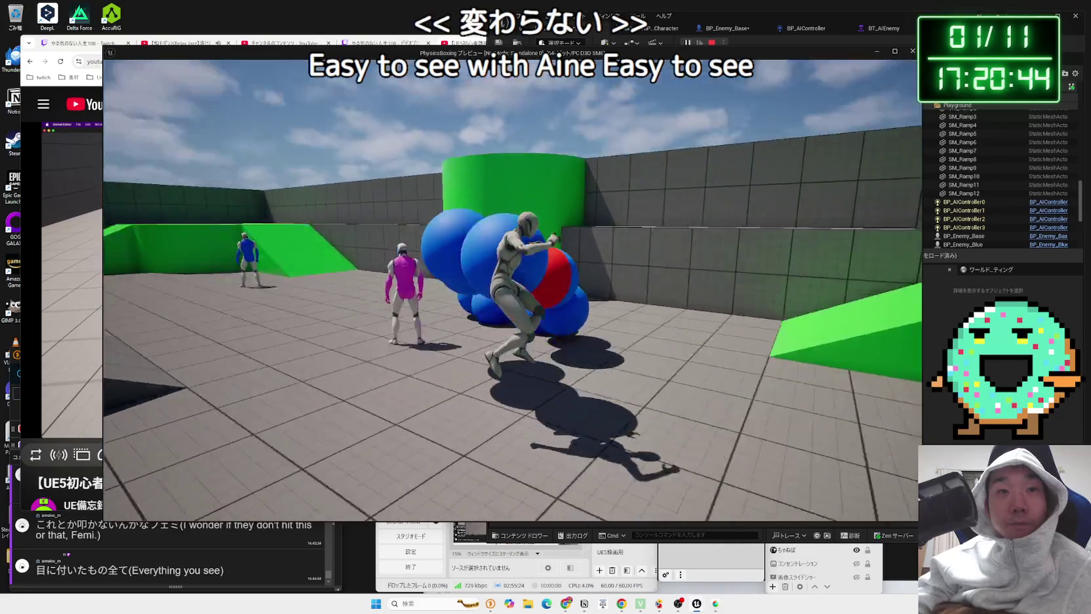
pyautogui.press('w')
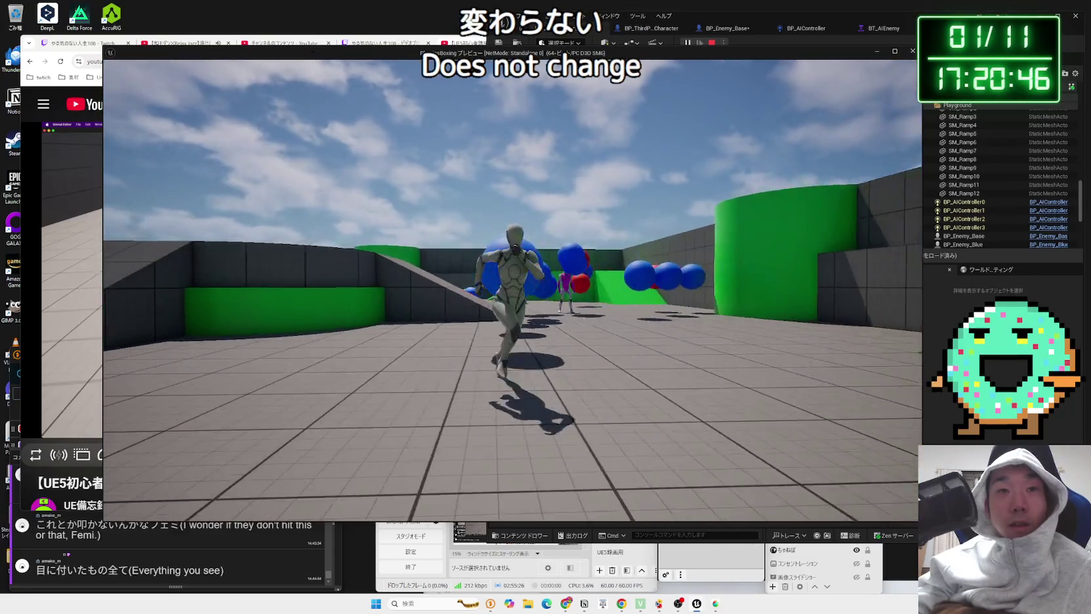
pyautogui.press('w')
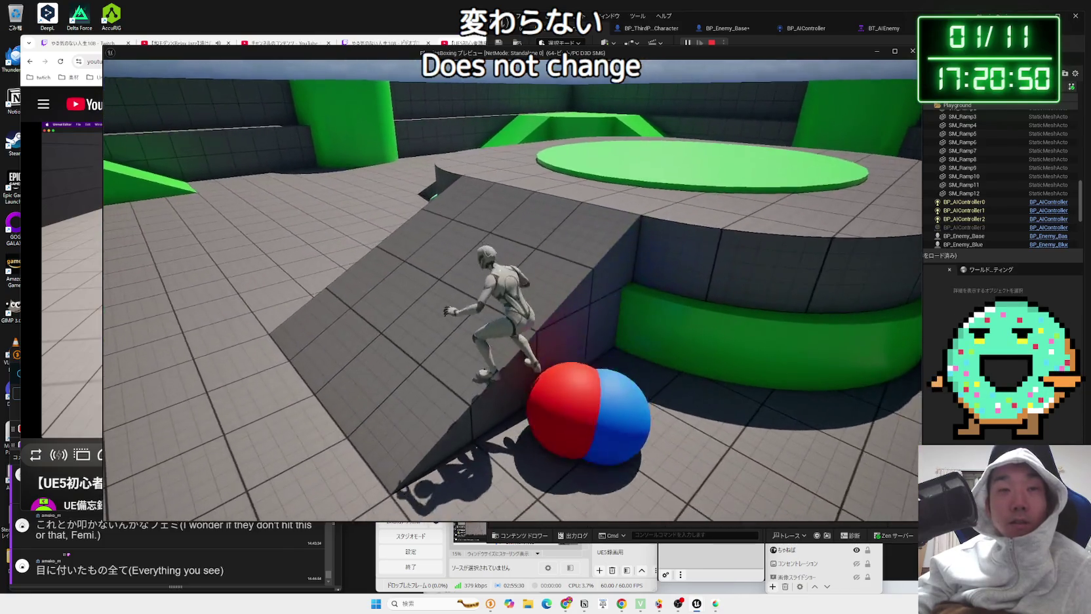
pyautogui.press('Escape')
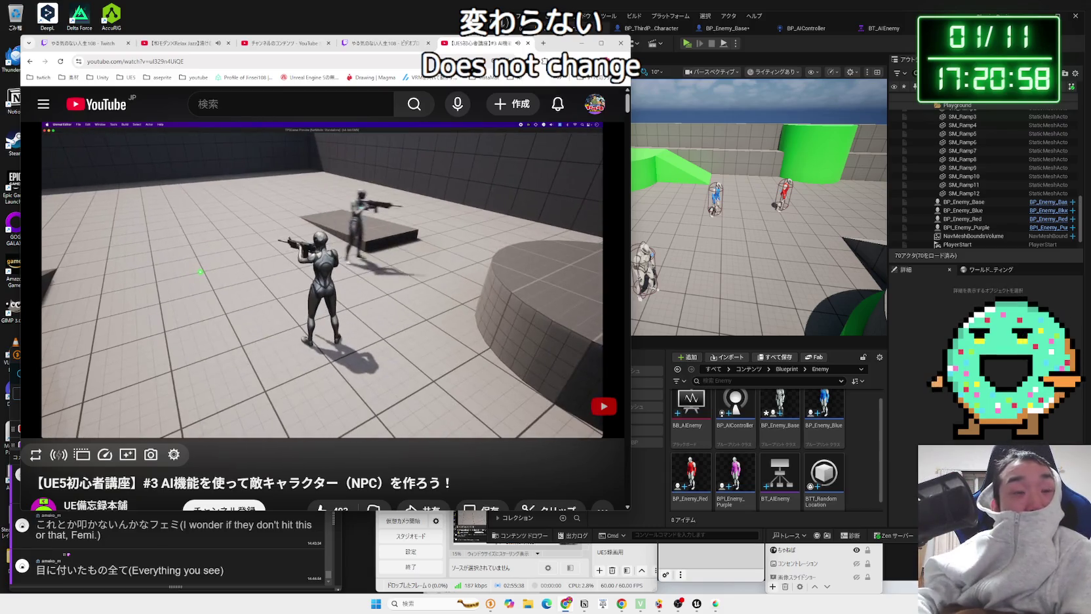
# Step: Start the level from the toolbar Play button, run across the arena, then exit
pyautogui.click(666, 169)
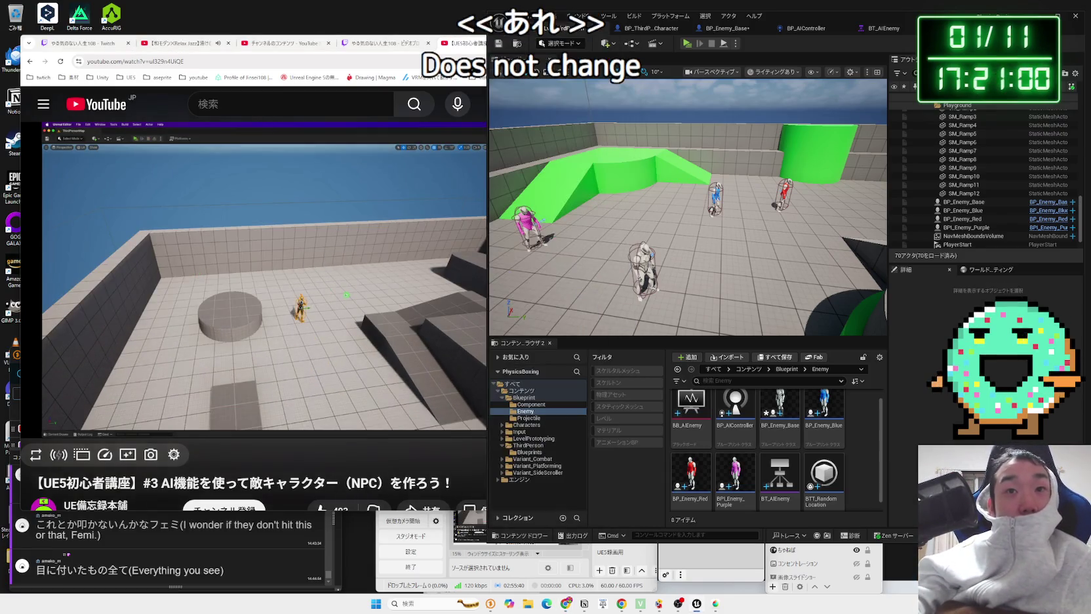
pyautogui.click(686, 44)
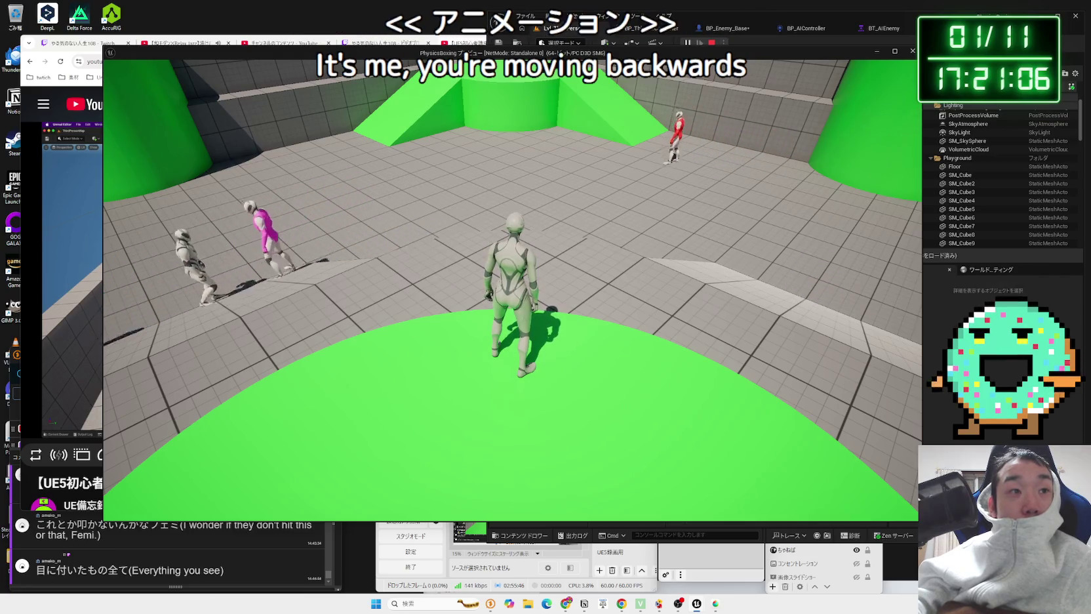
pyautogui.press('w')
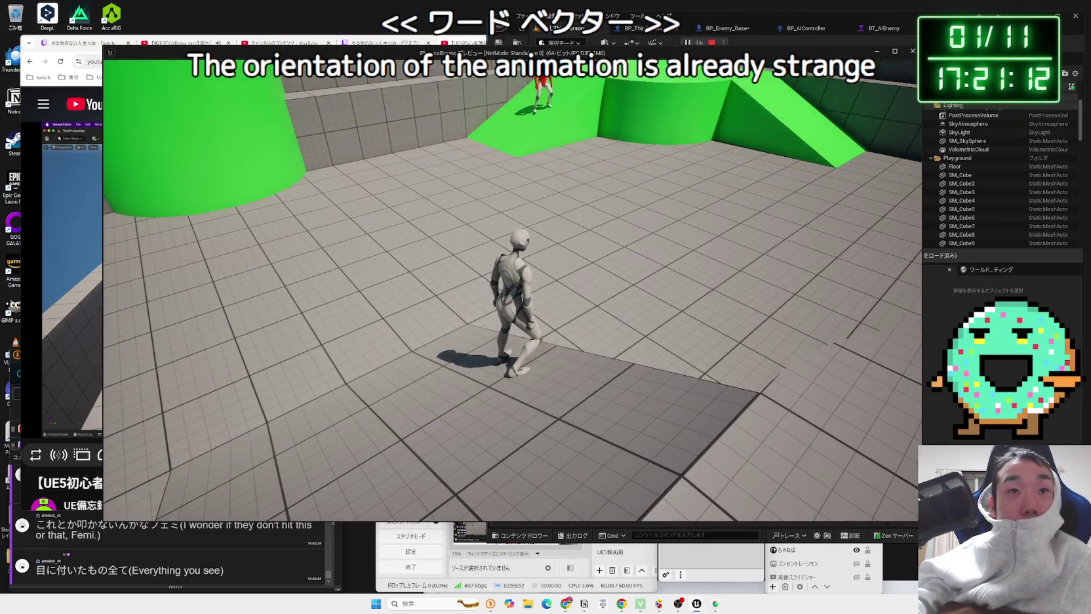
pyautogui.press('Escape')
# Step: Rotate BP_Enemy_Base's character mesh to about -90 yaw in the viewport preview
pyautogui.click(741, 29)
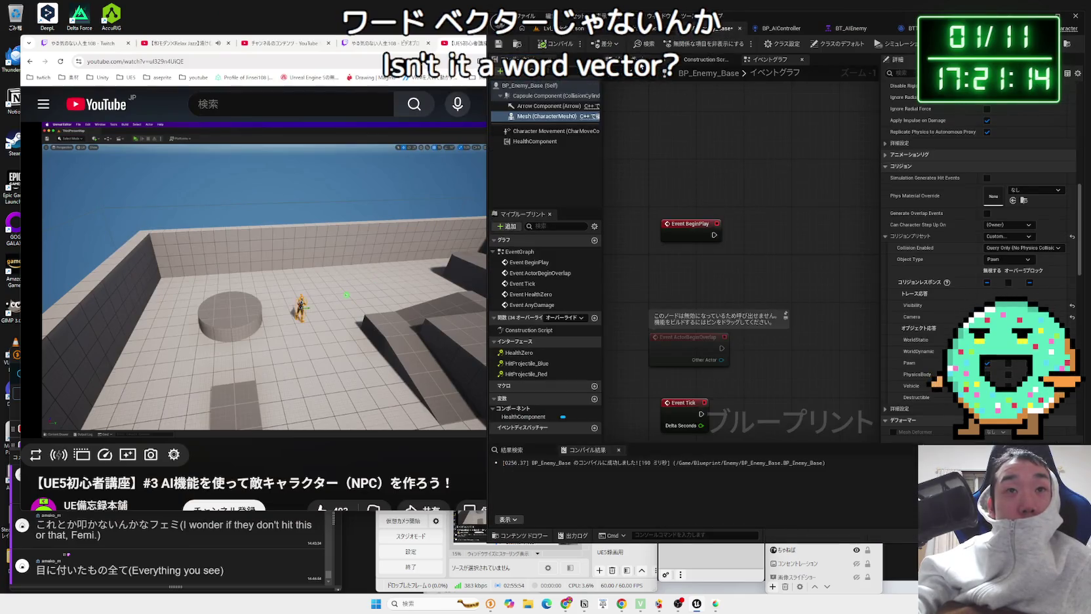
pyautogui.click(649, 59)
pyautogui.scroll(-5, 764, 279)
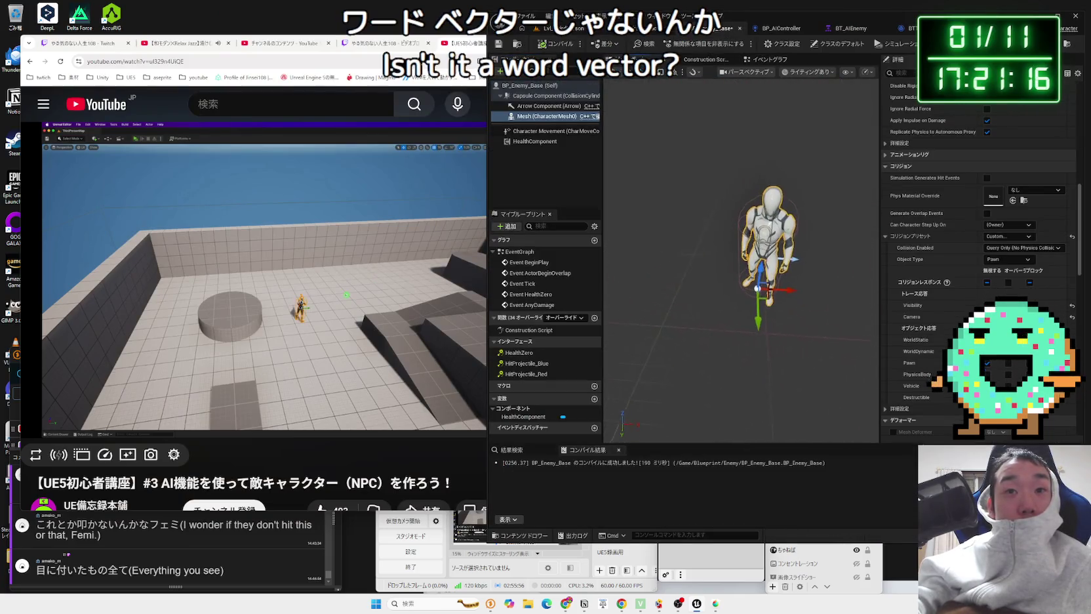
pyautogui.click(764, 279)
pyautogui.click(760, 294)
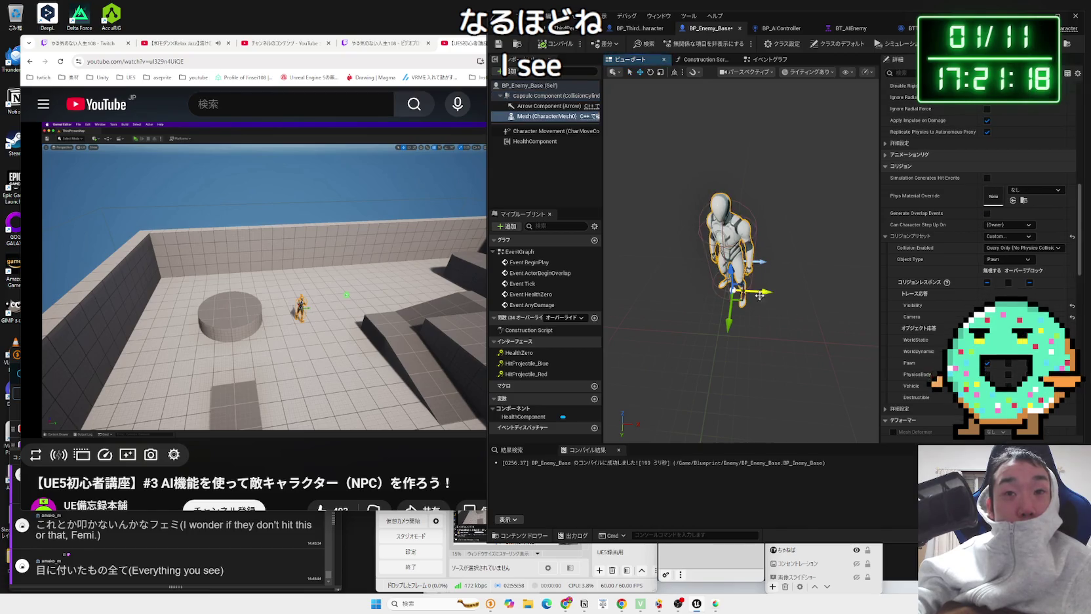
pyautogui.moveTo(757, 257)
pyautogui.mouseDown()
pyautogui.moveTo(731, 253)
pyautogui.moveTo(813, 326)
pyautogui.moveTo(753, 322)
pyautogui.mouseUp()
pyautogui.moveTo(797, 265)
pyautogui.mouseDown()
pyautogui.moveTo(741, 249)
pyautogui.moveTo(740, 236)
pyautogui.mouseUp()
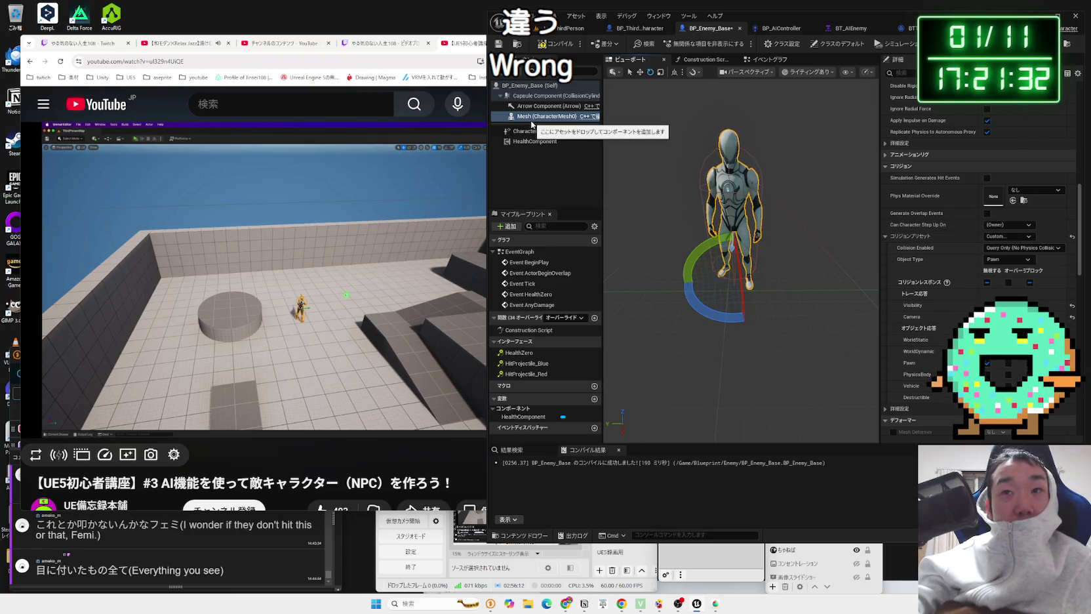
pyautogui.scroll(4, 1073, 218)
pyautogui.scroll(4, 1070, 164)
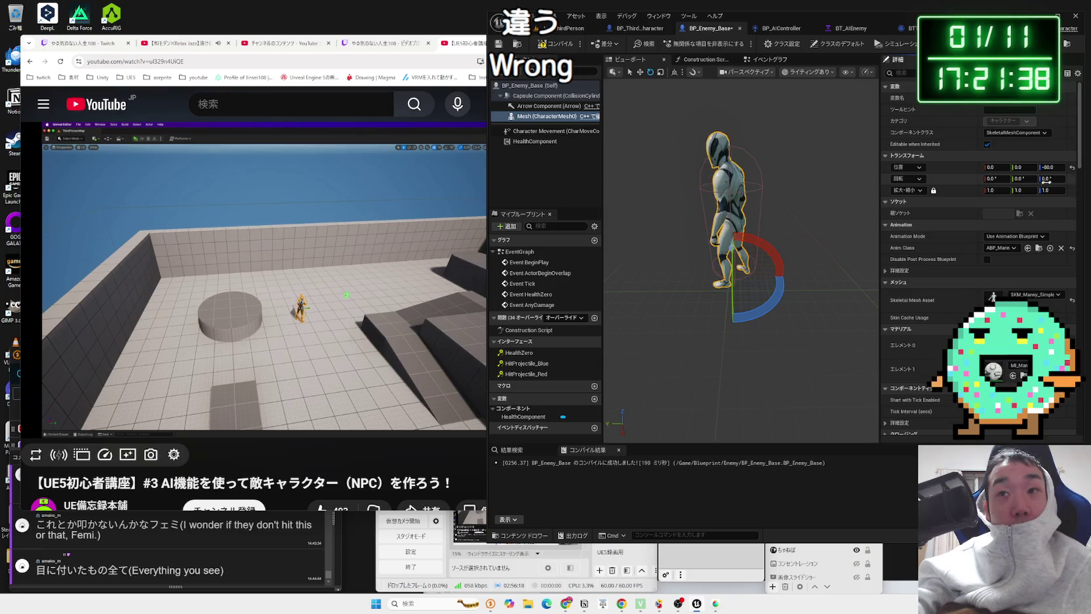
pyautogui.moveTo(776, 308)
pyautogui.mouseDown()
pyautogui.moveTo(747, 288)
pyautogui.moveTo(749, 264)
pyautogui.mouseUp()
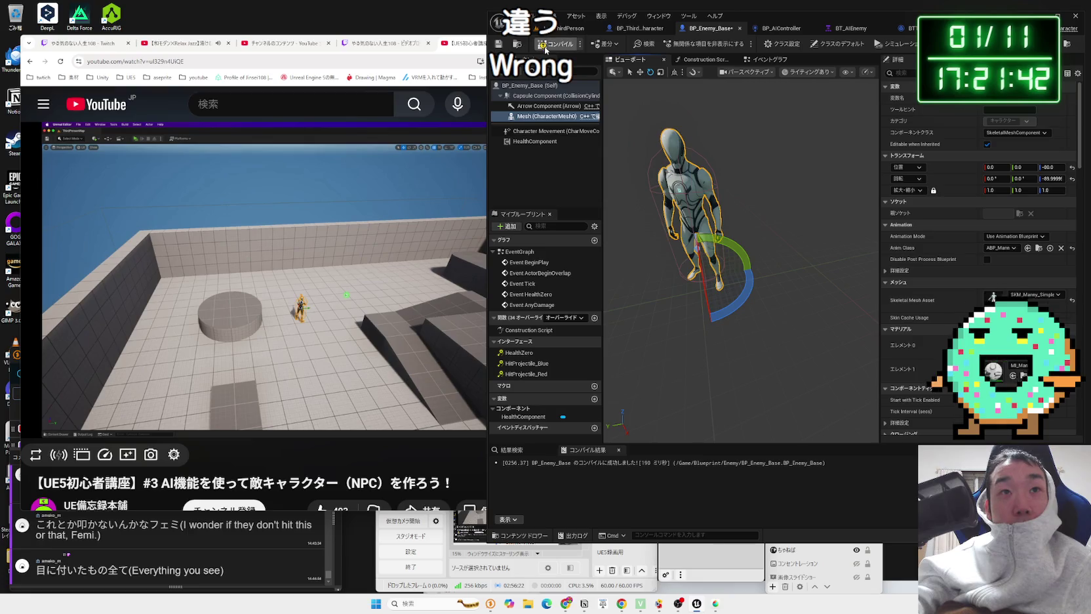
# Step: Play the ThirdPerson level to check the enemies now face forward, then stop
pyautogui.click(559, 32)
pyautogui.click(688, 45)
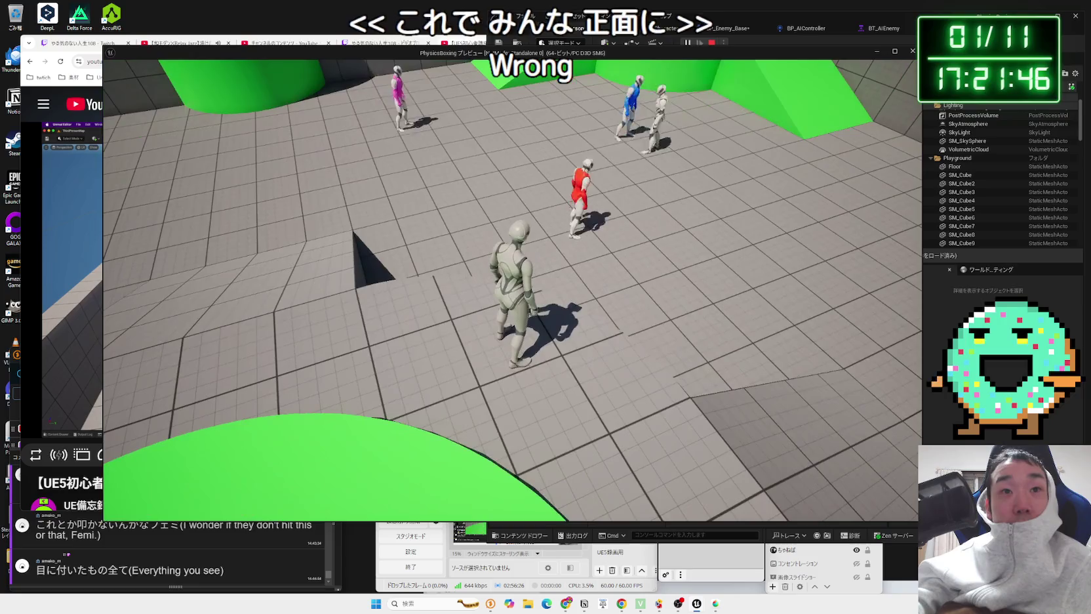
pyautogui.press('Escape')
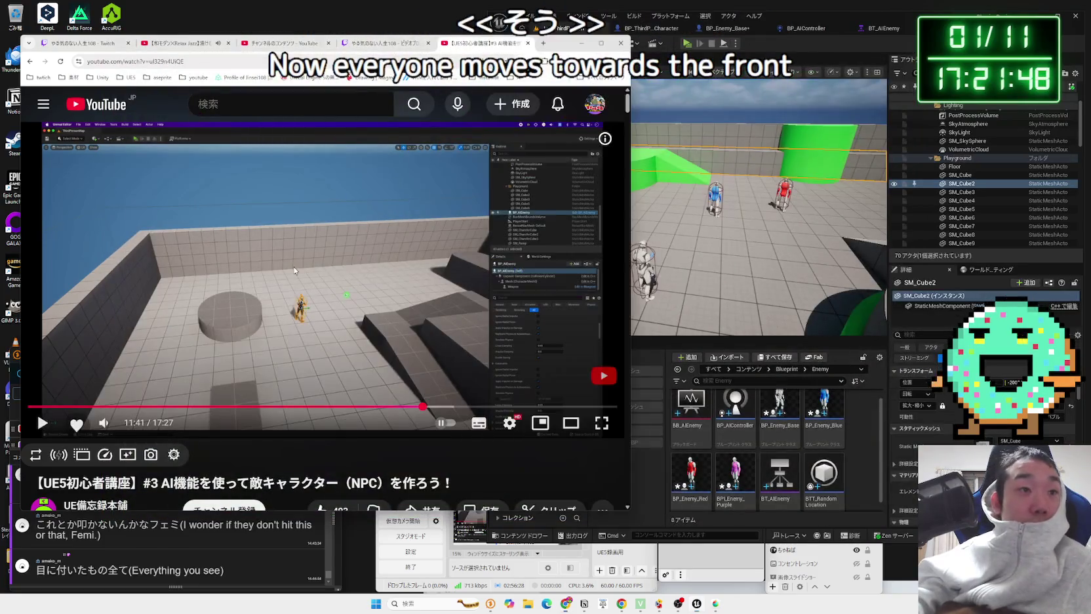
# Step: Add a Play Animation task under Sequence in BT_AIEnemy, placed after Move To
pyautogui.click(805, 32)
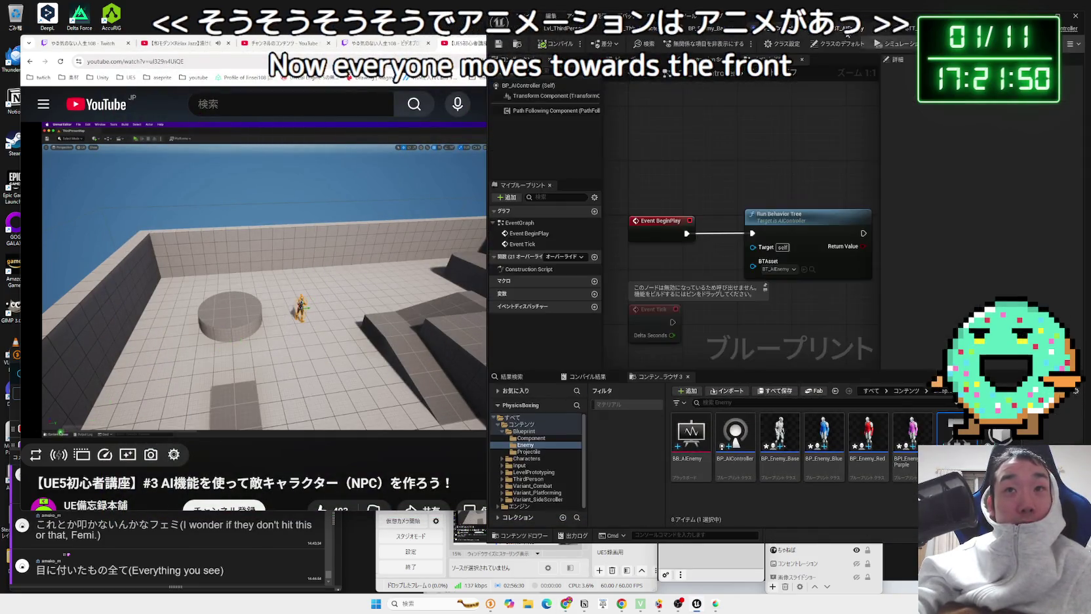
pyautogui.click(881, 28)
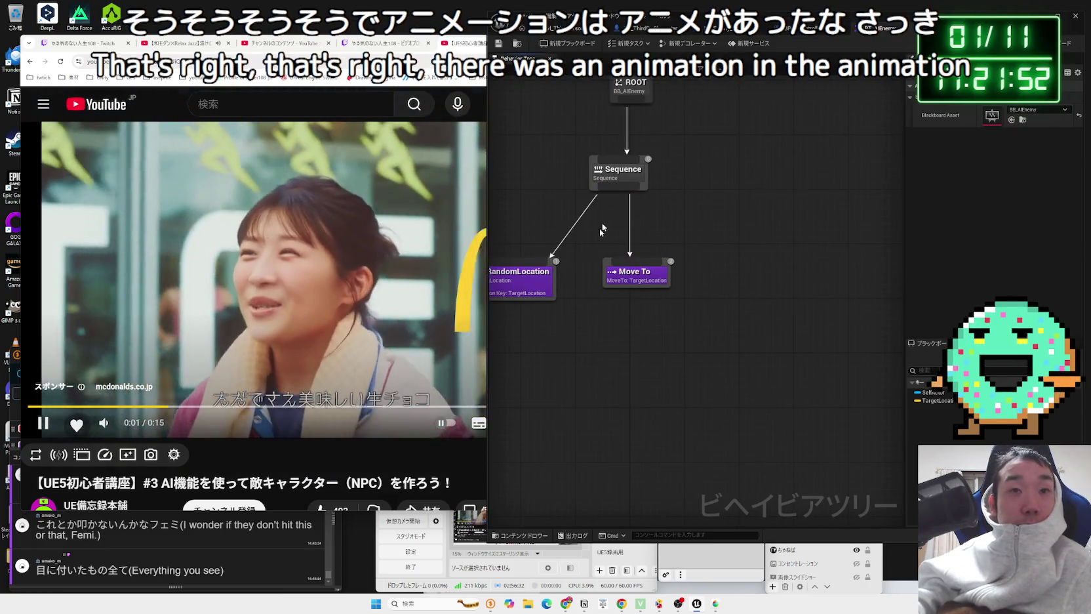
pyautogui.moveTo(642, 189); pyautogui.dragTo(724, 247)
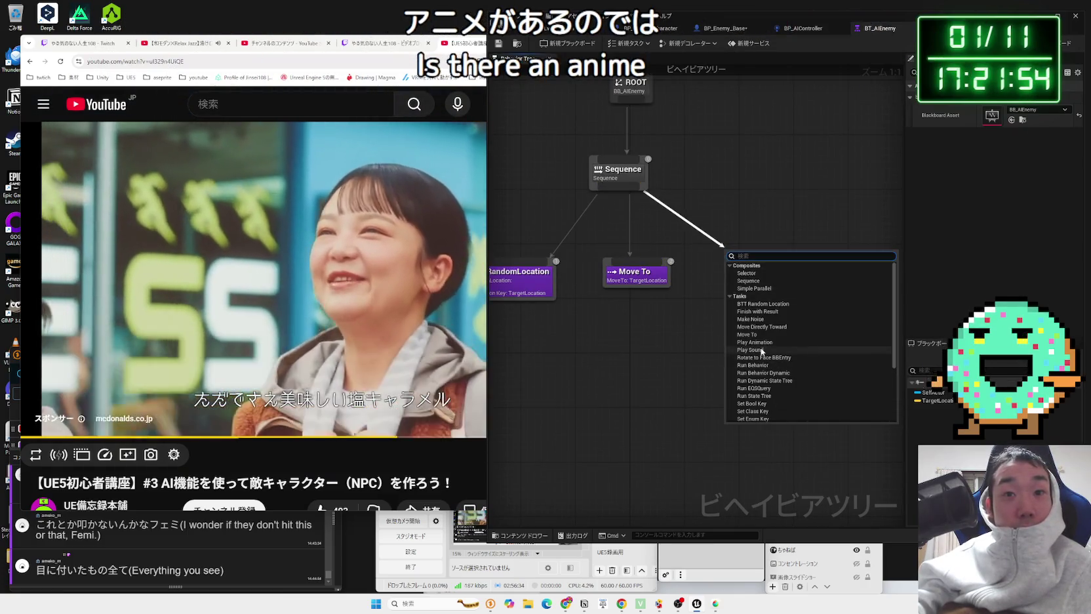
pyautogui.click(750, 341)
pyautogui.moveTo(743, 290); pyautogui.dragTo(736, 297)
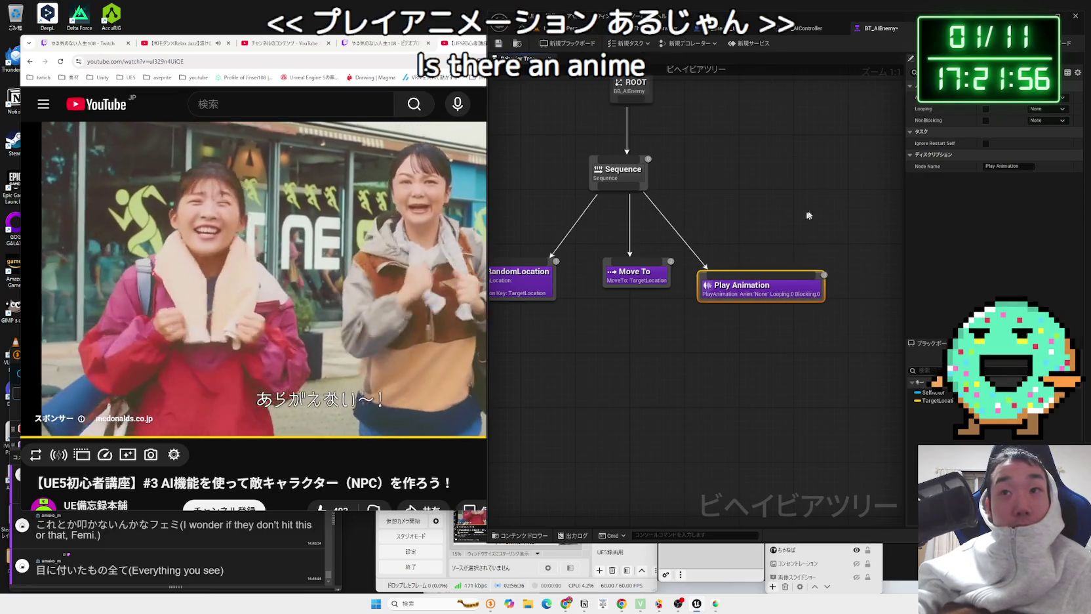
pyautogui.moveTo(629, 278); pyautogui.dragTo(615, 291)
pyautogui.click(754, 286)
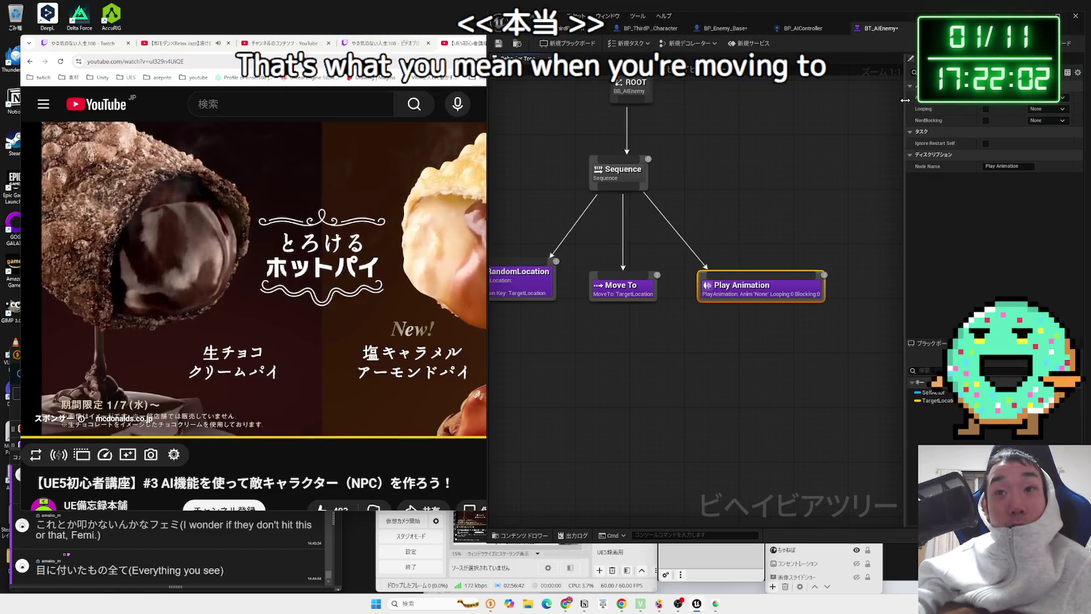
# Step: Browse the Animation to Play choices, search for 'walk', then close the picker
pyautogui.moveTo(917, 103); pyautogui.dragTo(801, 103)
pyautogui.click(942, 99)
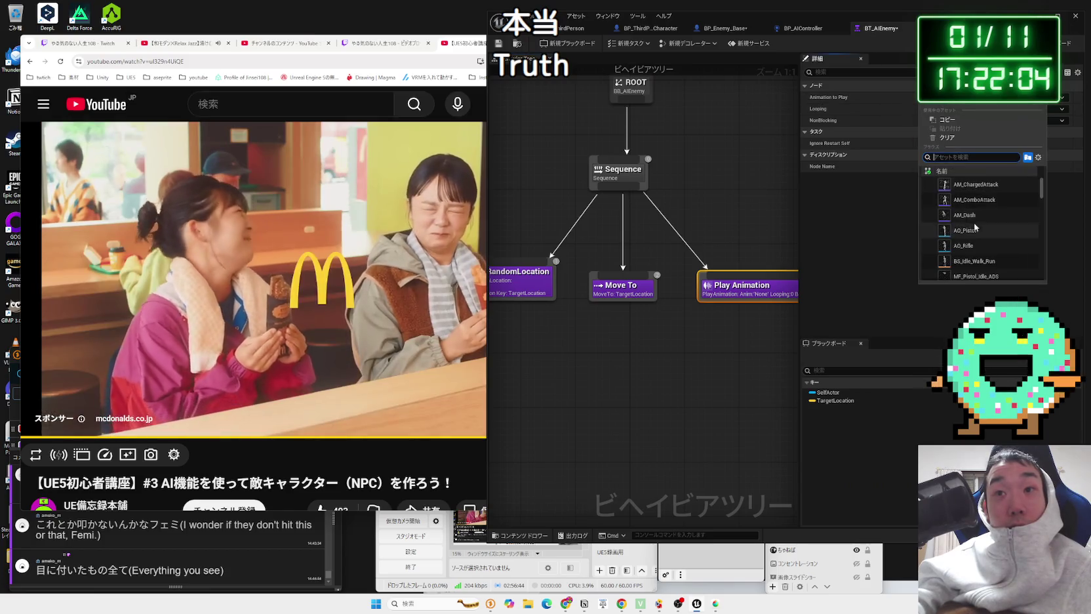
pyautogui.scroll(-1, 982, 249)
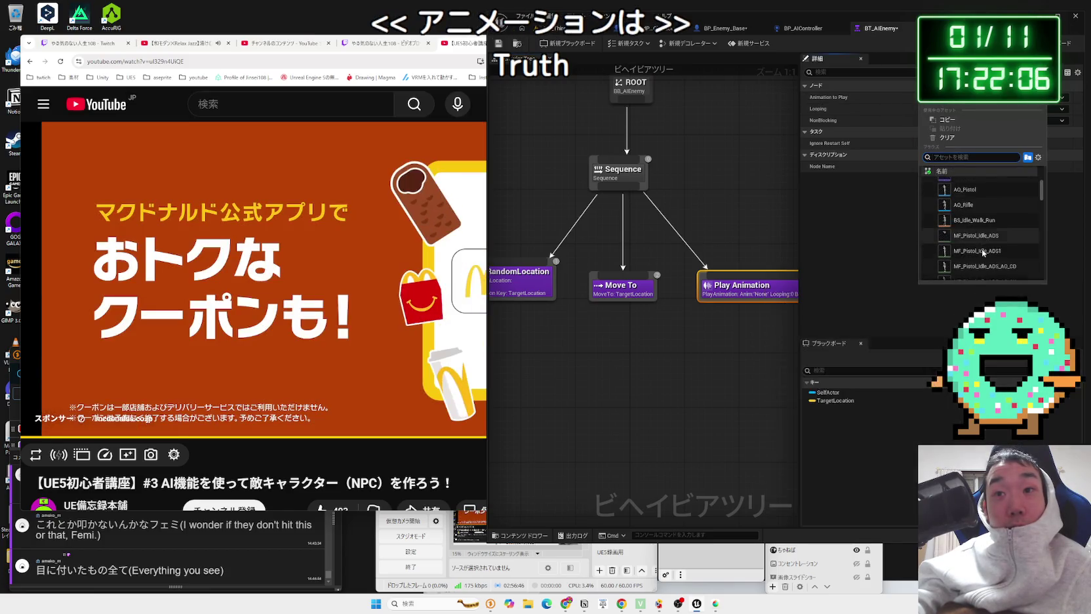
pyautogui.scroll(-5, 991, 252)
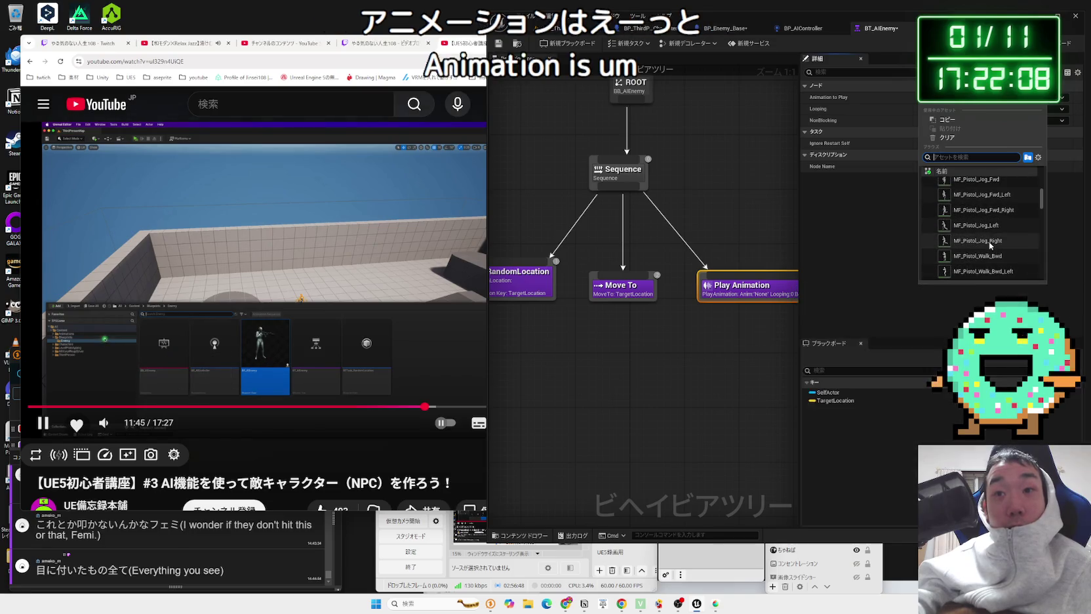
pyautogui.scroll(-2, 979, 227)
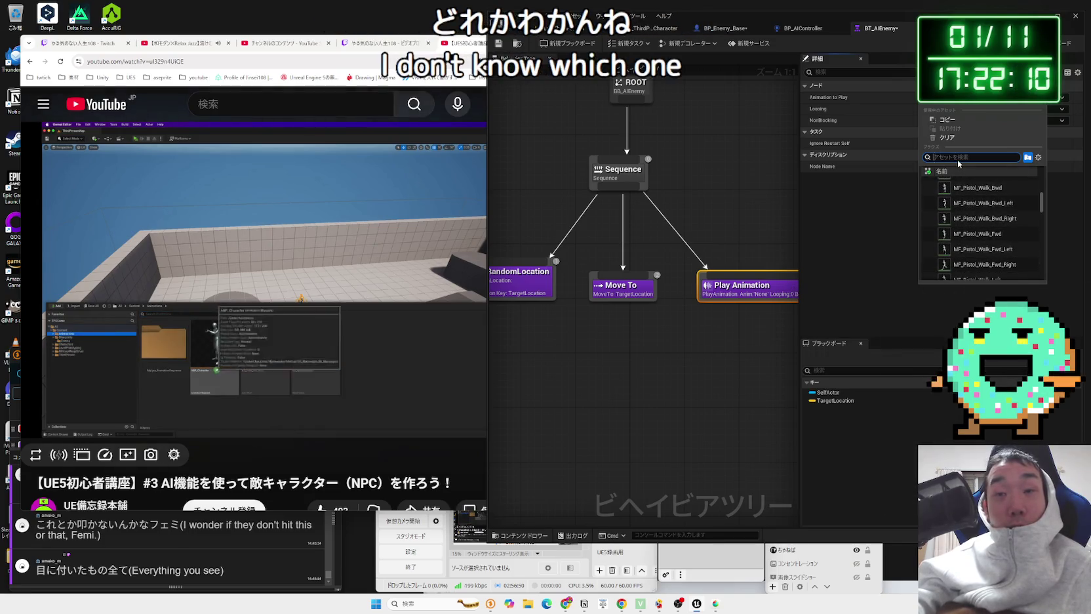
pyautogui.write('wakj')
pyautogui.press('BackSpace')
pyautogui.press('BackSpace')
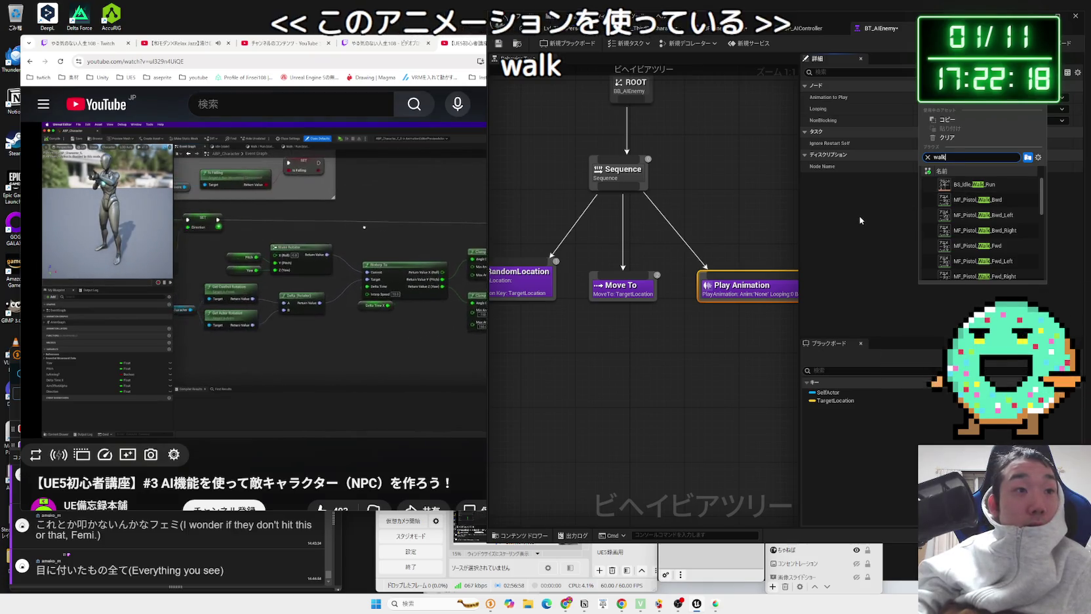
pyautogui.click(591, 413)
pyautogui.click(348, 461)
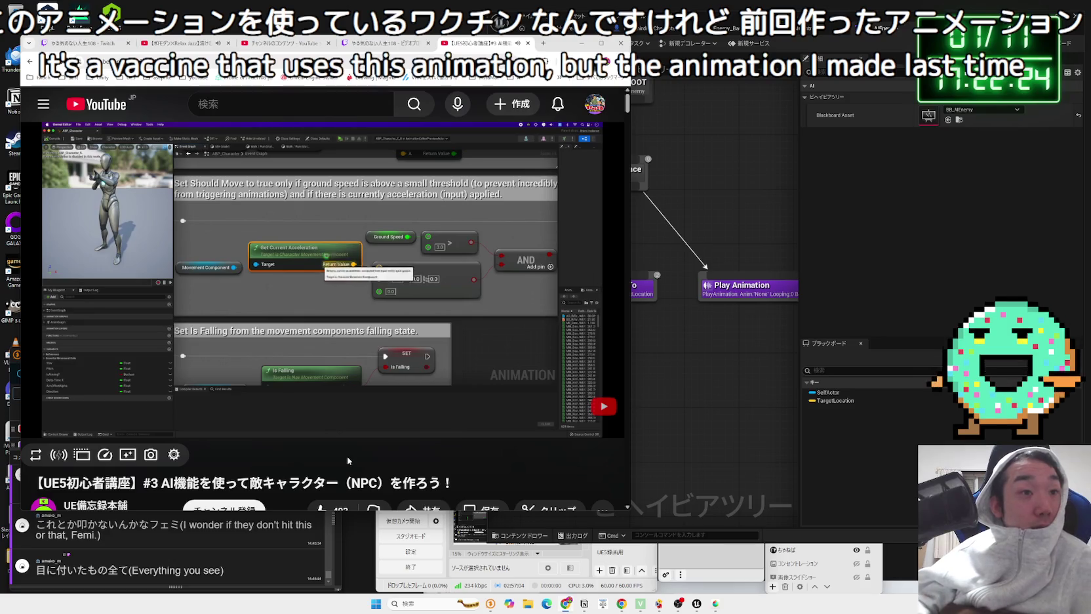
# Step: Scrub the tutorial from about 12:03 back to the animation blueprint section
pyautogui.click(435, 407)
pyautogui.moveTo(445, 408); pyautogui.dragTo(426, 407)
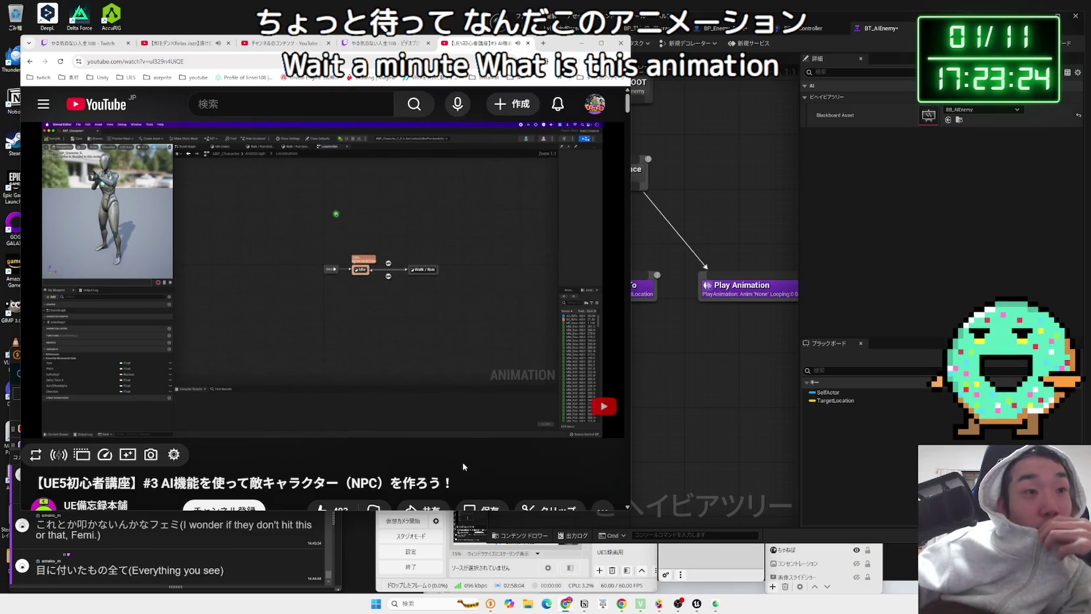
# Step: Watch the tutorial fullscreen from ten seconds back, pause near 12:42, then exit fullscreen
pyautogui.press('f')
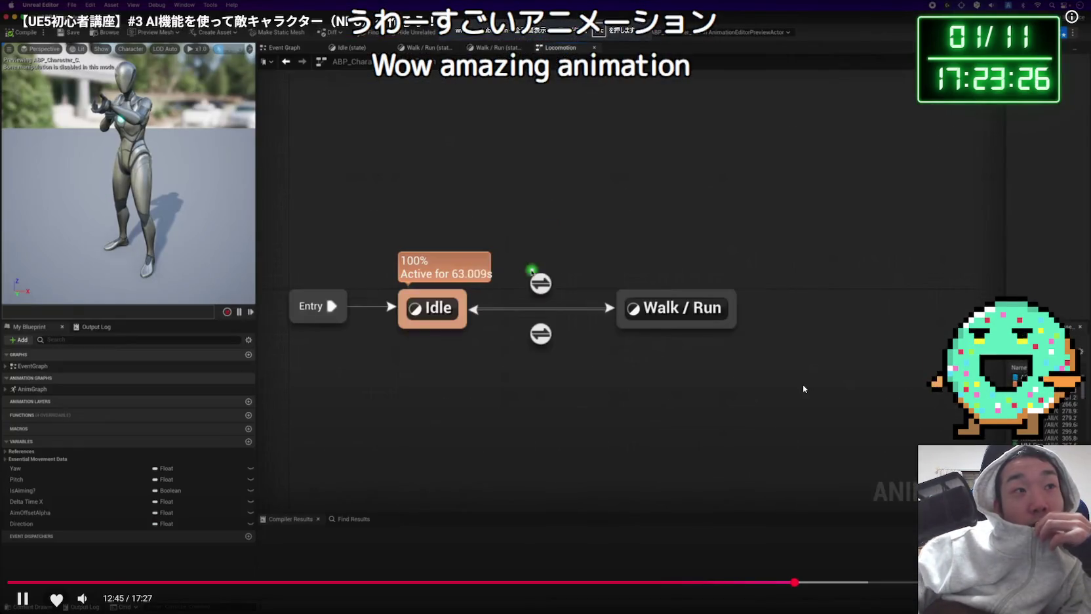
pyautogui.press('Left')
pyautogui.press('Left')
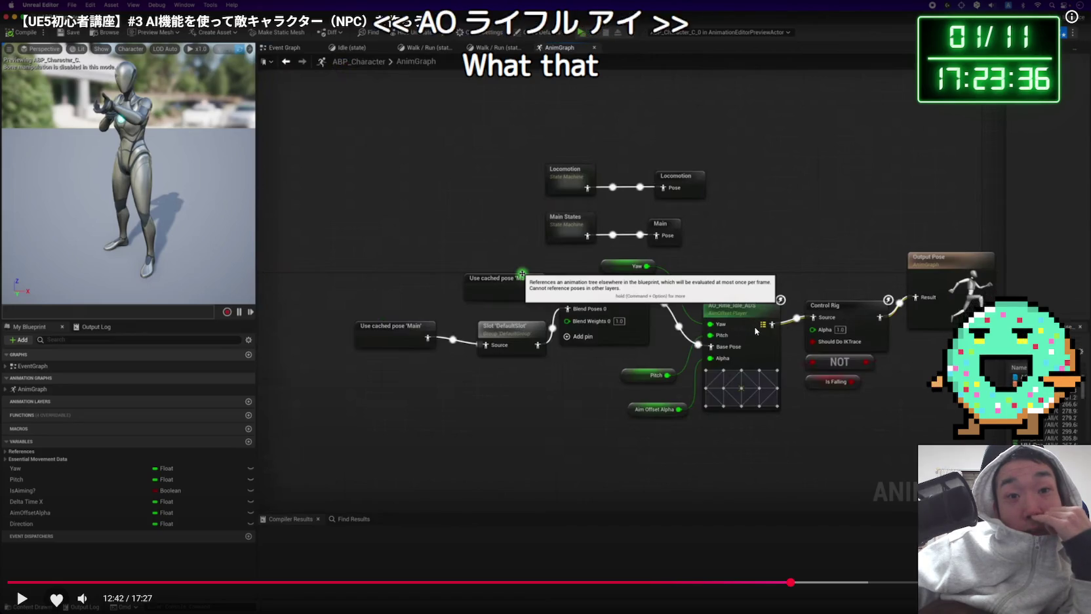
pyautogui.press('space')
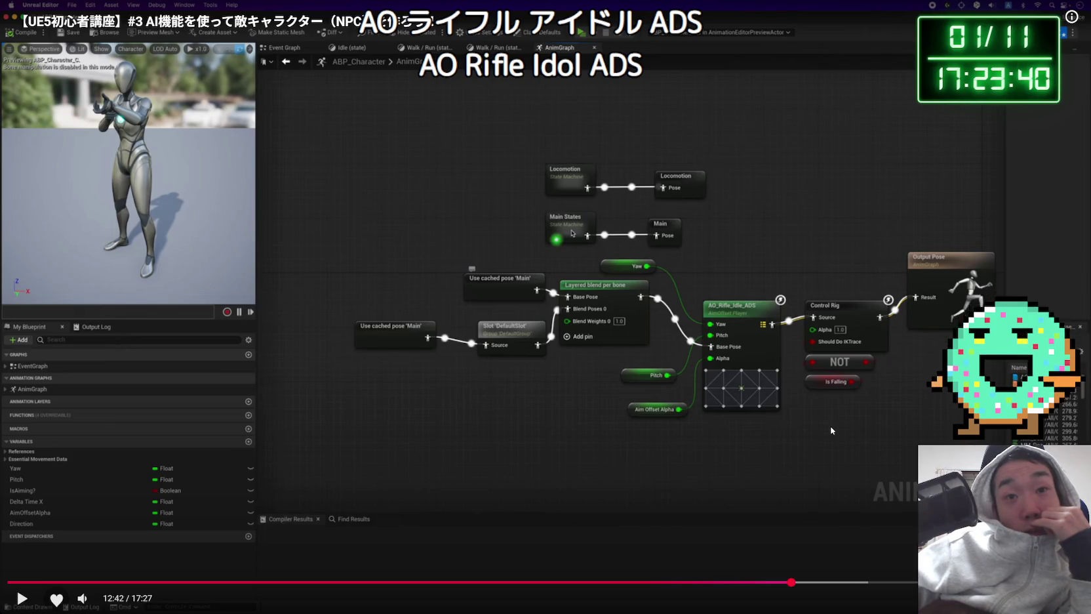
pyautogui.press('space')
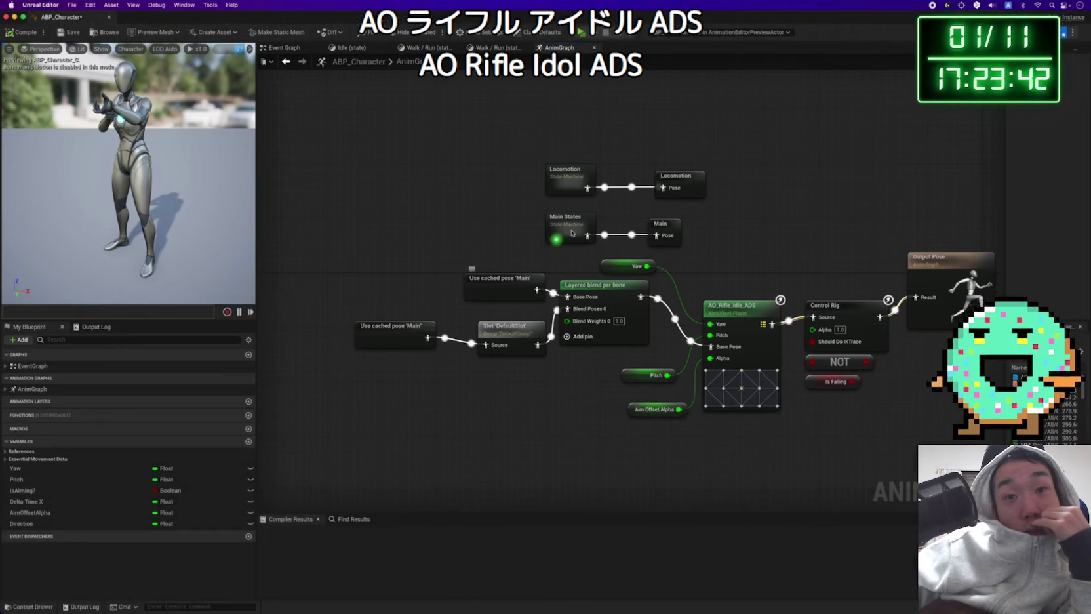
pyautogui.press('space')
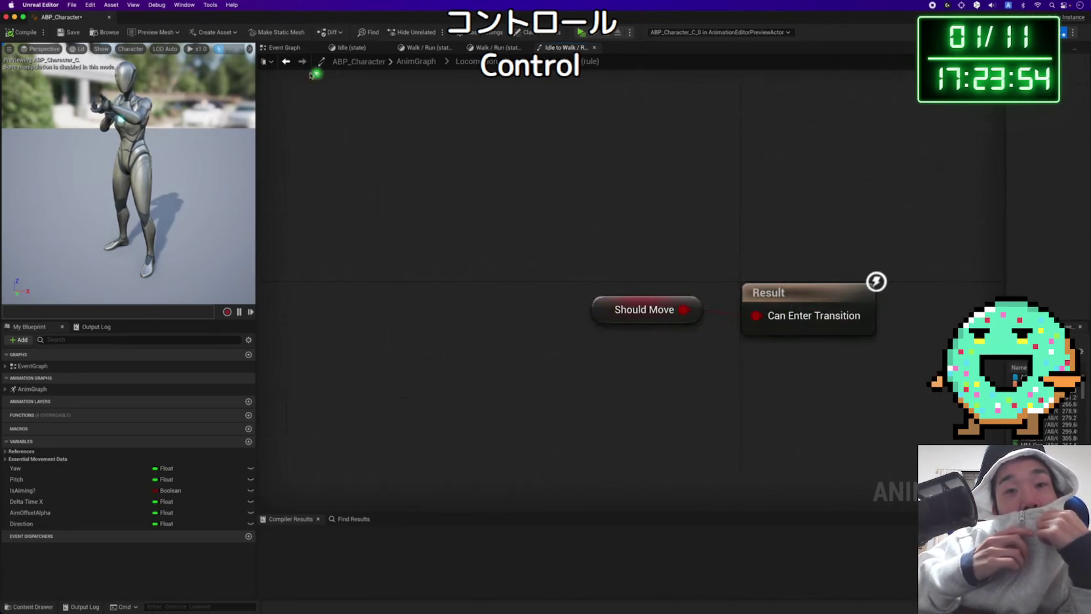
pyautogui.click(286, 62)
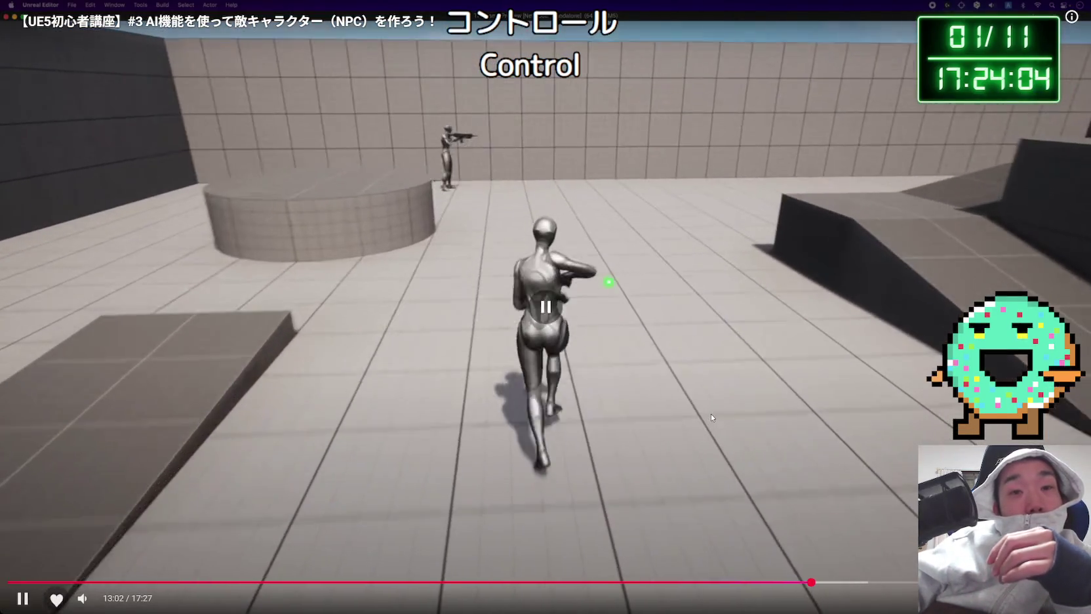
pyautogui.click(710, 413)
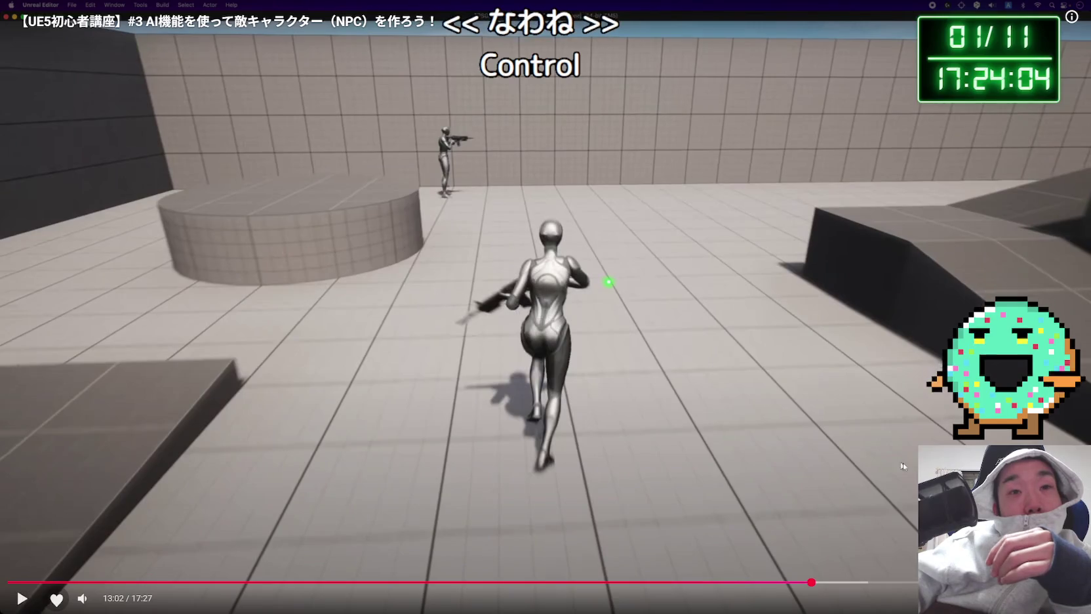
pyautogui.press('Escape')
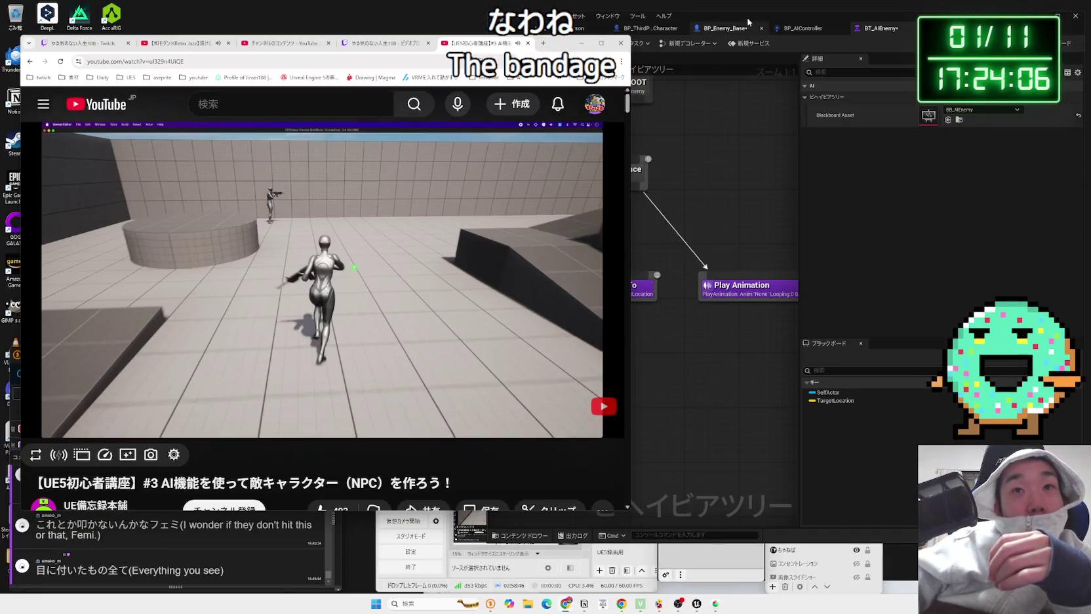
# Step: Delete the Play Animation task from BT_AIEnemy and review the remaining Move To setup
pyautogui.click(747, 23)
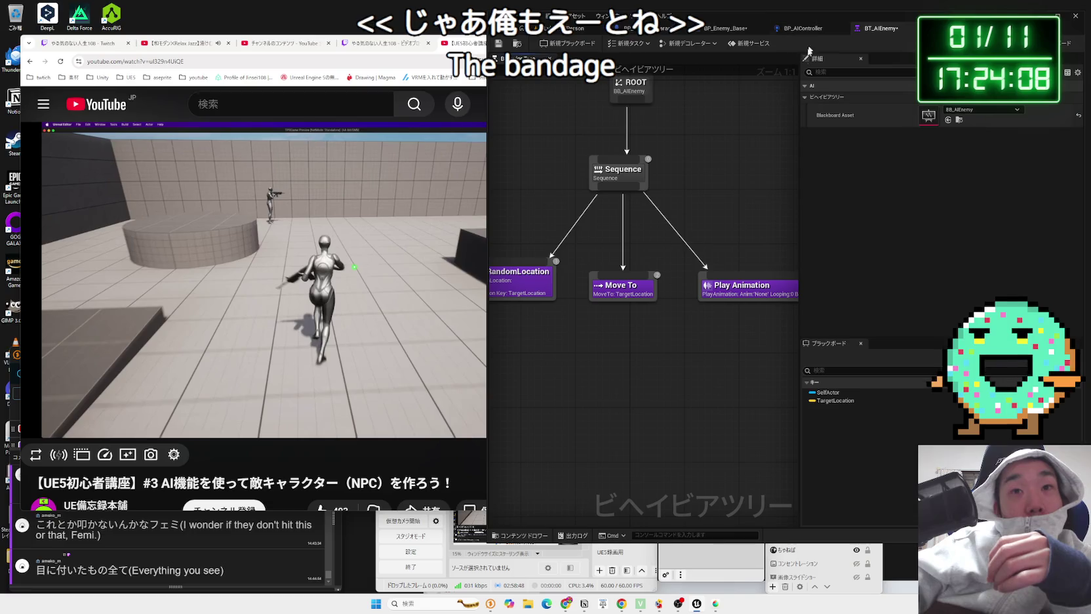
pyautogui.click(741, 293)
pyautogui.press('Delete')
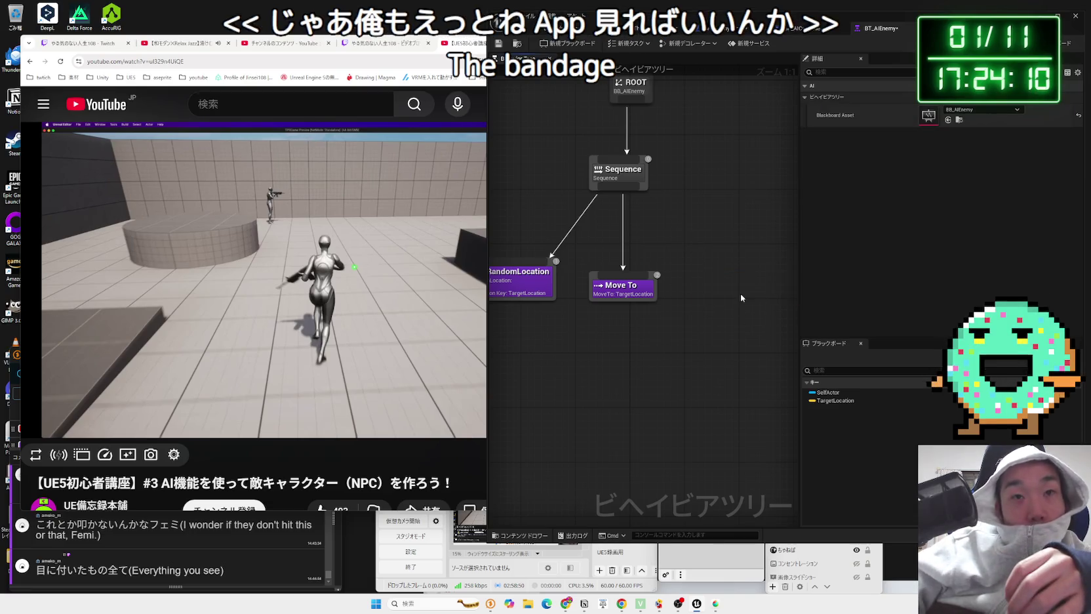
pyautogui.click(531, 28)
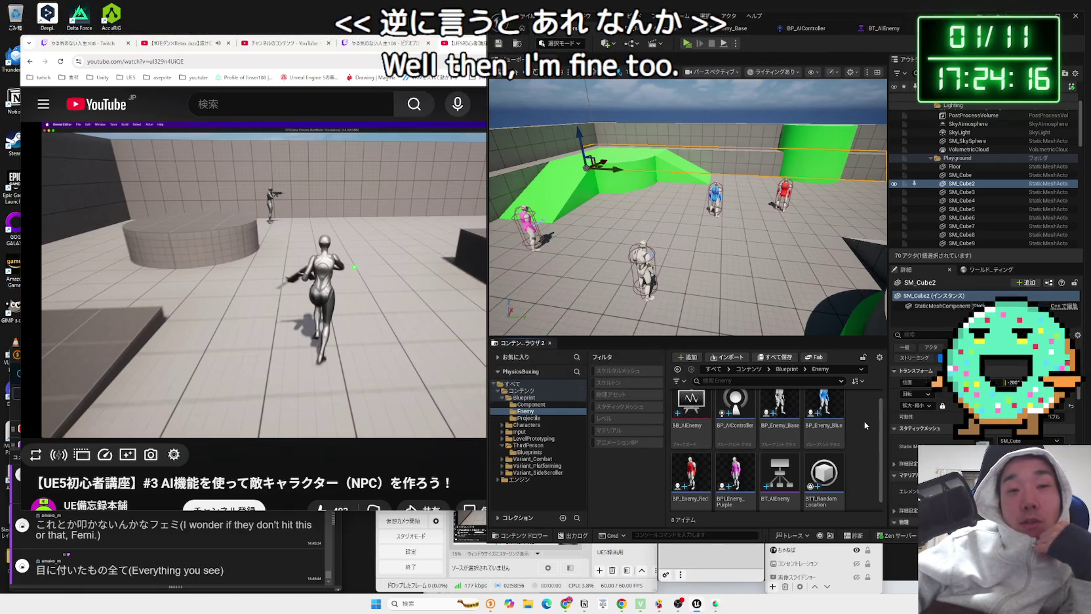
pyautogui.click(523, 398)
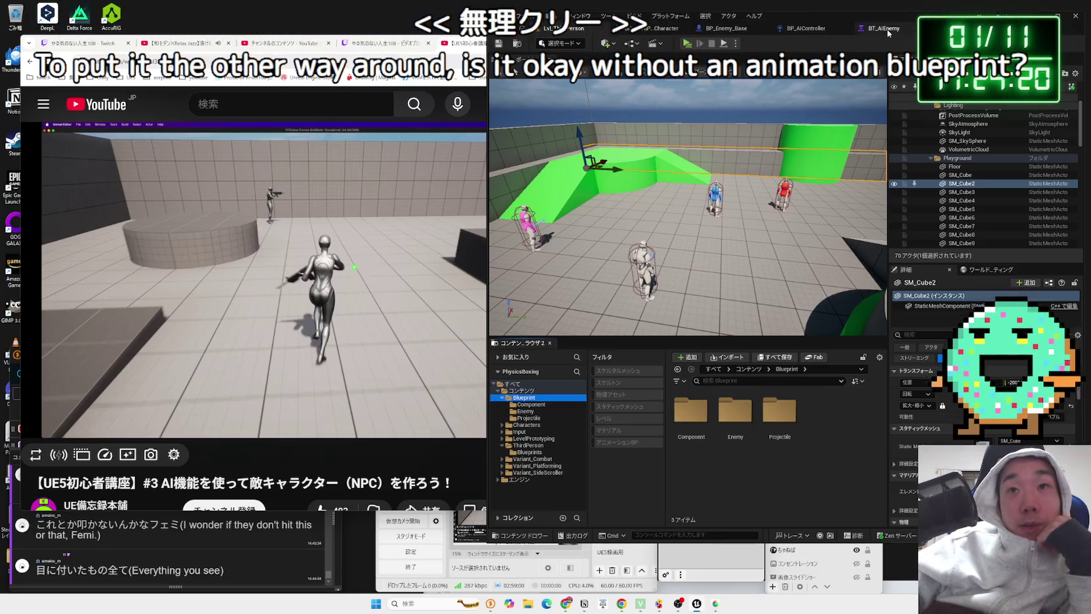
pyautogui.click(879, 28)
pyautogui.click(654, 286)
pyautogui.click(608, 288)
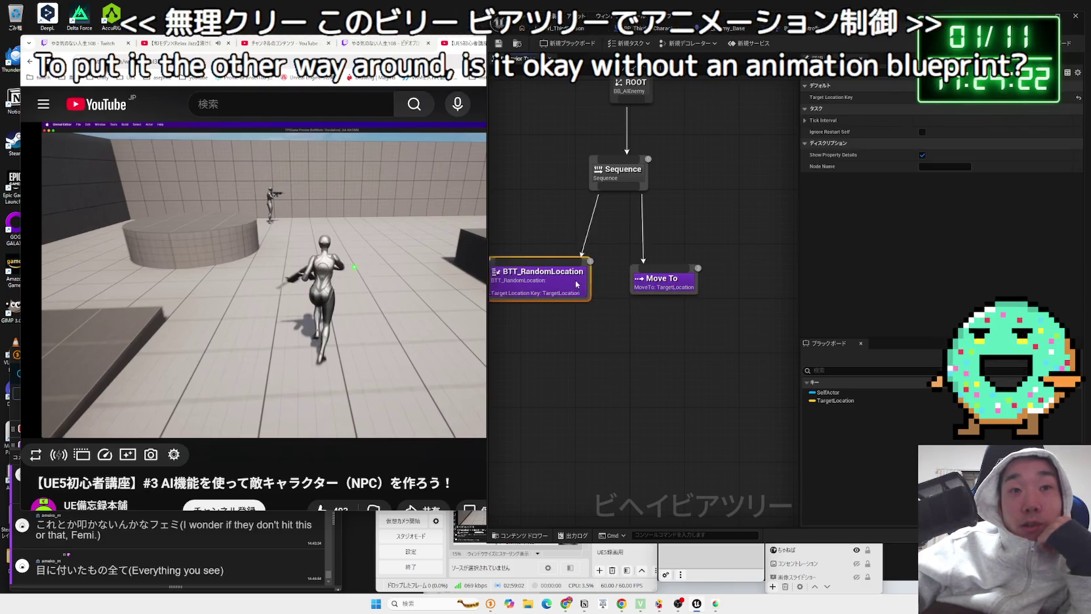
# Step: Browse the Content Browser to Characters > Mannequins > Rigs, then return to BP_Enemy_Base
pyautogui.click(570, 28)
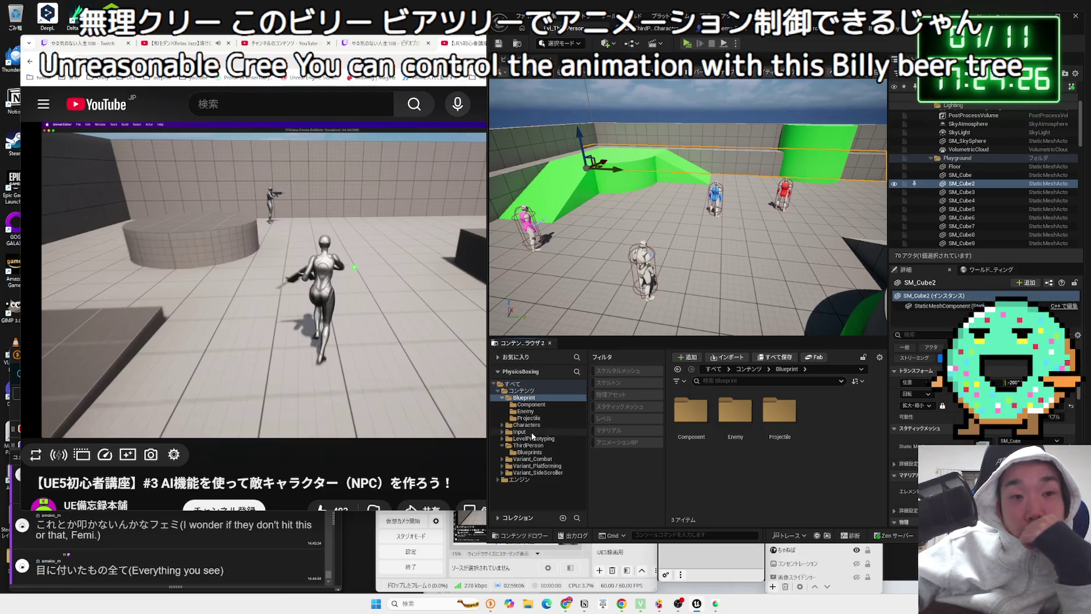
pyautogui.press('Up')
pyautogui.press('Up')
pyautogui.press('Up')
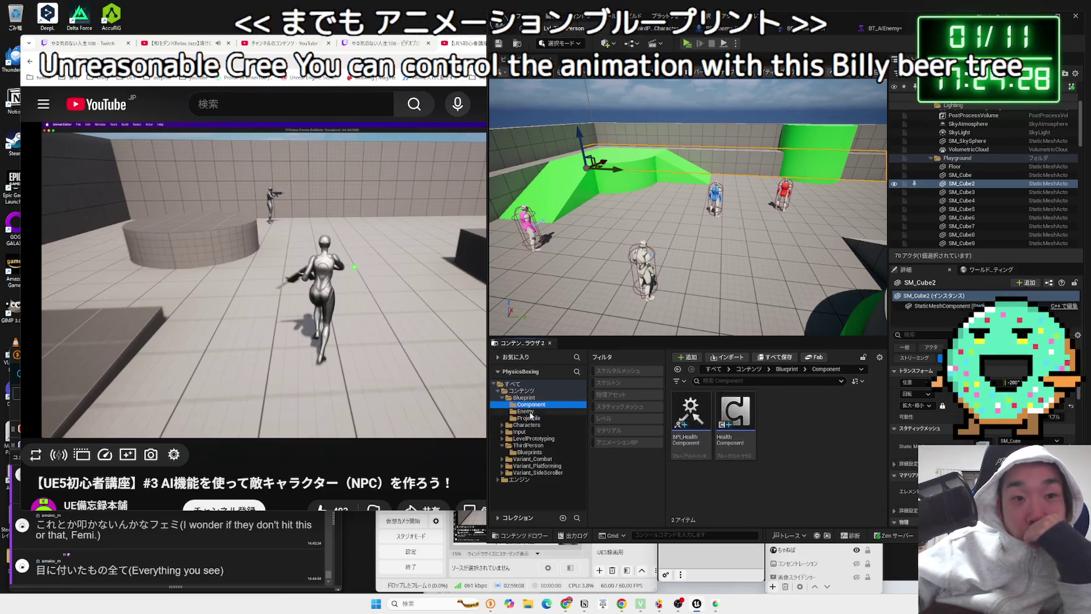
pyautogui.press('Down')
pyautogui.press('Down')
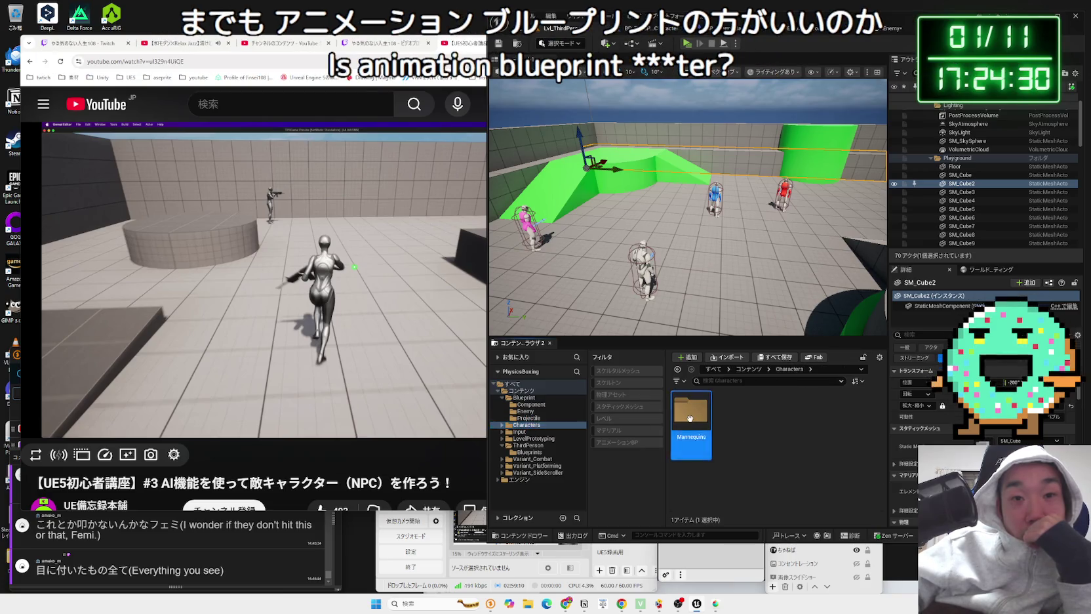
pyautogui.doubleClick(689, 418)
pyautogui.doubleClick(780, 409)
pyautogui.hotkey('alt', 'Left')
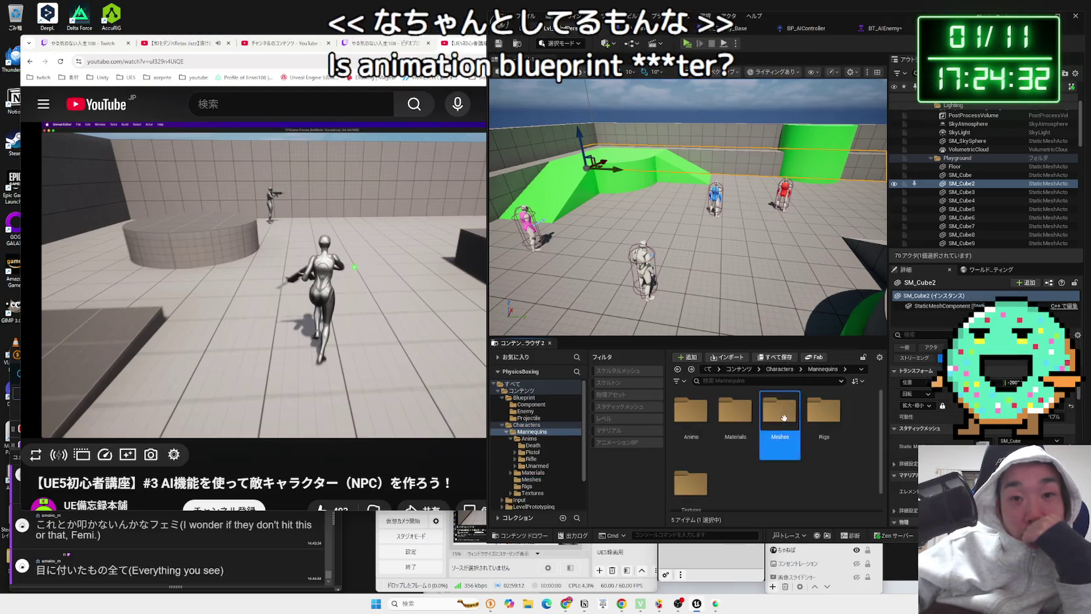
pyautogui.doubleClick(823, 410)
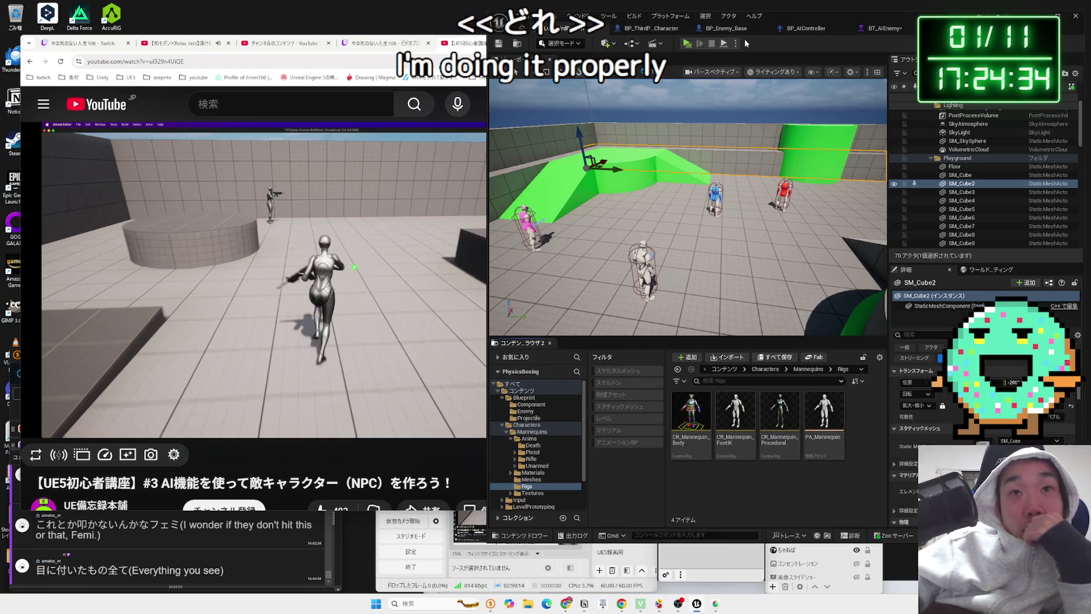
pyautogui.click(726, 29)
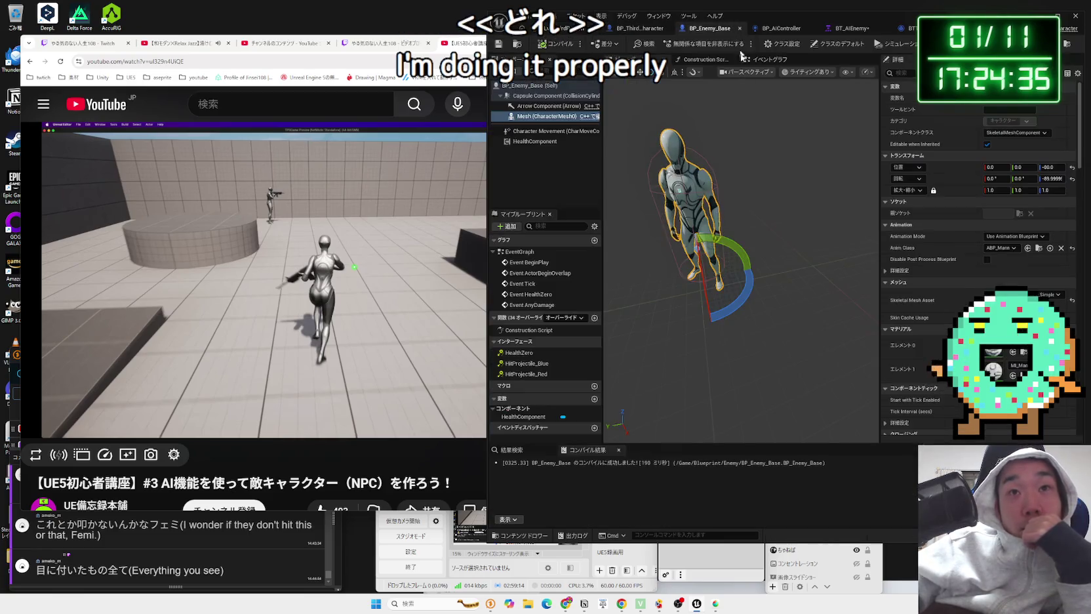
# Step: Check the mesh's Anim Class list, then browse to Mannequins > Anims > Unarmed
pyautogui.click(1003, 248)
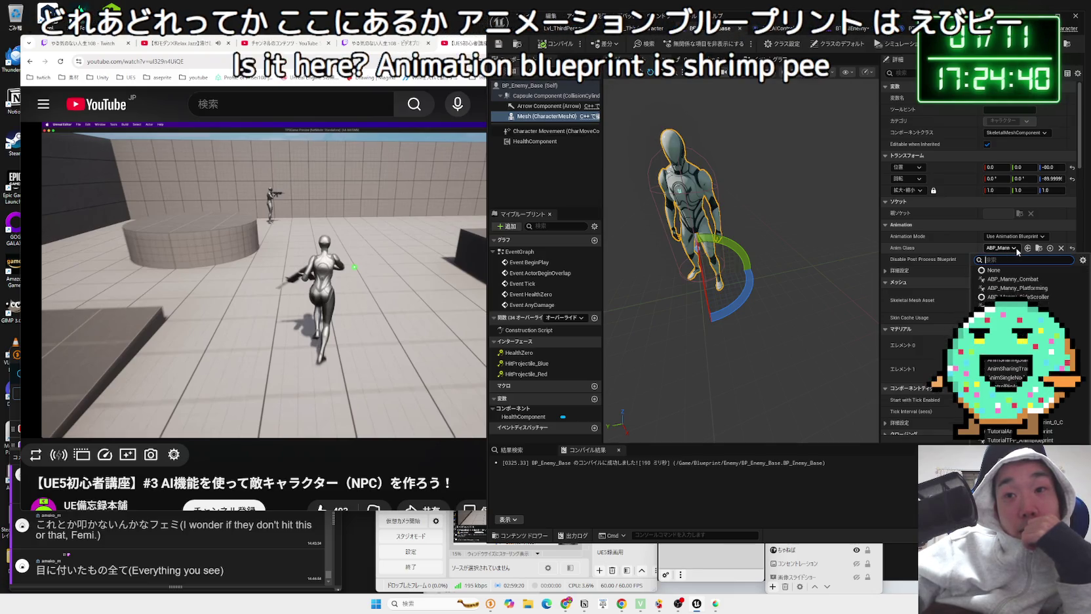
pyautogui.press('Escape')
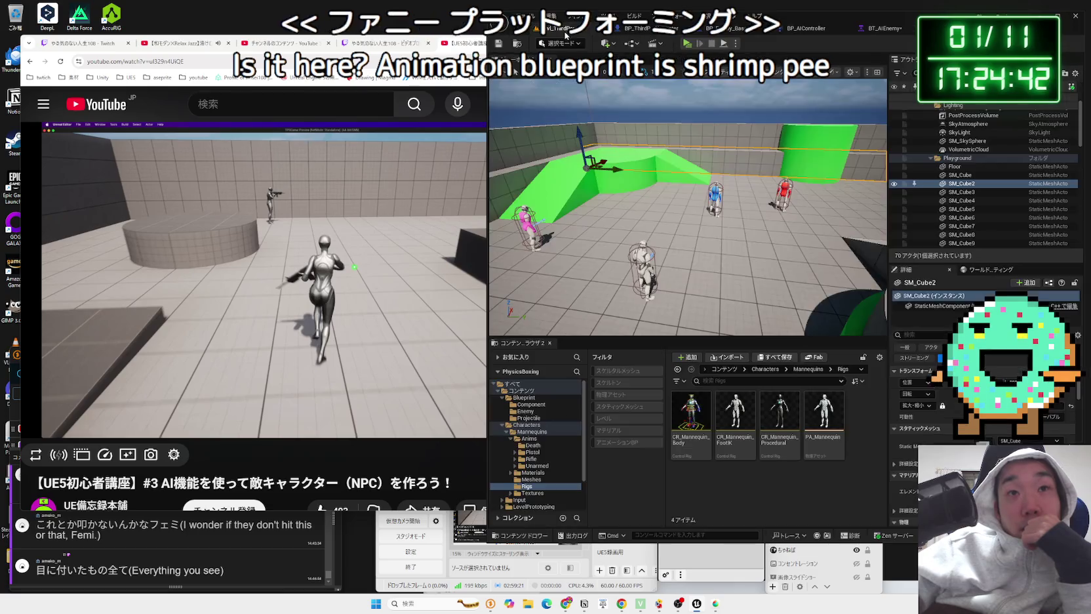
pyautogui.click(561, 28)
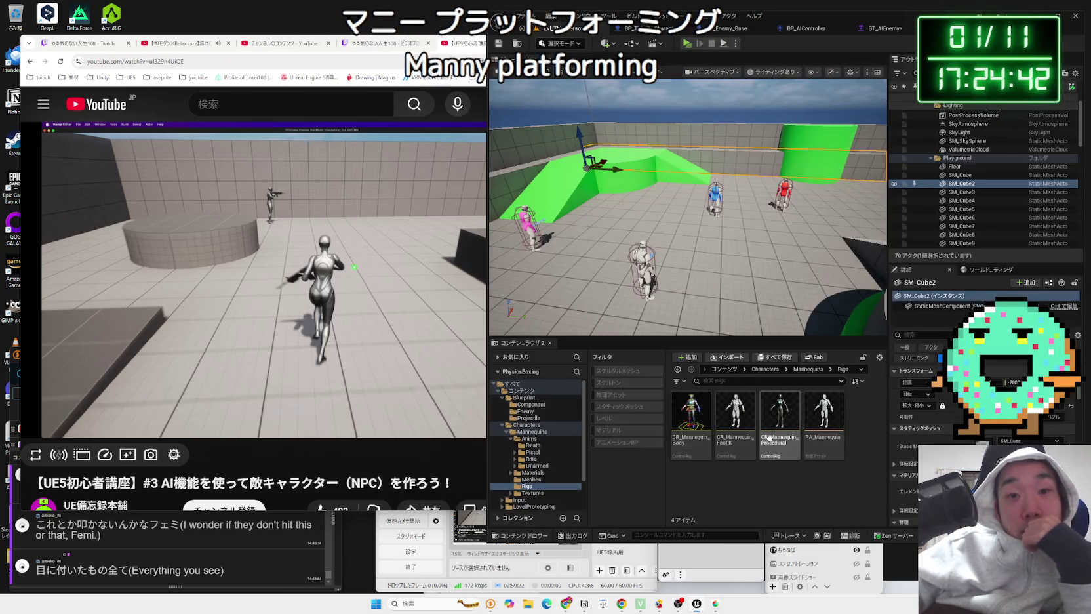
pyautogui.hotkey('alt', 'Left')
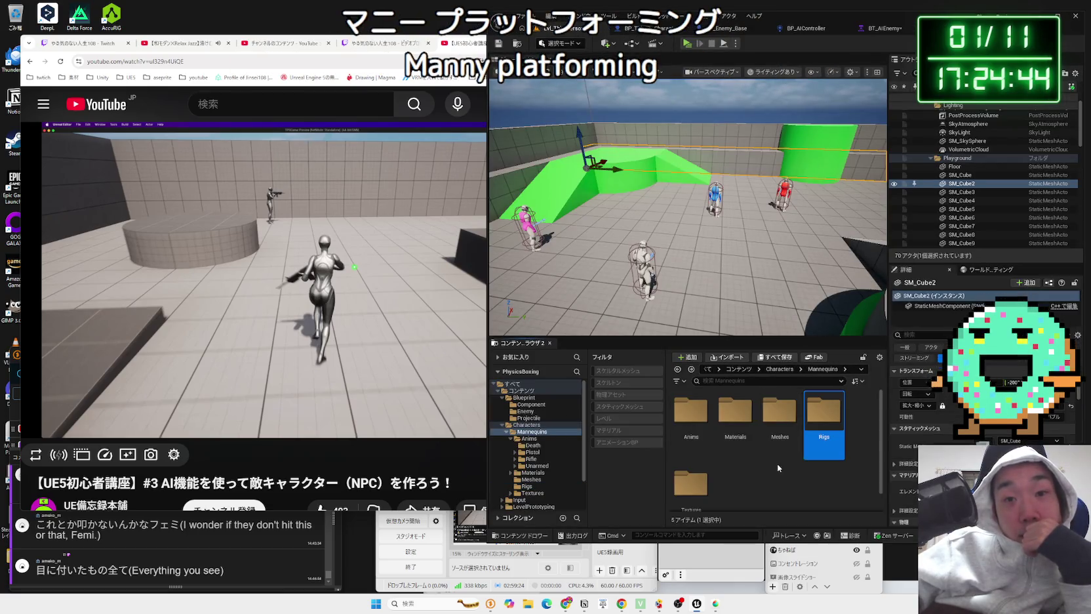
pyautogui.doubleClick(692, 412)
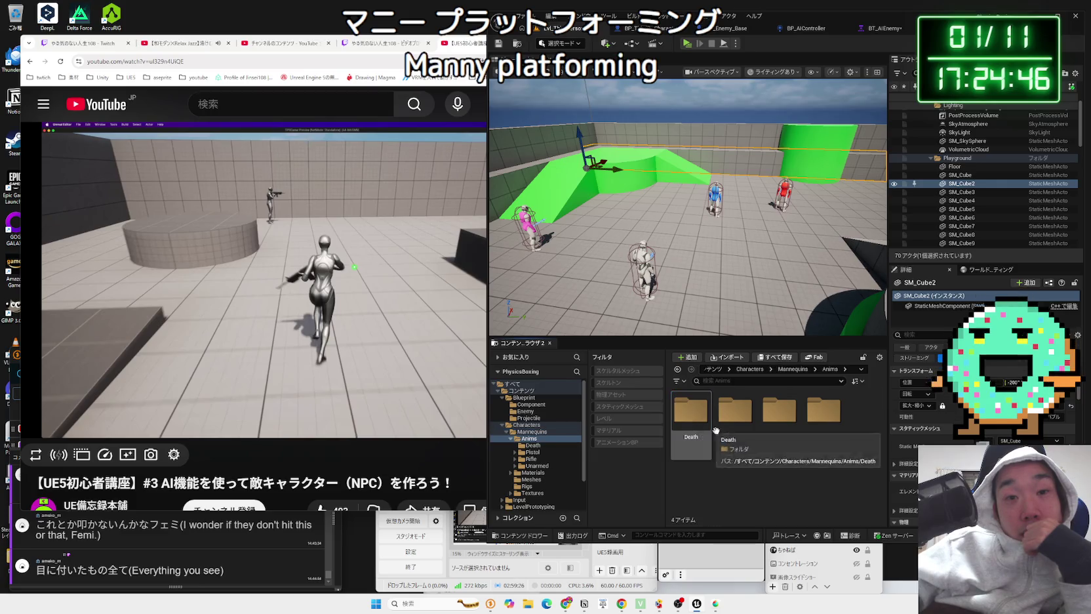
pyautogui.doubleClick(824, 412)
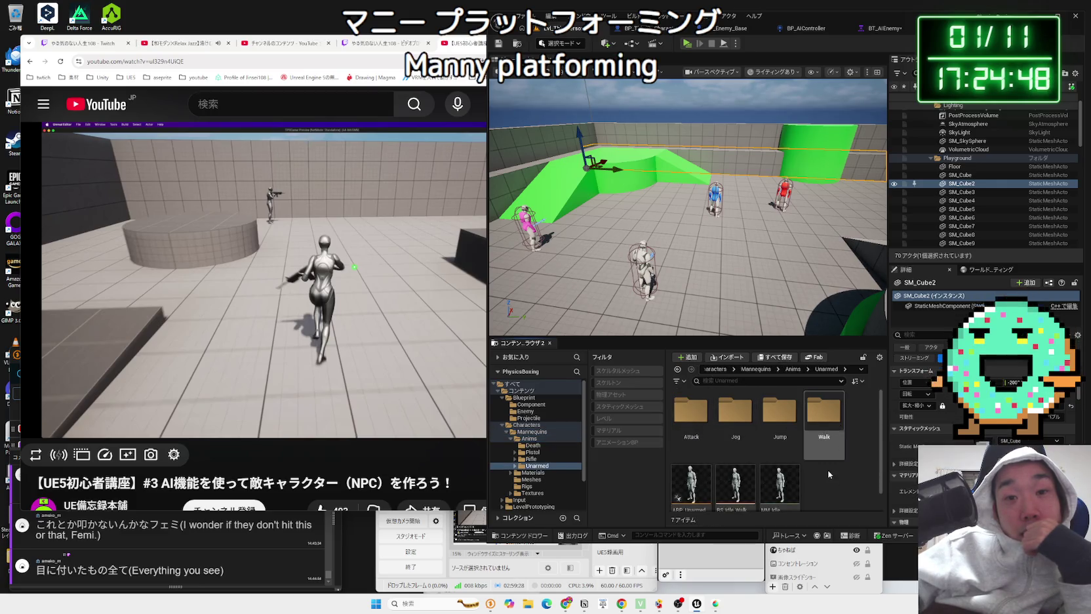
# Step: Look through the Walk, Jump and Jog folders and select ABP_Unarmed
pyautogui.scroll(-1, 829, 473)
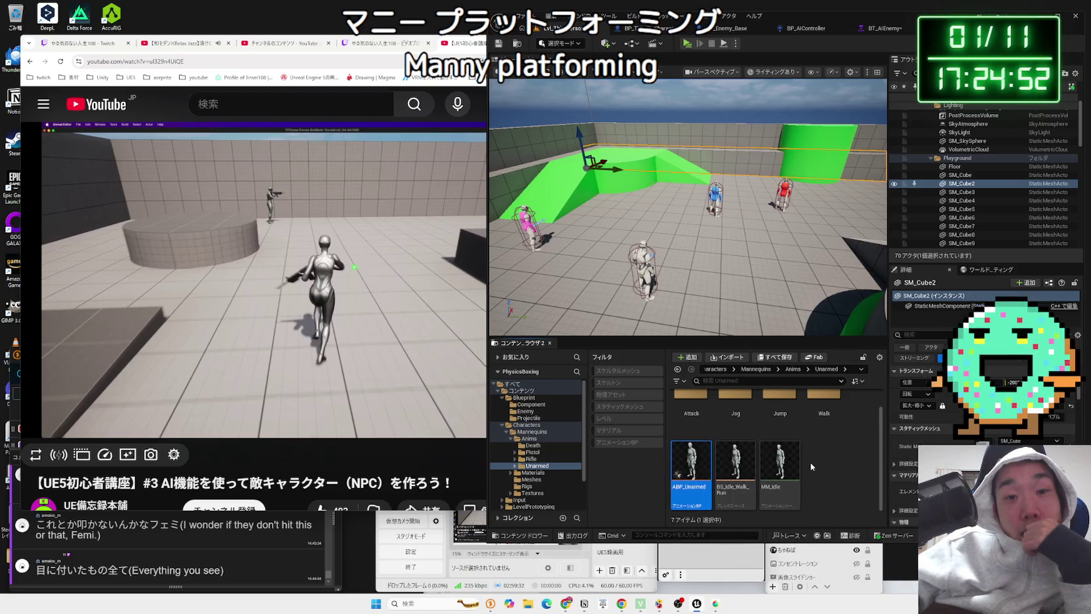
pyautogui.scroll(1, 810, 462)
pyautogui.click(822, 426)
pyautogui.click(779, 413)
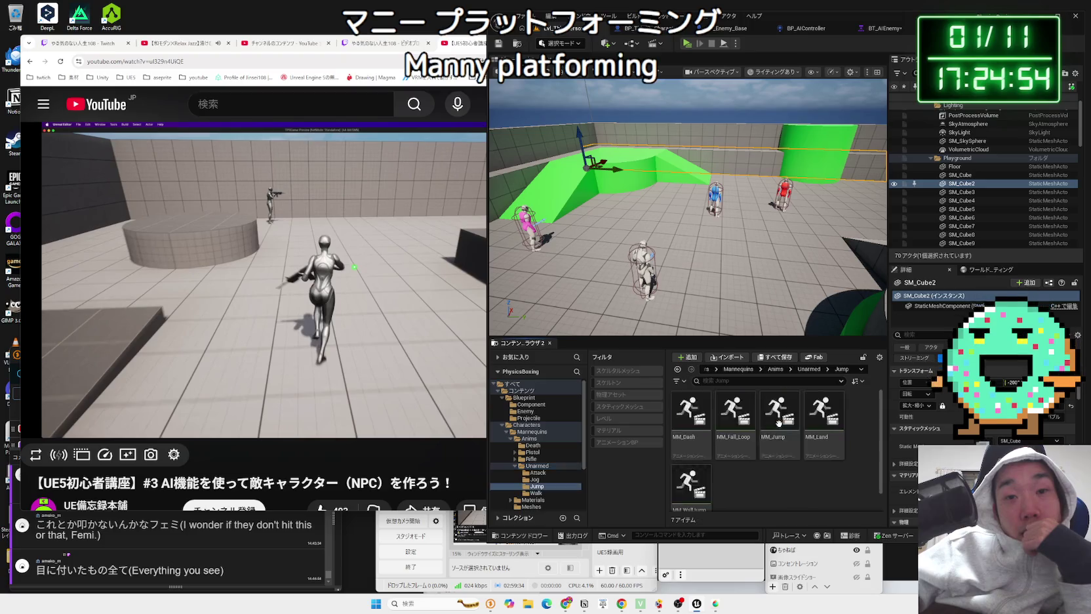
pyautogui.click(736, 413)
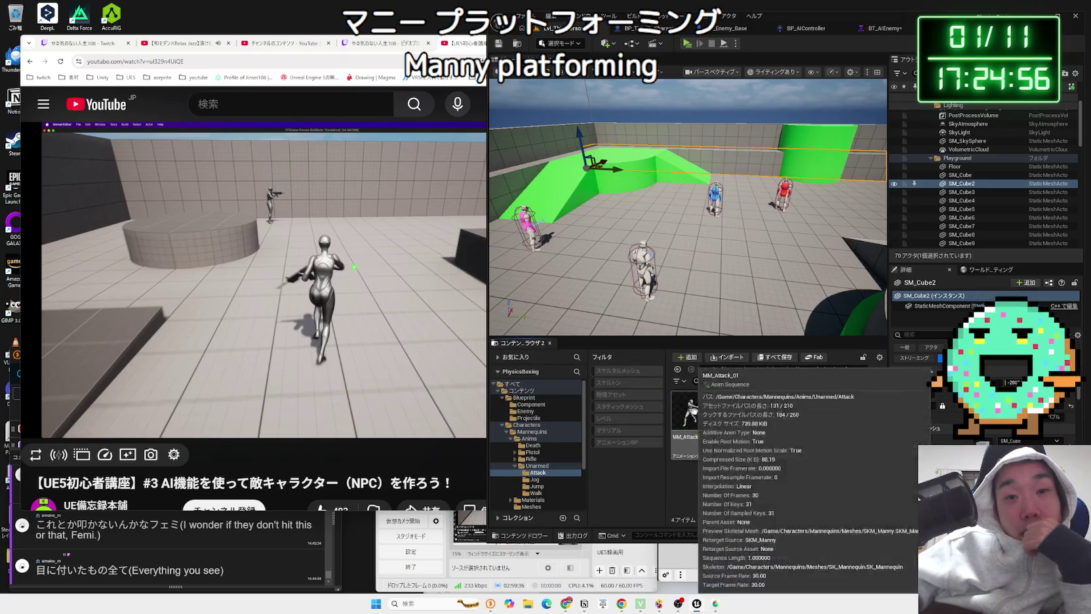
pyautogui.click(690, 485)
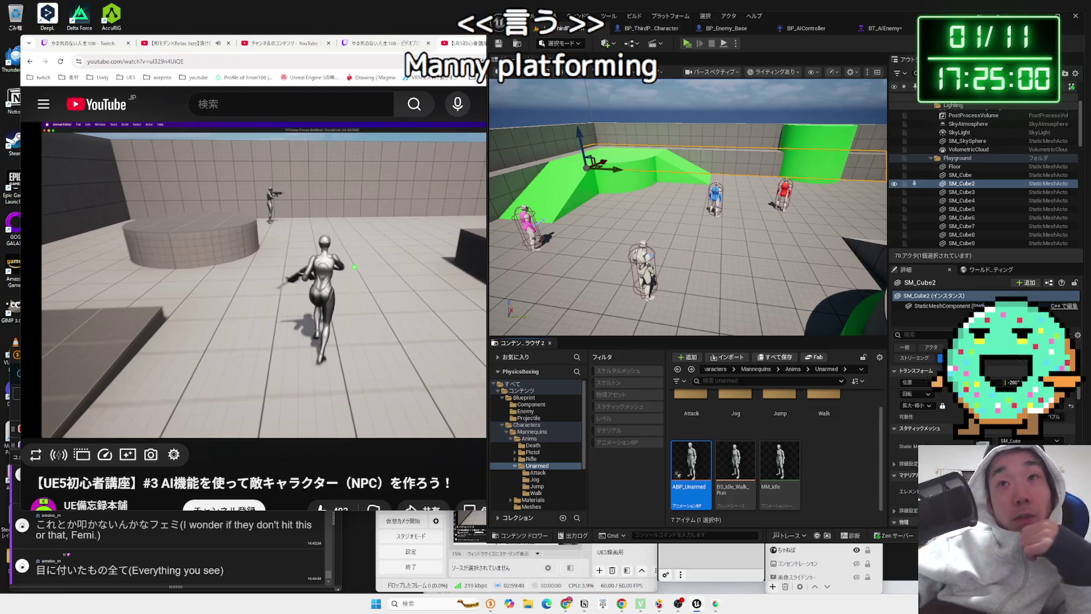
pyautogui.hotkey('ctrl', 'Tab')
pyautogui.hotkey('ctrl', 'Tab')
# Step: Set the enemy mesh's Anim Class to ABP_Unarmed via a 'una' search and start a play test
pyautogui.click(724, 31)
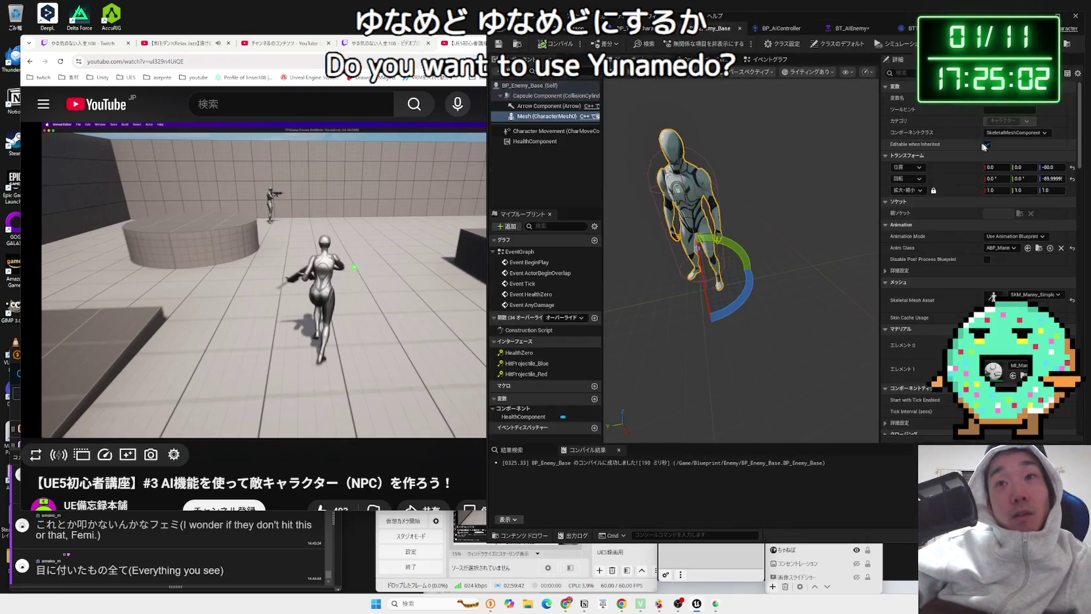
pyautogui.write('una')
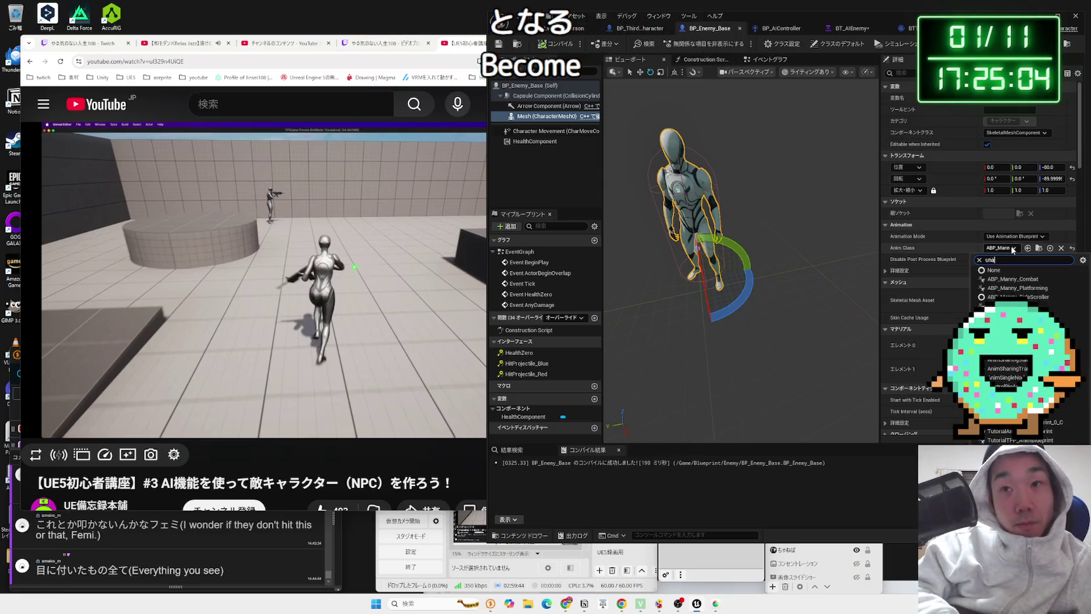
pyautogui.click(1008, 279)
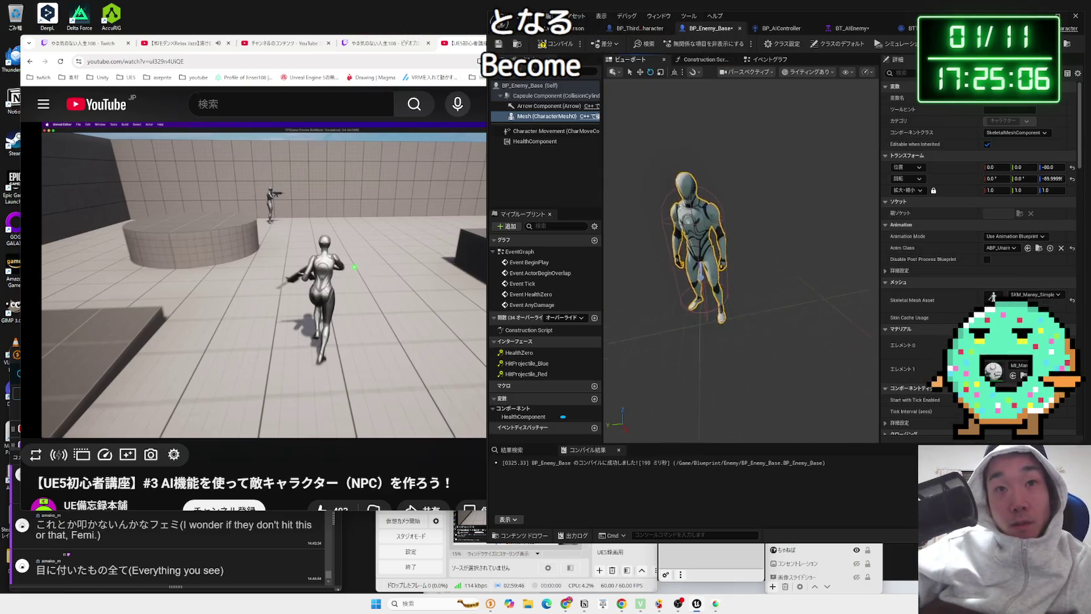
pyautogui.click(554, 46)
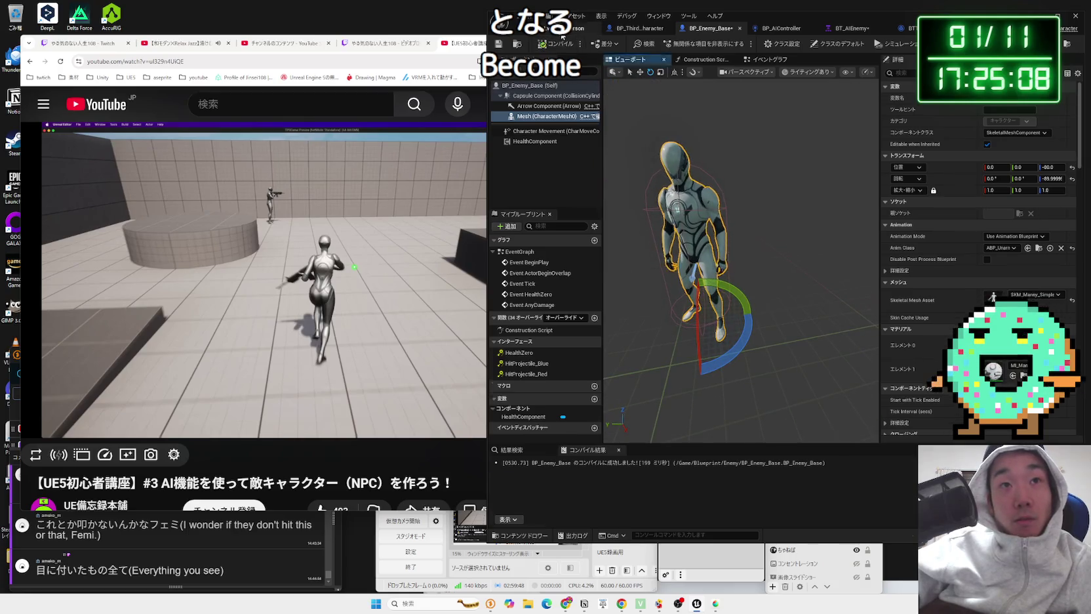
pyautogui.hotkey('alt', 'p')
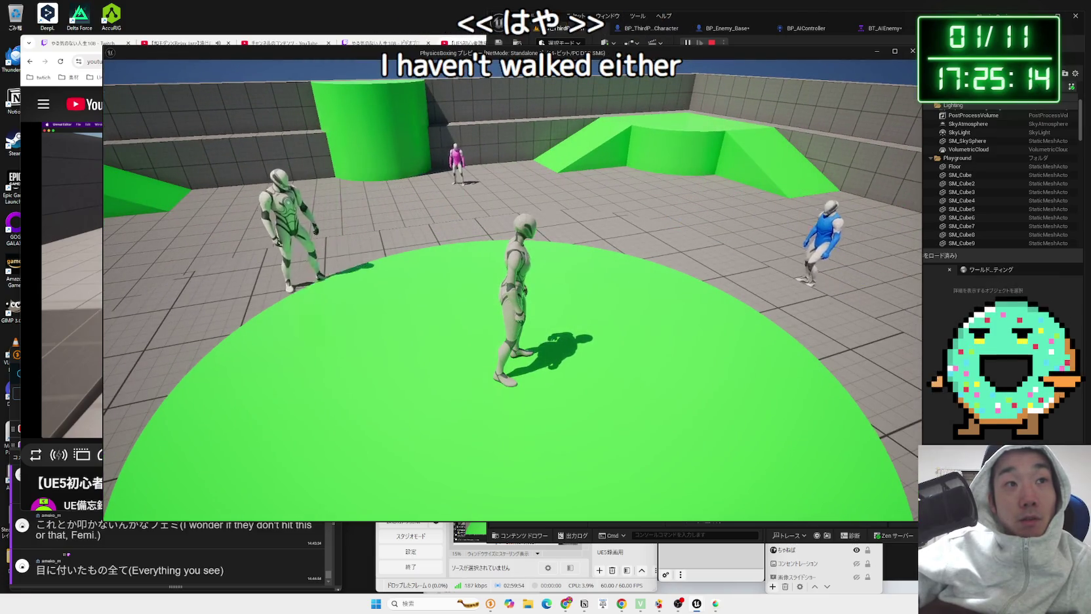
# Step: Stop the test play session and save all modified assets, including BP_Enemy_Base and the behaviour tree
pyautogui.press('Escape')
pyautogui.click(736, 30)
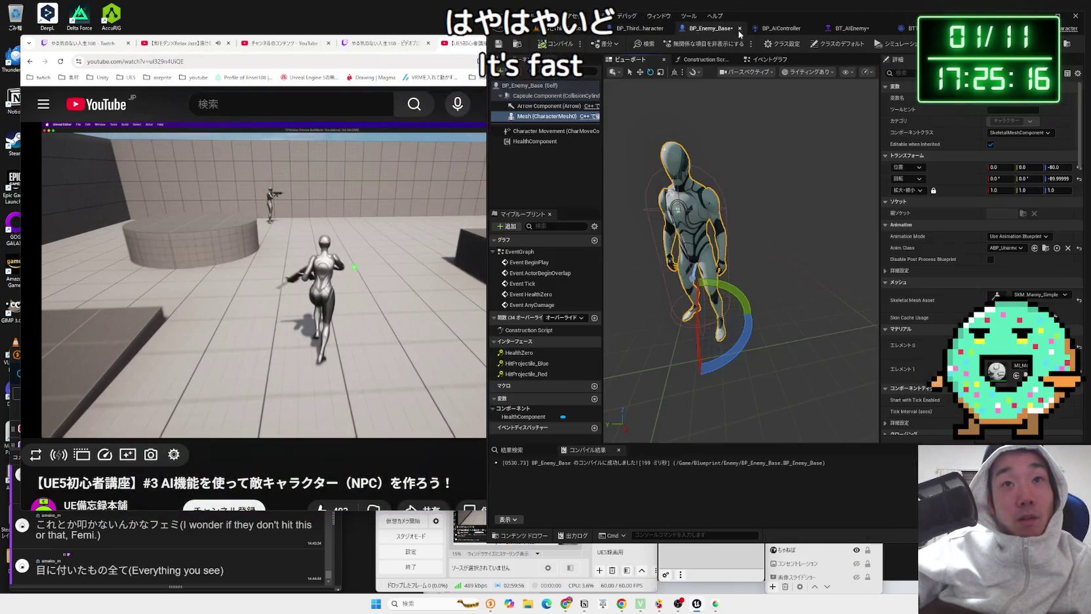
pyautogui.hotkey('ctrl', 'shift', 's')
pyautogui.click(603, 400)
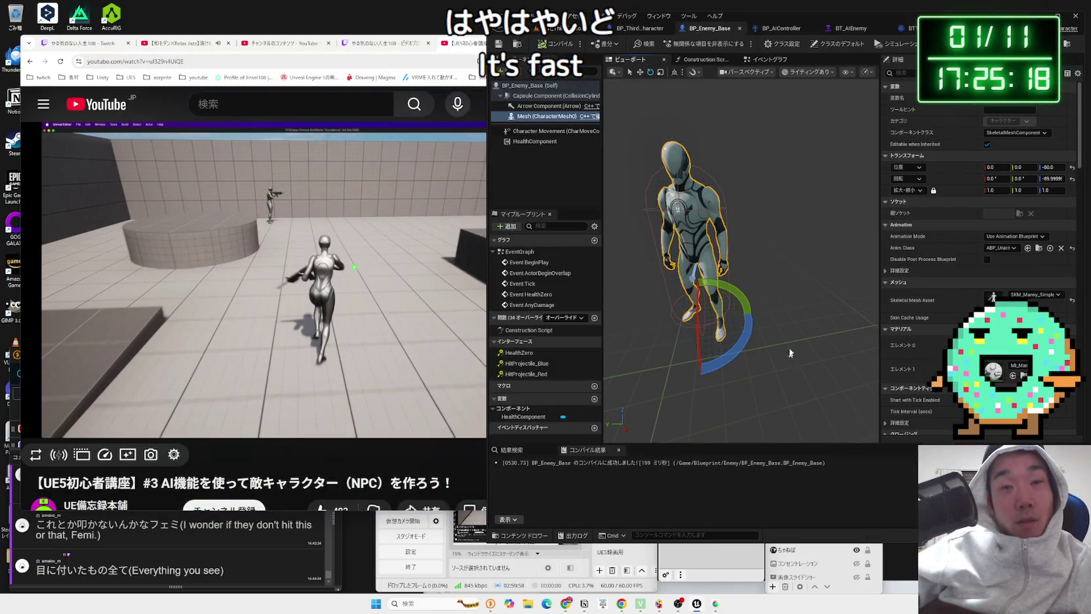
# Step: Leave the enemy blueprint and return to the level editor
pyautogui.moveTo(776, 282); pyautogui.dragTo(776, 282)
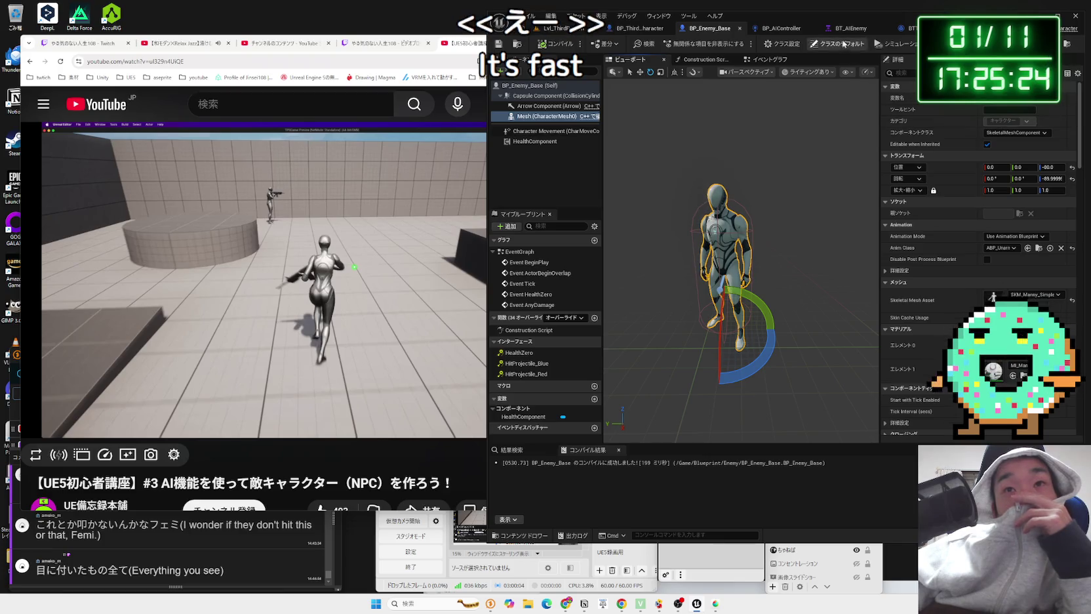
pyautogui.click(780, 28)
pyautogui.click(564, 29)
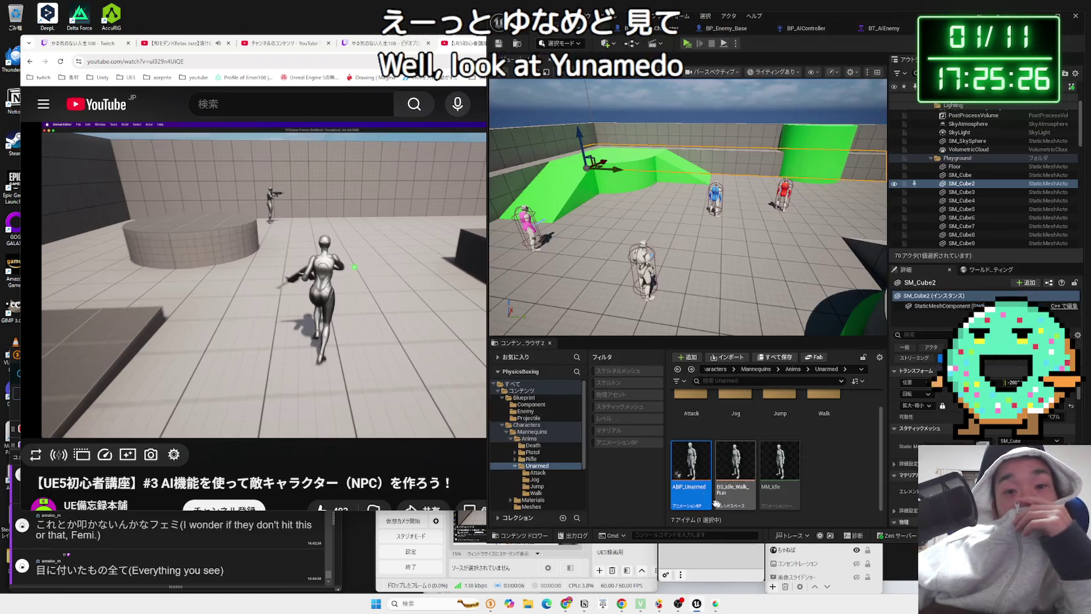
# Step: Open ABP_Unarmed in a wider editor pane and enter the Main States > Locomotion state machine
pyautogui.doubleClick(686, 479)
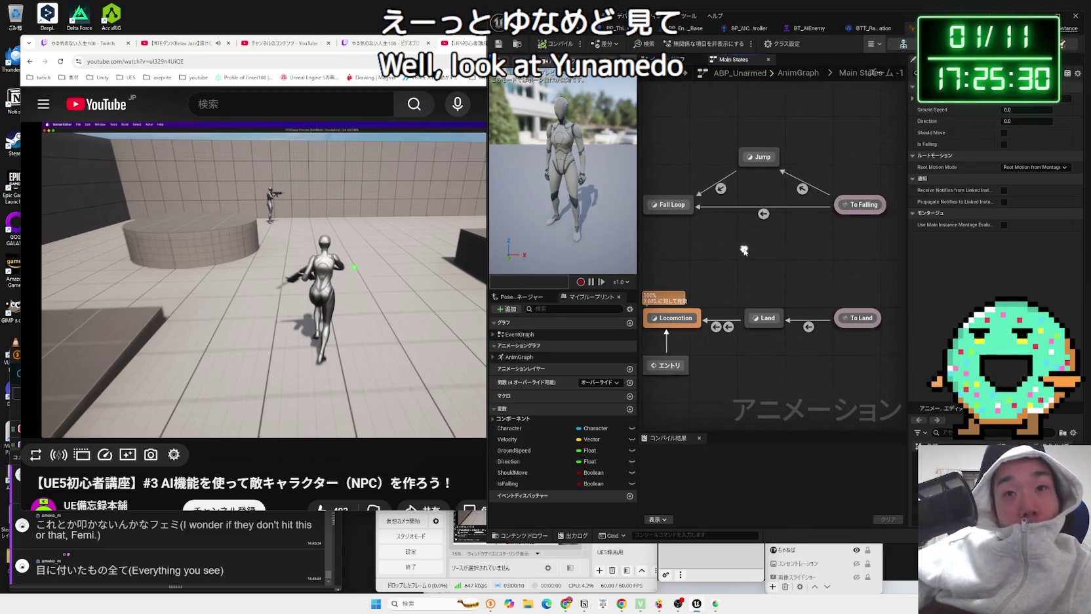
pyautogui.moveTo(488, 160); pyautogui.dragTo(333, 160)
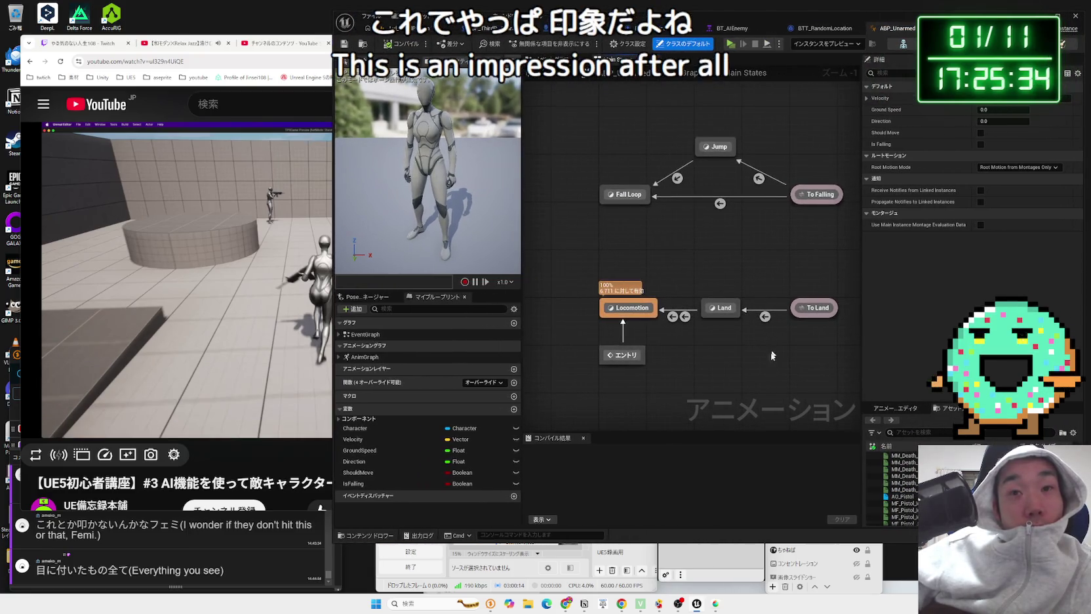
pyautogui.hotkey('alt', 'Left')
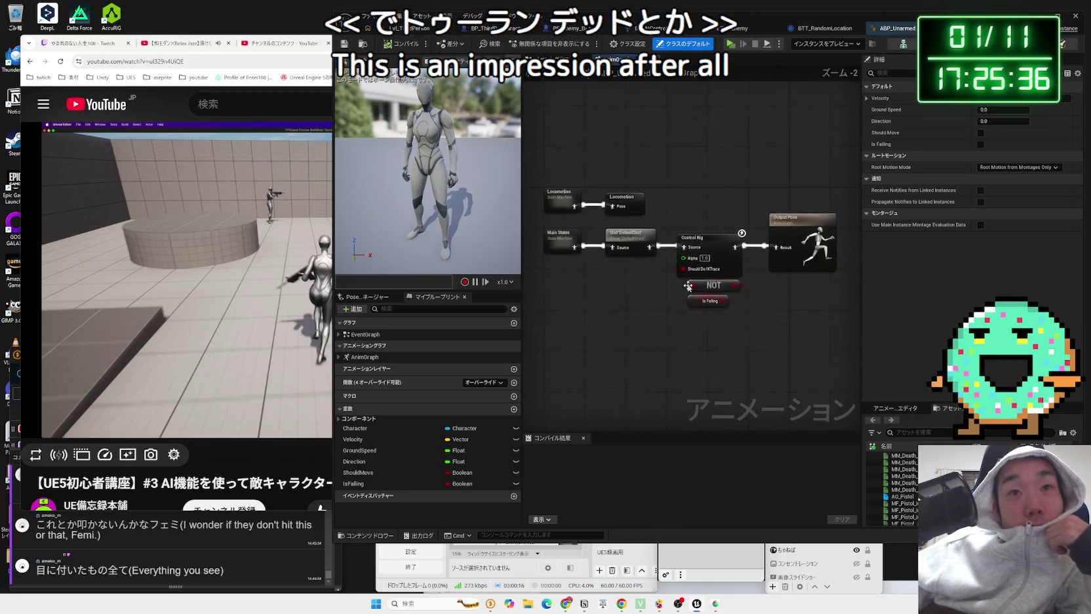
pyautogui.click(610, 246)
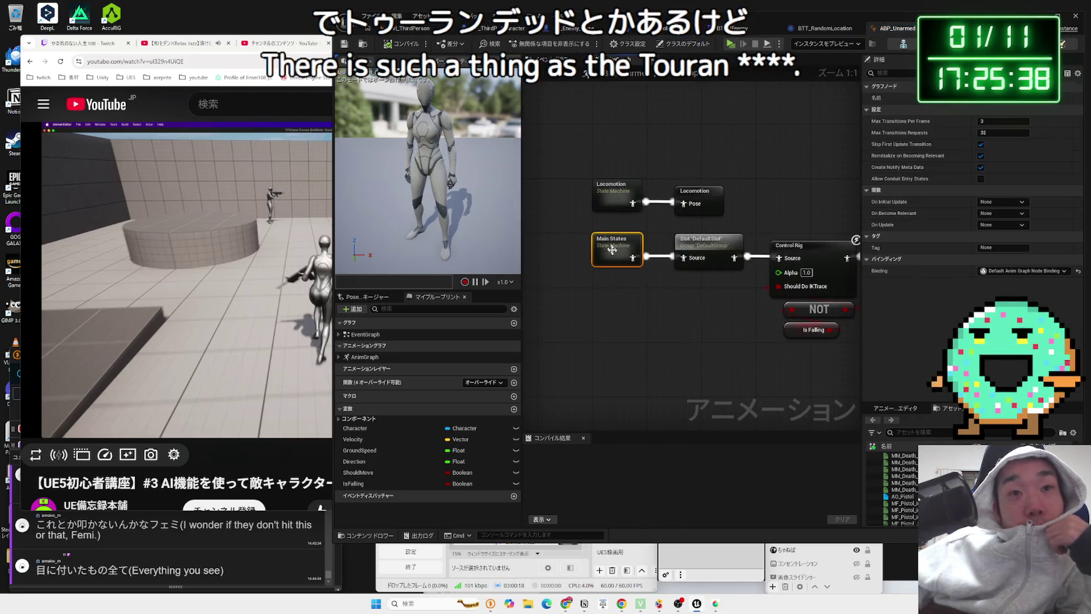
pyautogui.doubleClick(614, 205)
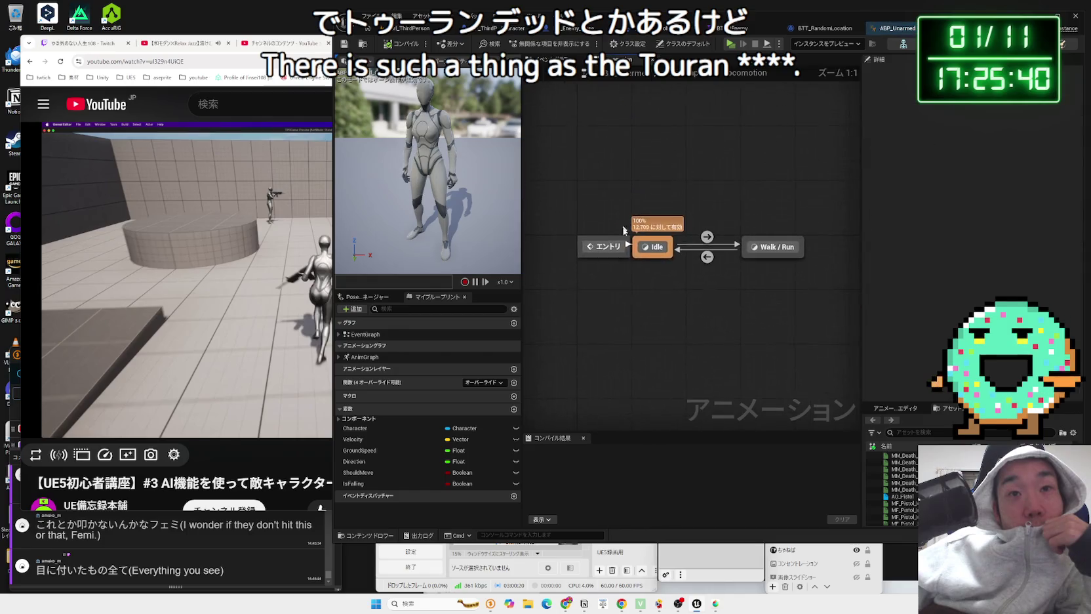
# Step: Inspect the Idle to Walk/Run transition rule and its Should Move condition
pyautogui.moveTo(612, 247); pyautogui.dragTo(589, 249)
pyautogui.moveTo(702, 285); pyautogui.dragTo(665, 331)
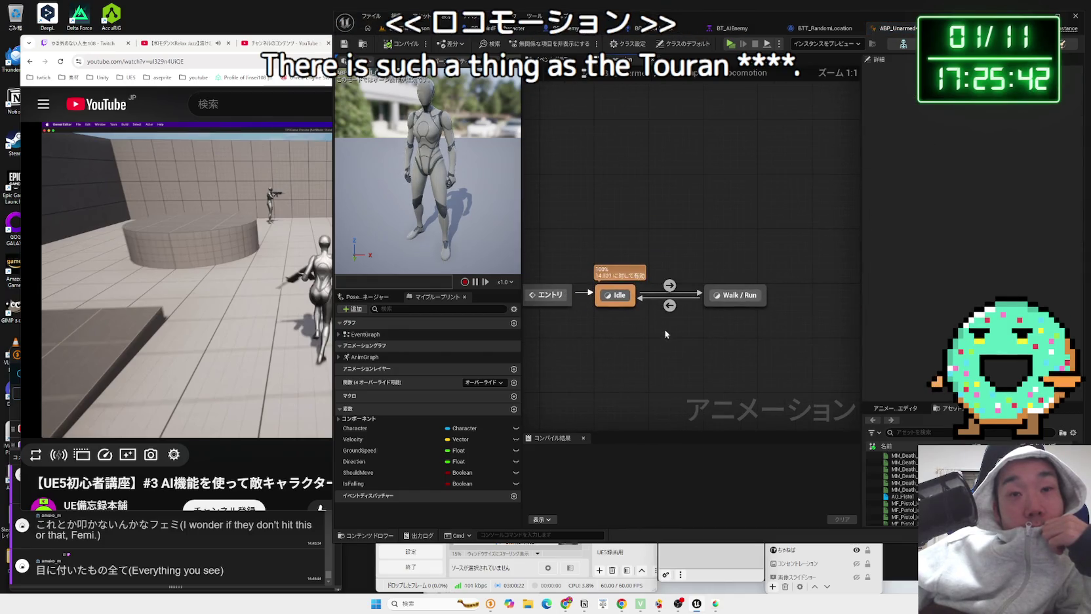
pyautogui.doubleClick(668, 286)
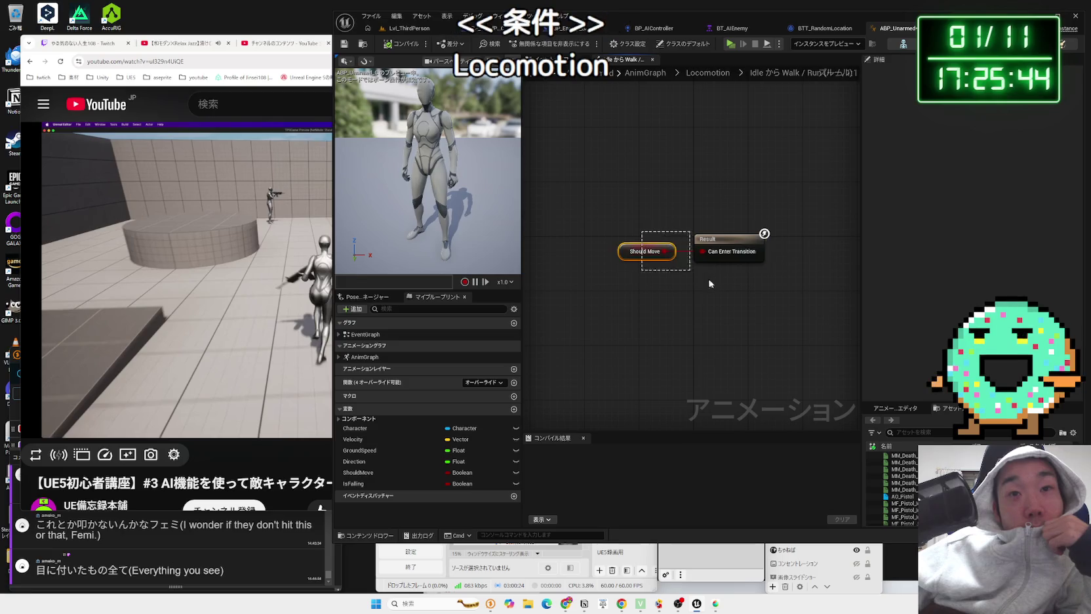
# Step: Navigate back out of Locomotion to the animation blueprint's EventGraph
pyautogui.hotkey('alt', 'Left')
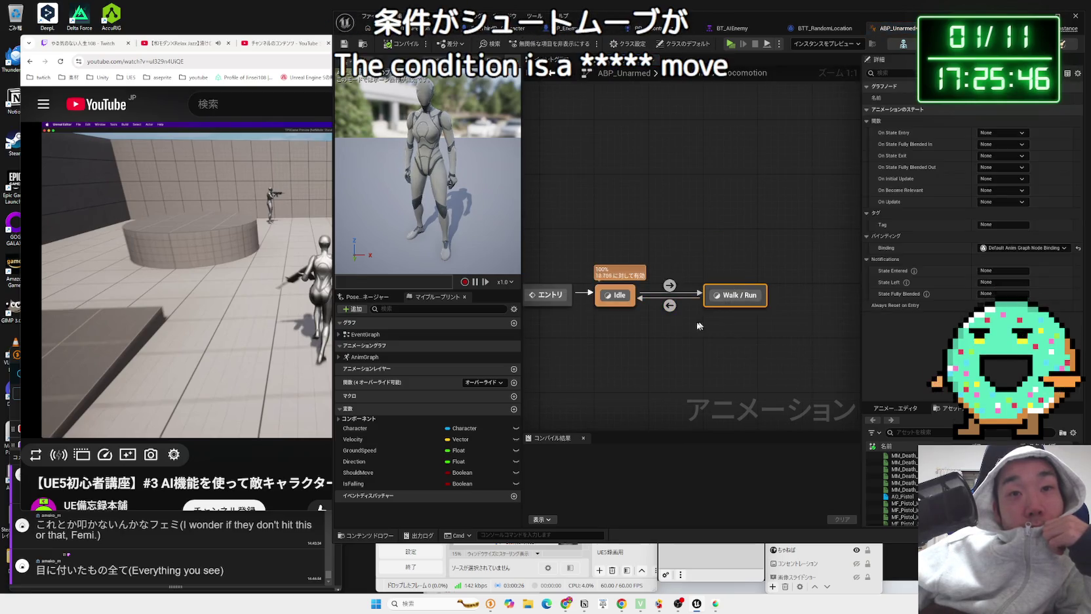
pyautogui.hotkey('alt', 'Left')
pyautogui.hotkey('alt', 'Left')
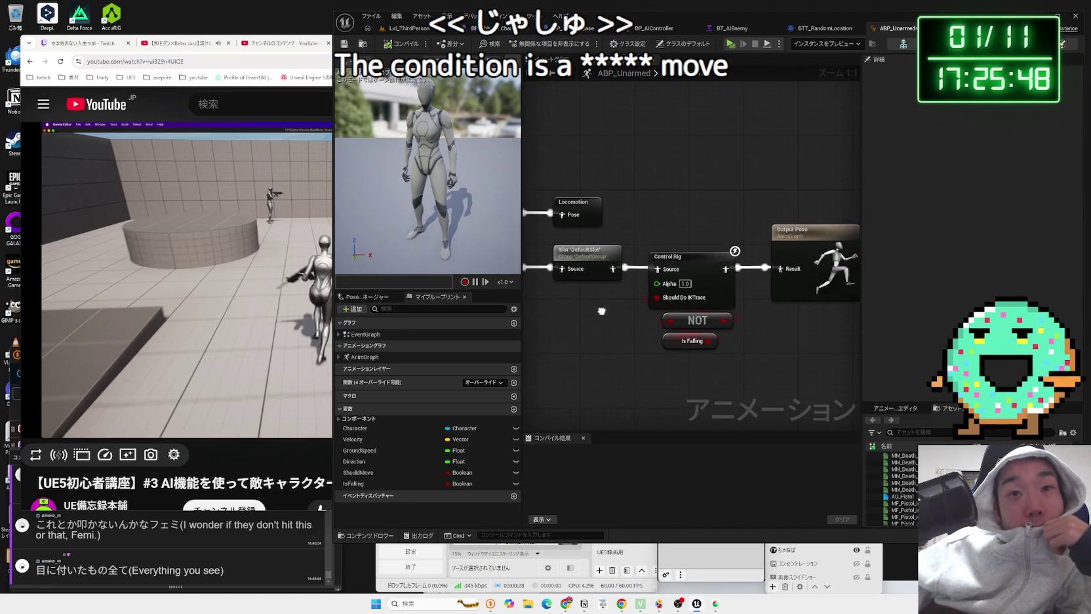
pyautogui.hotkey('alt', 'Left')
pyautogui.scroll(4, 620, 298)
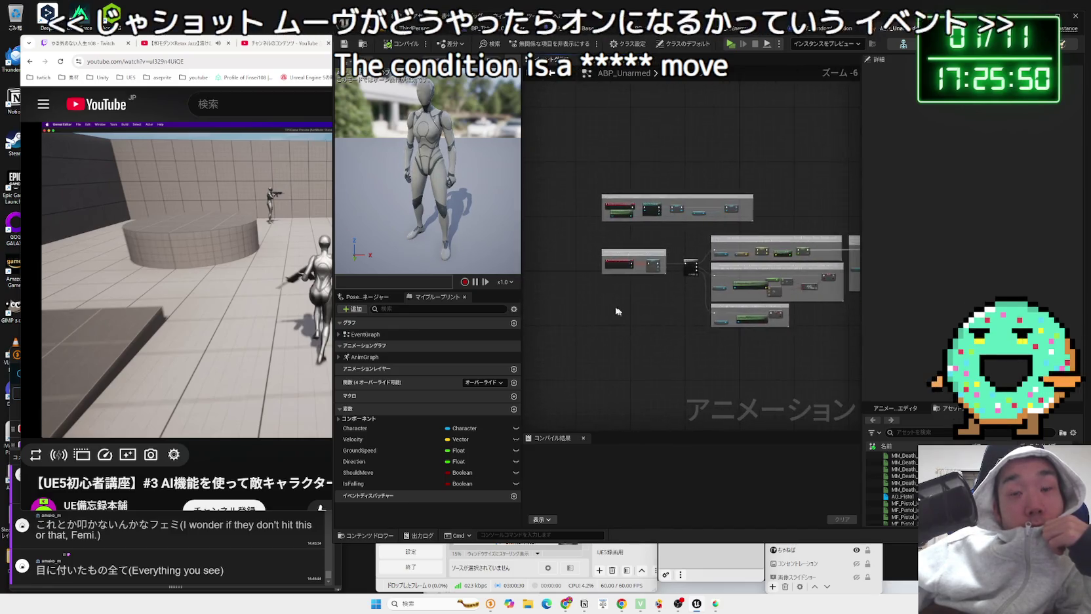
pyautogui.moveTo(696, 352); pyautogui.dragTo(687, 409)
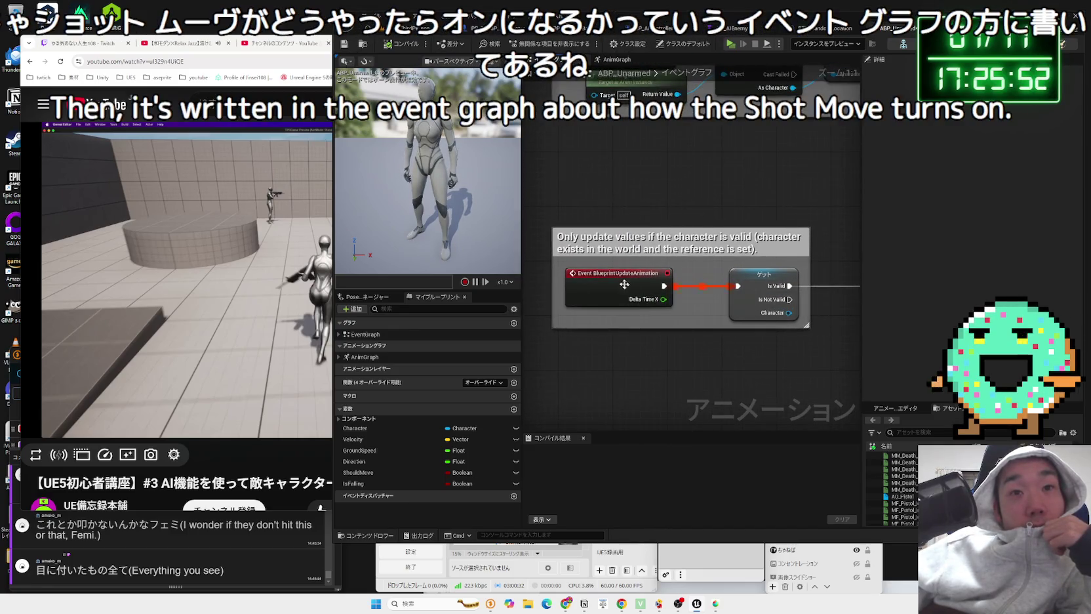
pyautogui.click(616, 288)
pyautogui.moveTo(718, 192); pyautogui.dragTo(675, 306)
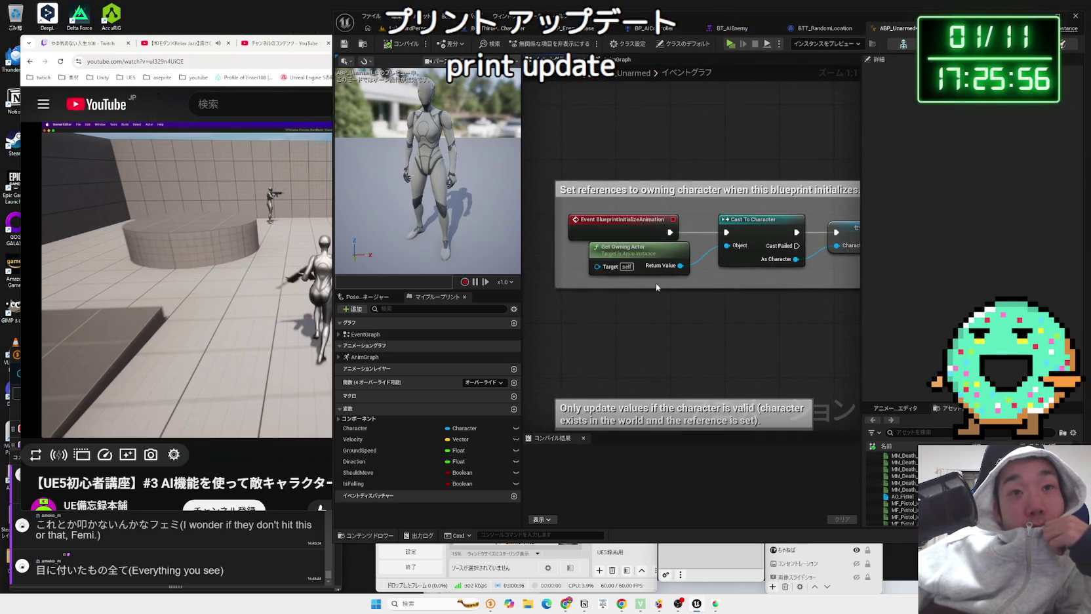
pyautogui.moveTo(646, 247); pyautogui.dragTo(638, 255)
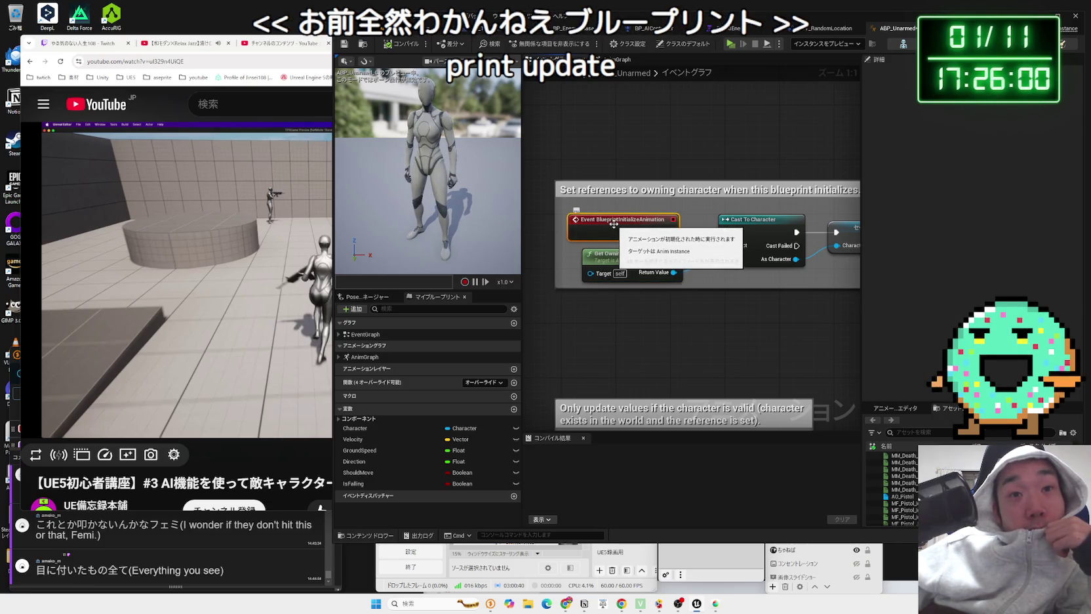
pyautogui.moveTo(674, 272)
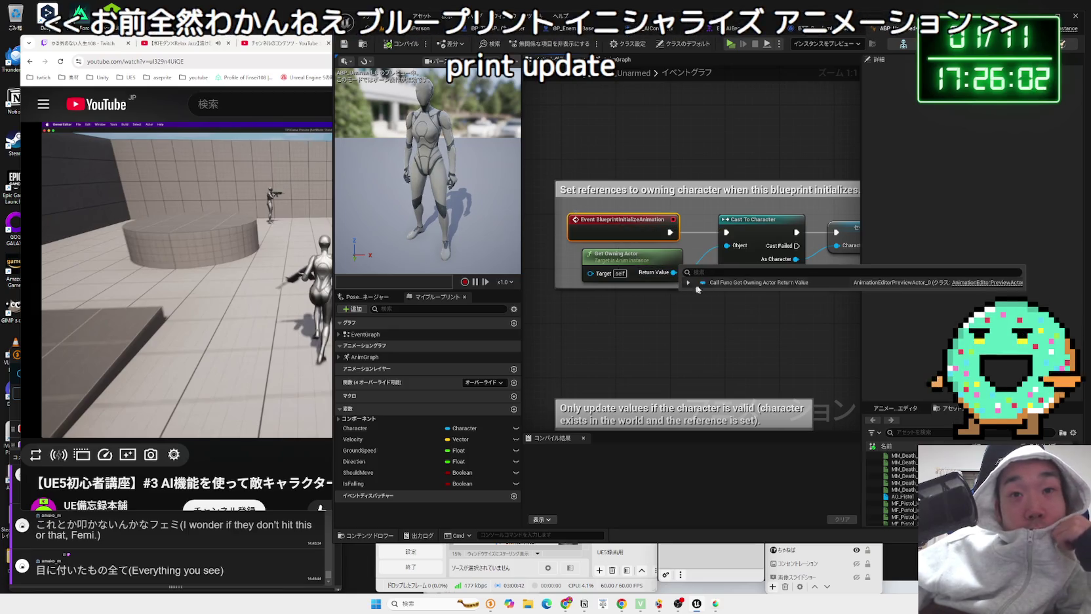
pyautogui.moveTo(645, 212); pyautogui.dragTo(583, 231)
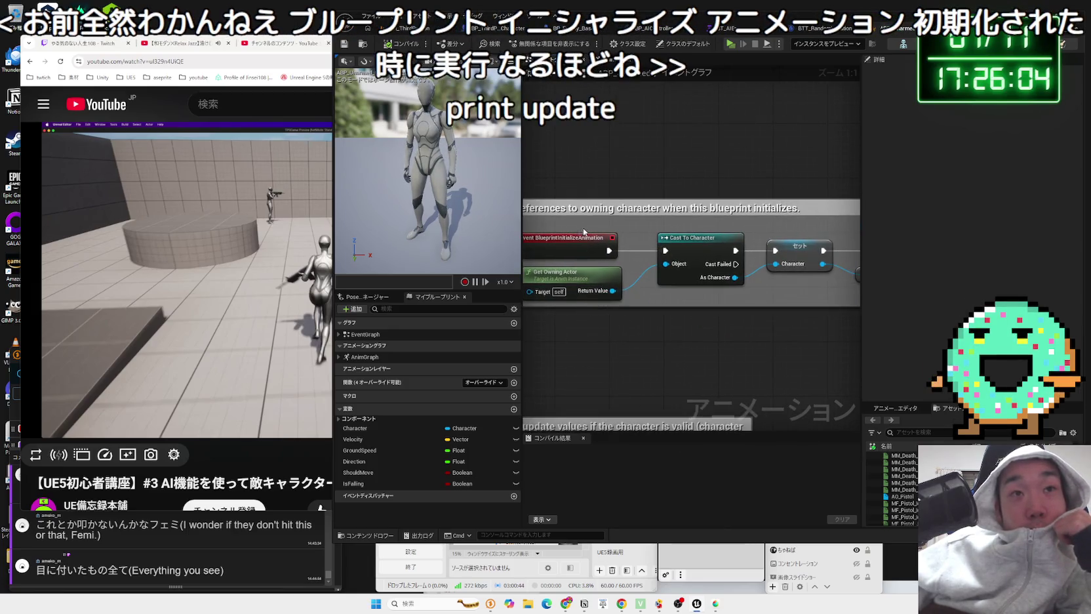
pyautogui.moveTo(727, 303); pyautogui.dragTo(577, 228)
pyautogui.click(576, 228)
pyautogui.moveTo(739, 287); pyautogui.dragTo(706, 293)
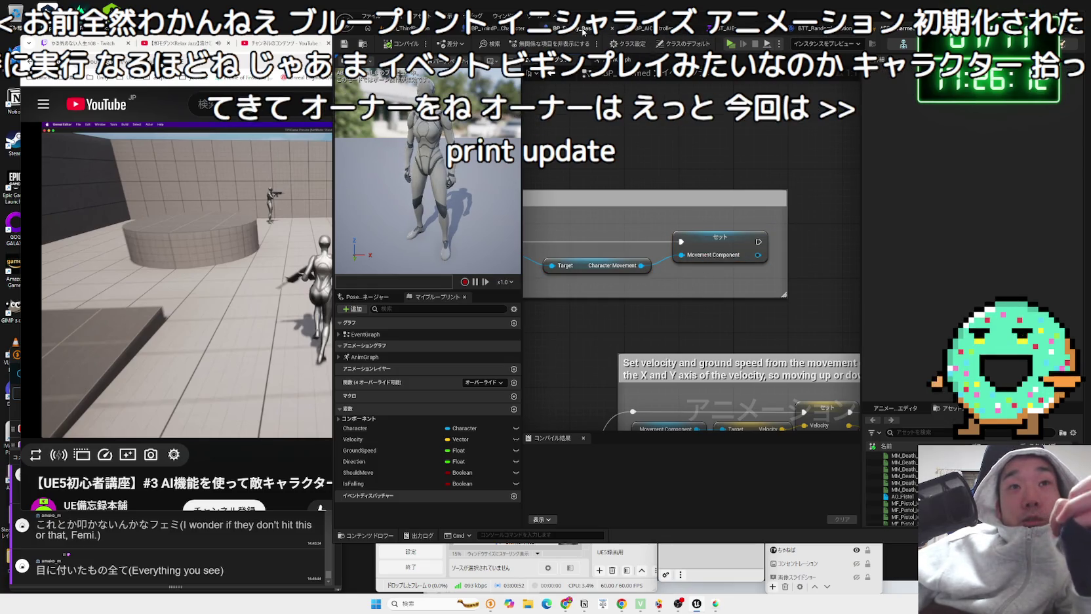
pyautogui.scroll(-3, 854, 208)
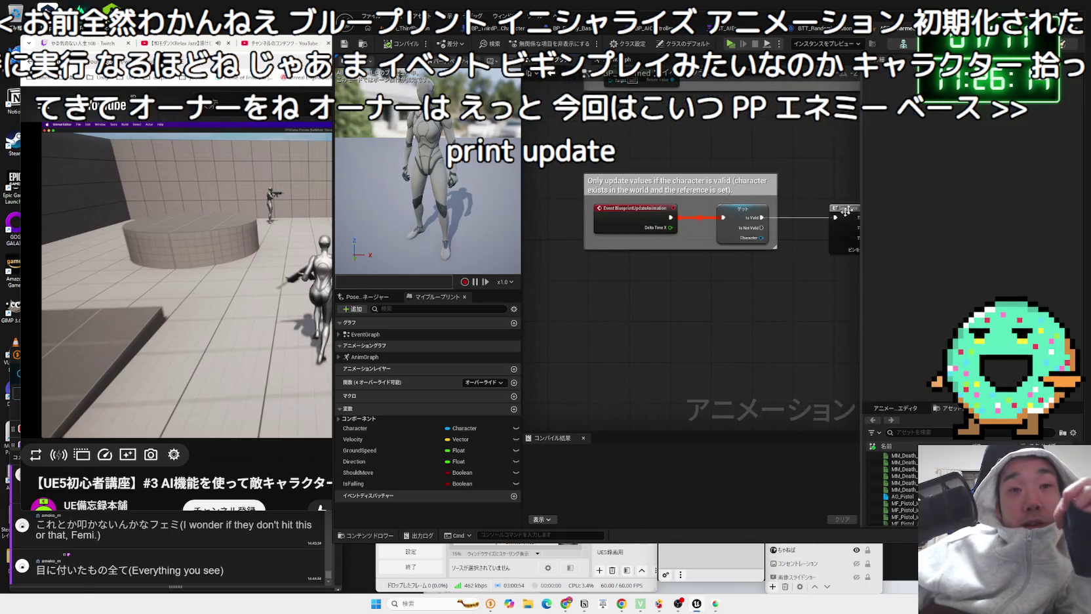
pyautogui.scroll(2, 728, 262)
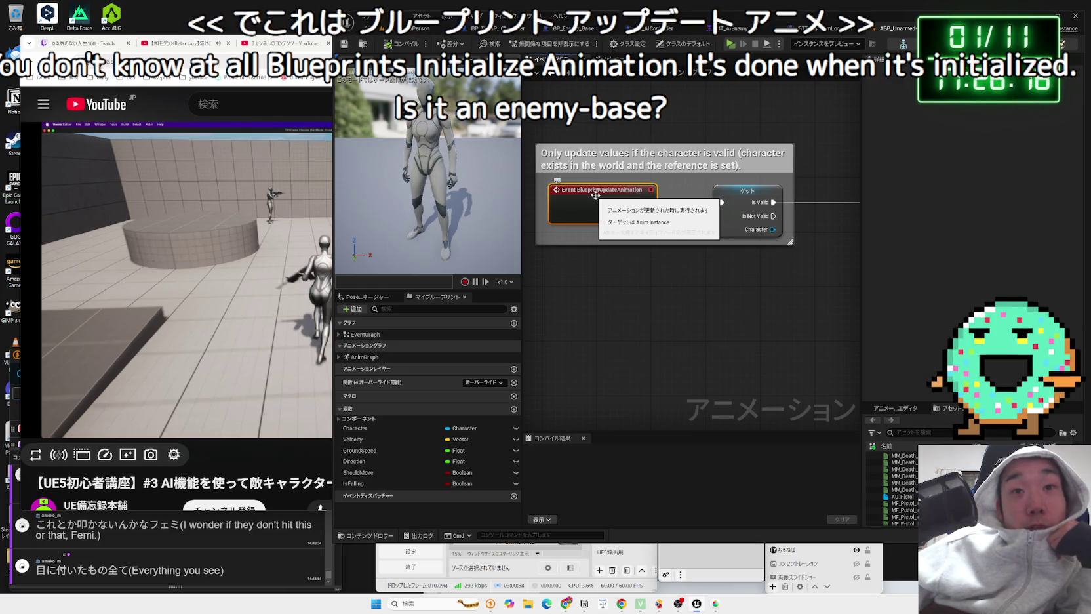
pyautogui.click(761, 268)
pyautogui.moveTo(761, 268); pyautogui.dragTo(680, 284)
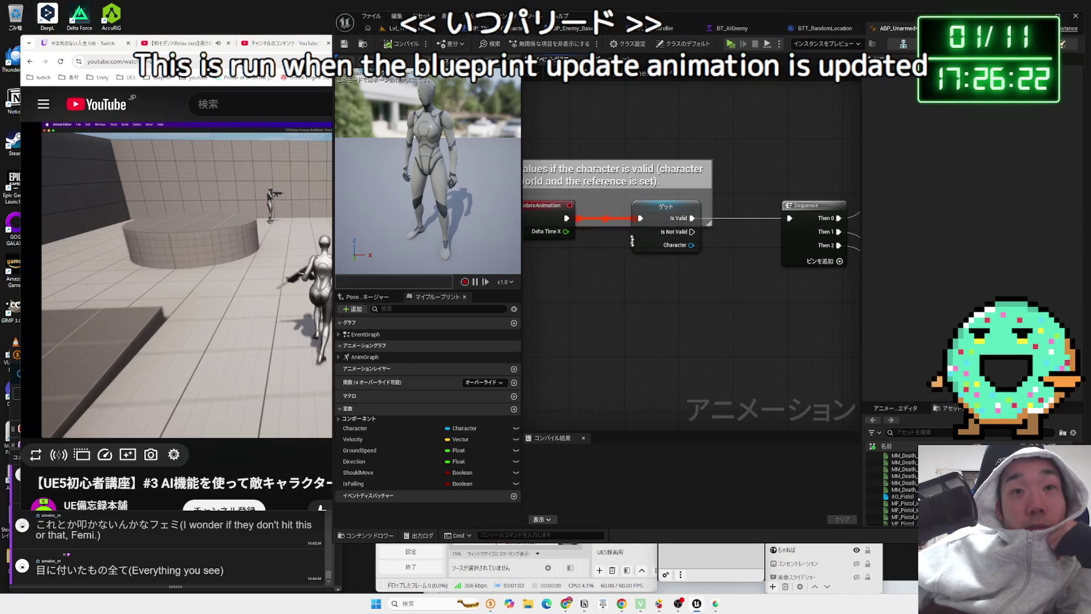
pyautogui.click(696, 209)
pyautogui.moveTo(704, 186)
pyautogui.mouseDown()
pyautogui.moveTo(734, 314)
pyautogui.moveTo(702, 249)
pyautogui.moveTo(649, 197)
pyautogui.moveTo(600, 259)
pyautogui.moveTo(596, 308)
pyautogui.moveTo(664, 306)
pyautogui.mouseUp()
pyautogui.click(793, 244)
pyautogui.click(648, 272)
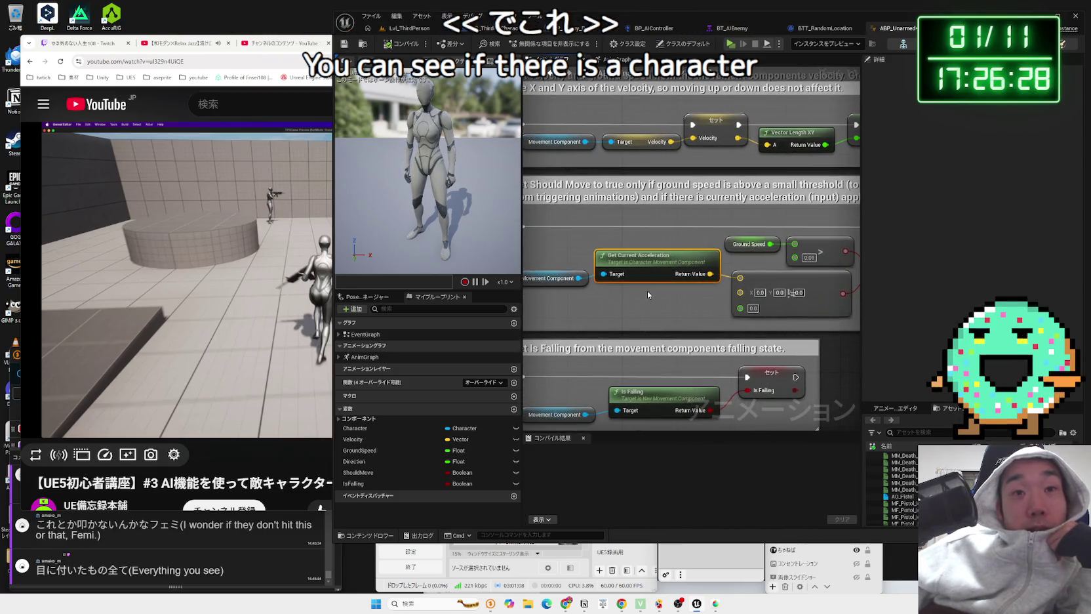
# Step: Inspect the Ground Speed calculation: Movement Component, Velocity, Vector Length XY and Set Ground Speed
pyautogui.moveTo(639, 258)
pyautogui.mouseDown()
pyautogui.moveTo(650, 229)
pyautogui.moveTo(636, 358)
pyautogui.moveTo(646, 340)
pyautogui.mouseUp()
pyautogui.moveTo(682, 308); pyautogui.dragTo(550, 312)
pyautogui.moveTo(595, 239)
pyautogui.mouseDown()
pyautogui.moveTo(632, 275)
pyautogui.moveTo(755, 289)
pyautogui.moveTo(609, 243)
pyautogui.moveTo(739, 298)
pyautogui.mouseUp()
pyautogui.click(823, 266)
pyautogui.moveTo(823, 266); pyautogui.dragTo(622, 259)
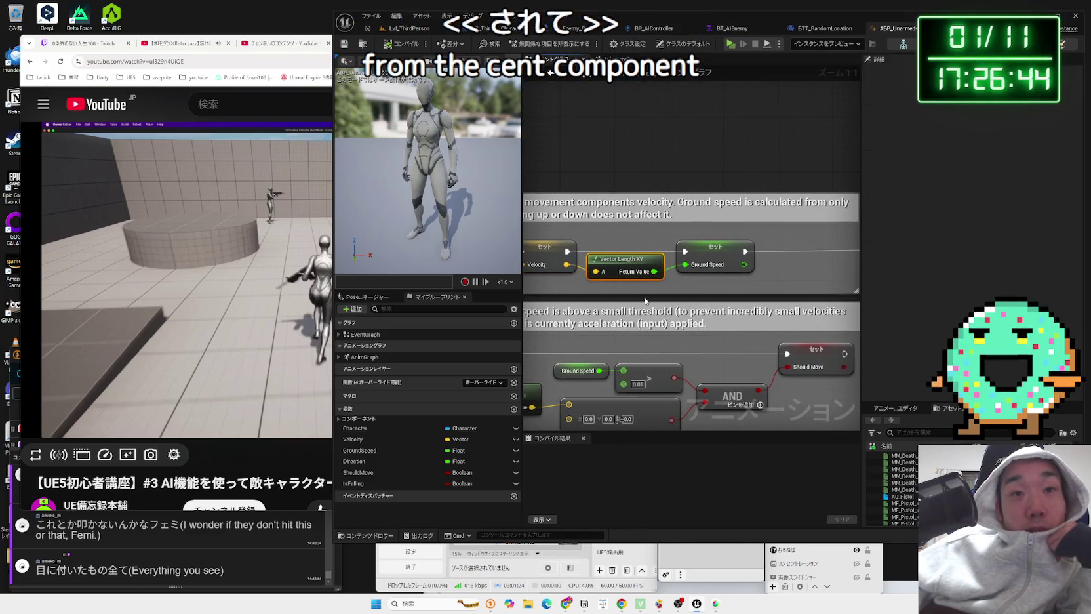
pyautogui.click(715, 257)
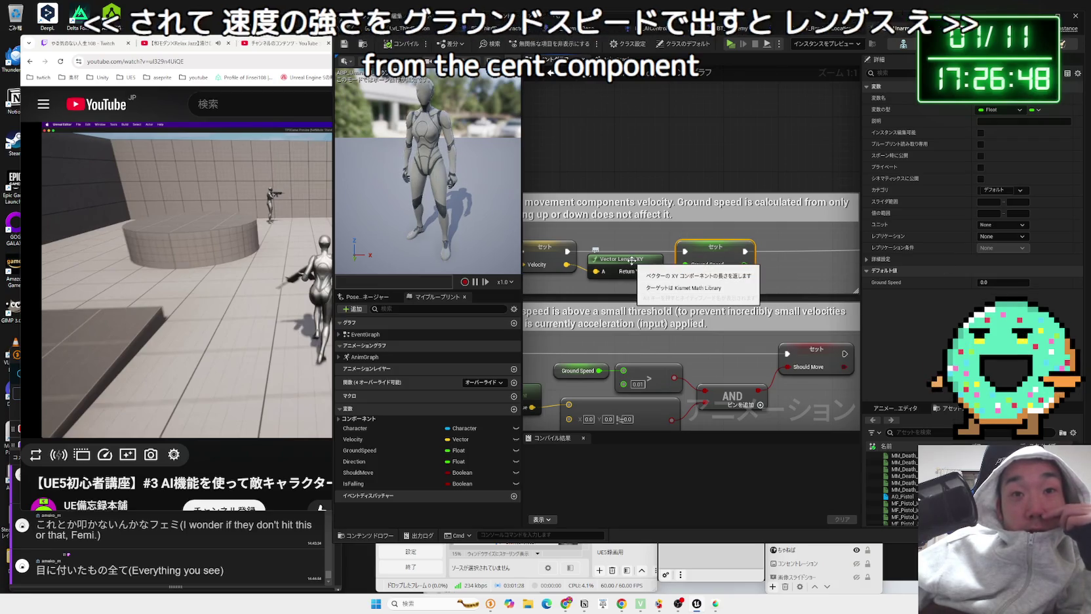
pyautogui.moveTo(749, 274); pyautogui.dragTo(663, 274)
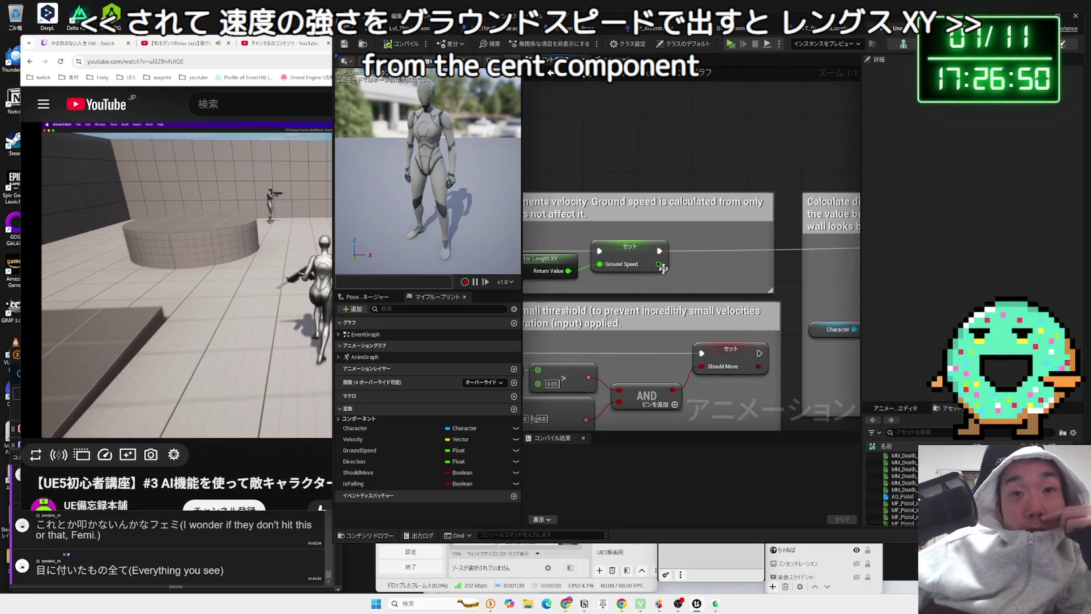
pyautogui.click(641, 244)
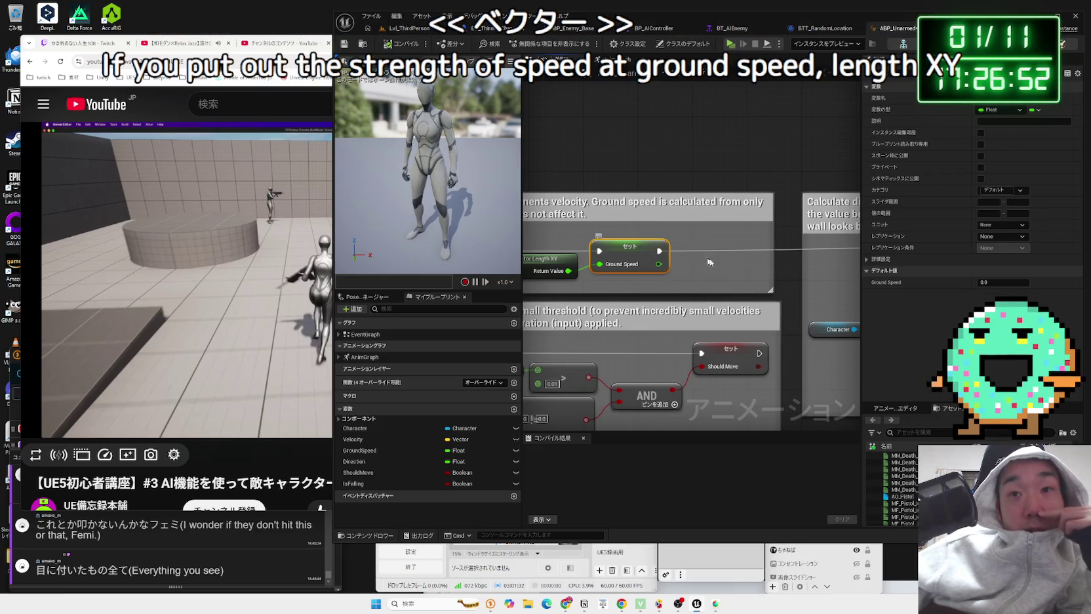
# Step: Review the Calculate Direction and Direction set nodes in the event graph
pyautogui.moveTo(721, 266); pyautogui.dragTo(574, 319)
pyautogui.moveTo(841, 311); pyautogui.dragTo(673, 316)
pyautogui.click(672, 318)
pyautogui.scroll(3, 672, 325)
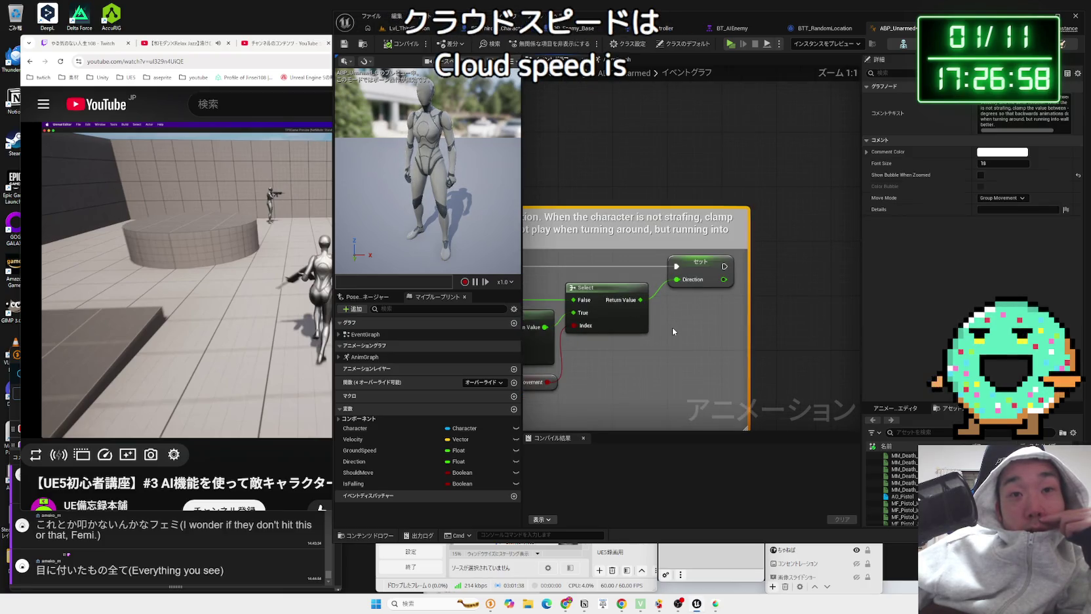
pyautogui.scroll(-2, 673, 331)
# Step: Check the Ground Speed and Should Move nodes, then rewind the YouTube tutorial to about 11:56
pyautogui.moveTo(672, 331)
pyautogui.mouseDown()
pyautogui.moveTo(860, 325)
pyautogui.moveTo(786, 275)
pyautogui.mouseUp()
pyautogui.scroll(1, 754, 242)
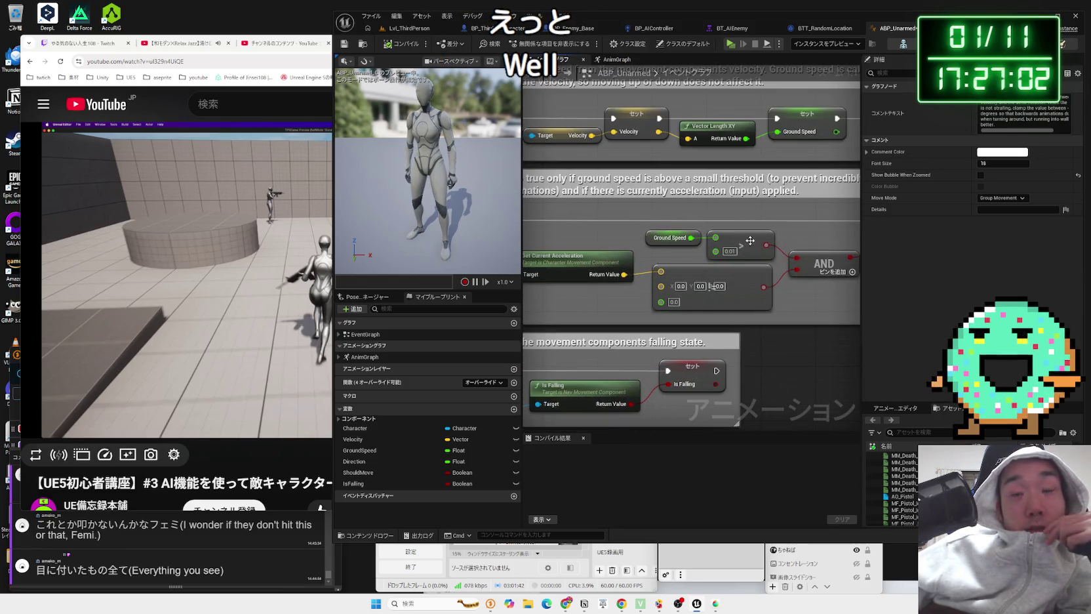
pyautogui.moveTo(749, 241); pyautogui.dragTo(646, 238)
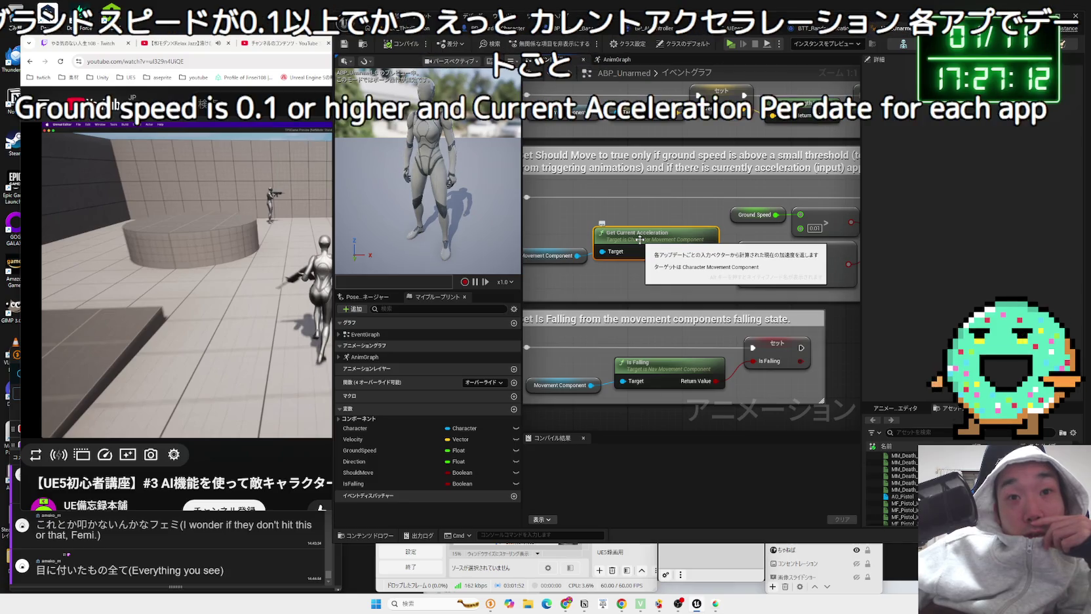
pyautogui.click(324, 394)
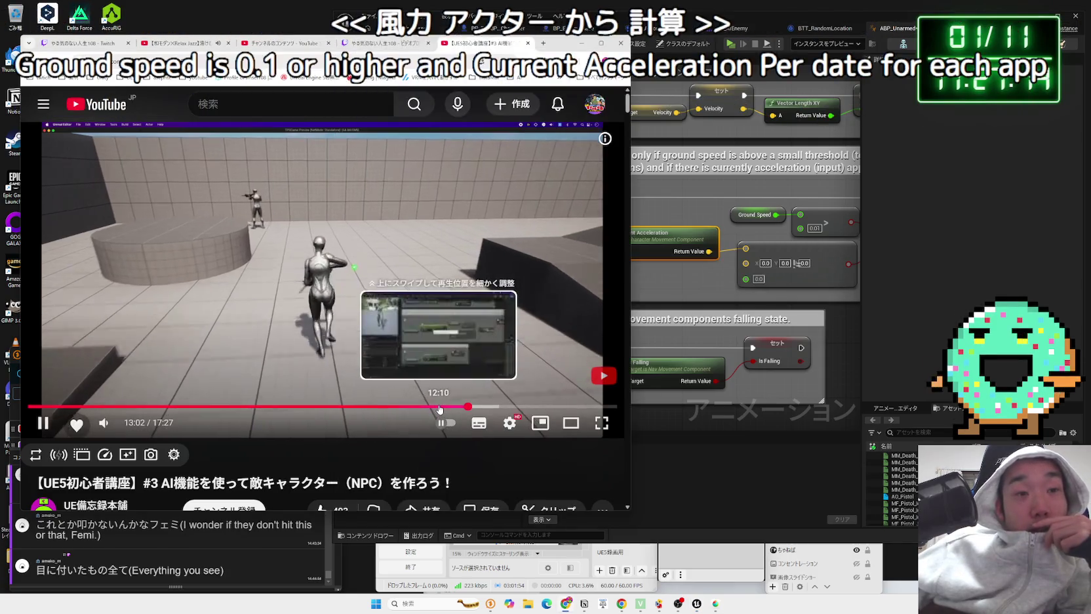
pyautogui.click(439, 406)
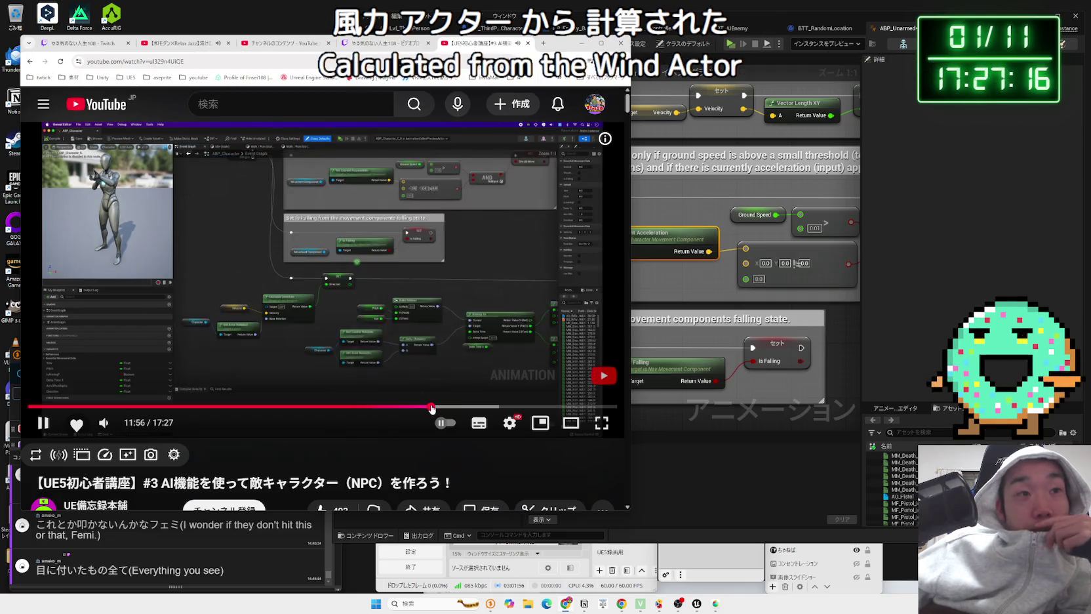
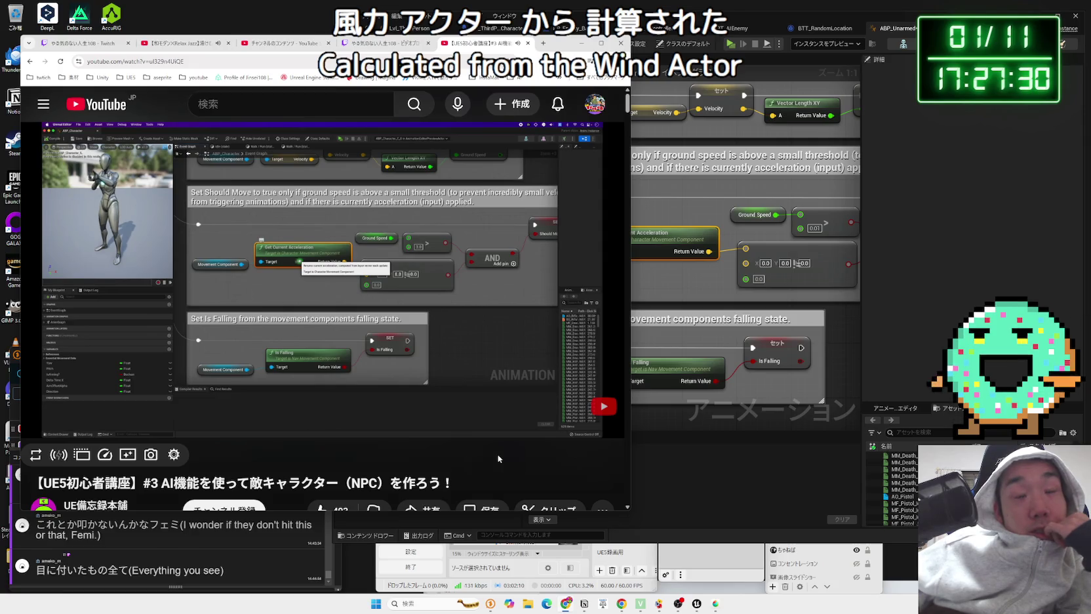
# Step: Bring the AND and Should Move nodes into view and rewatch the tutorial's wiring part
pyautogui.click(690, 300)
pyautogui.moveTo(798, 311); pyautogui.dragTo(595, 319)
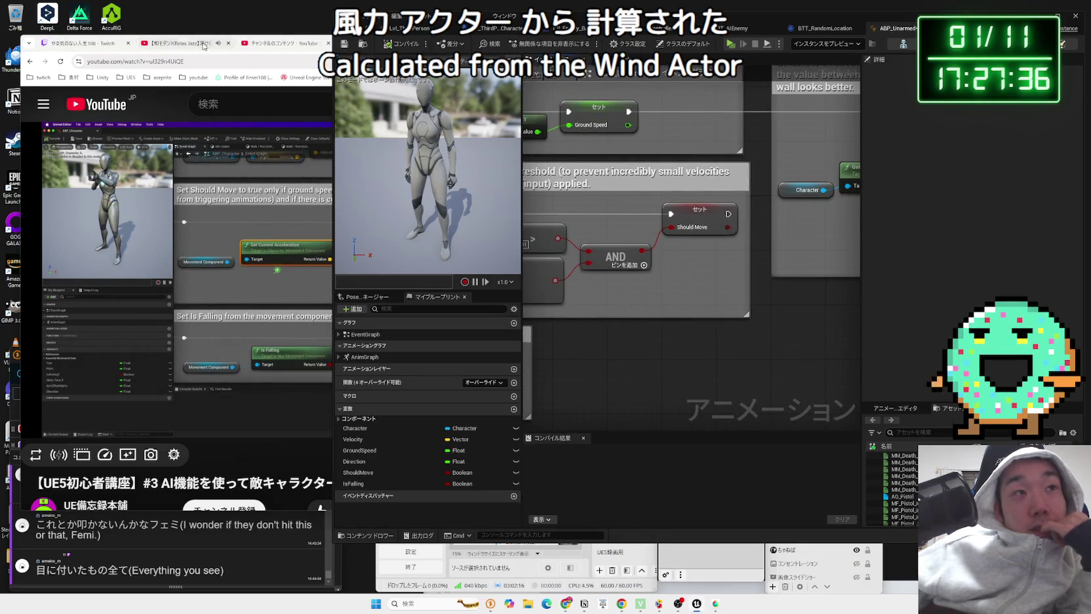
pyautogui.click(225, 60)
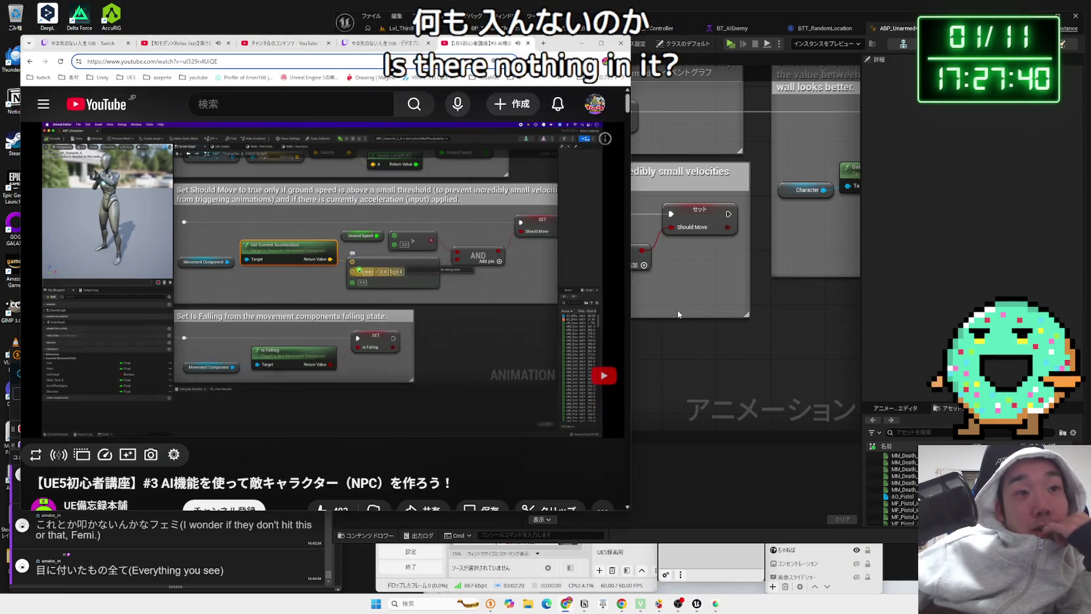
pyautogui.click(712, 313)
pyautogui.scroll(-1, 708, 308)
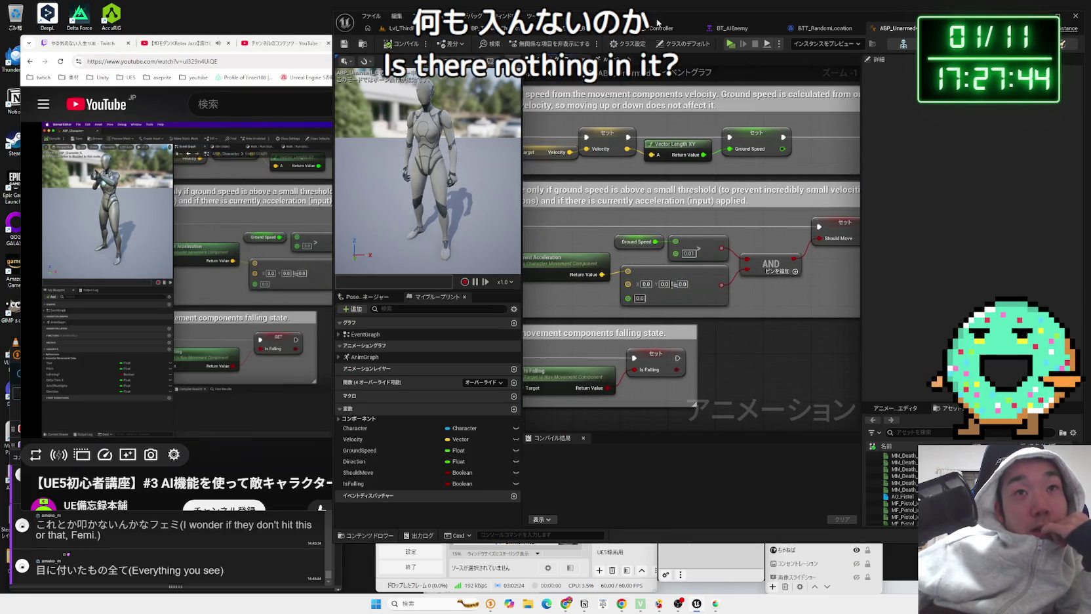
pyautogui.click(331, 48)
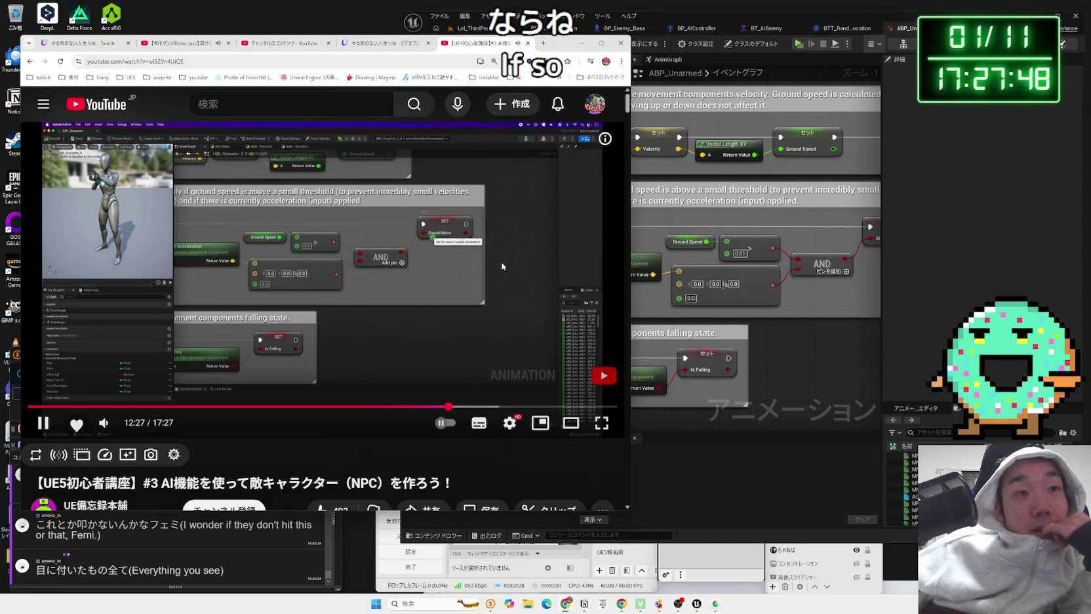
pyautogui.press('Right')
pyautogui.press('Right')
pyautogui.press('Right')
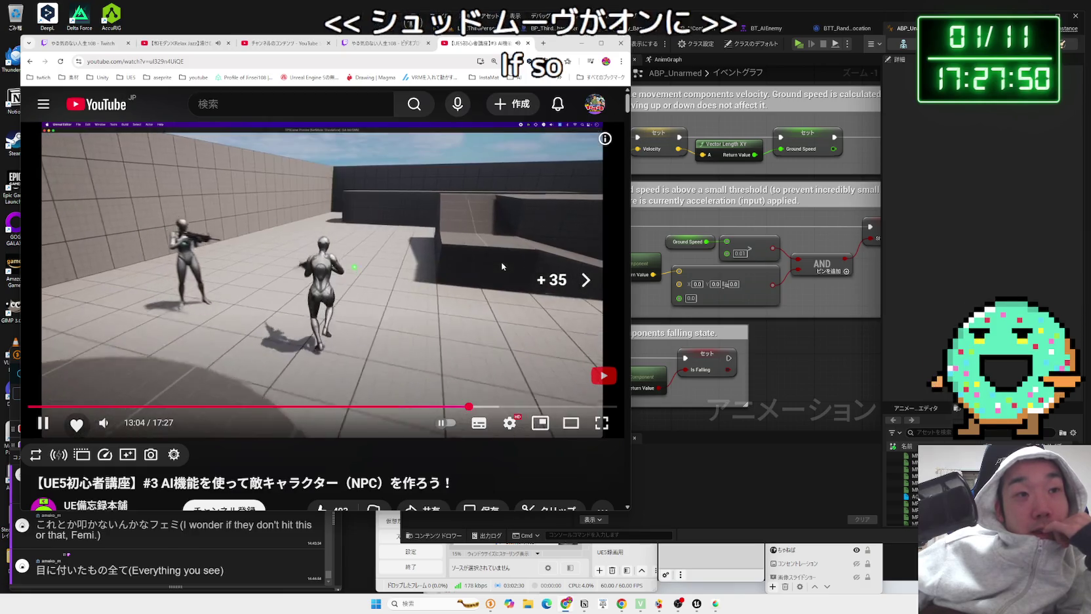
pyautogui.press('Left')
pyautogui.press('Right')
pyautogui.press('Right')
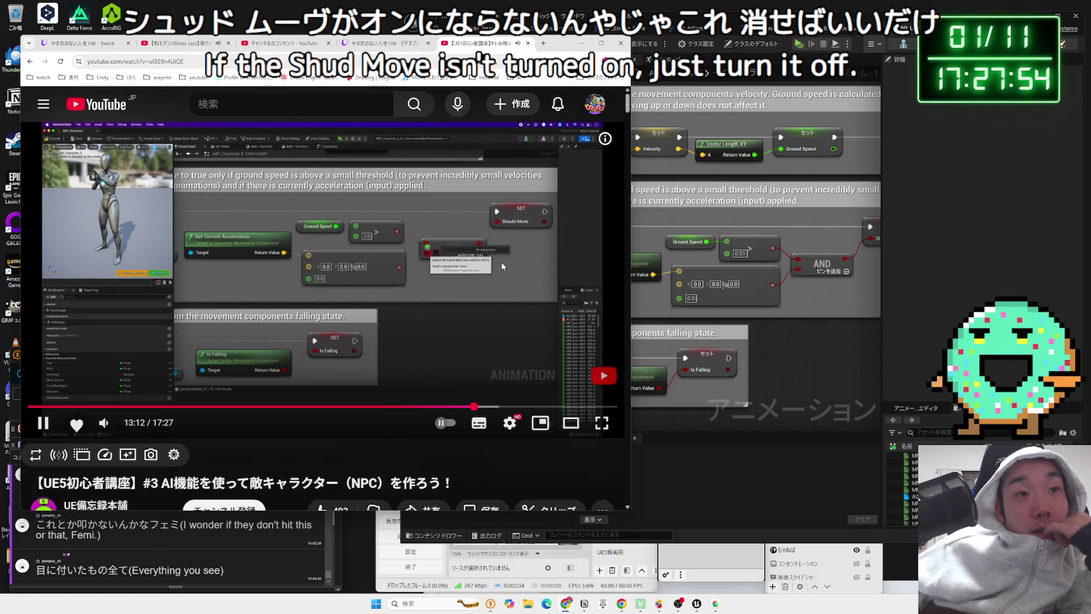
pyautogui.click(802, 287)
pyautogui.scroll(-2, 786, 278)
# Step: Wire the > comparison output directly into Set Should Move, bypassing the AND node
pyautogui.moveTo(735, 268)
pyautogui.mouseDown()
pyautogui.moveTo(809, 256)
pyautogui.moveTo(770, 296)
pyautogui.mouseUp()
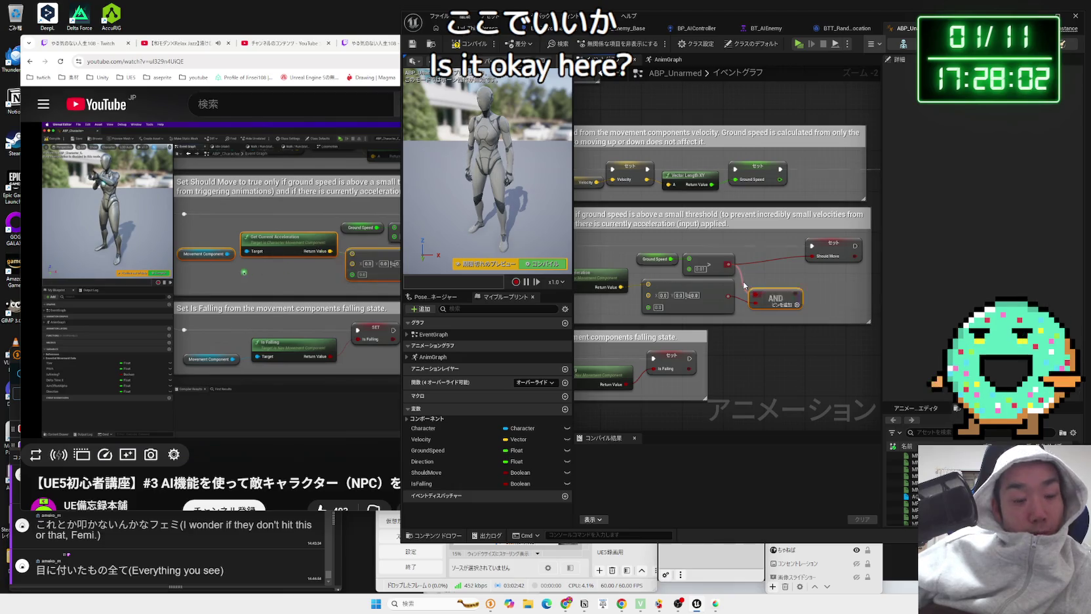
pyautogui.click(745, 286)
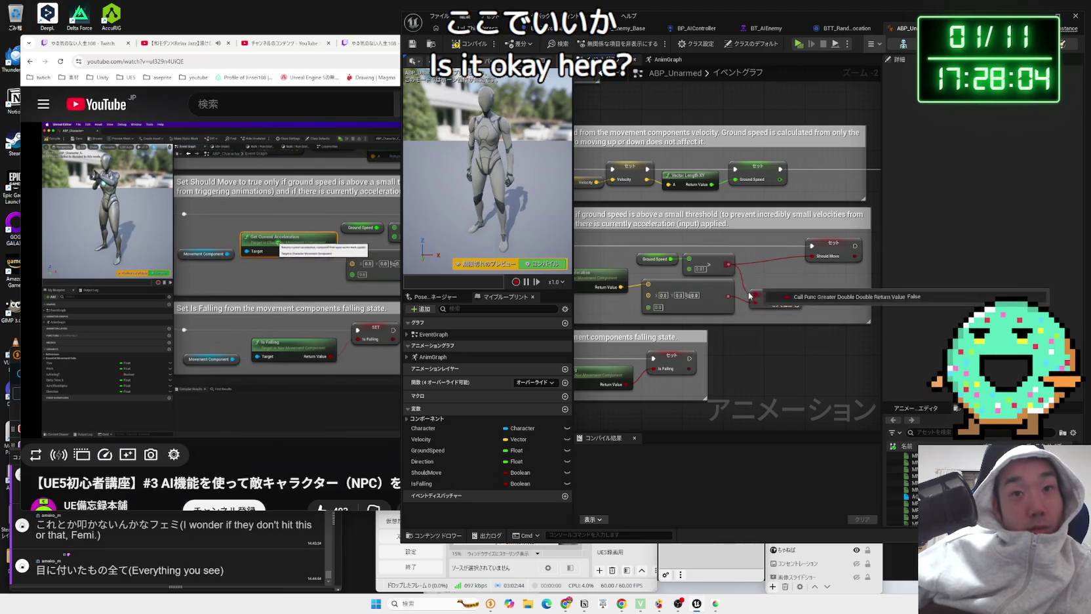
pyautogui.moveTo(734, 335); pyautogui.dragTo(816, 339)
pyautogui.moveTo(299, 293)
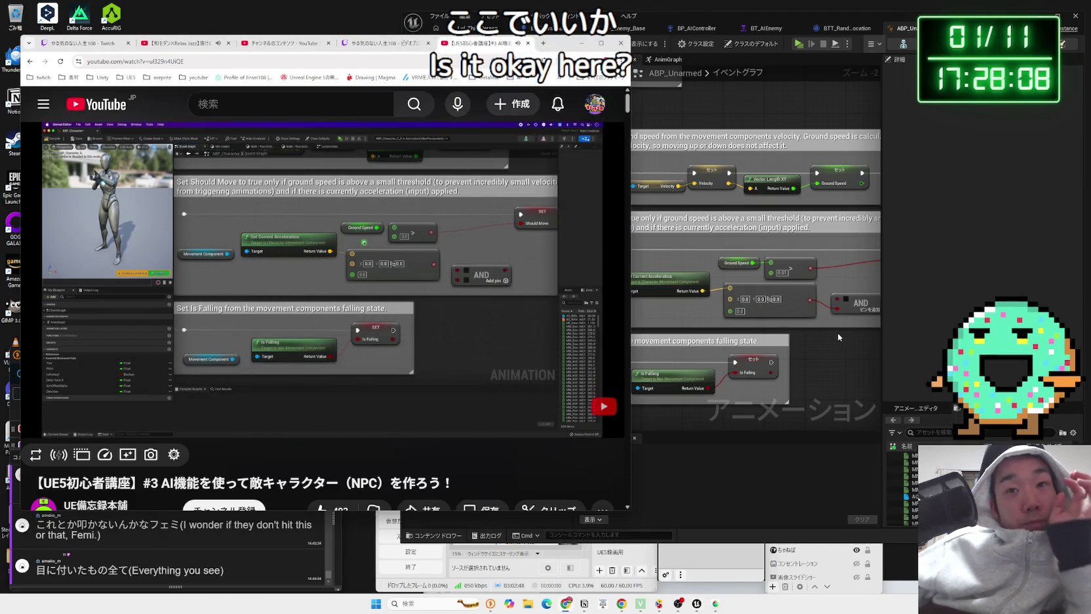
pyautogui.moveTo(856, 303); pyautogui.dragTo(783, 296)
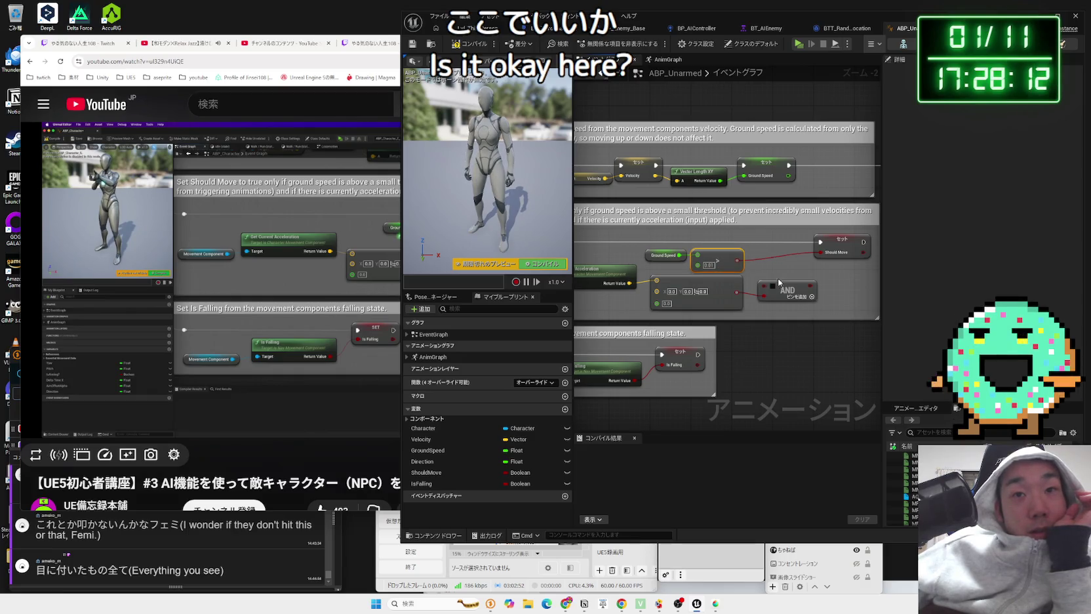
pyautogui.moveTo(787, 279); pyautogui.dragTo(649, 306)
pyautogui.moveTo(721, 311)
pyautogui.mouseDown()
pyautogui.moveTo(676, 341)
pyautogui.moveTo(669, 328)
pyautogui.moveTo(686, 340)
pyautogui.mouseUp()
pyautogui.scroll(1, 676, 341)
pyautogui.click(340, 270)
pyautogui.scroll(1, 686, 341)
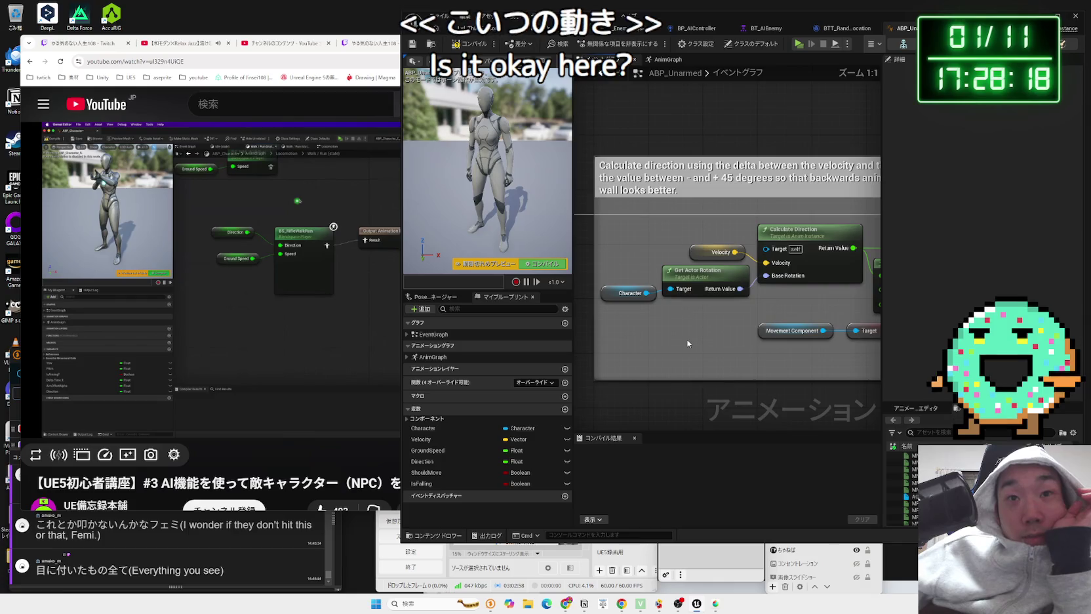
pyautogui.click(709, 317)
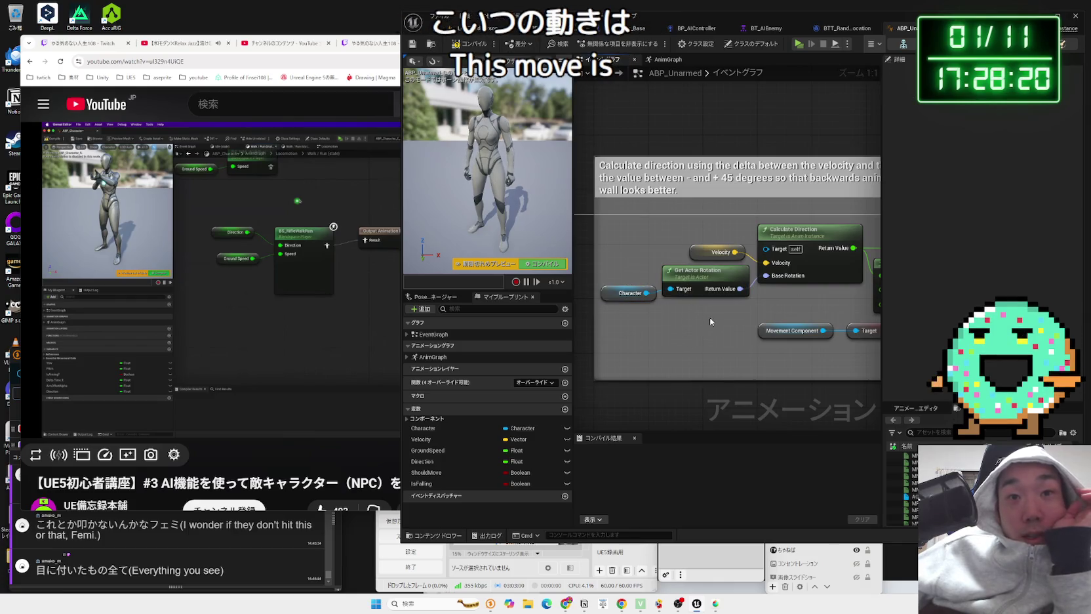
pyautogui.moveTo(736, 304); pyautogui.dragTo(676, 317)
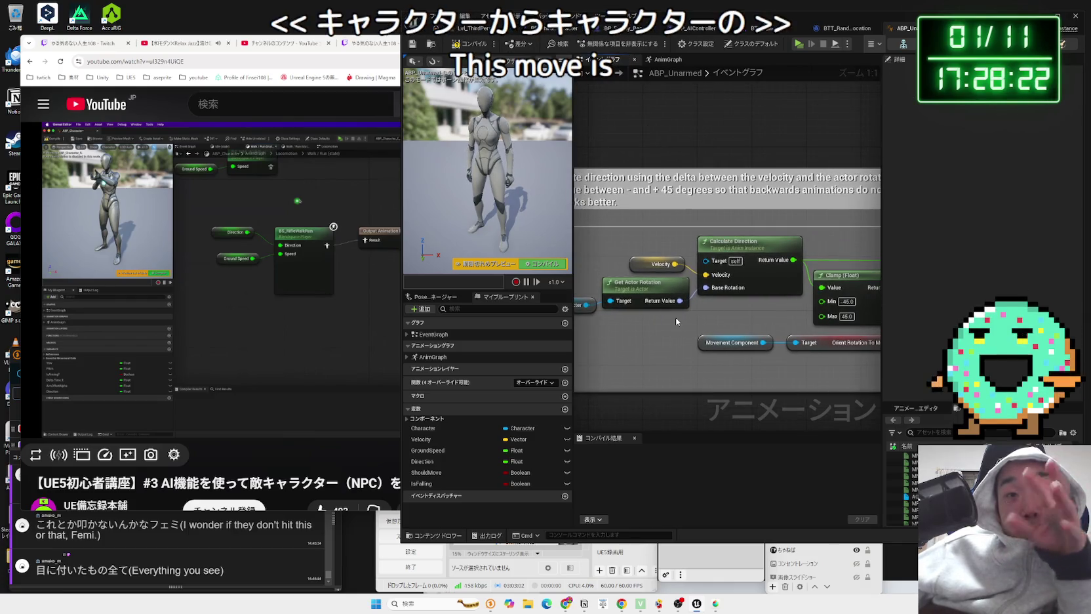
pyautogui.click(743, 242)
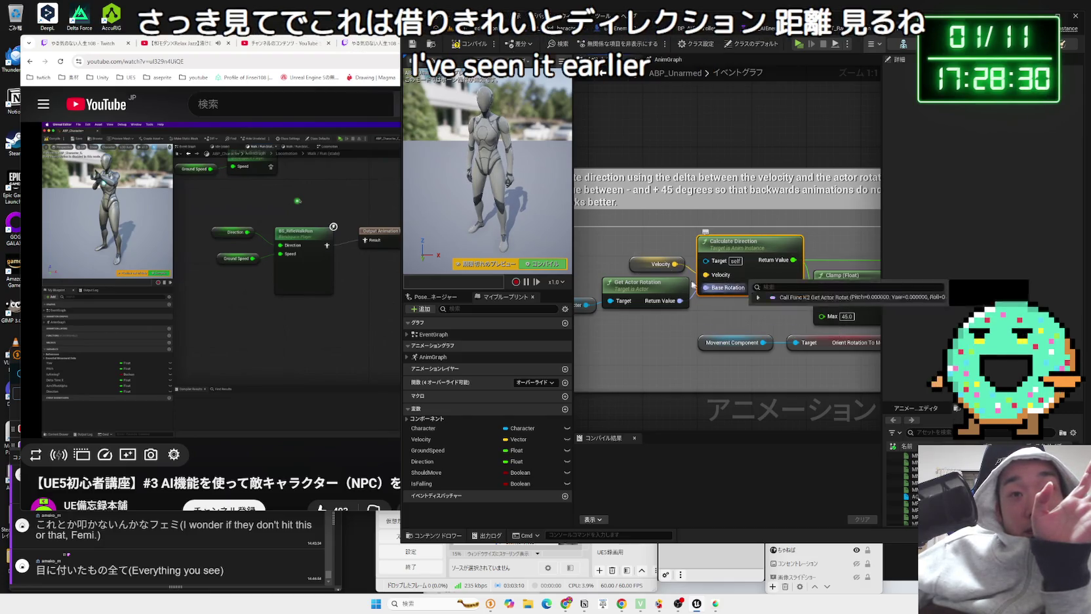
pyautogui.moveTo(656, 268)
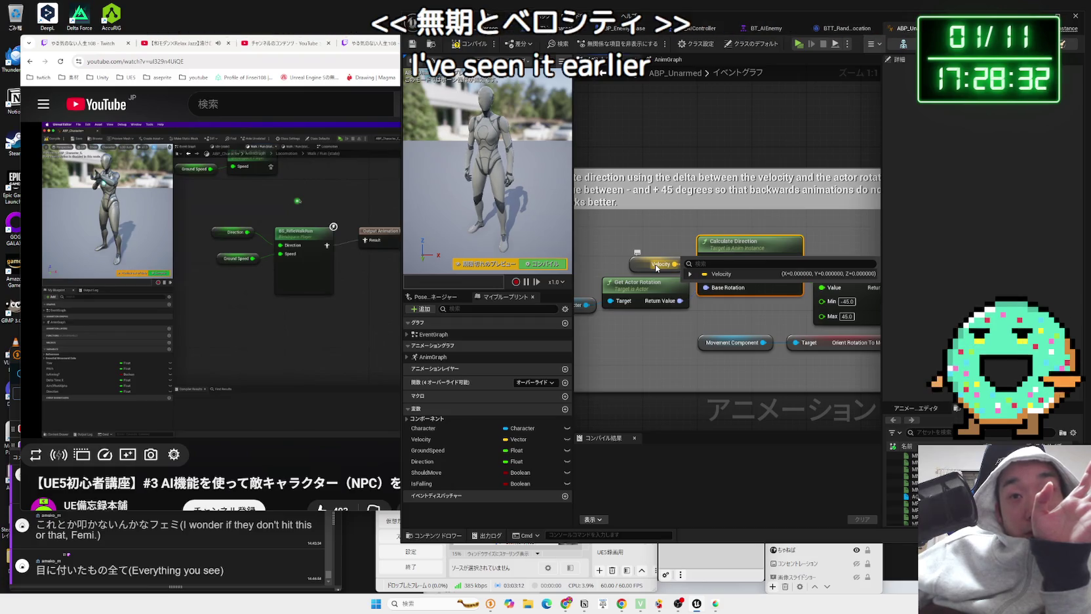
pyautogui.moveTo(726, 309); pyautogui.dragTo(665, 309)
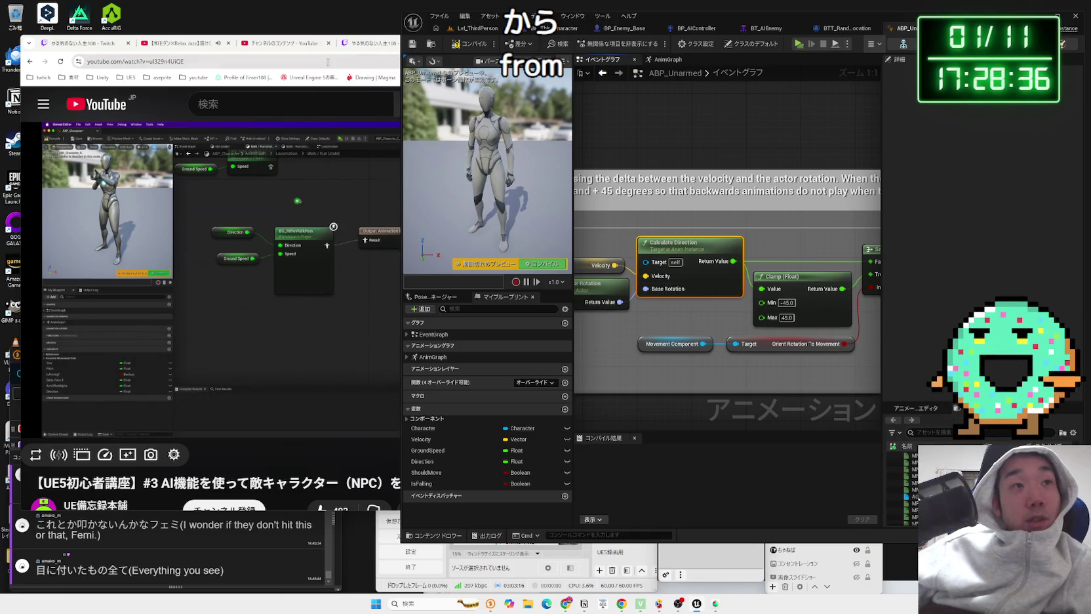
# Step: Search Google for 'velocity', then close that search tab
pyautogui.click(541, 45)
pyautogui.write('ve')
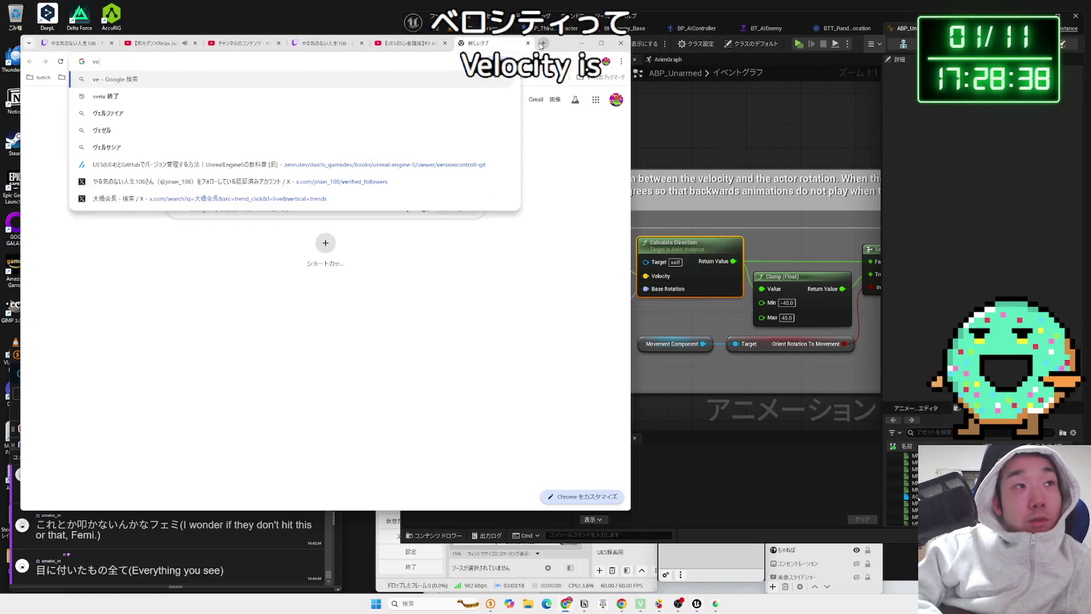
pyautogui.write('locity')
pyautogui.press('Return')
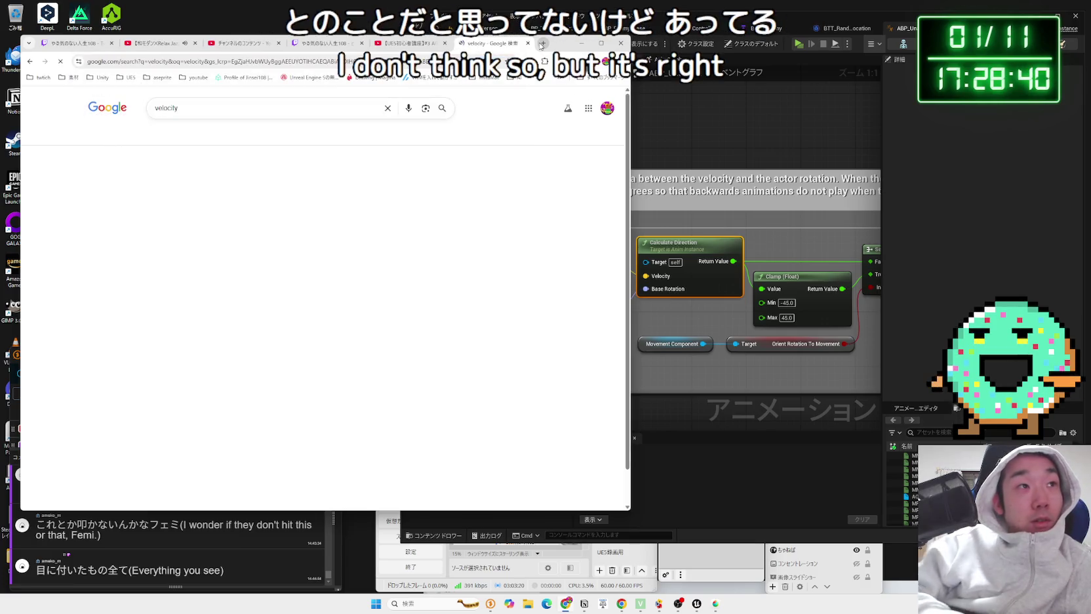
pyautogui.click(528, 42)
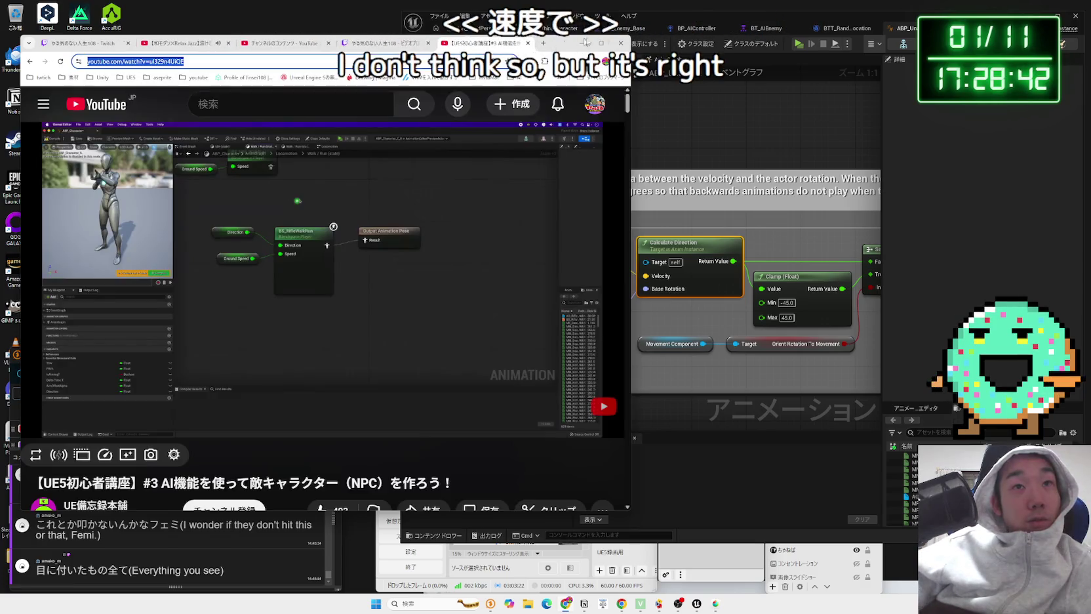
# Step: Select the Calculate direction comment text in the Unreal event graph
pyautogui.click(700, 19)
pyautogui.moveTo(742, 379)
pyautogui.mouseDown()
pyautogui.moveTo(650, 384)
pyautogui.moveTo(1043, 390)
pyautogui.moveTo(981, 383)
pyautogui.mouseUp()
pyautogui.doubleClick(659, 209)
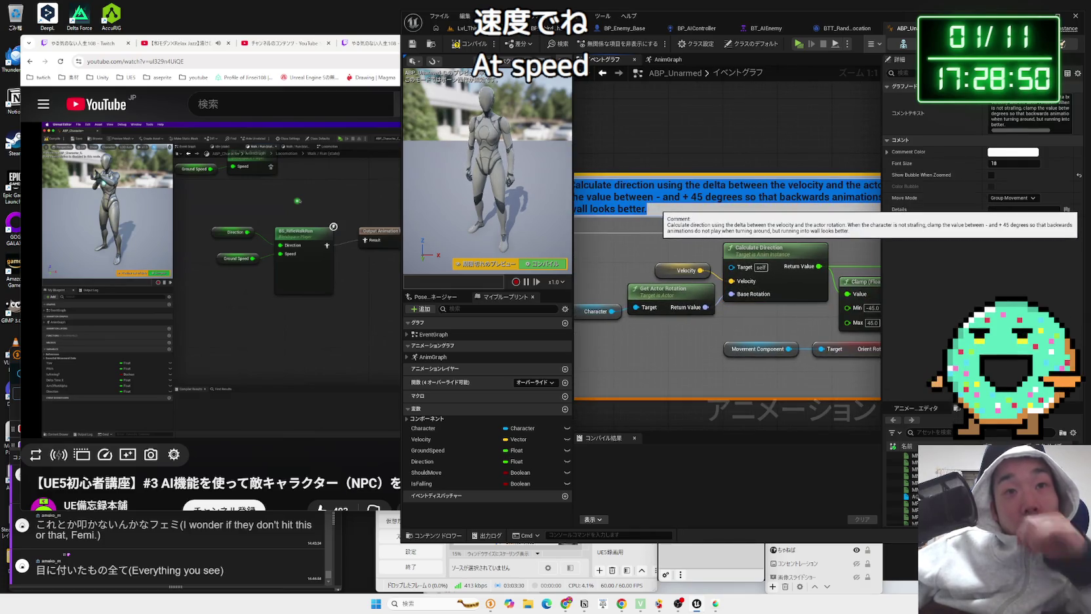
# Step: Open a new blank browser tab showing the bookmarks list
pyautogui.click(331, 59)
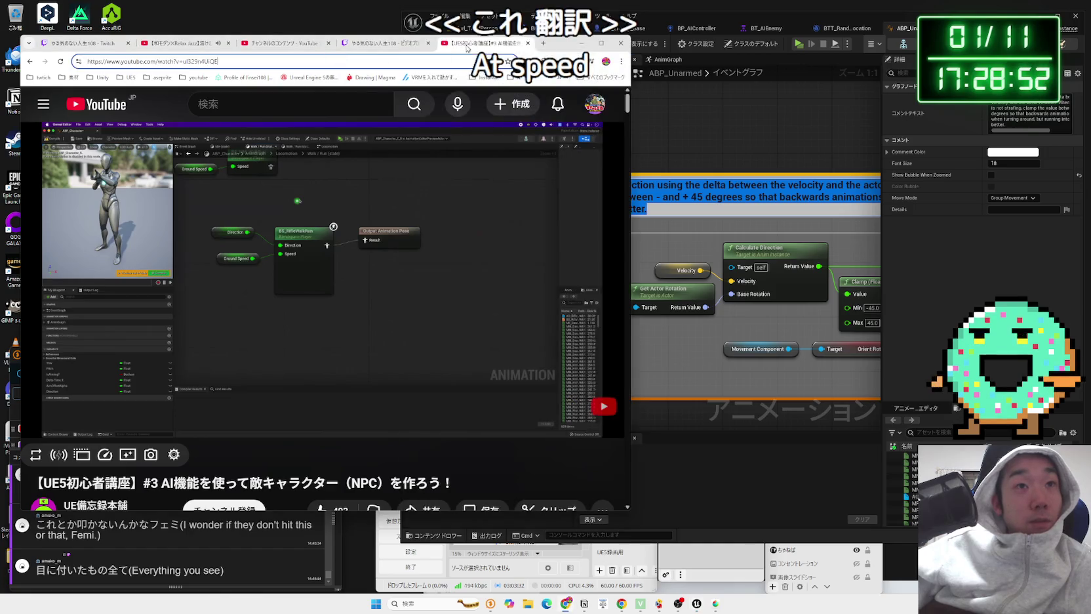
pyautogui.click(543, 43)
pyautogui.click(600, 78)
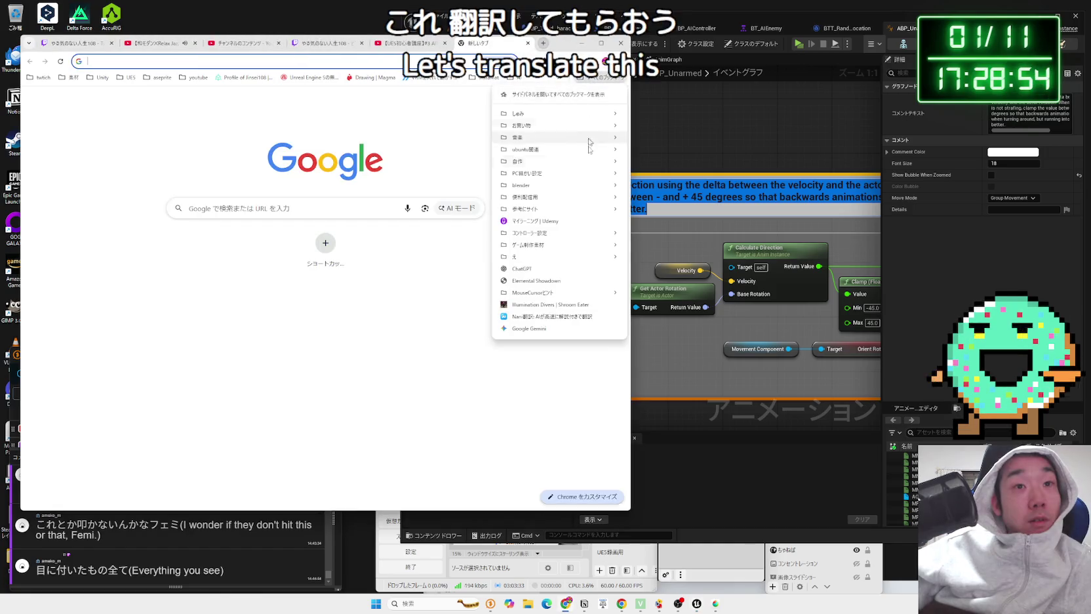
# Step: Open ChatGPT and paste the Calculate direction comment into the prompt after a Japanese intro line
pyautogui.click(542, 269)
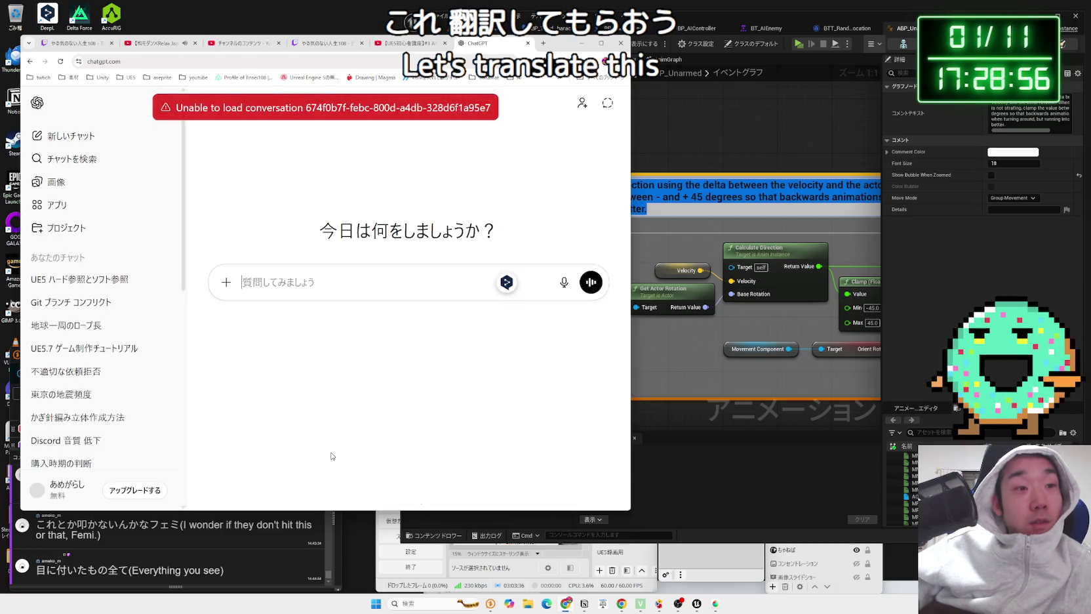
pyautogui.write('UE54')
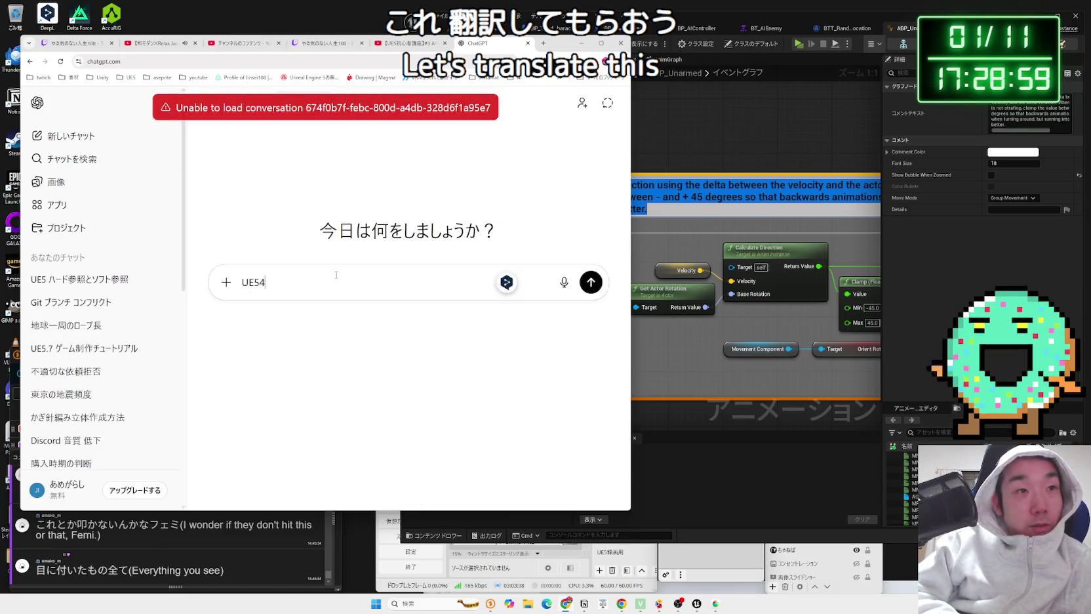
pyautogui.press('BackSpace')
pyautogui.press('Zenkaku_Hankaku')
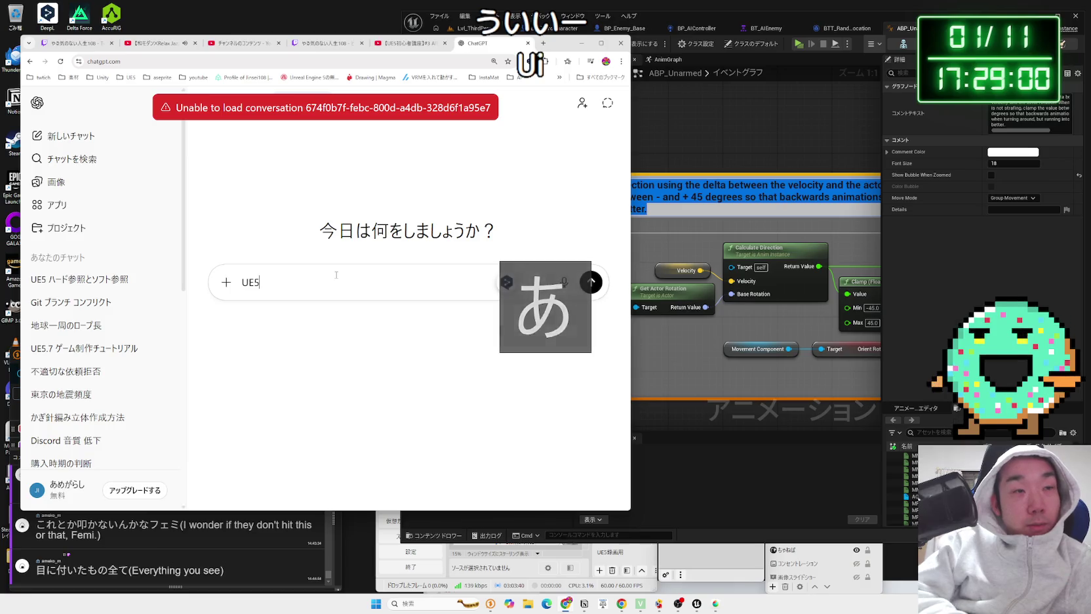
pyautogui.write('やｔｔemasu.')
pyautogui.press('Return')
pyautogui.write('Calculate direction using the delta between the velocity and the actor rotation. When the character is not strafing, clamp the value between - and + 45 degrees so that backwards animations do not play when turning around, but running into wall looks better.')
pyautogui.press('Zenkaku_Hankaku')
# Step: Add a Japanese request to translate the comment and send it
pyautogui.write('t')
pyautogui.press('BackSpace')
pyautogui.press('Zenkaku_Hankaku')
pyautogui.write('とこ')
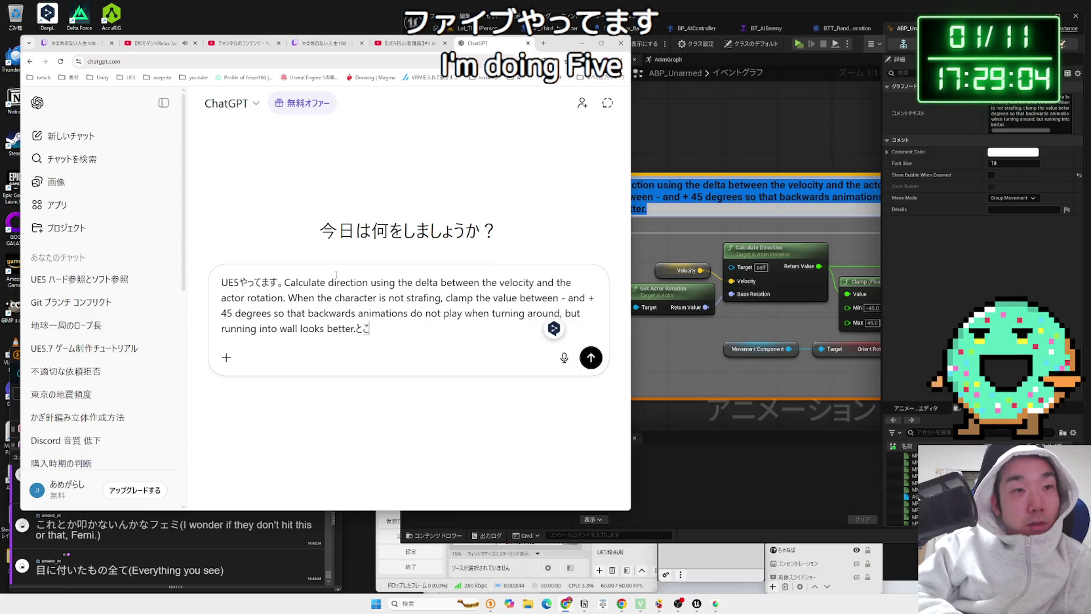
pyautogui.press('BackSpace')
pyautogui.write('コメントがありました。やくしてくださ')
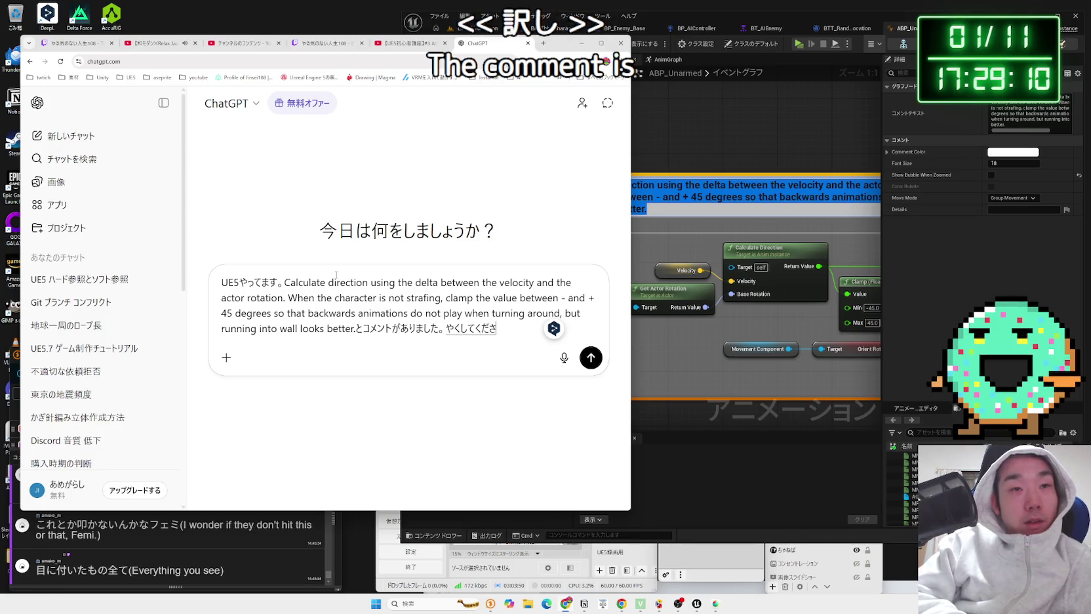
pyautogui.write('ai')
pyautogui.press('space')
pyautogui.press('Return')
pyautogui.press('Return')
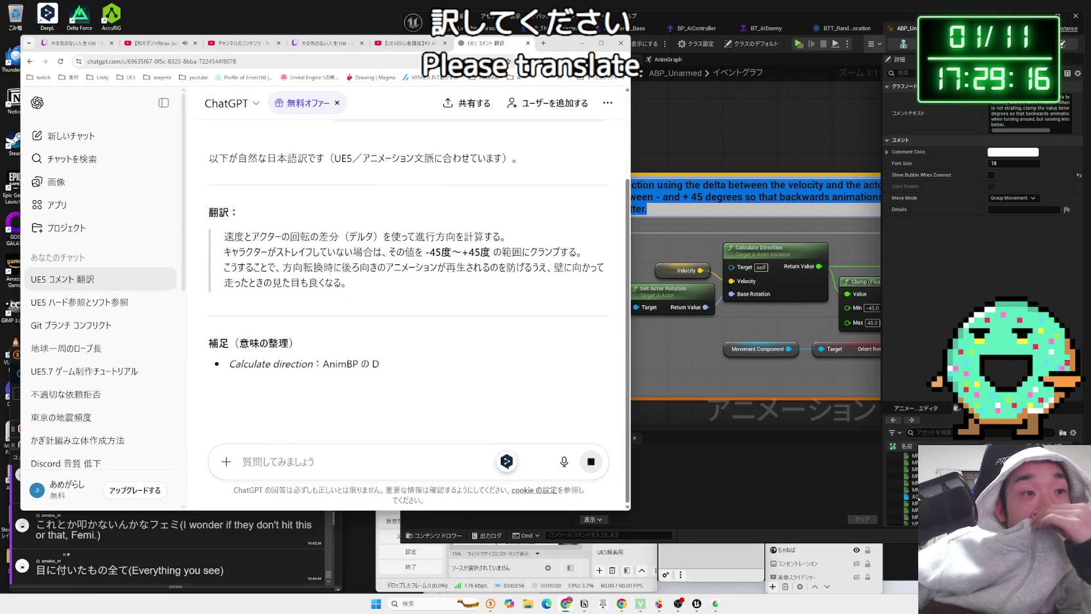
# Step: Read through the first lines of the Japanese translation, including the clamping explanation
pyautogui.moveTo(384, 236)
pyautogui.mouseDown()
pyautogui.moveTo(222, 233)
pyautogui.moveTo(486, 236)
pyautogui.mouseUp()
pyautogui.moveTo(272, 236); pyautogui.dragTo(508, 236)
pyautogui.click(222, 236)
pyautogui.moveTo(222, 236); pyautogui.dragTo(508, 236)
pyautogui.click(223, 236)
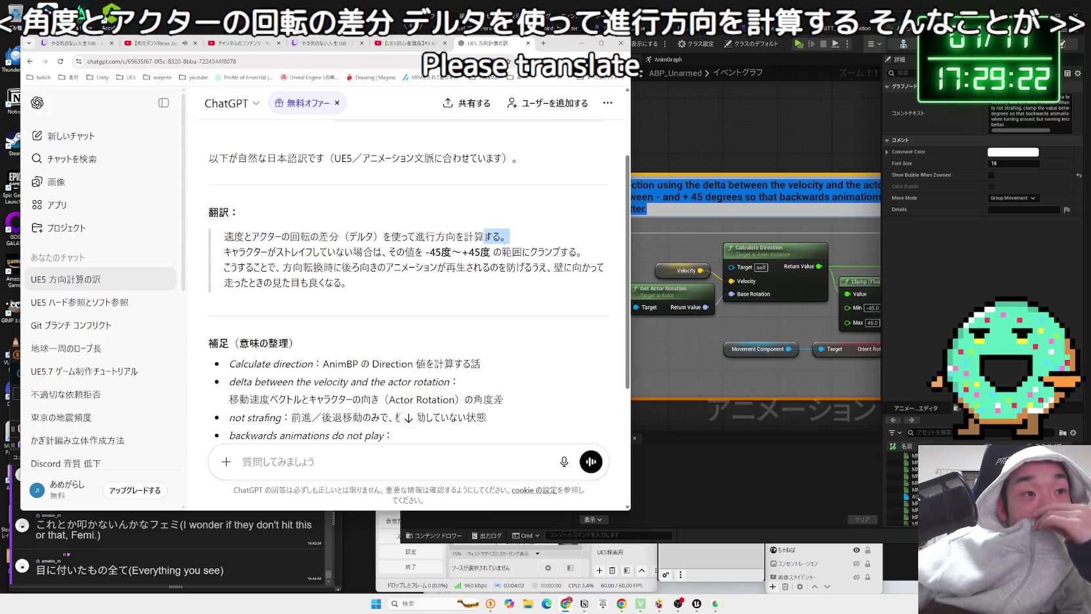
pyautogui.moveTo(223, 236); pyautogui.dragTo(508, 236)
pyautogui.click(223, 236)
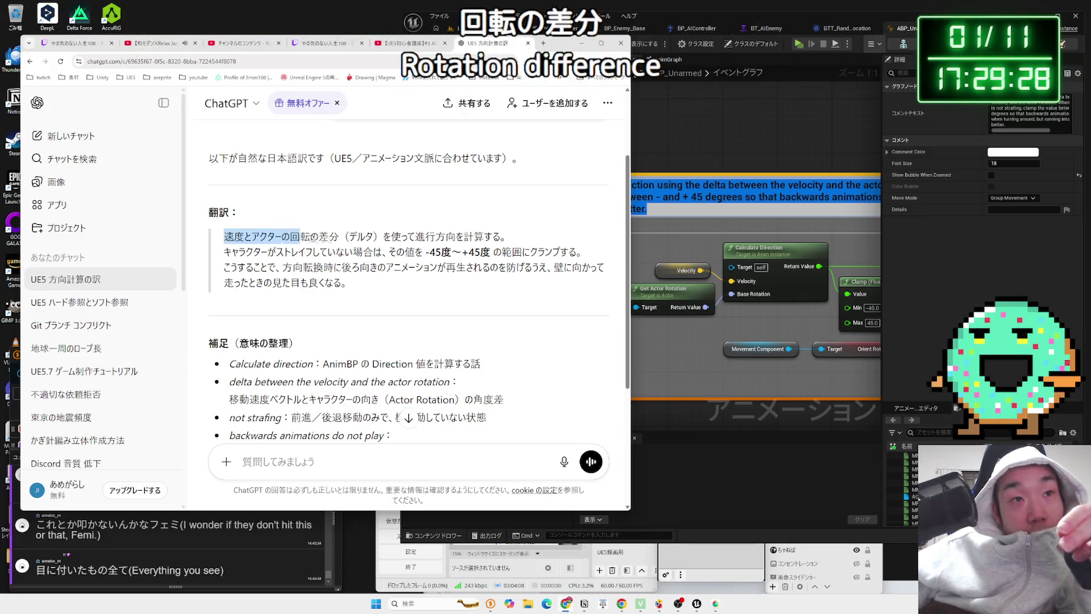
pyautogui.click(223, 240)
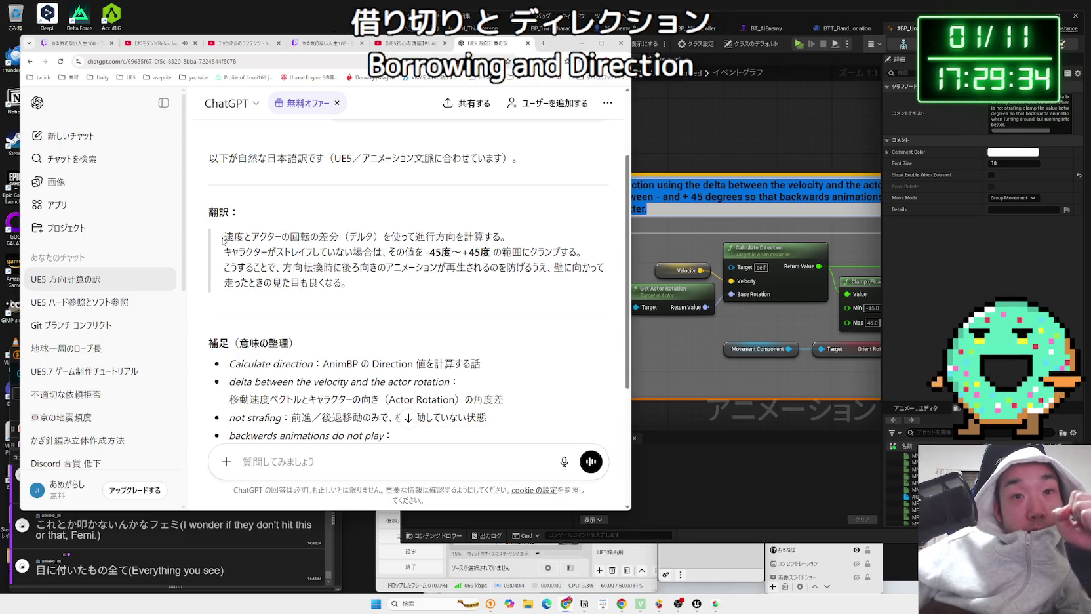
pyautogui.moveTo(224, 236); pyautogui.dragTo(502, 236)
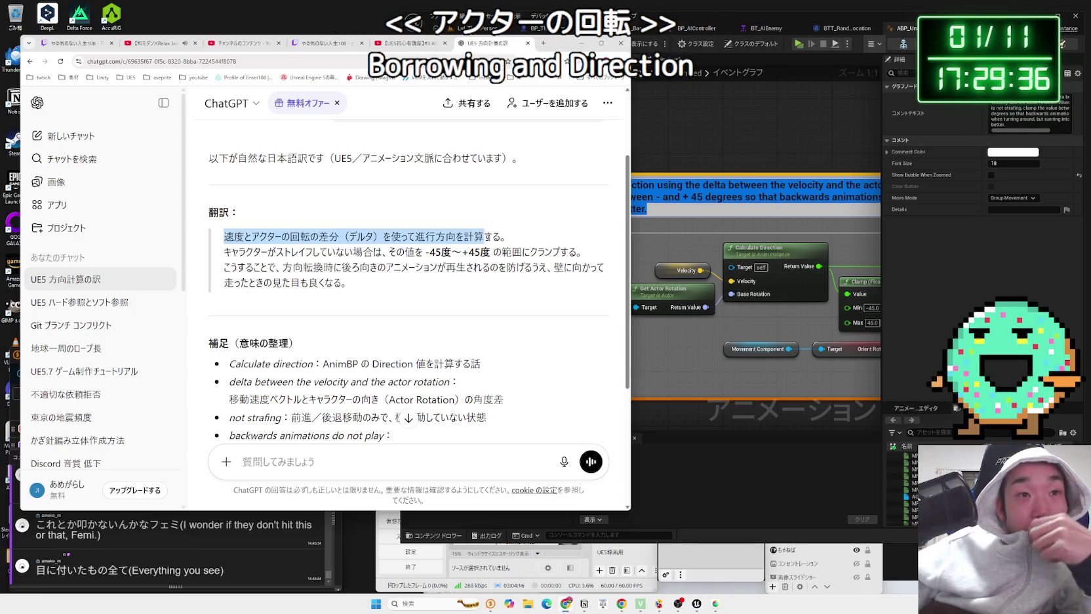
pyautogui.click(387, 248)
pyautogui.moveTo(222, 257)
pyautogui.mouseDown()
pyautogui.moveTo(576, 256)
pyautogui.moveTo(293, 253)
pyautogui.moveTo(224, 236)
pyautogui.moveTo(505, 237)
pyautogui.moveTo(336, 282)
pyautogui.moveTo(347, 283)
pyautogui.moveTo(278, 266)
pyautogui.moveTo(536, 281)
pyautogui.moveTo(229, 236)
pyautogui.mouseUp()
pyautogui.click(276, 262)
pyautogui.click(536, 281)
pyautogui.click(365, 281)
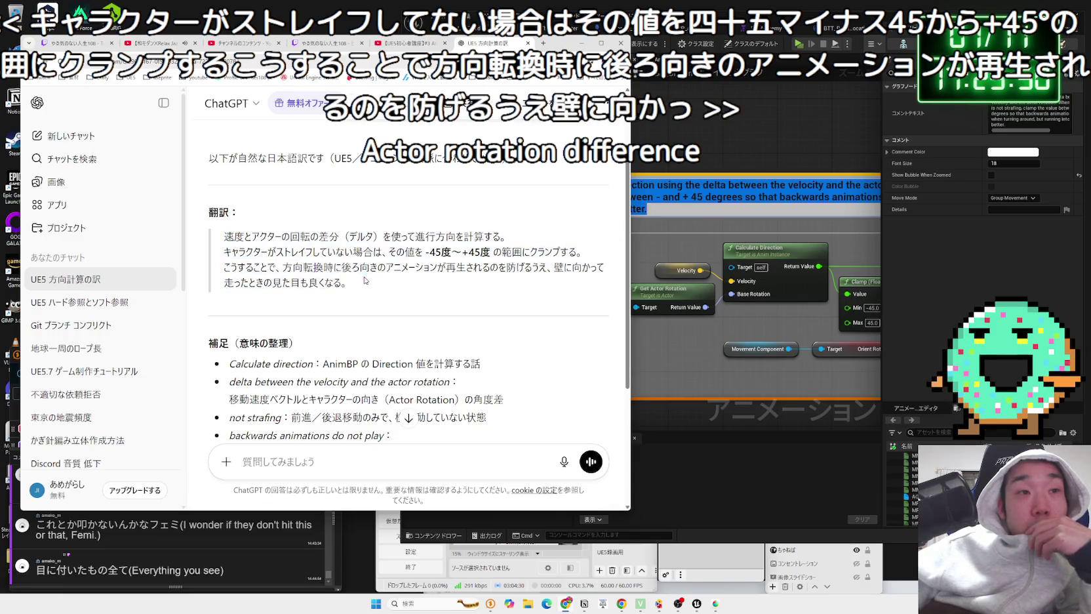
# Step: Read the 補足 notes at the bottom, then go back to the ABP_Unarmed editor
pyautogui.scroll(-3, 333, 262)
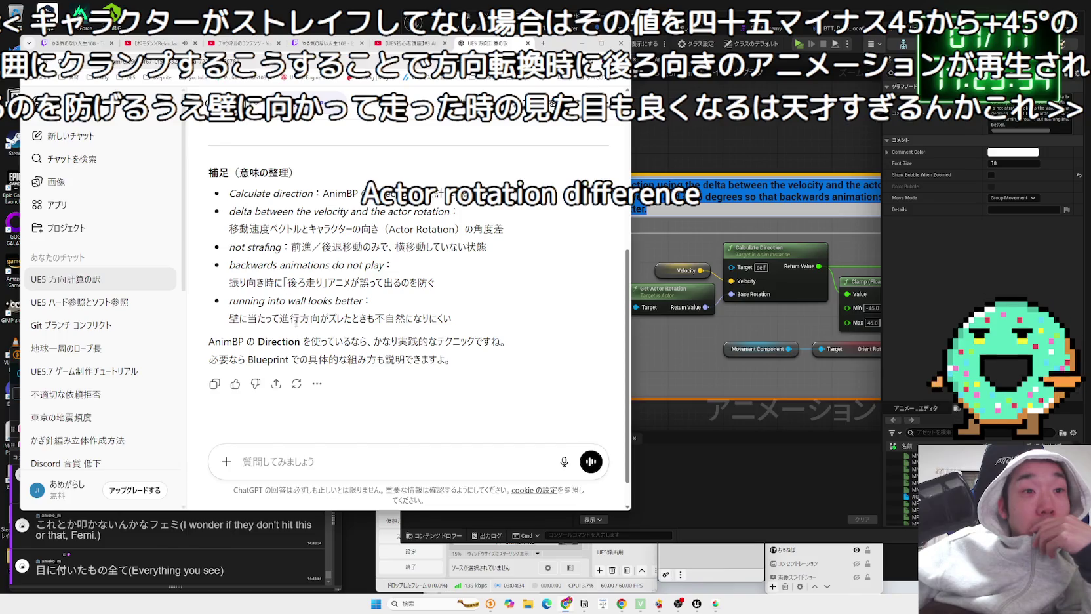
pyautogui.moveTo(453, 360); pyautogui.dragTo(256, 341)
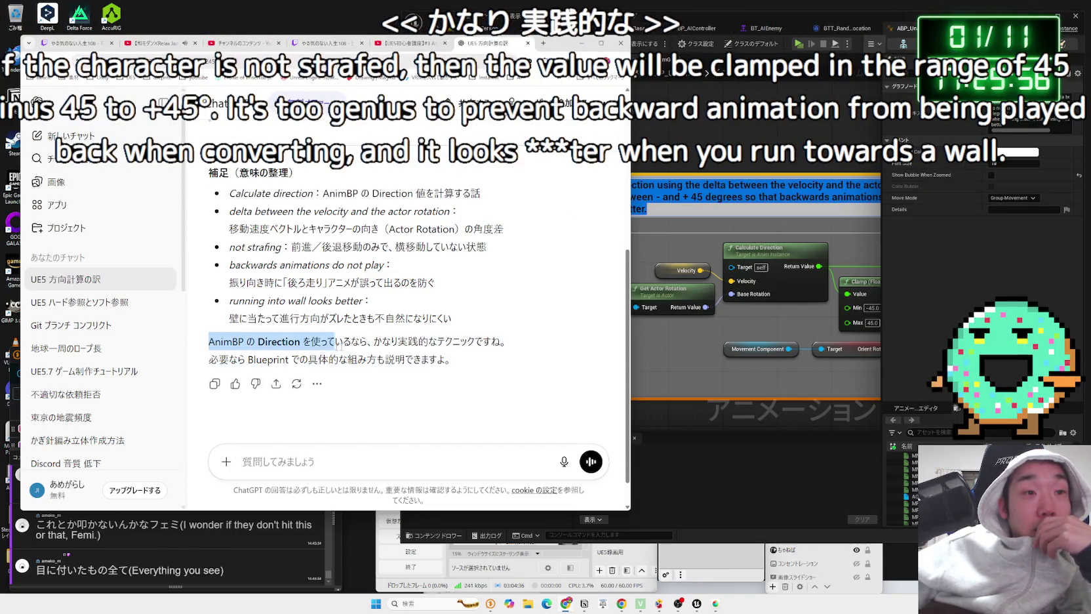
pyautogui.moveTo(452, 360); pyautogui.dragTo(209, 340)
pyautogui.moveTo(453, 359)
pyautogui.mouseDown()
pyautogui.moveTo(225, 279)
pyautogui.moveTo(226, 209)
pyautogui.mouseUp()
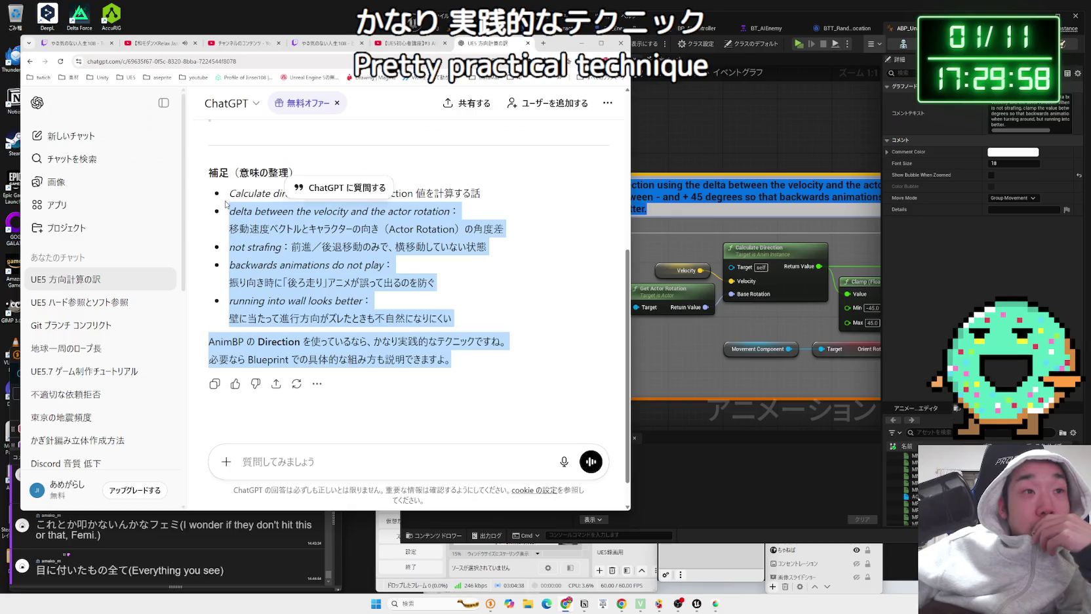
pyautogui.click(227, 205)
pyautogui.moveTo(485, 200)
pyautogui.mouseDown()
pyautogui.moveTo(477, 248)
pyautogui.moveTo(452, 285)
pyautogui.moveTo(459, 249)
pyautogui.moveTo(466, 326)
pyautogui.moveTo(229, 209)
pyautogui.moveTo(463, 324)
pyautogui.mouseUp()
pyautogui.click(466, 325)
pyautogui.click(229, 209)
pyautogui.click(462, 324)
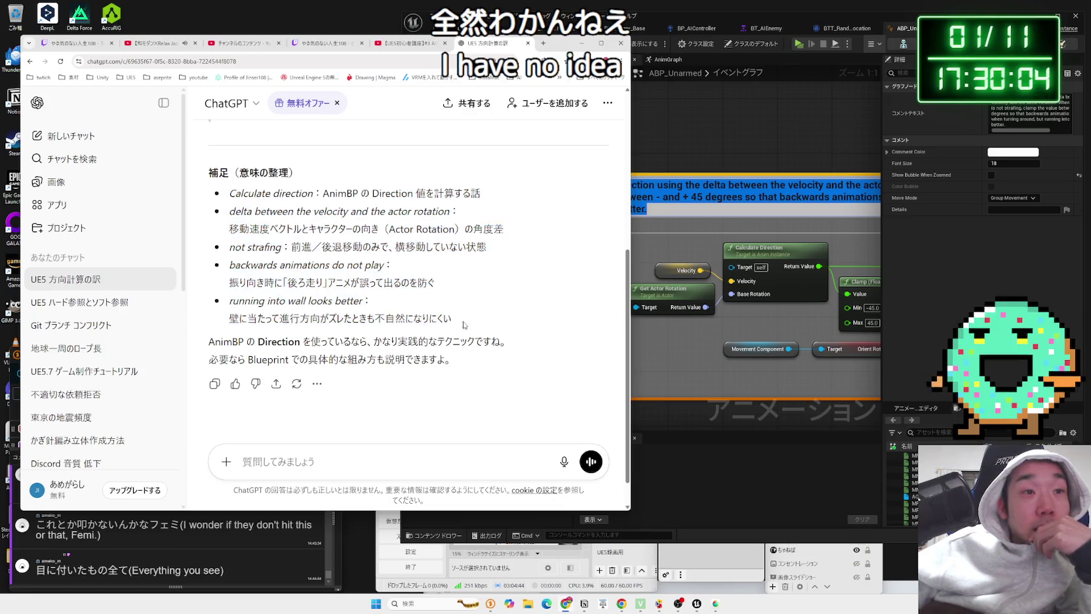
pyautogui.click(737, 377)
pyautogui.scroll(-6, 583, 357)
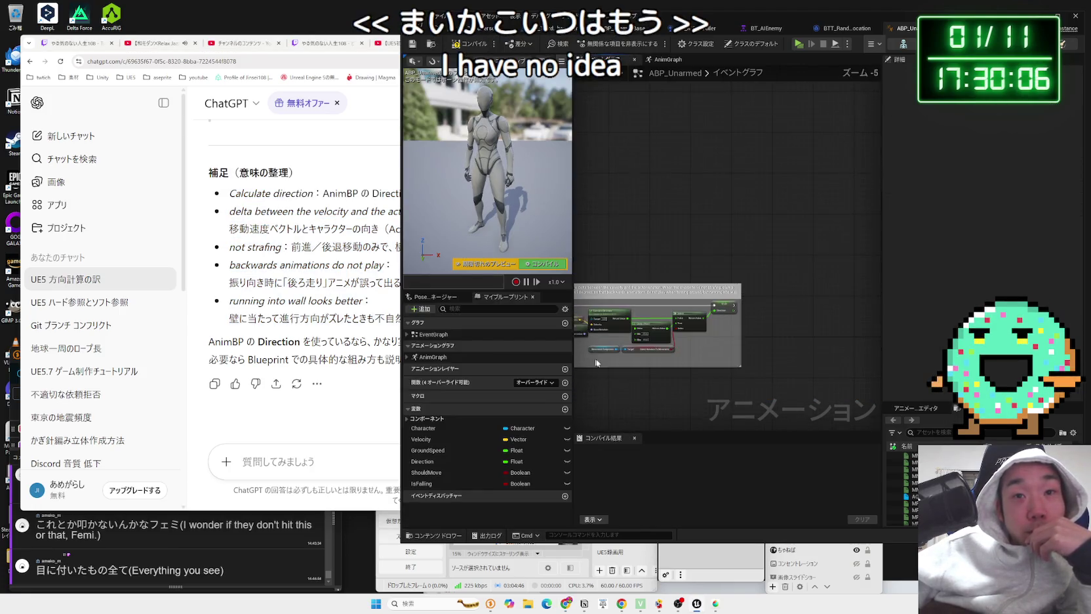
# Step: Look over the ABP_Unarmed graph, then rewind the tutorial to its Should Move and Is Falling section
pyautogui.scroll(4, 593, 361)
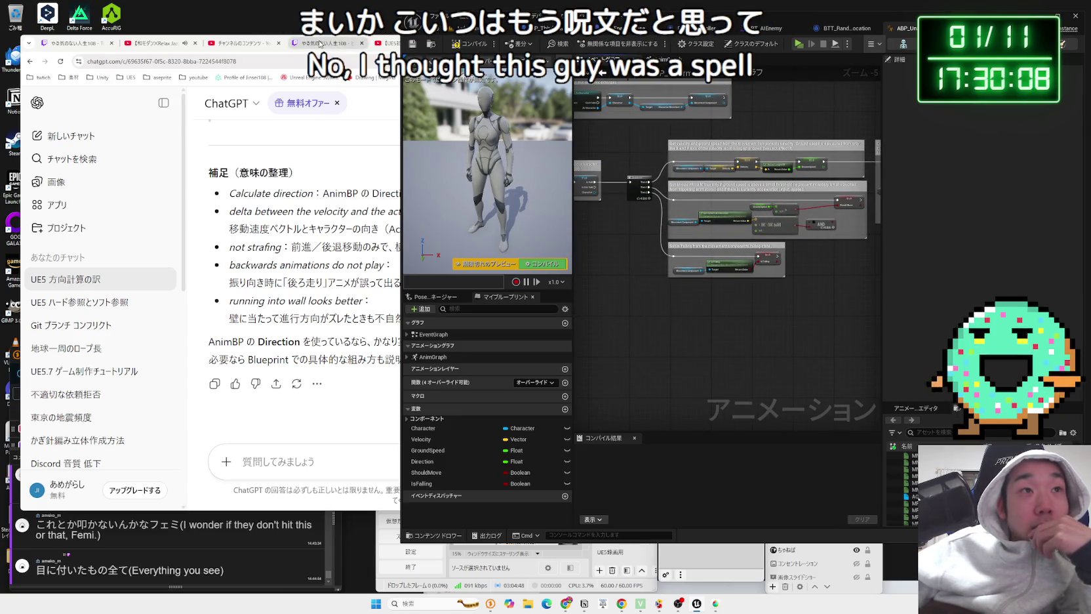
pyautogui.click(374, 97)
pyautogui.click(406, 43)
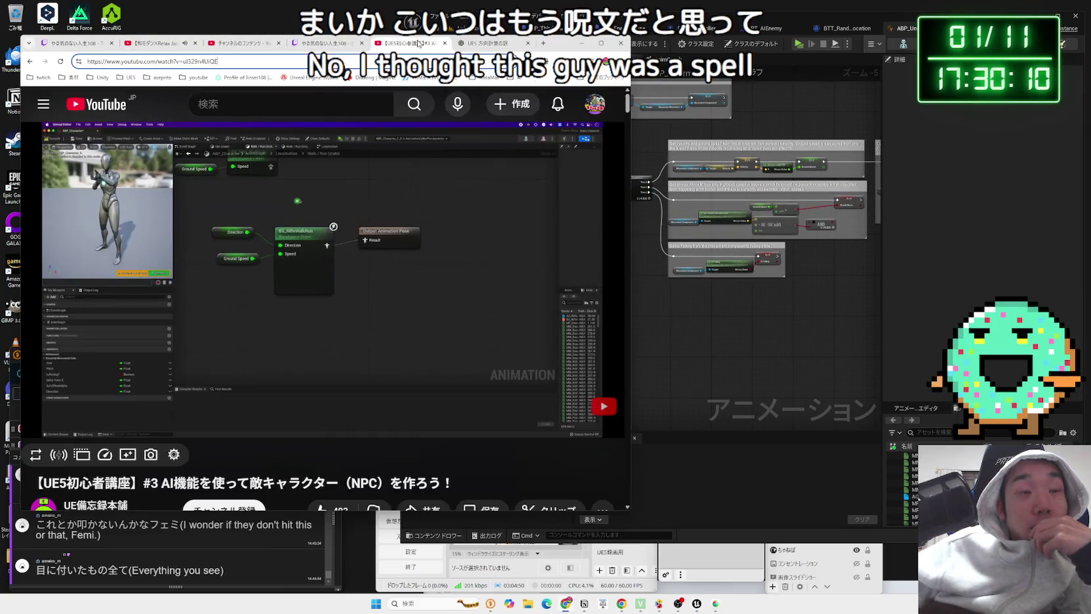
pyautogui.click(754, 327)
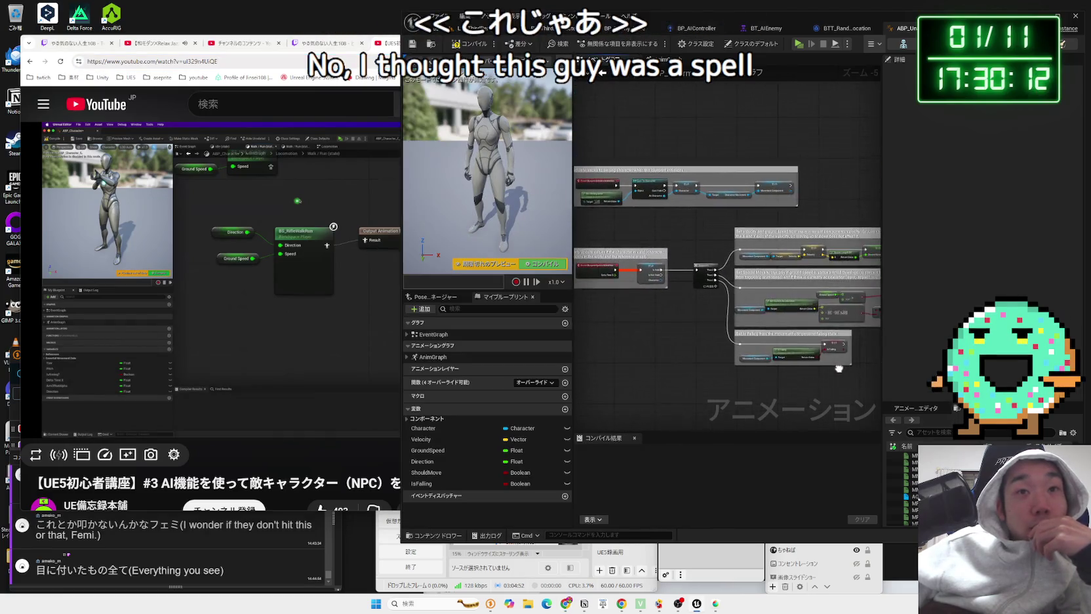
pyautogui.moveTo(583, 365); pyautogui.dragTo(610, 340)
pyautogui.click(383, 314)
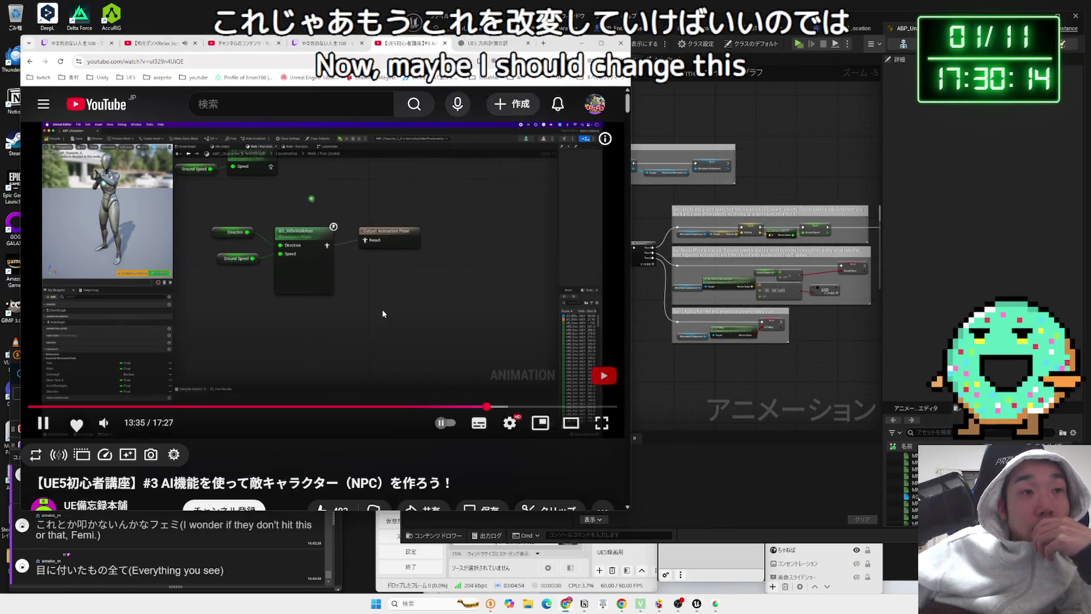
pyautogui.press('Left')
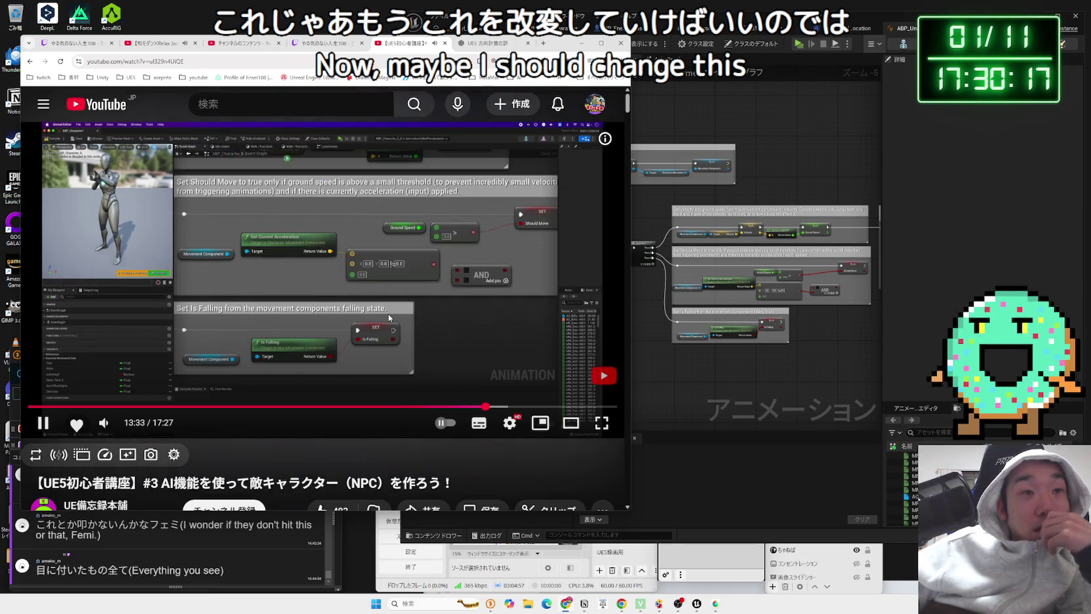
# Step: Pause the tutorial at 13:40, compile ABP_Unarmed, and start a Play-in-Editor test of the level
pyautogui.press('Right')
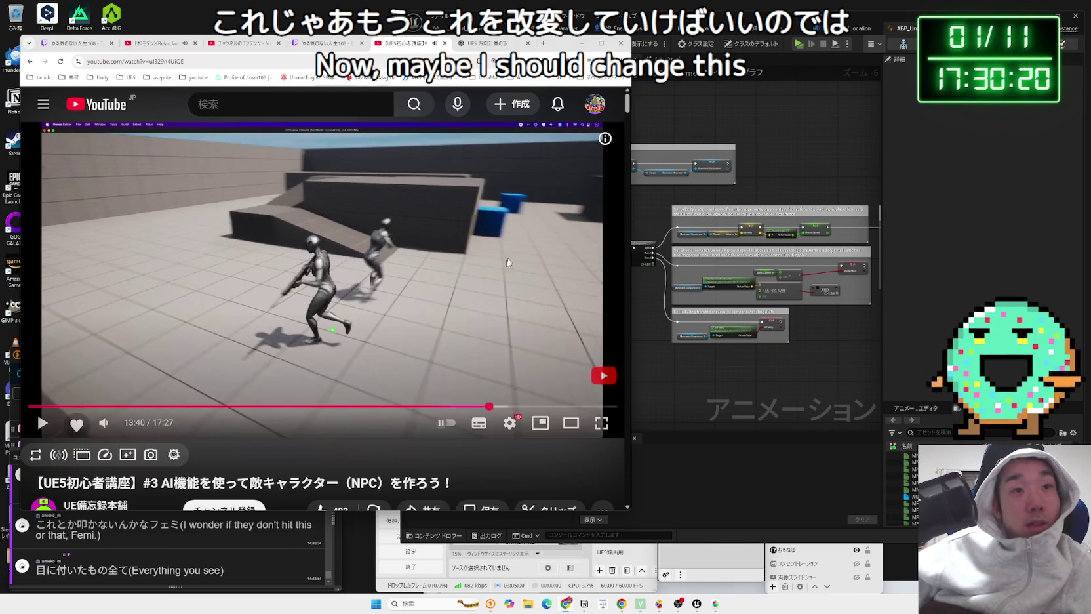
pyautogui.click(535, 253)
pyautogui.click(796, 152)
pyautogui.click(481, 45)
pyautogui.click(478, 34)
pyautogui.click(601, 44)
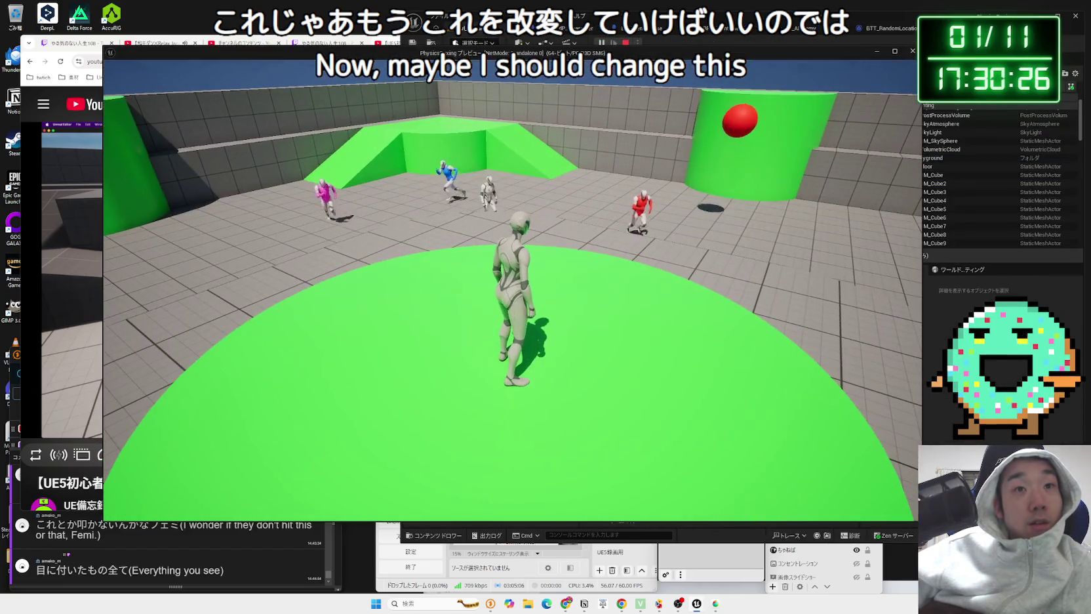
# Step: Run the character forward across the arena among the NPCs, then stop the play test
pyautogui.press('w')
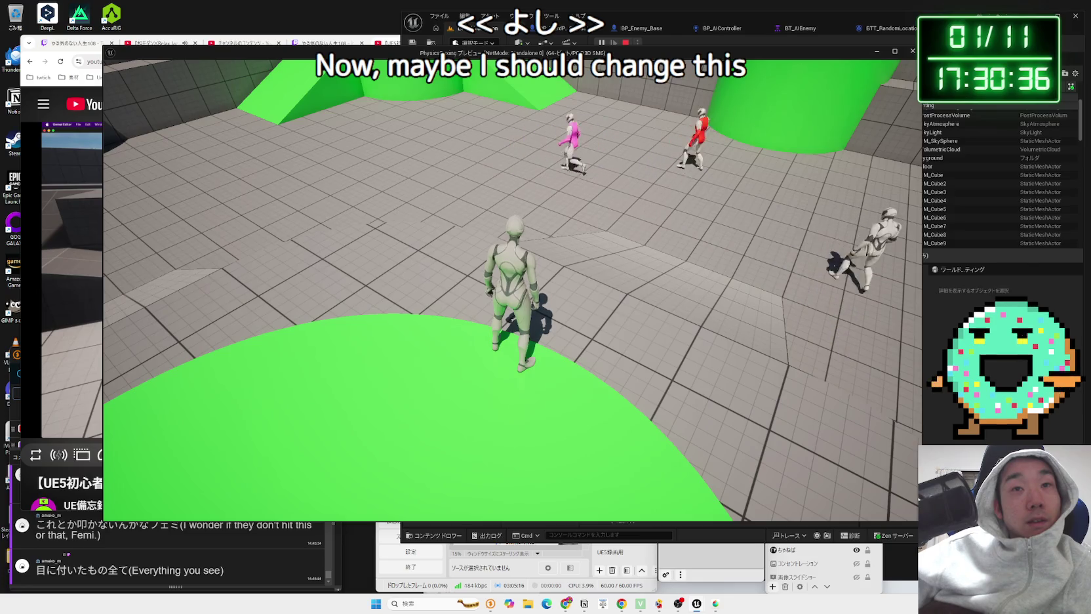
pyautogui.press('w')
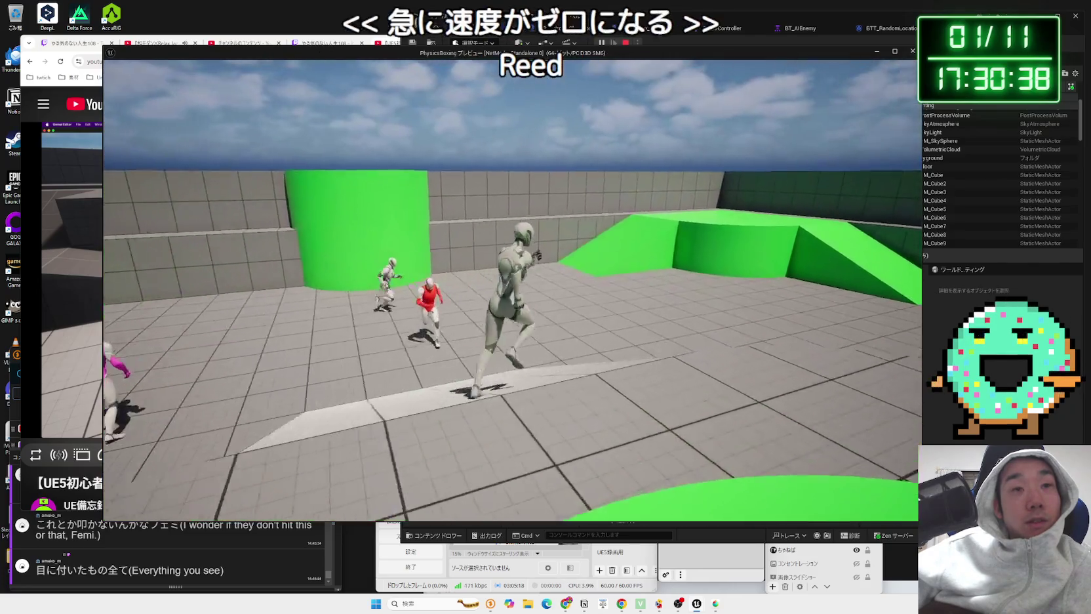
pyautogui.press('w')
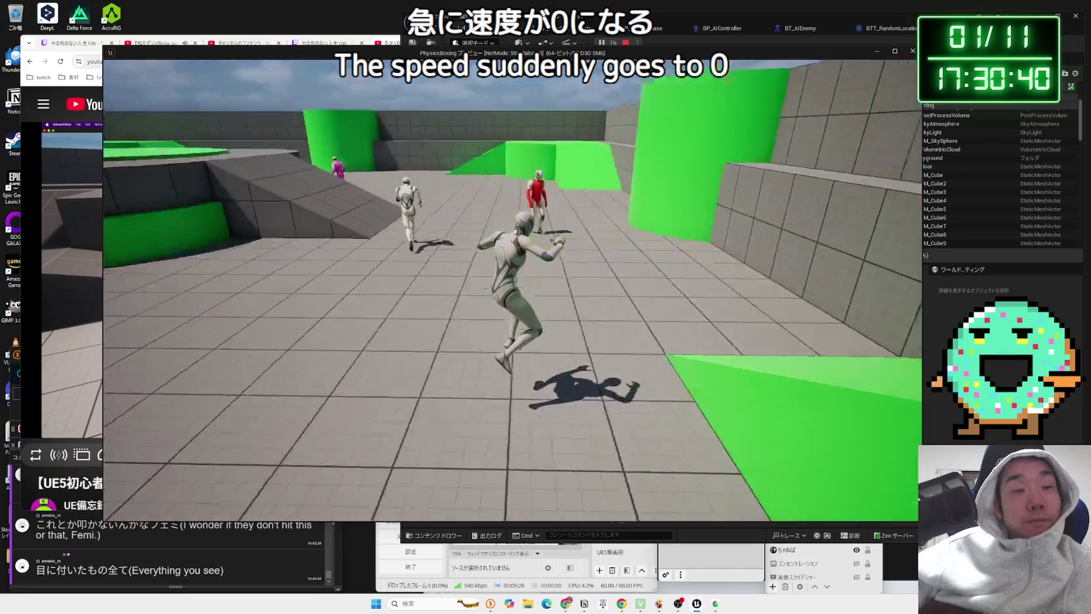
pyautogui.press('w')
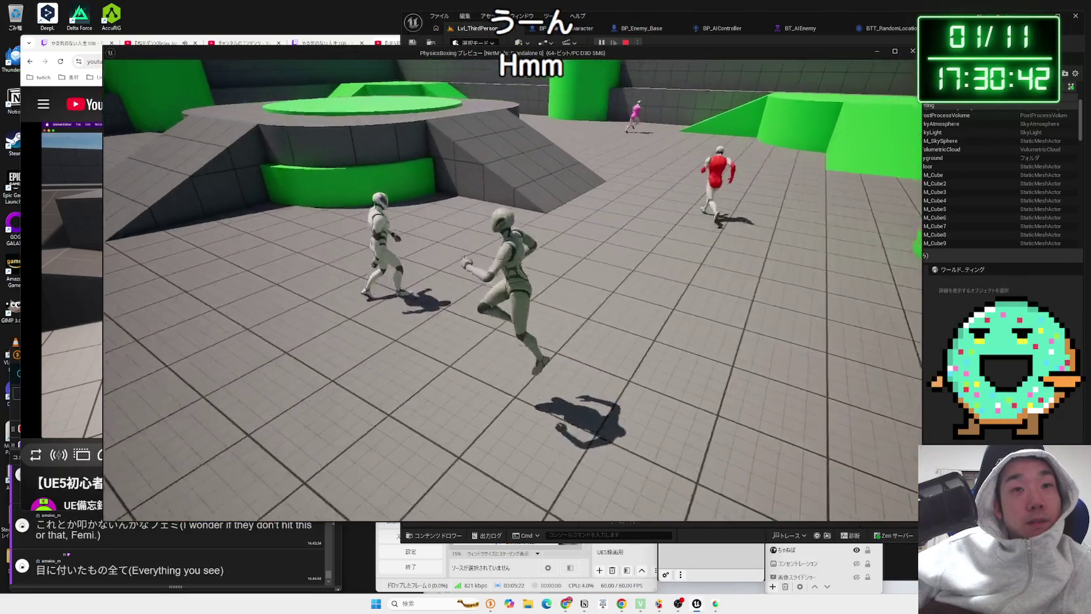
pyautogui.press('w')
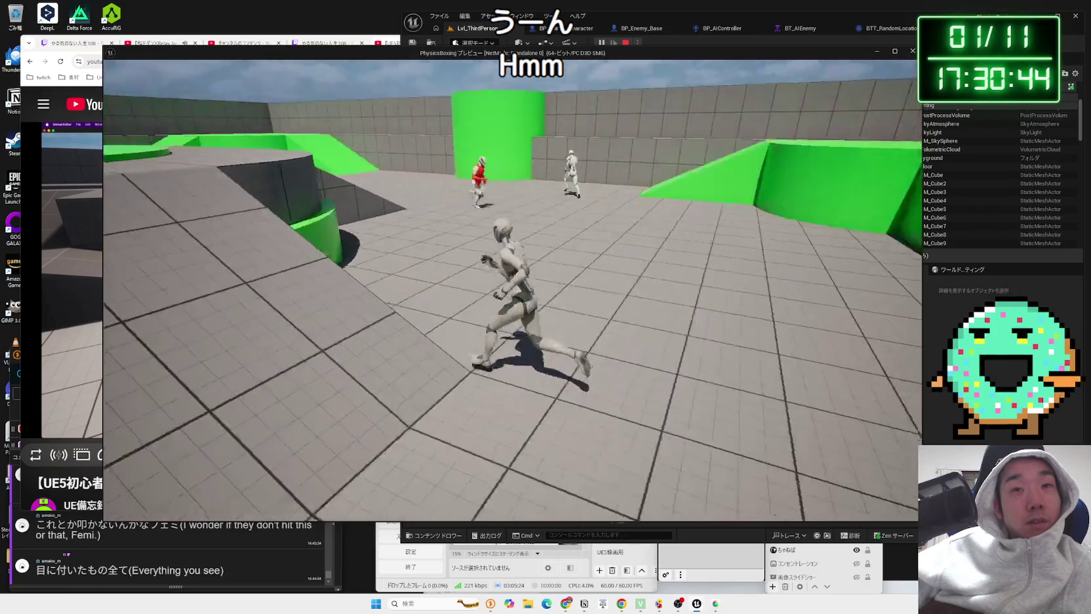
pyautogui.press('Escape')
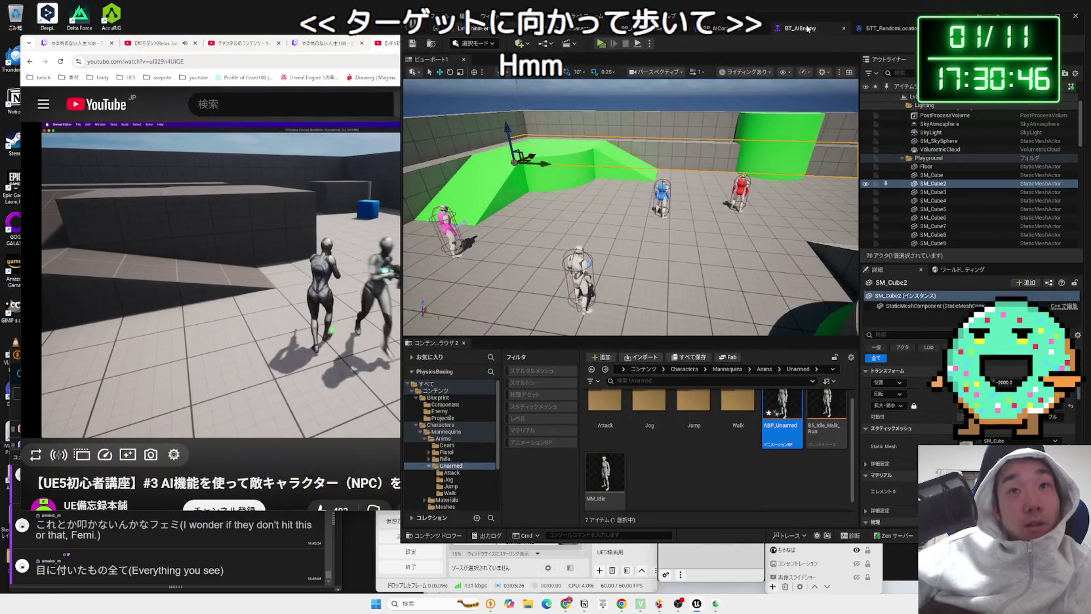
# Step: In BT_AIEnemy, inspect the Move To task's goal-radius and advanced settings
pyautogui.click(796, 29)
pyautogui.click(578, 274)
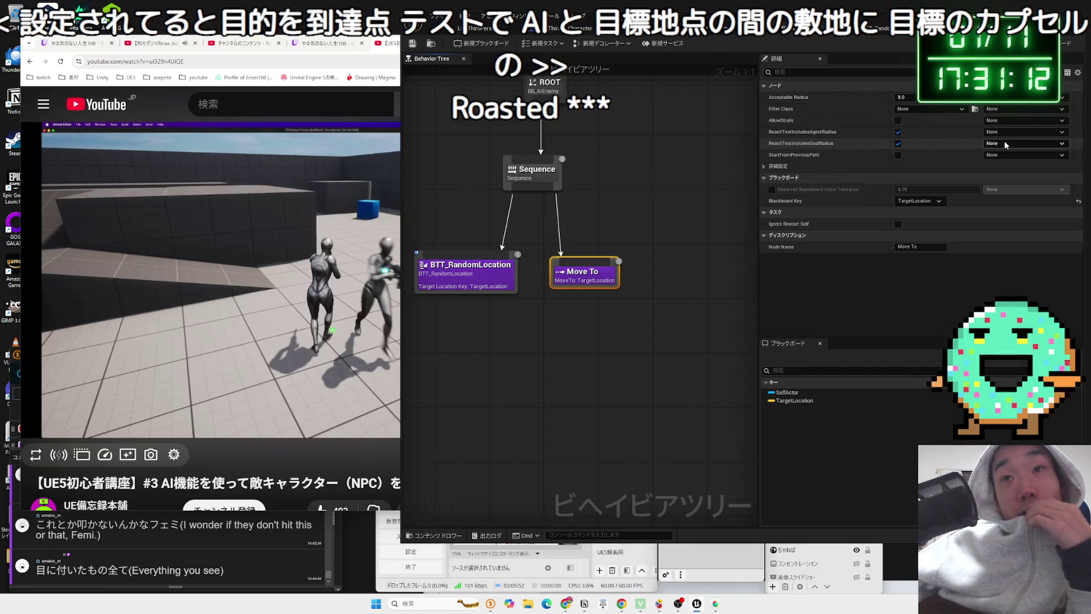
pyautogui.click(1019, 145)
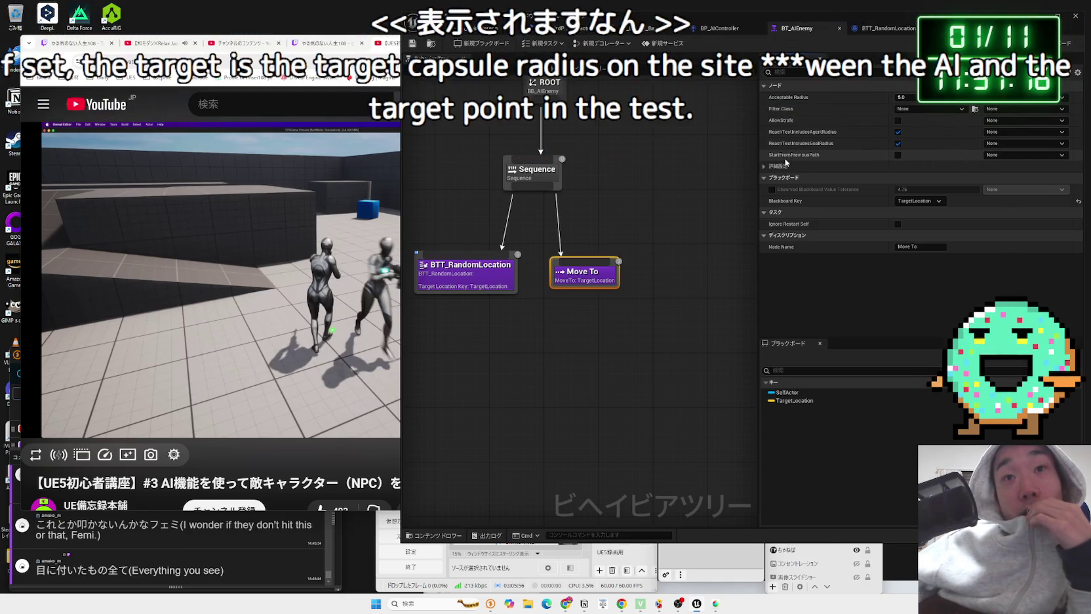
pyautogui.click(774, 166)
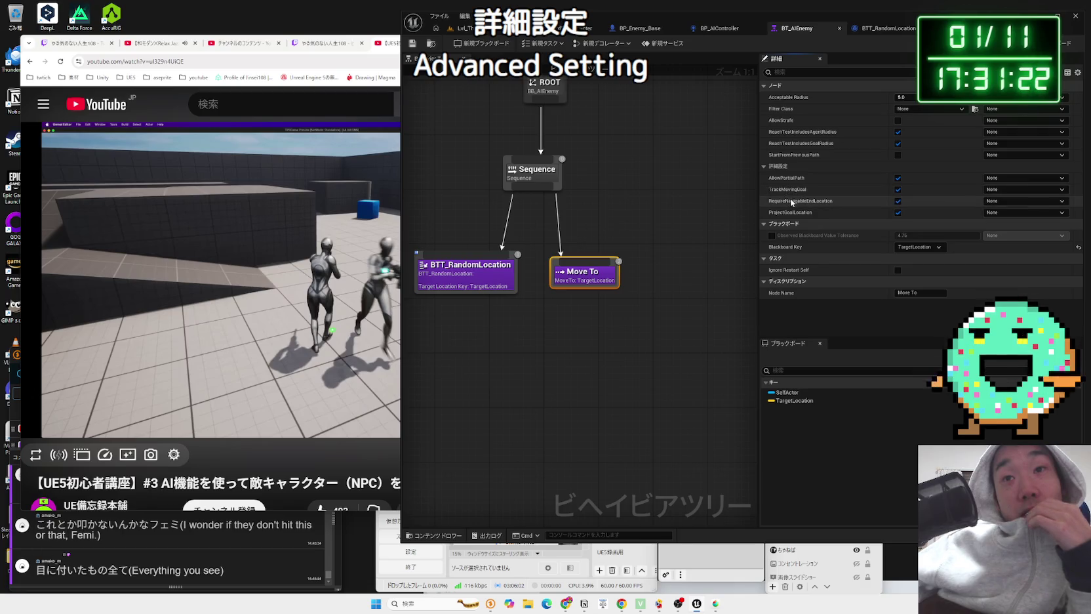
pyautogui.click(774, 166)
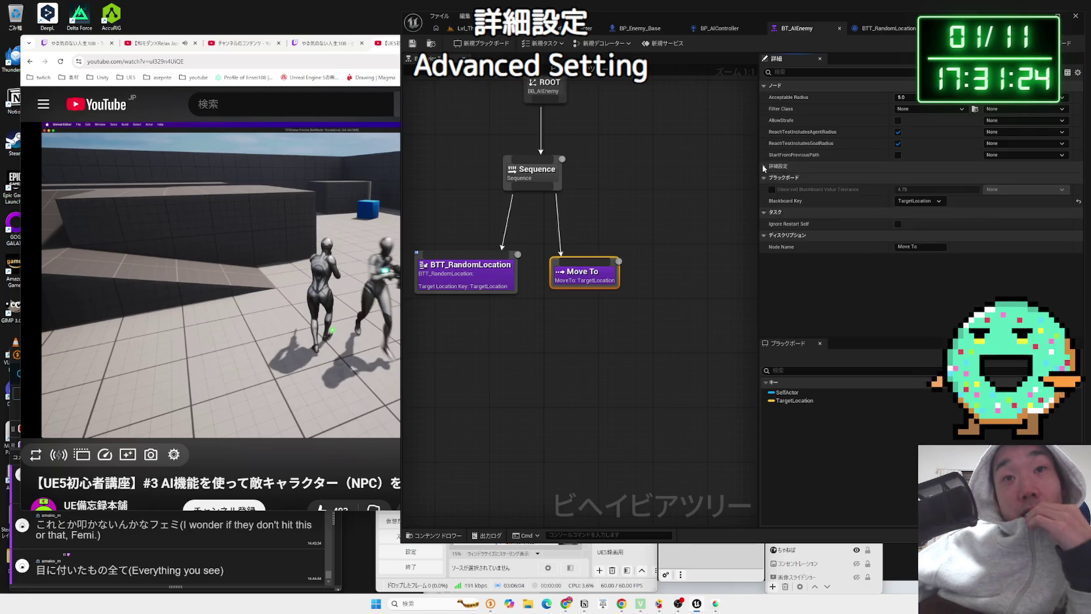
# Step: Add a Wait task with Wait Time 1 under the Sequence and start a play test
pyautogui.moveTo(459, 186); pyautogui.dragTo(574, 253)
pyautogui.write('wait')
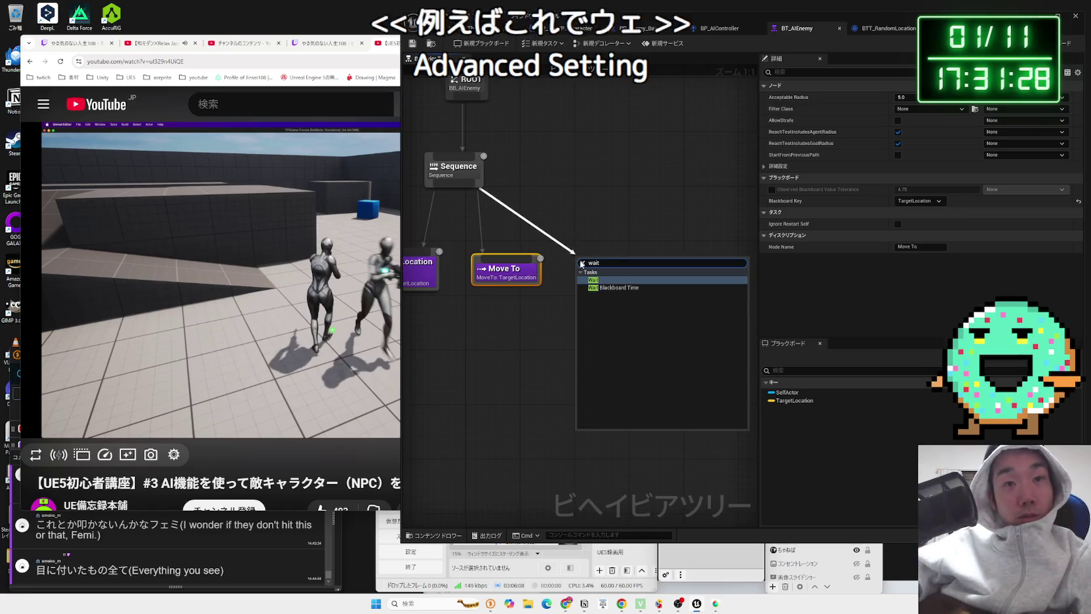
pyautogui.click(596, 287)
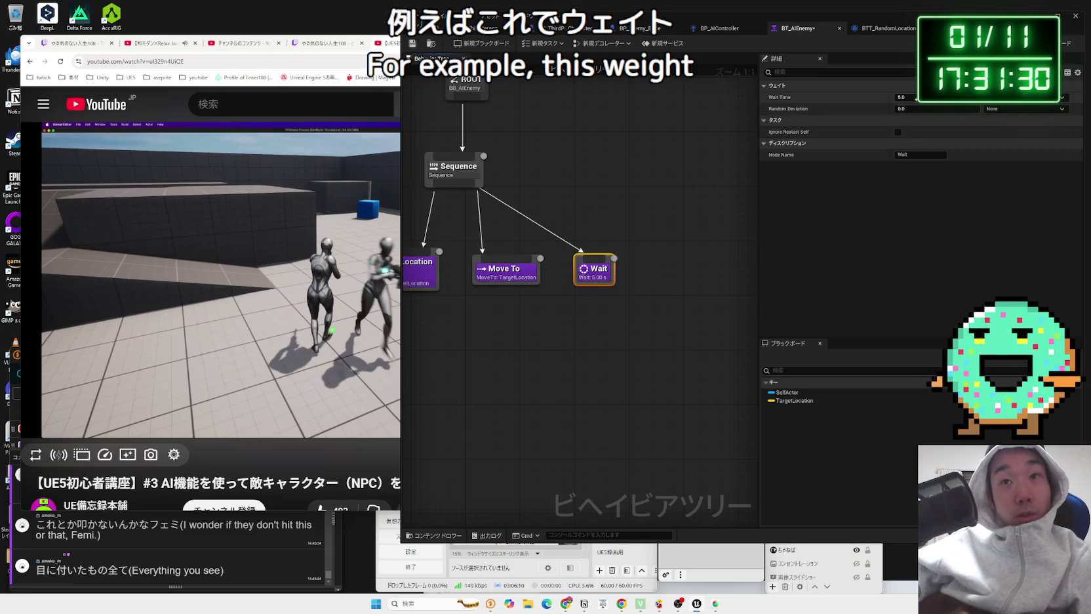
pyautogui.click(908, 97)
pyautogui.write('1')
pyautogui.press('Return')
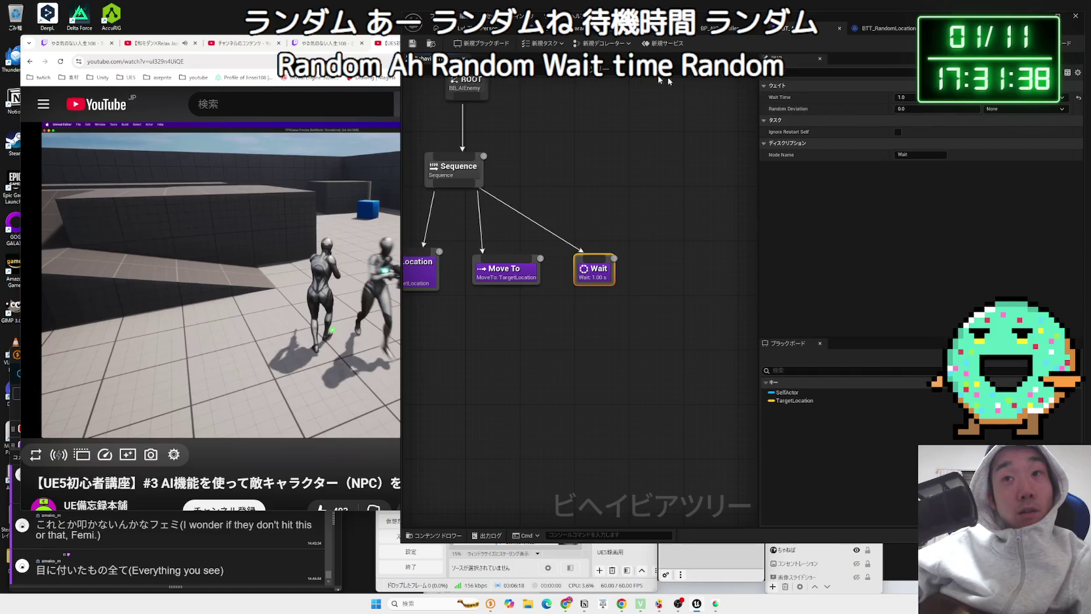
pyautogui.click(467, 28)
pyautogui.click(603, 43)
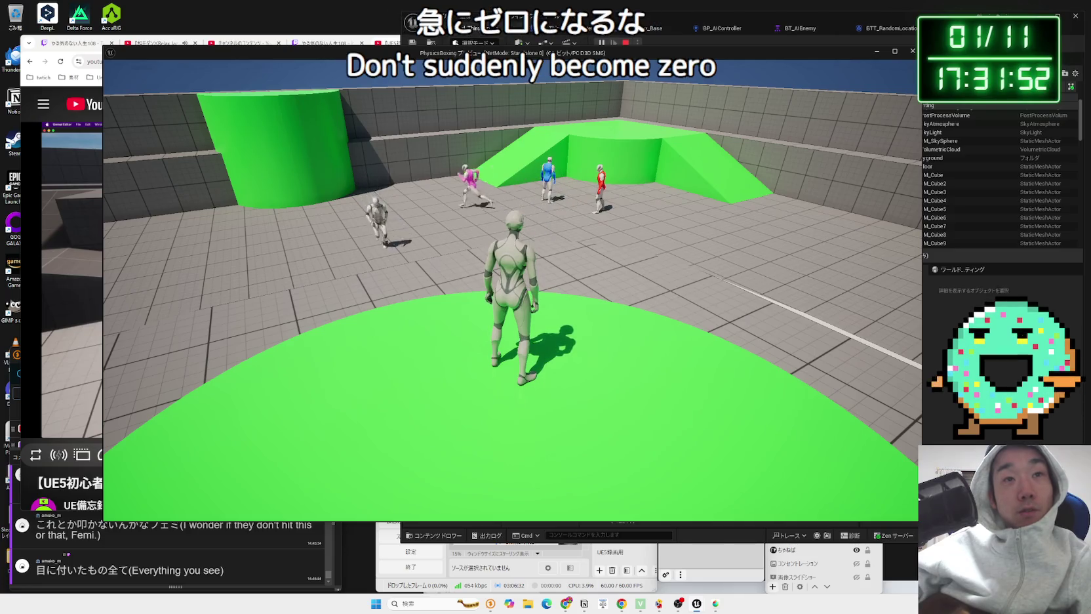
# Step: Walk and jump around the enemies to watch their move-and-wait behaviour, then stop and open BP_Enemy_Base
pyautogui.press('w')
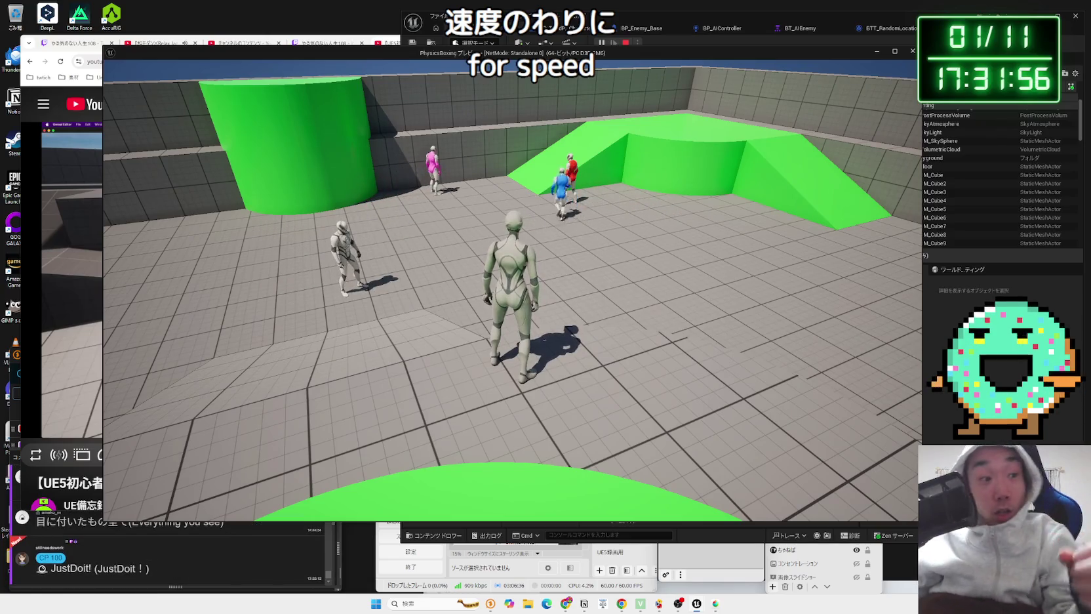
pyautogui.press('w')
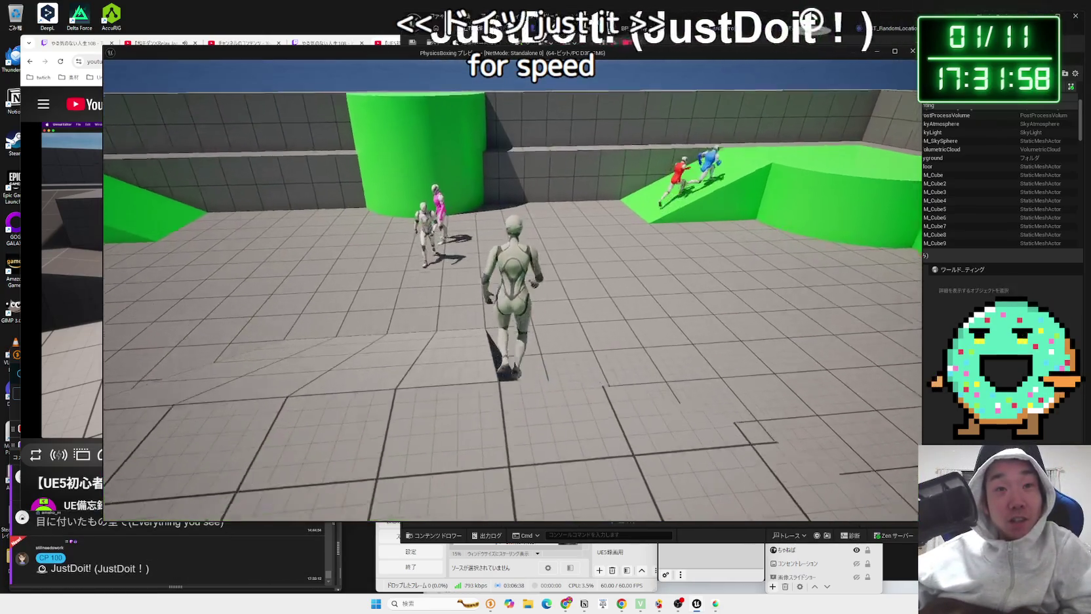
pyautogui.press('s')
pyautogui.press('w')
pyautogui.press('space')
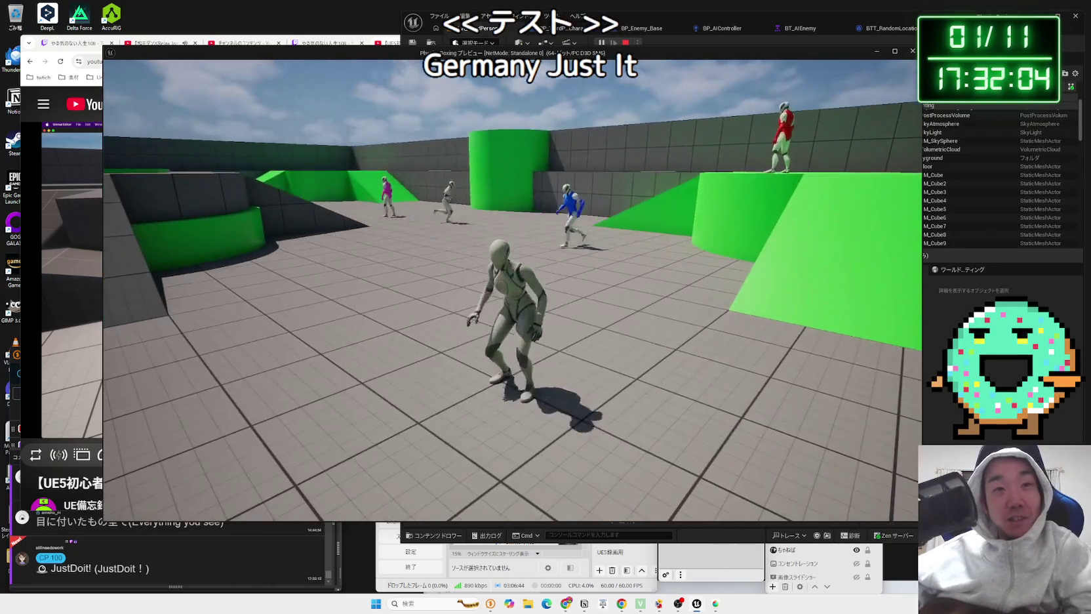
pyautogui.press('Escape')
pyautogui.click(674, 30)
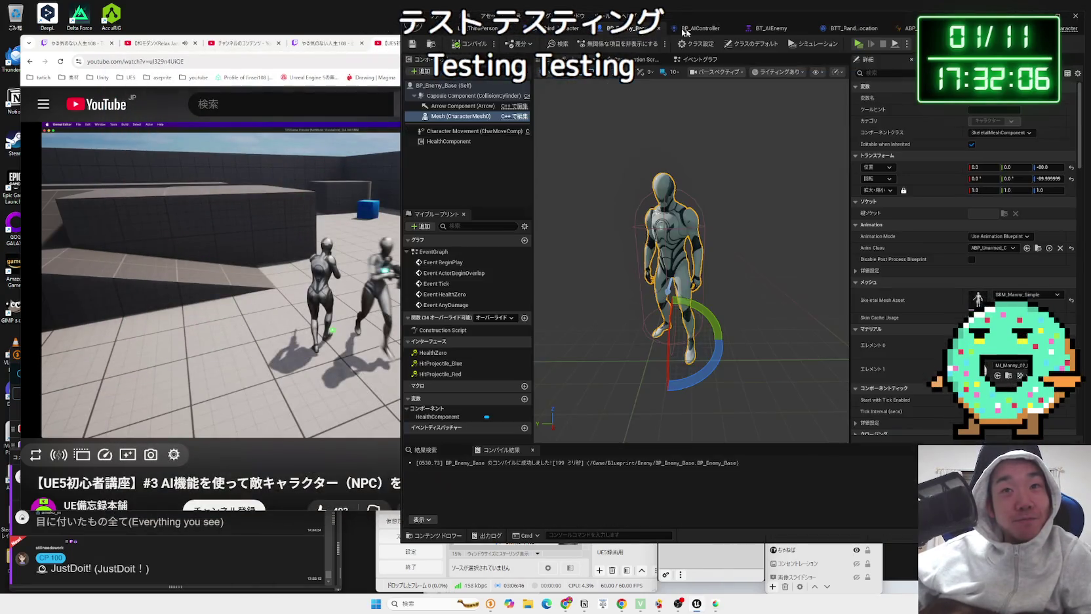
# Step: In BTT_RandomLocation, add a Get Player Pawn node above the random-point nodes
pyautogui.click(849, 30)
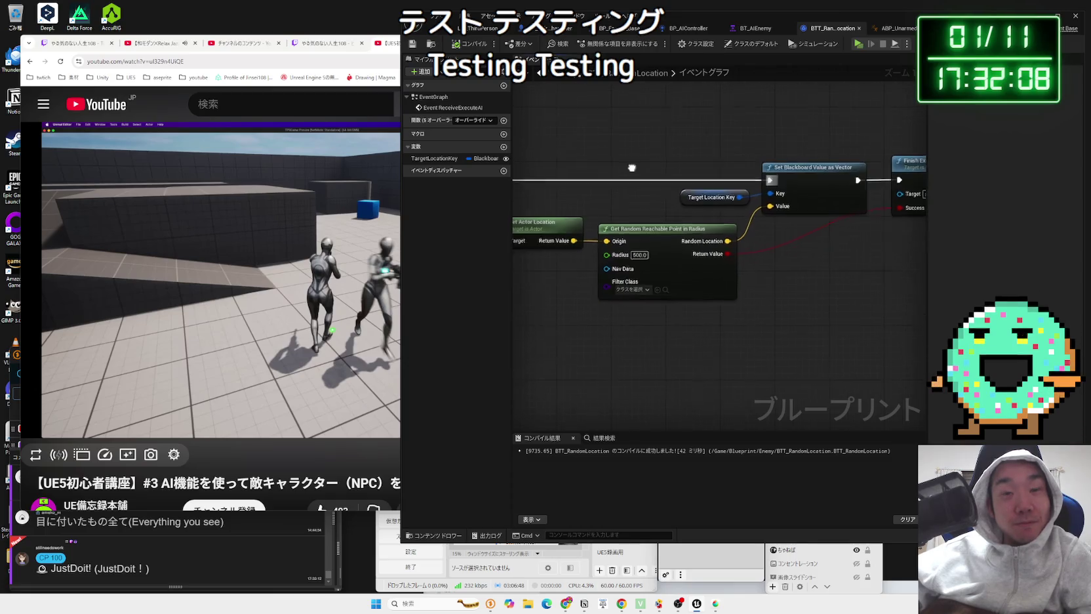
pyautogui.moveTo(629, 299)
pyautogui.mouseDown()
pyautogui.moveTo(695, 269)
pyautogui.moveTo(641, 229)
pyautogui.mouseUp()
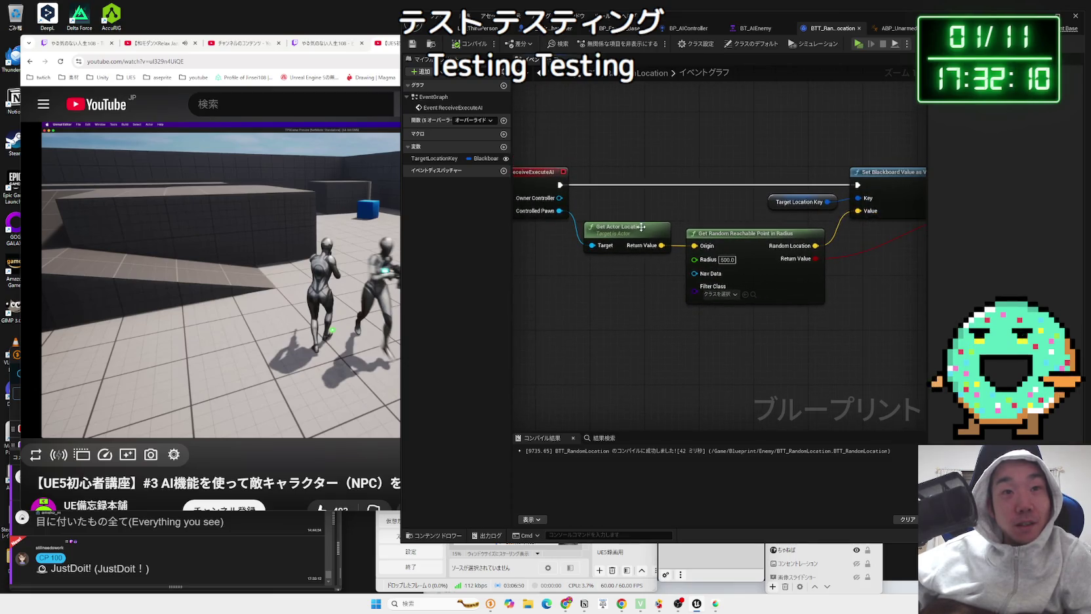
pyautogui.moveTo(795, 332); pyautogui.dragTo(699, 274)
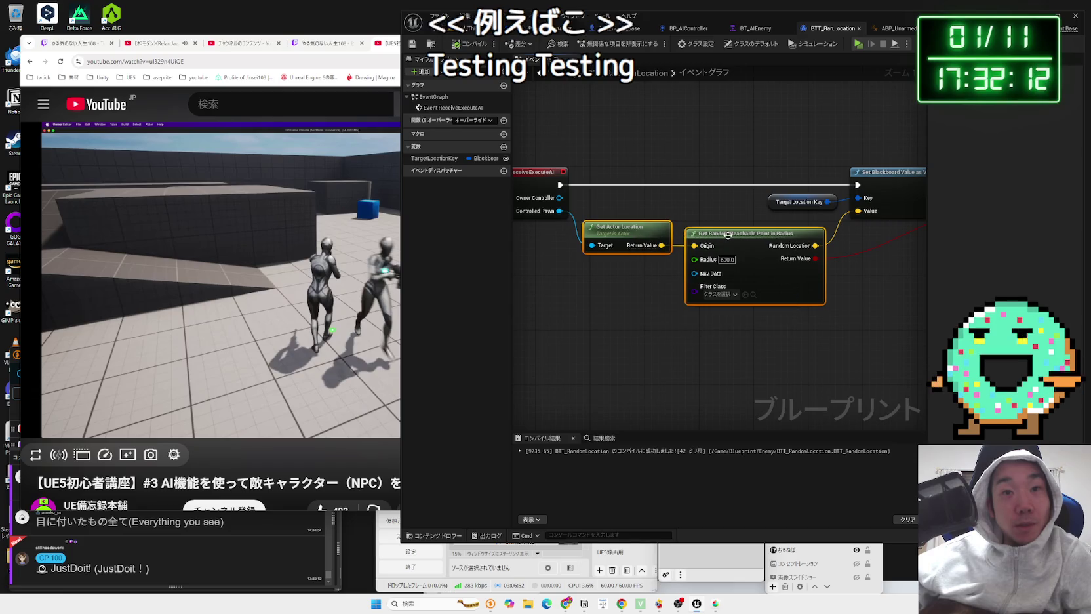
pyautogui.click(694, 228)
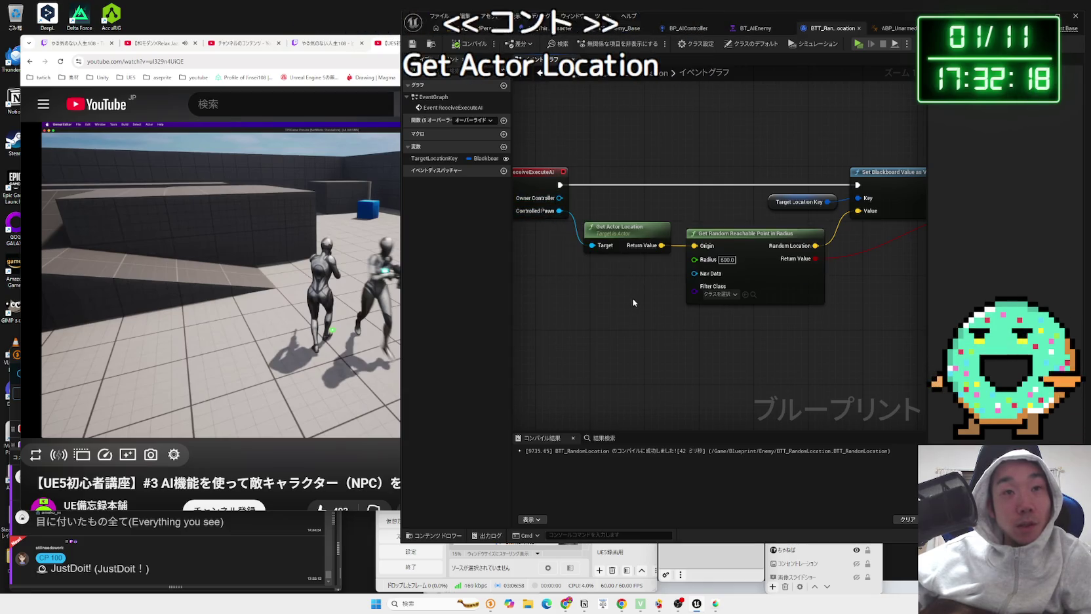
pyautogui.rightClick(655, 213)
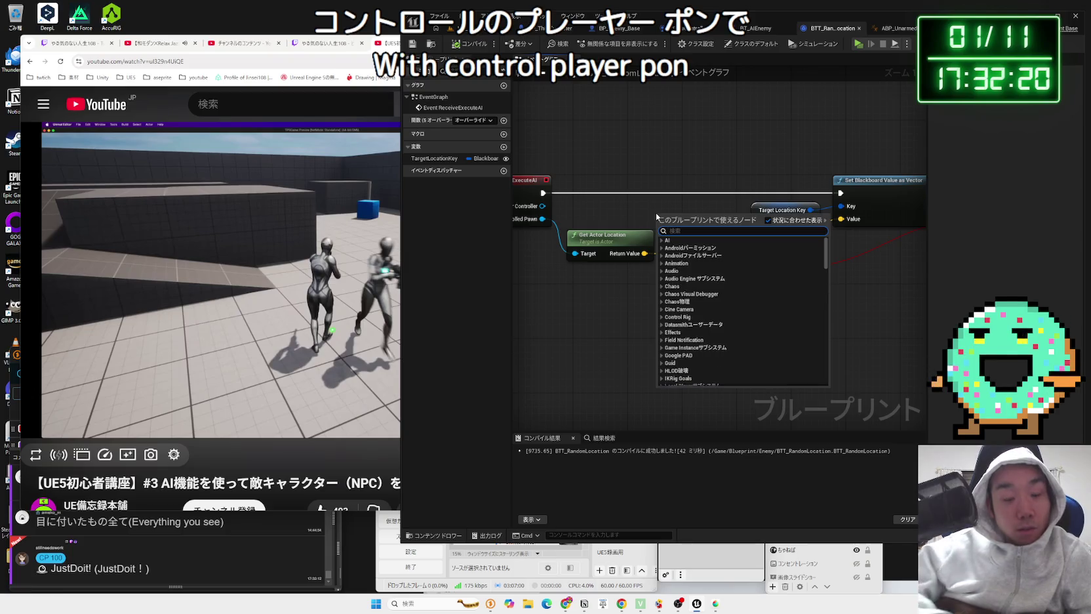
pyautogui.write('get player')
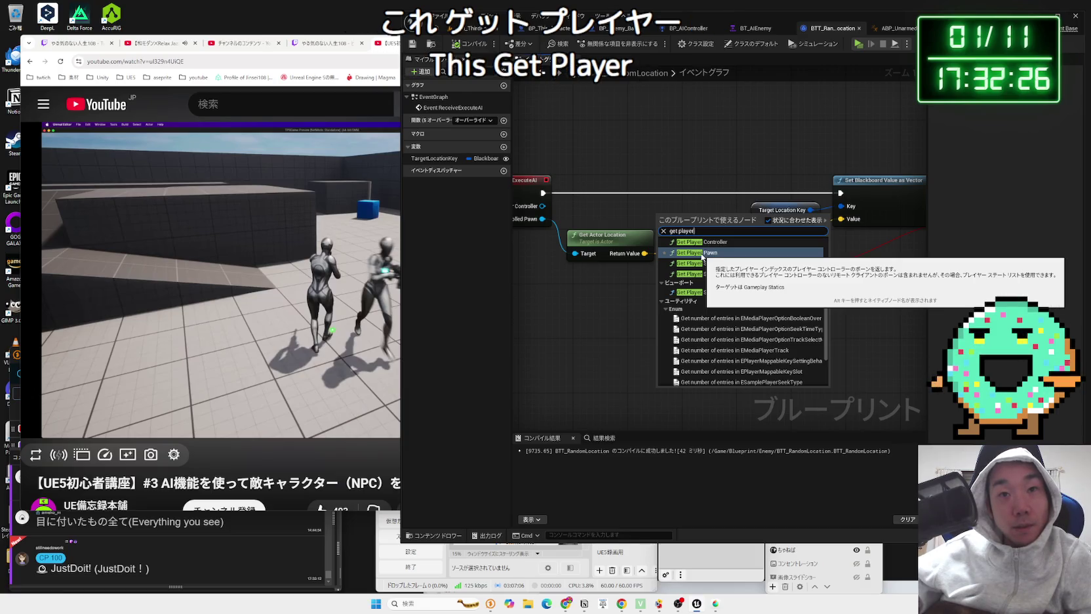
pyautogui.click(702, 256)
pyautogui.moveTo(750, 219)
pyautogui.mouseDown()
pyautogui.moveTo(726, 166)
pyautogui.moveTo(756, 175)
pyautogui.mouseUp()
# Step: Add Get Actor Location from the player pawn and wire it into the blackboard vector's Value pin
pyautogui.write('get')
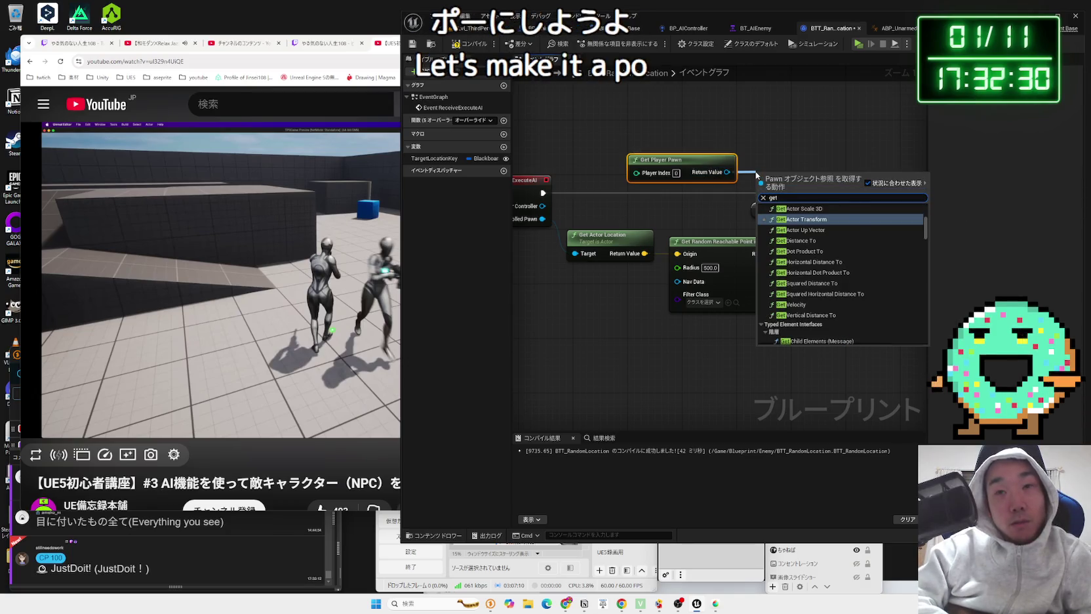
pyautogui.write(' world loca')
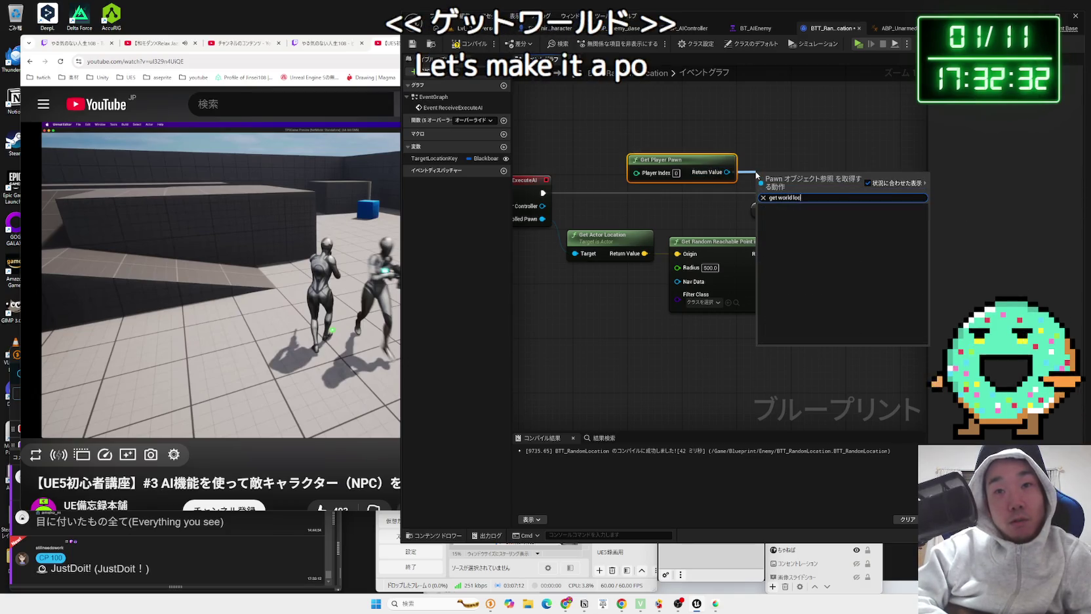
pyautogui.press('BackSpace')
pyautogui.press('BackSpace')
pyautogui.press('BackSpace')
pyautogui.write('l')
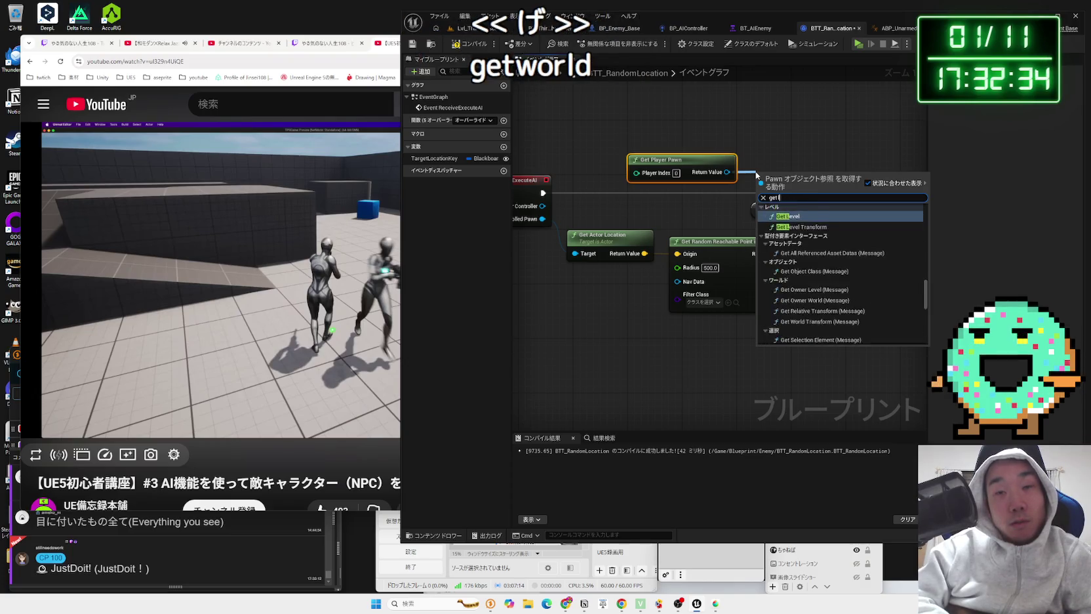
pyautogui.write('ocatio')
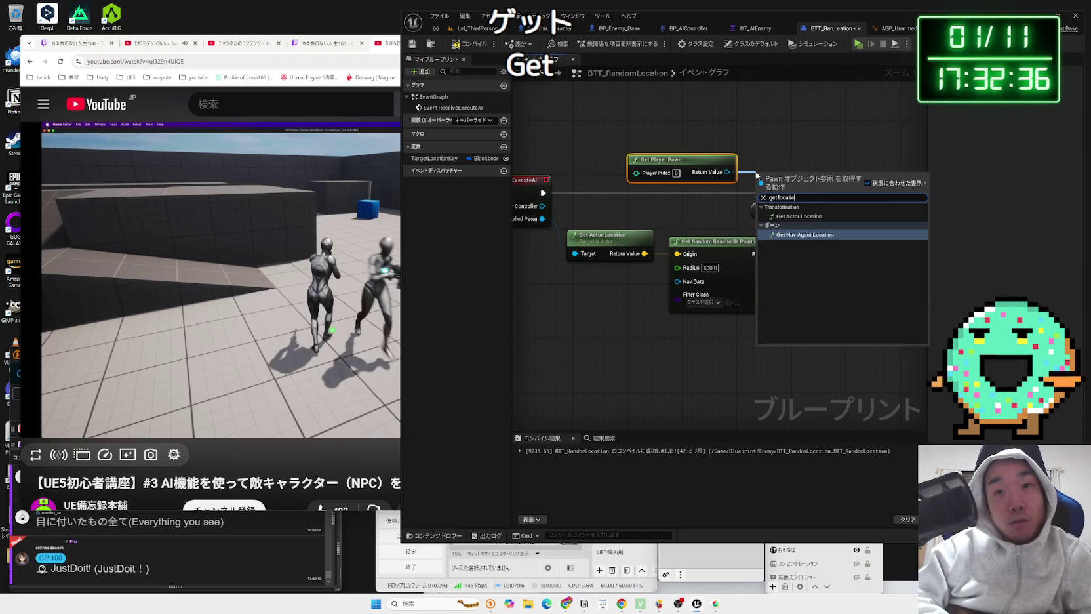
pyautogui.write('n')
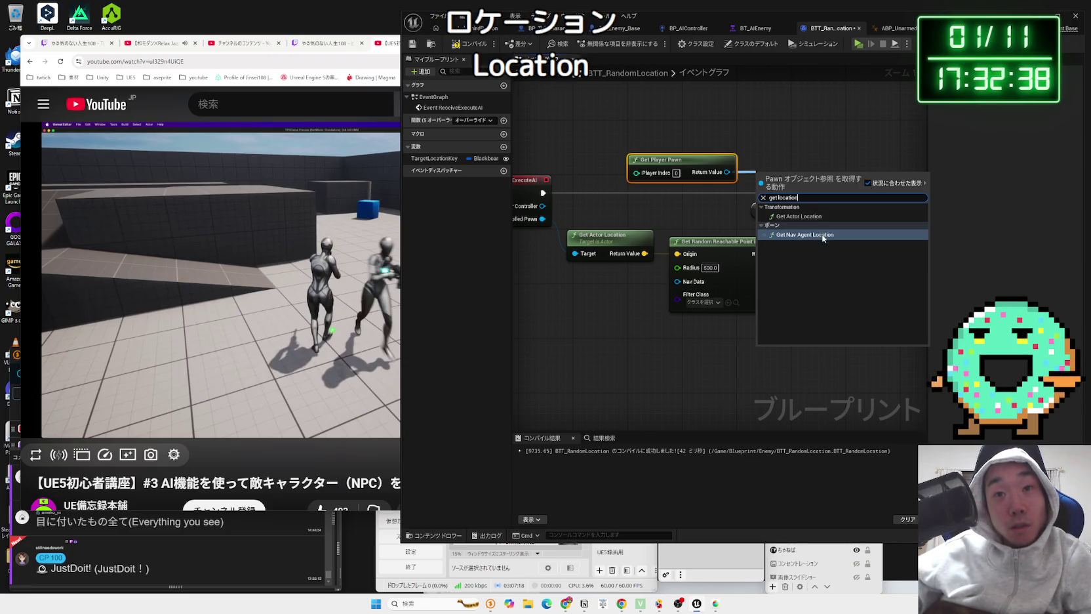
pyautogui.click(818, 217)
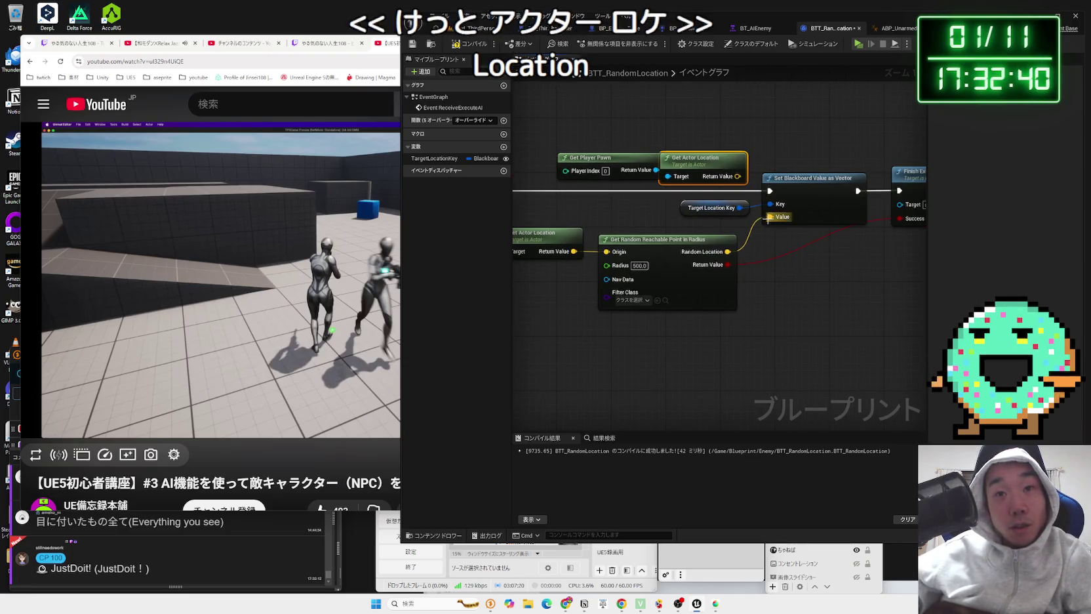
pyautogui.moveTo(770, 221); pyautogui.dragTo(743, 177)
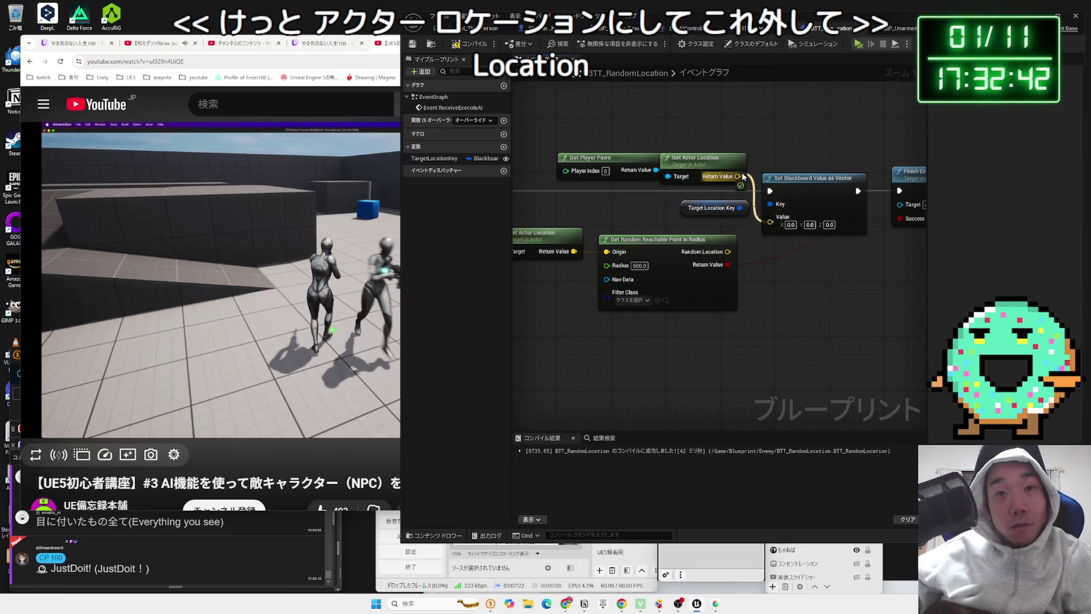
pyautogui.click(486, 33)
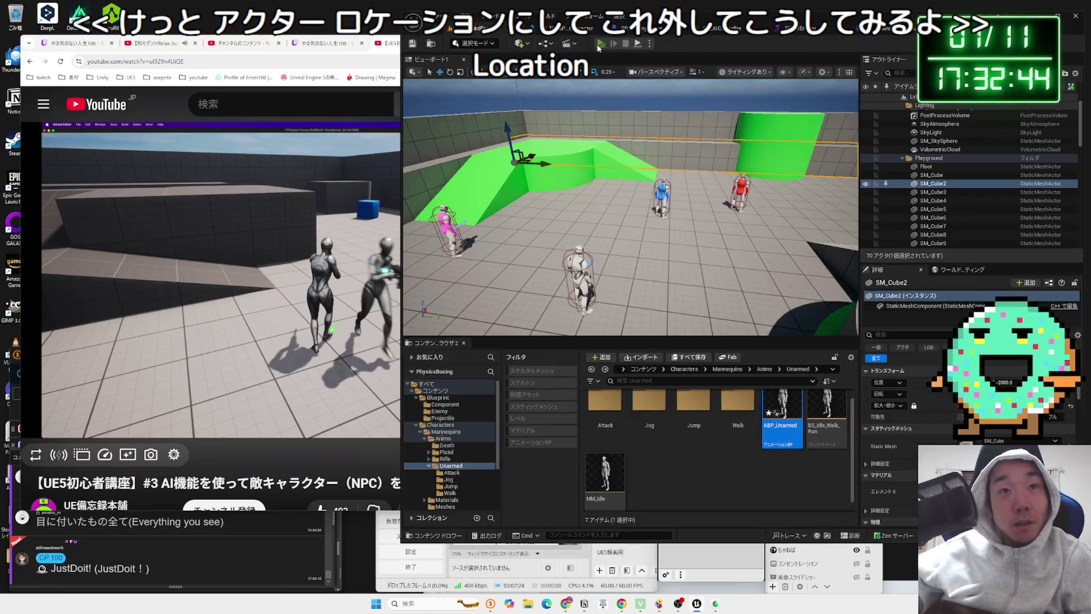
# Step: Playtest the level to watch how the enemies move, then reopen the BTT_RandomLocation event graph
pyautogui.click(600, 44)
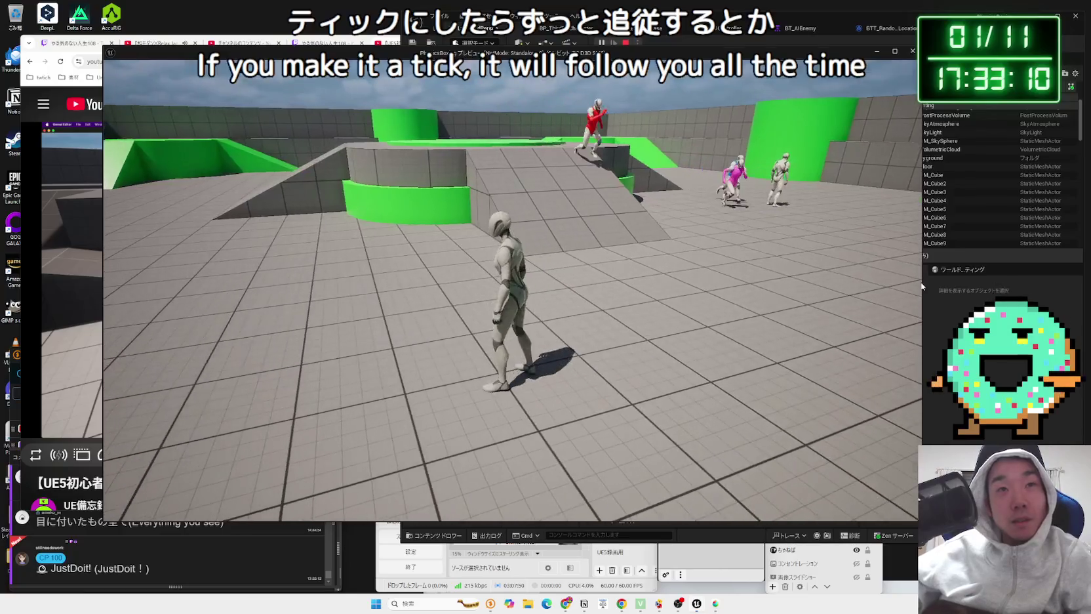
pyautogui.press('Escape')
pyautogui.click(554, 29)
pyautogui.click(831, 28)
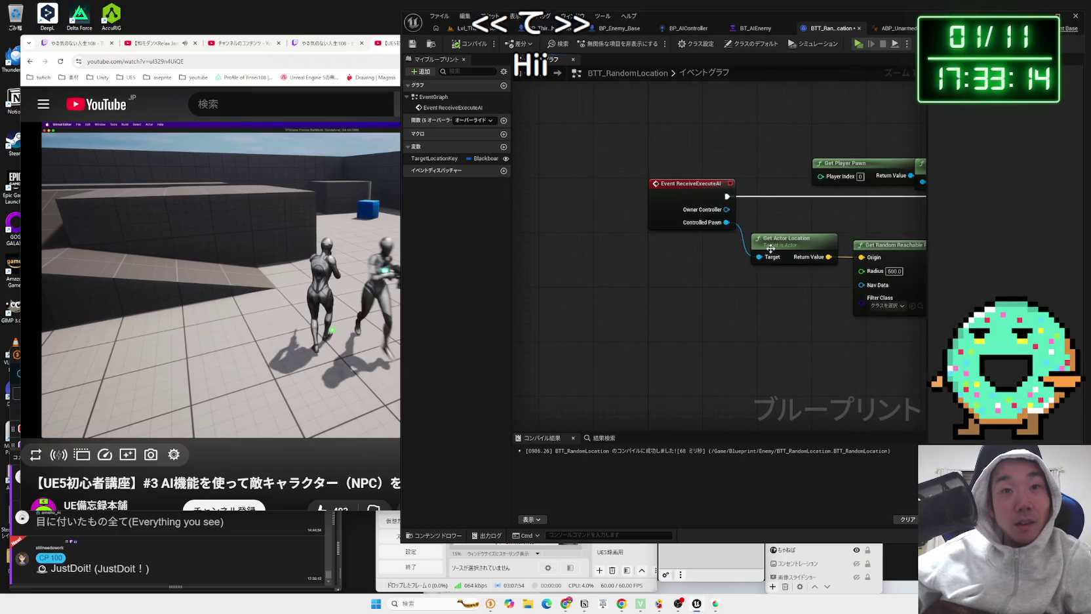
# Step: Add Event ReceiveTickAI, wire it to Set Blackboard Value, and unlink ReceiveExecuteAI
pyautogui.click(656, 183)
pyautogui.rightClick(643, 293)
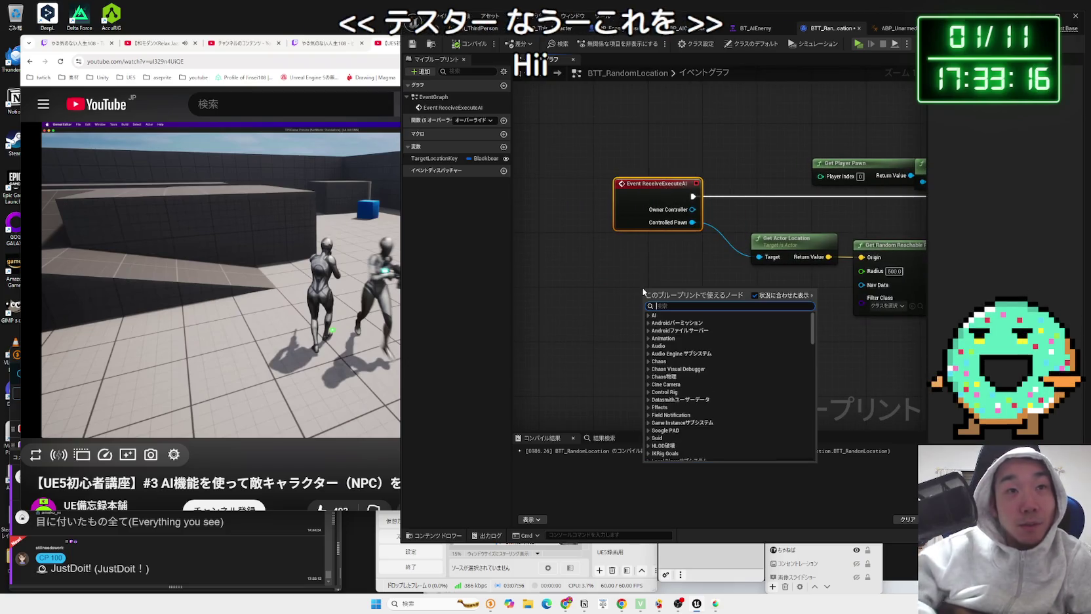
pyautogui.click(577, 223)
pyautogui.click(472, 120)
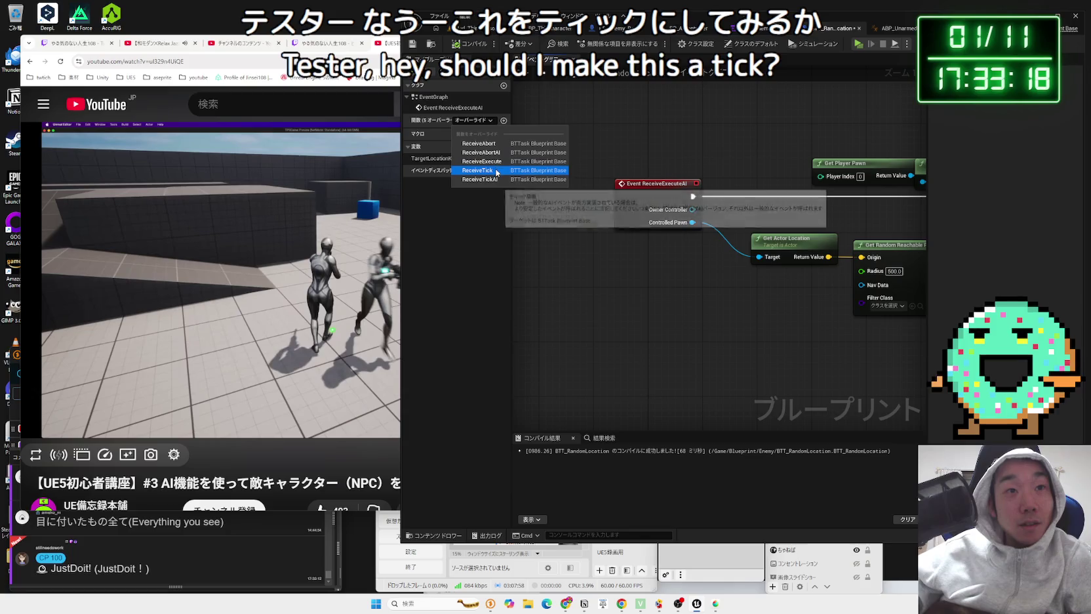
pyautogui.click(479, 179)
pyautogui.moveTo(646, 355)
pyautogui.mouseDown()
pyautogui.moveTo(648, 151)
pyautogui.moveTo(663, 115)
pyautogui.mouseUp()
pyautogui.moveTo(538, 170)
pyautogui.mouseDown()
pyautogui.moveTo(728, 223)
pyautogui.moveTo(856, 242)
pyautogui.mouseUp()
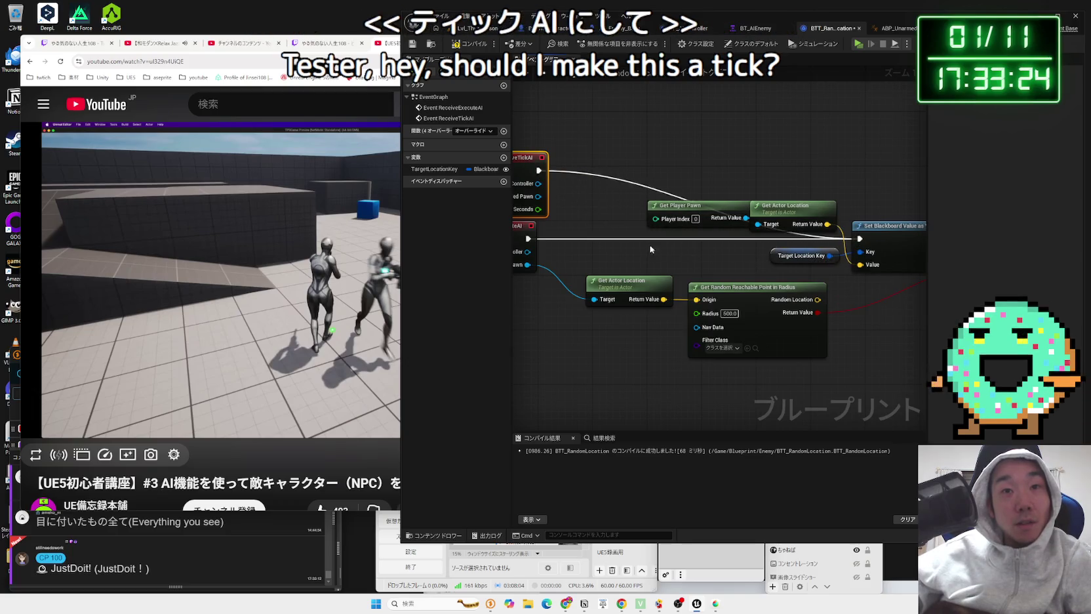
pyautogui.keyDown('alt'); pyautogui.click(603, 240); pyautogui.keyUp('alt')
pyautogui.moveTo(603, 244); pyautogui.dragTo(705, 240)
# Step: Playtest in Lvl_ThirdPerson, running the player around and punching so the enemies chase, then stop
pyautogui.click(478, 33)
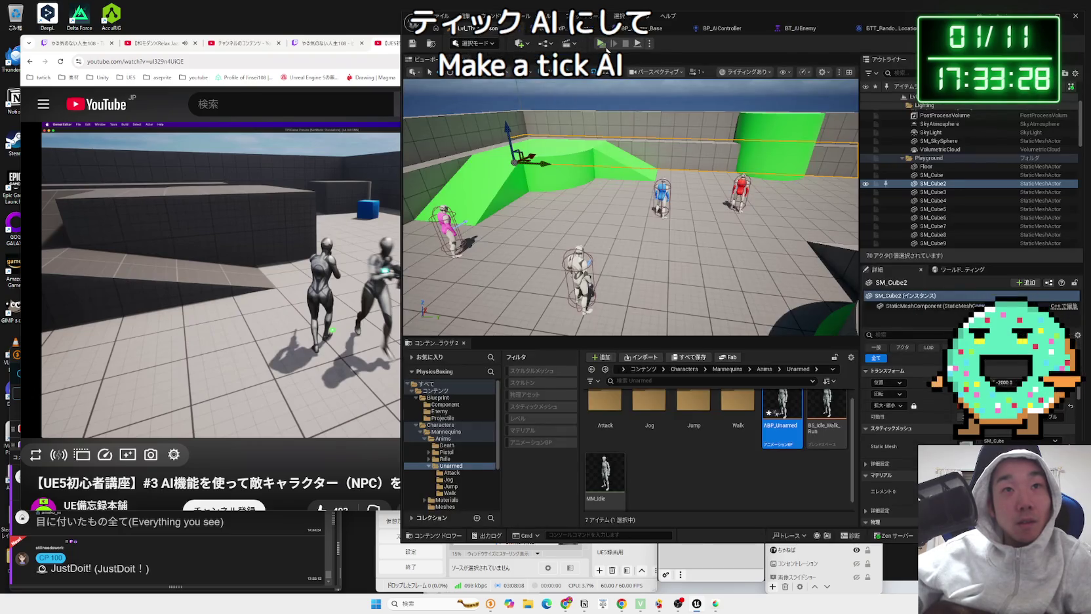
pyautogui.click(602, 44)
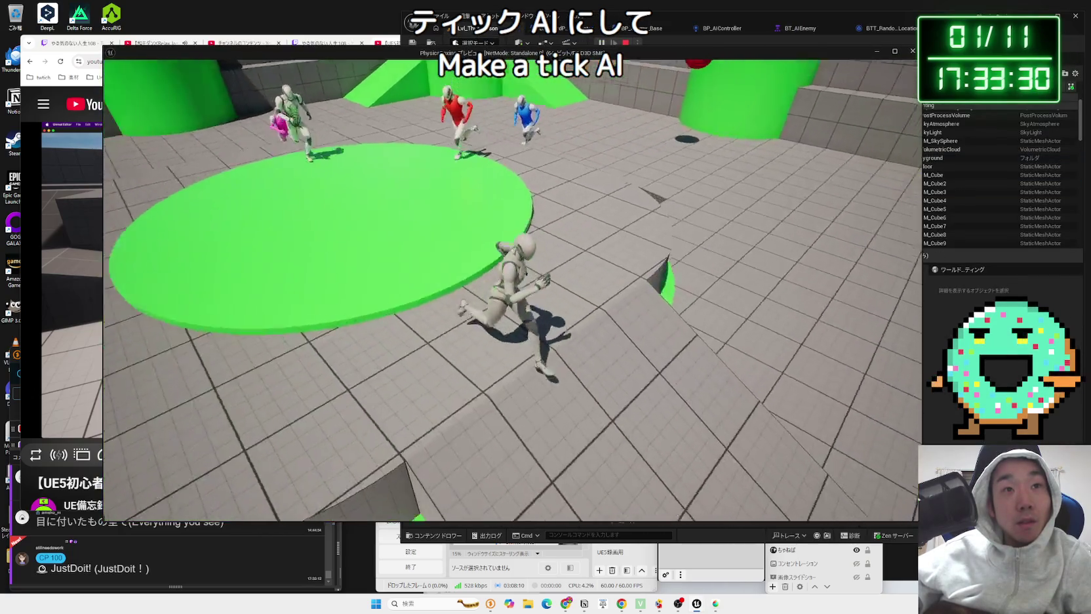
pyautogui.press('w')
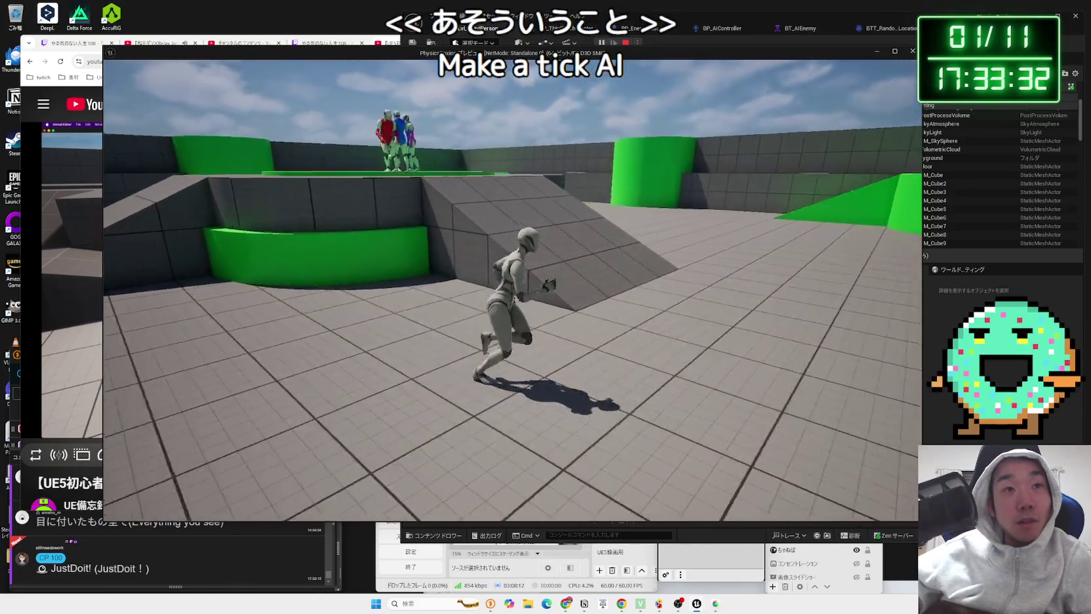
pyautogui.press('w')
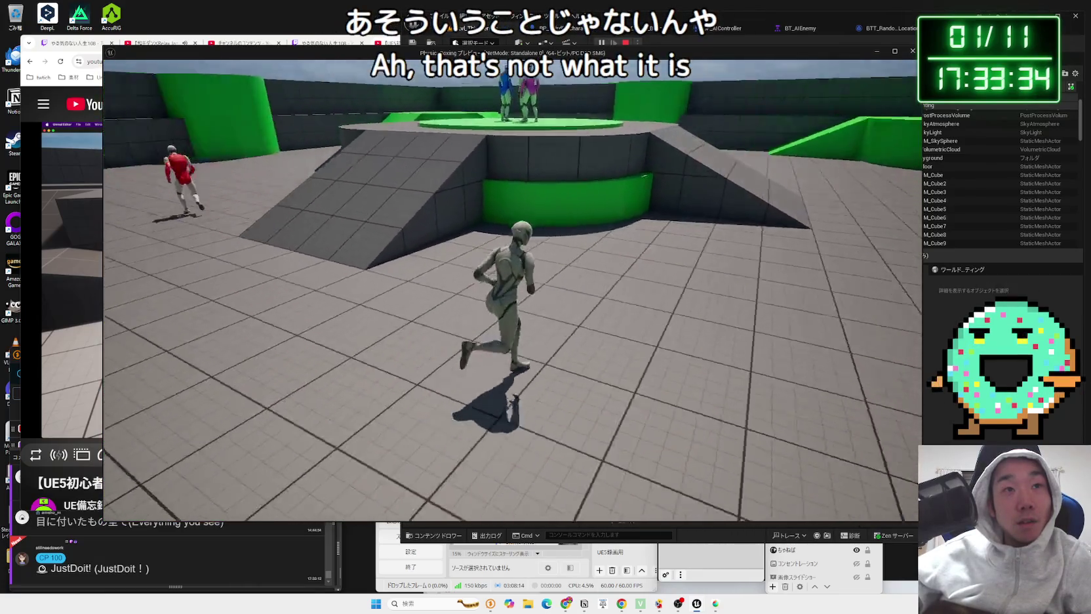
pyautogui.press('w')
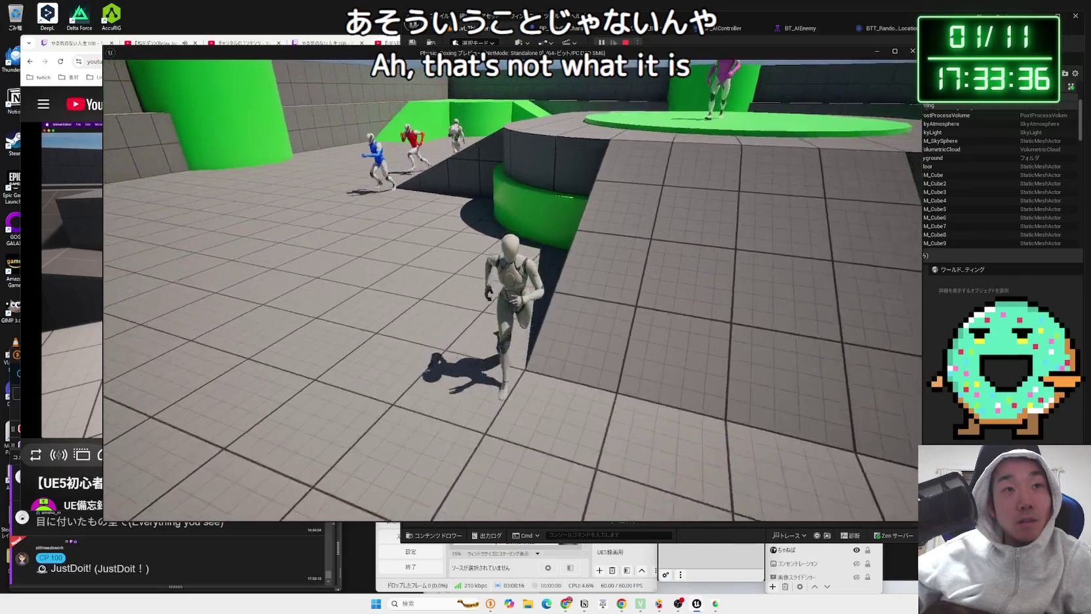
pyautogui.press('w')
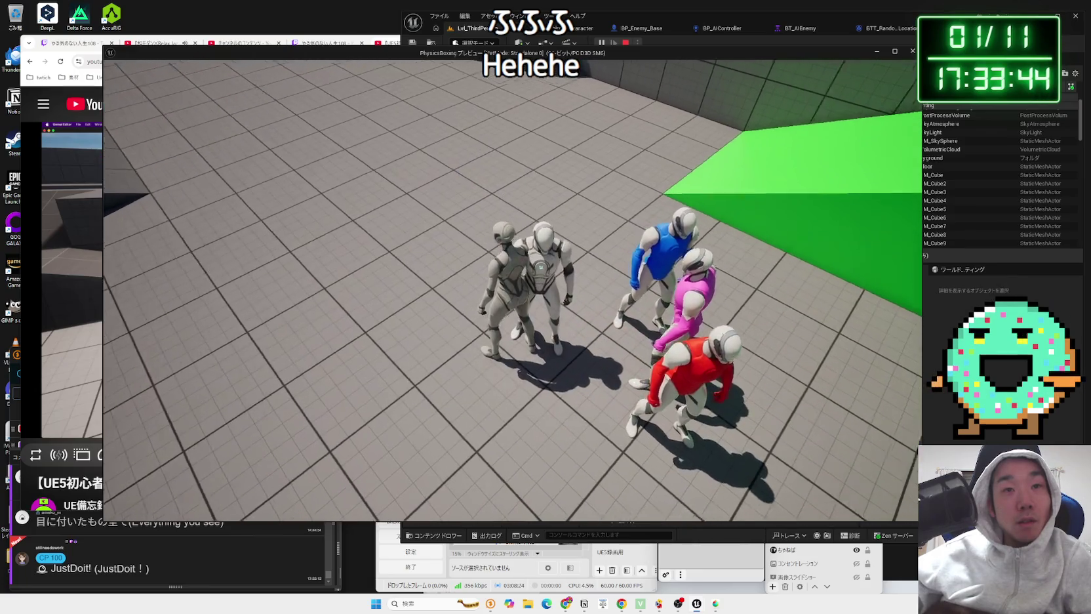
pyautogui.press('s')
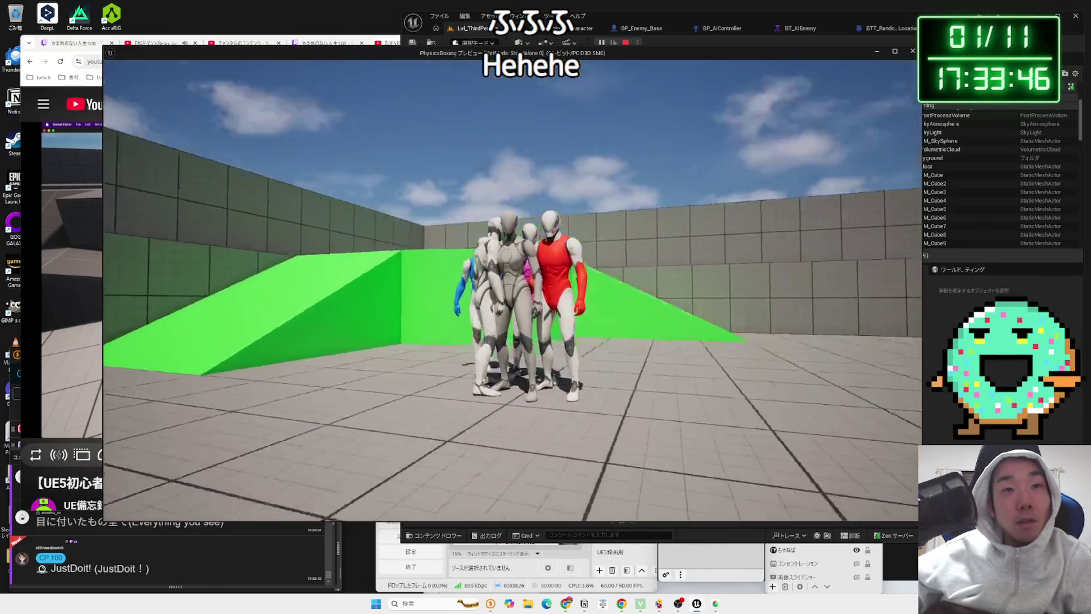
pyautogui.press('a')
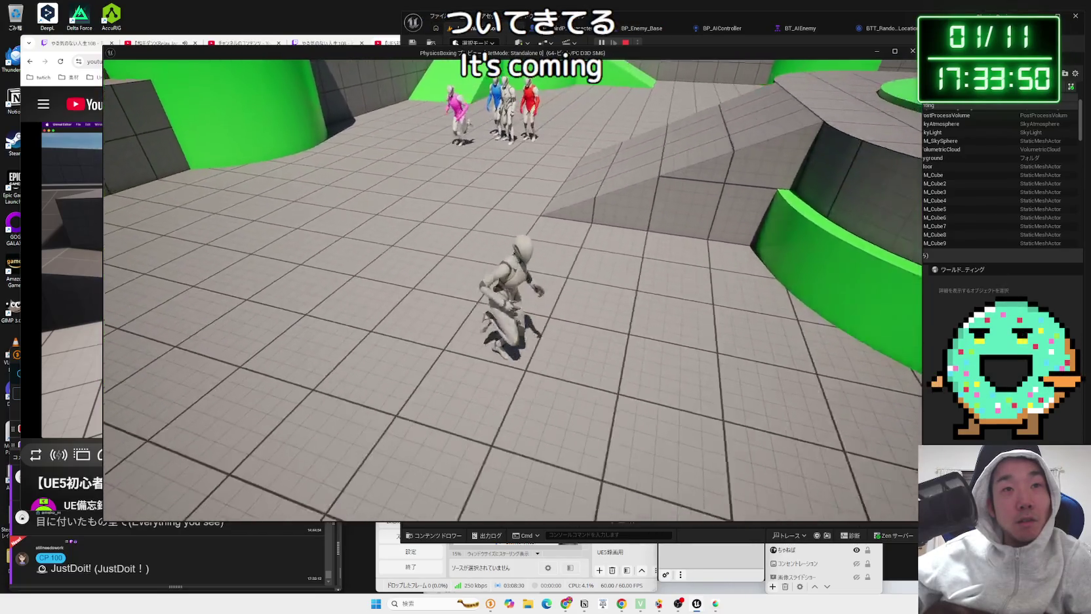
pyautogui.press('w')
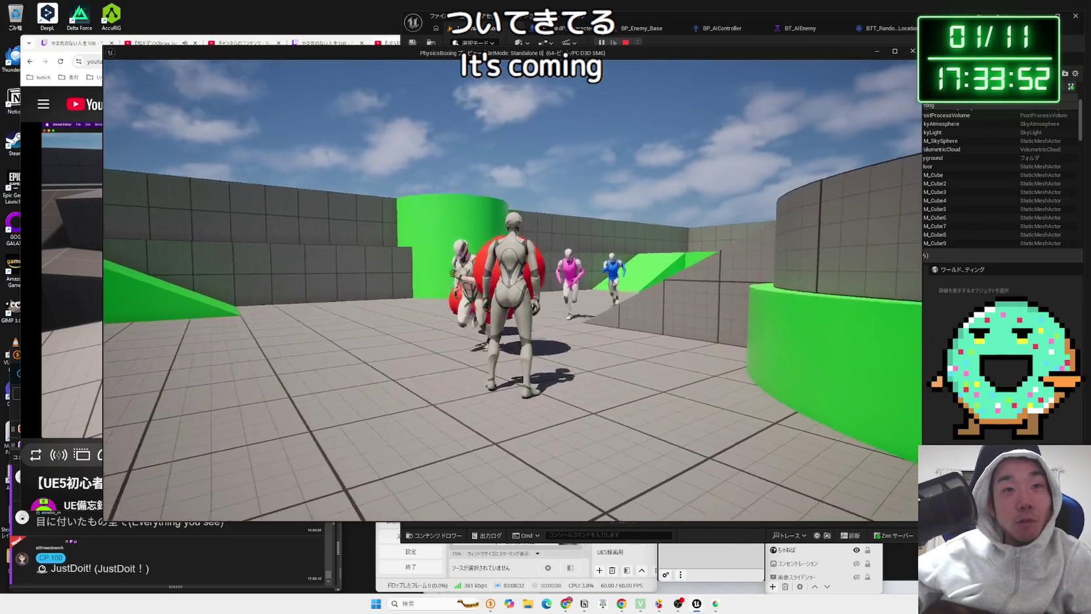
pyautogui.press('f')
pyautogui.press('s')
pyautogui.press('w')
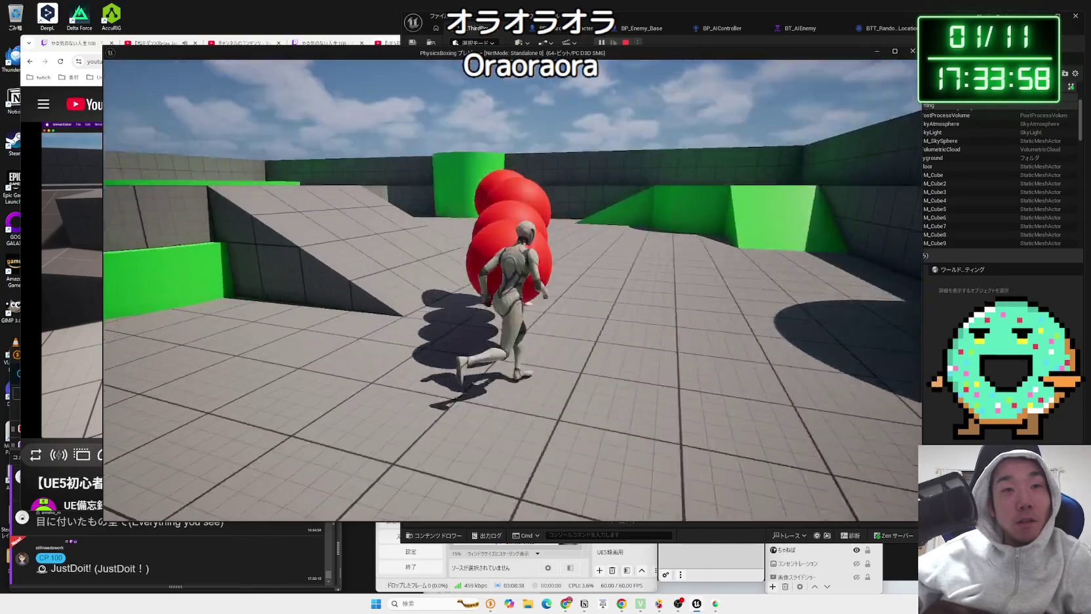
pyautogui.press('Escape')
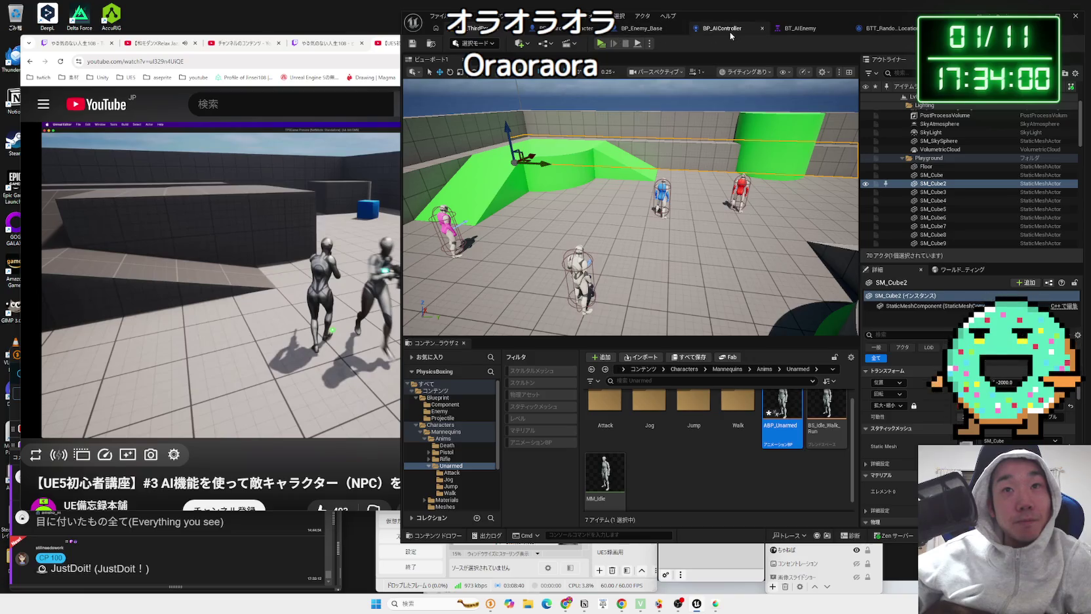
# Step: Delete Event ReceiveTickAI, reconnect ReceiveExecuteAI to the location logic, and return to the tutorial video
pyautogui.click(779, 30)
pyautogui.click(878, 28)
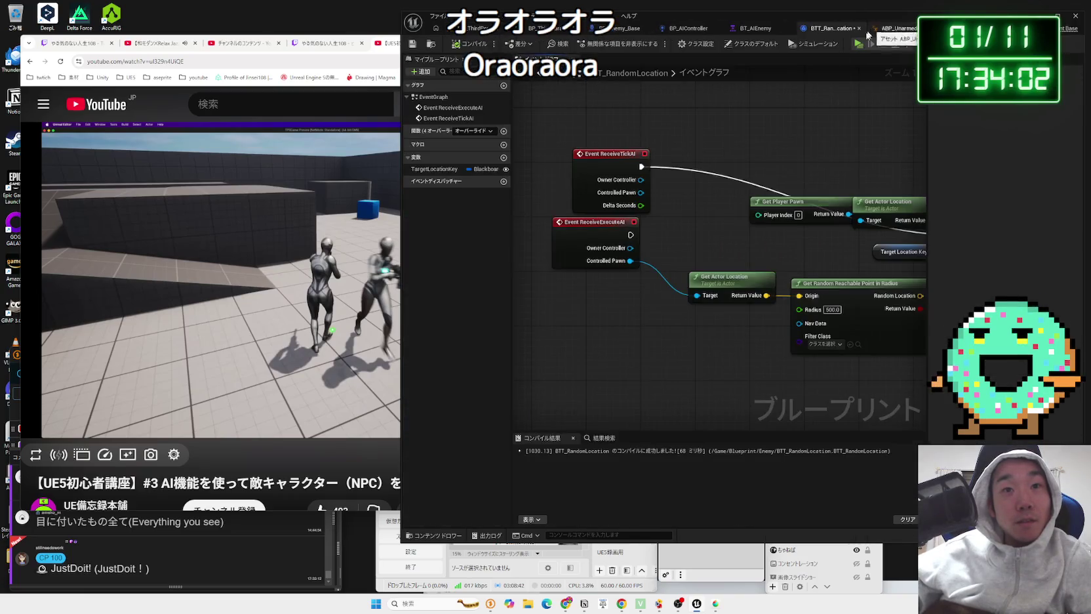
pyautogui.click(646, 190)
pyautogui.moveTo(685, 165); pyautogui.dragTo(631, 178)
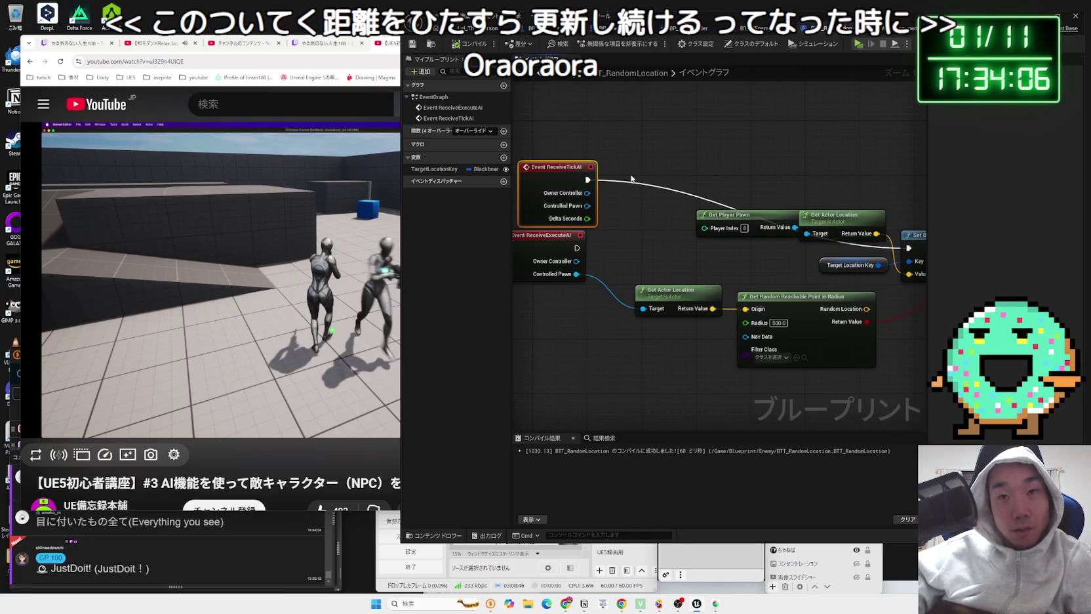
pyautogui.press('Delete')
pyautogui.moveTo(577, 248); pyautogui.dragTo(905, 248)
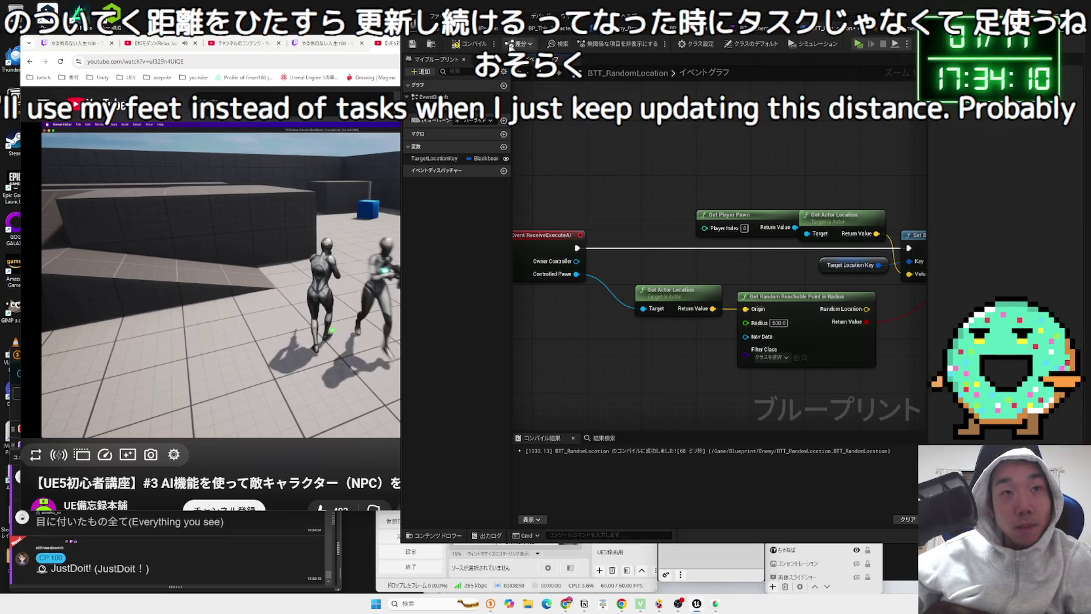
pyautogui.click(305, 337)
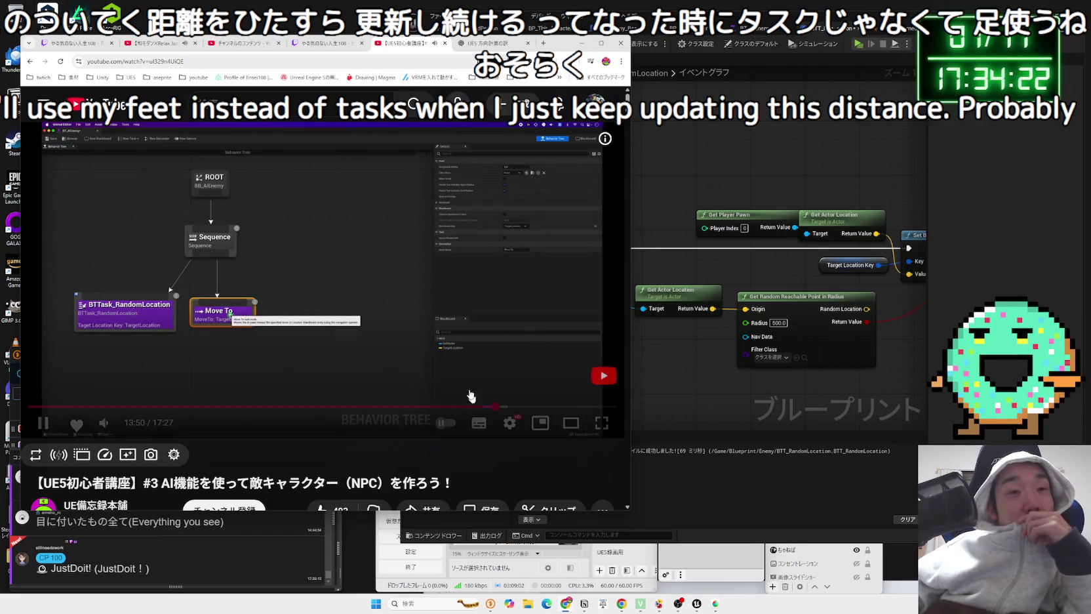
# Step: In ABP_Unarmed, wrap Get Current Acceleration in a comment titled '入力があったかどうかを確認する'
pyautogui.click(477, 407)
pyautogui.click(876, 31)
pyautogui.click(902, 28)
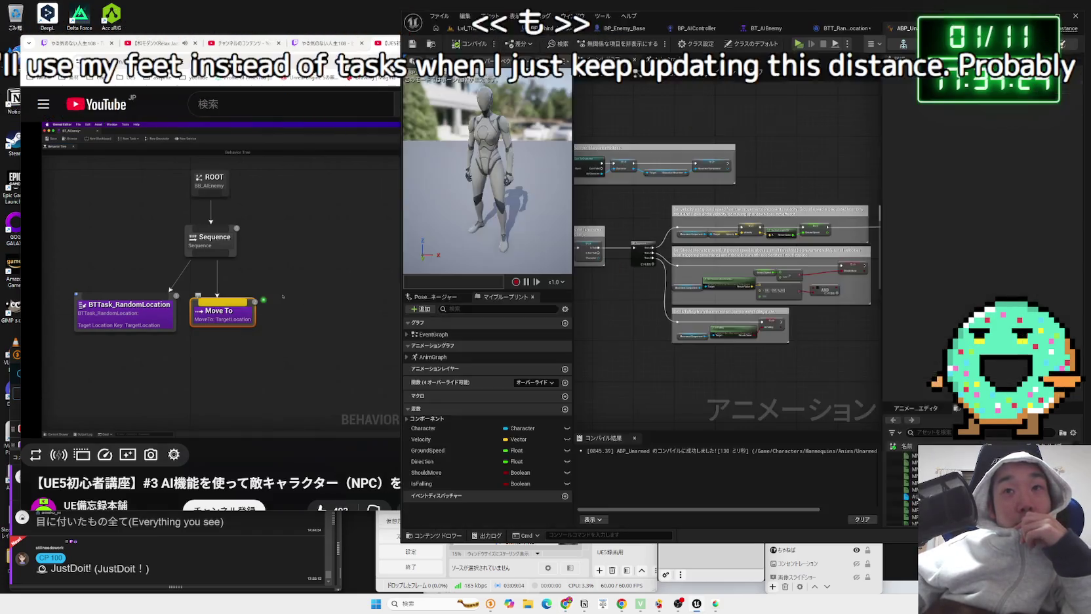
pyautogui.scroll(3, 642, 318)
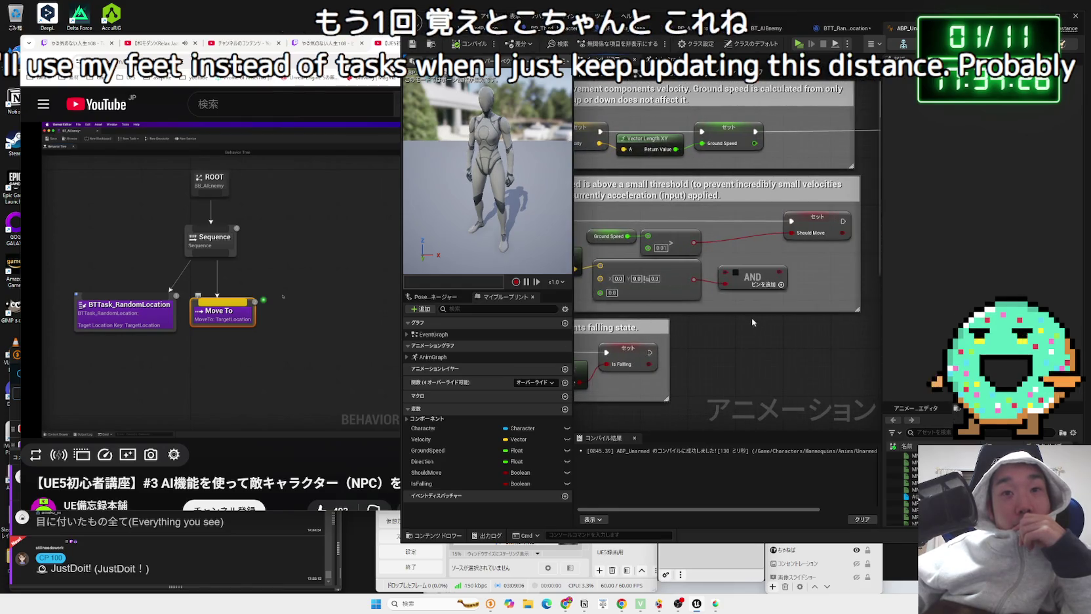
pyautogui.moveTo(754, 323); pyautogui.dragTo(699, 267)
pyautogui.click(726, 241)
pyautogui.press('c')
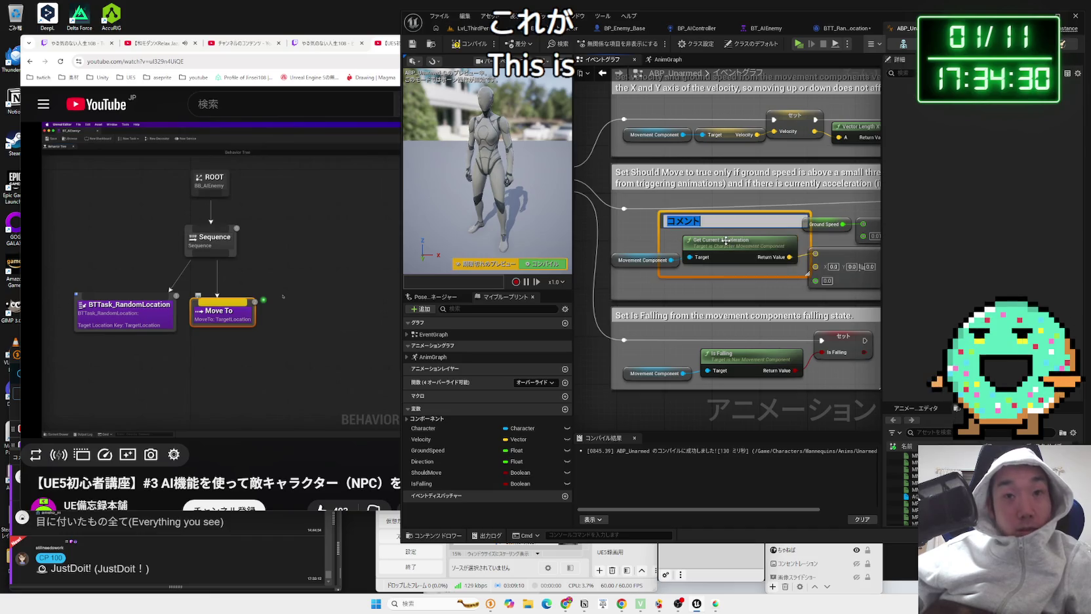
pyautogui.scroll(1, 726, 240)
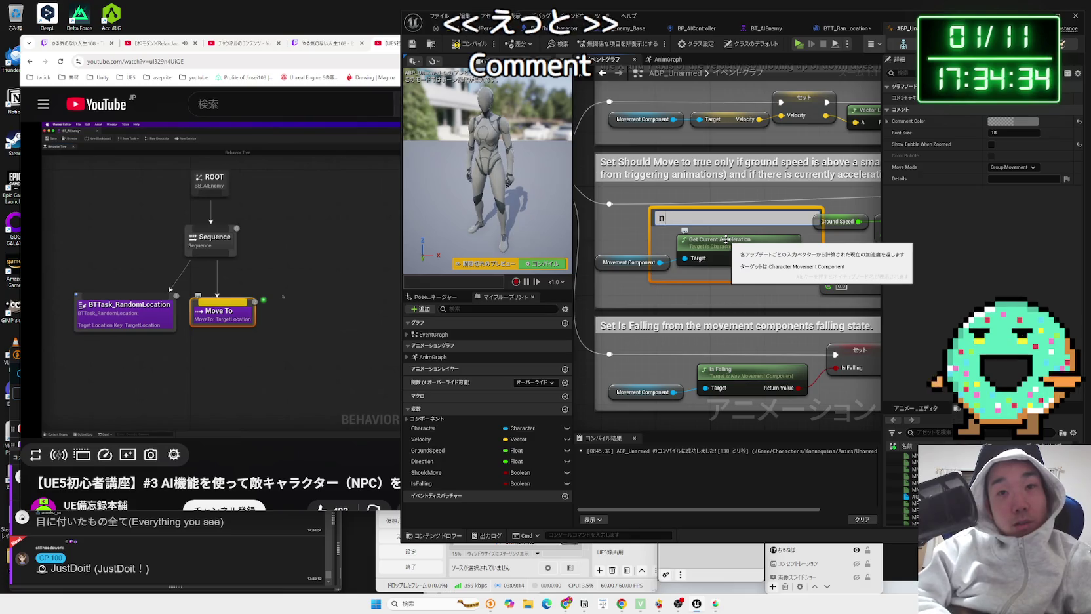
pyautogui.write('yu')
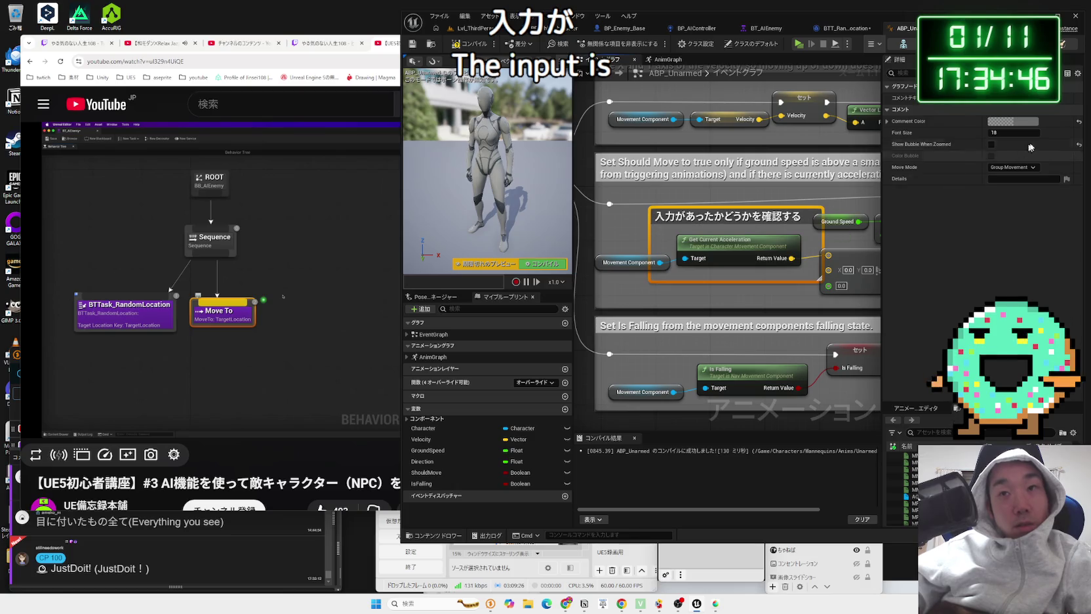
# Step: Set the comment's colour to vivid red and tidy the graph view around it
pyautogui.click(1021, 125)
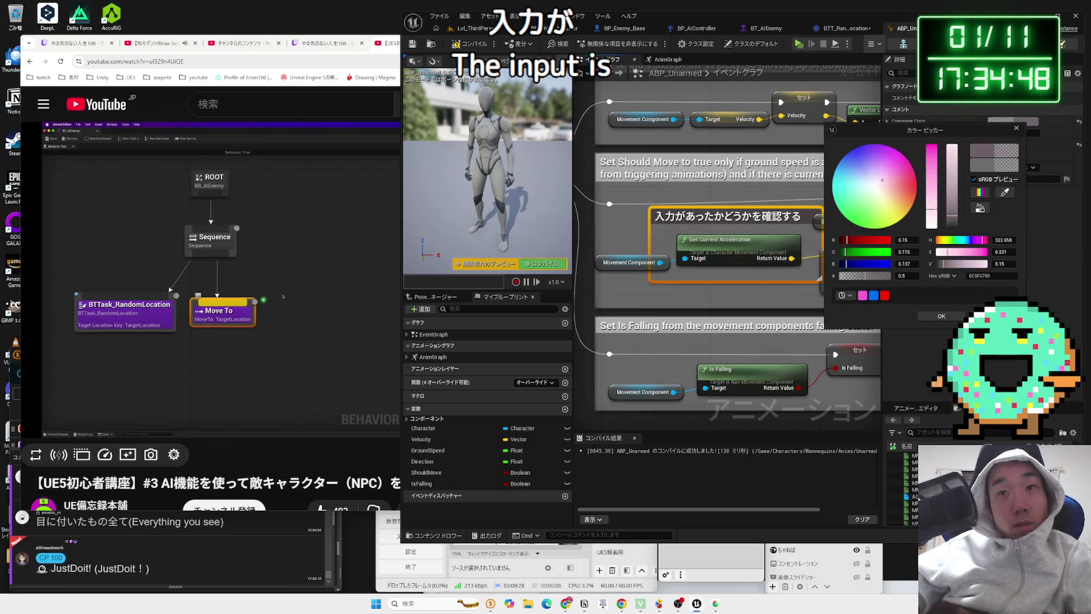
pyautogui.moveTo(881, 180); pyautogui.dragTo(916, 182)
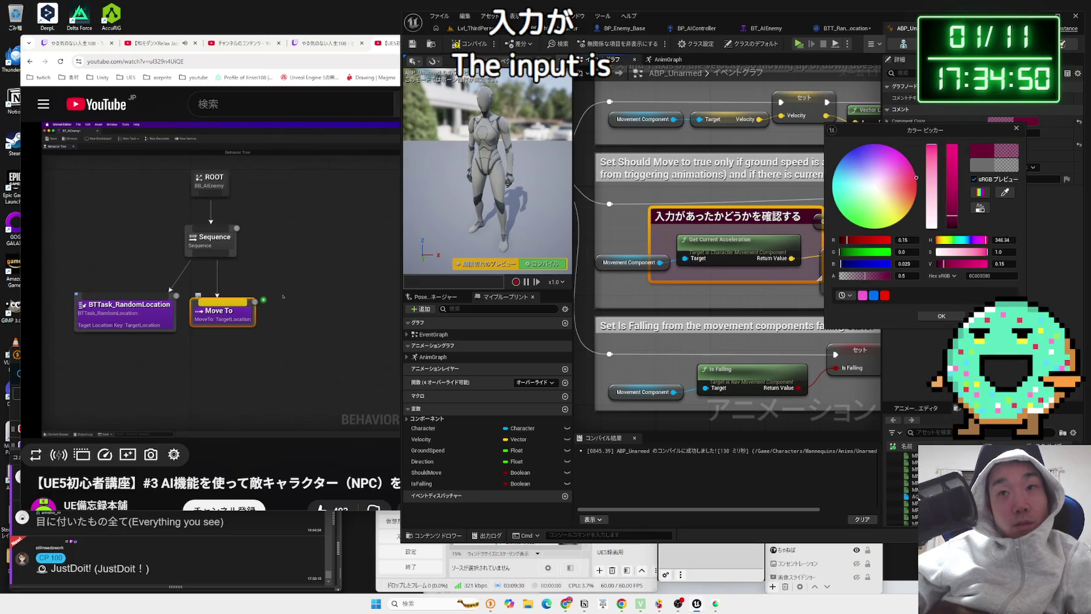
pyautogui.moveTo(952, 196); pyautogui.dragTo(952, 145)
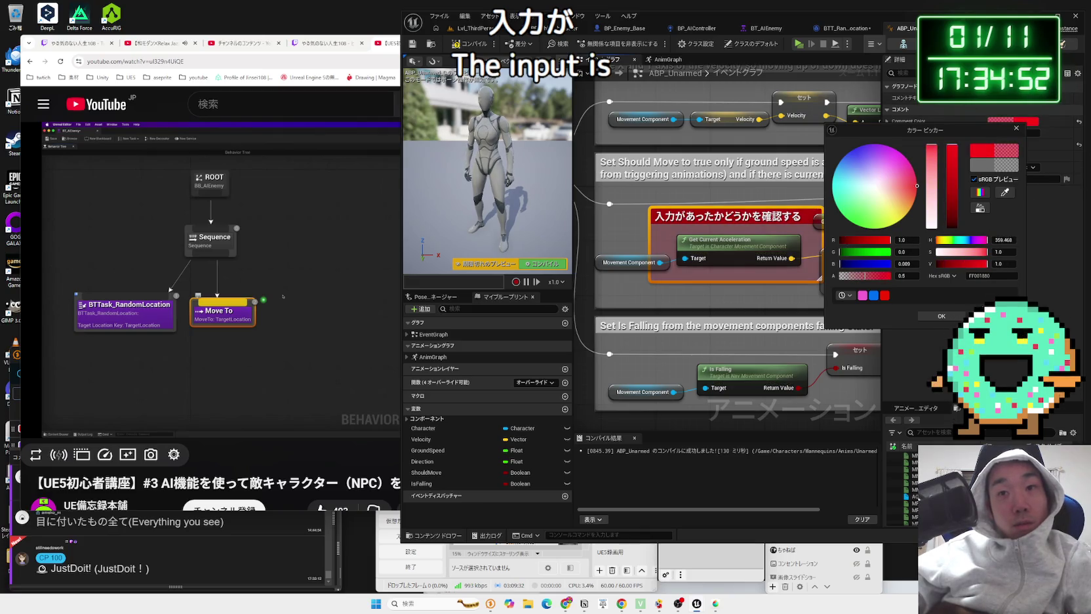
pyautogui.click(941, 316)
pyautogui.scroll(-3, 787, 324)
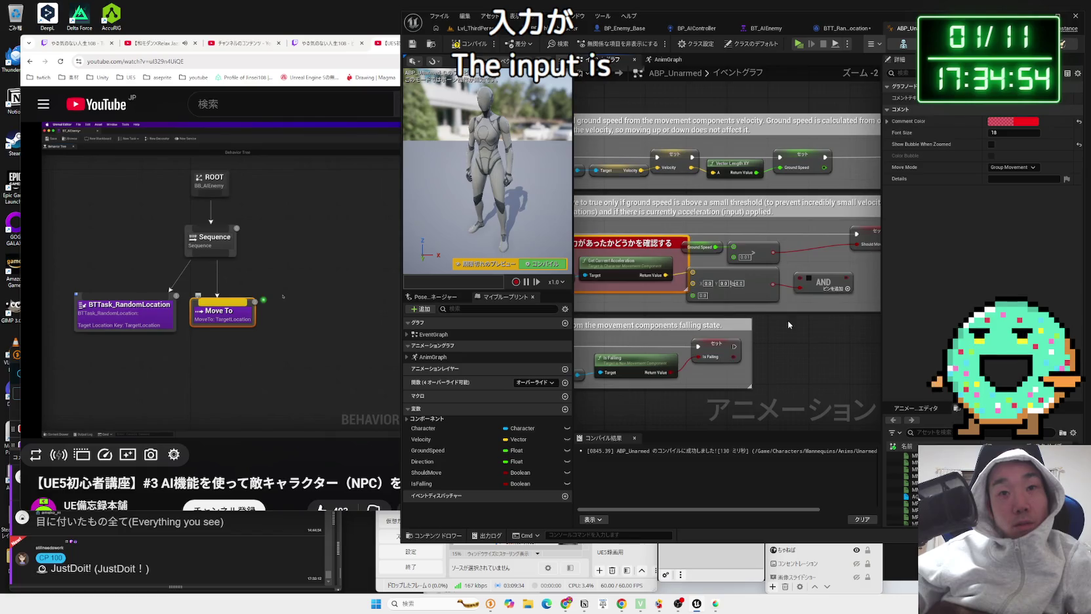
pyautogui.click(781, 337)
pyautogui.moveTo(781, 338); pyautogui.dragTo(810, 318)
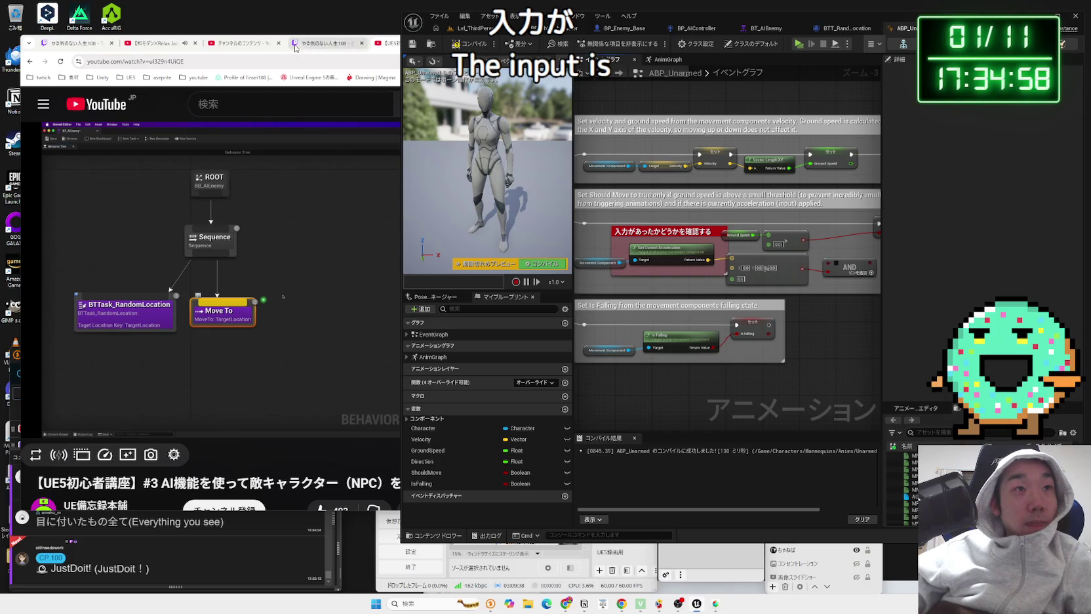
# Step: Resume the YouTube tutorial to watch the Sequence, Move To and Wait demo, then reopen BT_AIEnemy
pyautogui.click(383, 45)
pyautogui.click(478, 44)
pyautogui.click(419, 44)
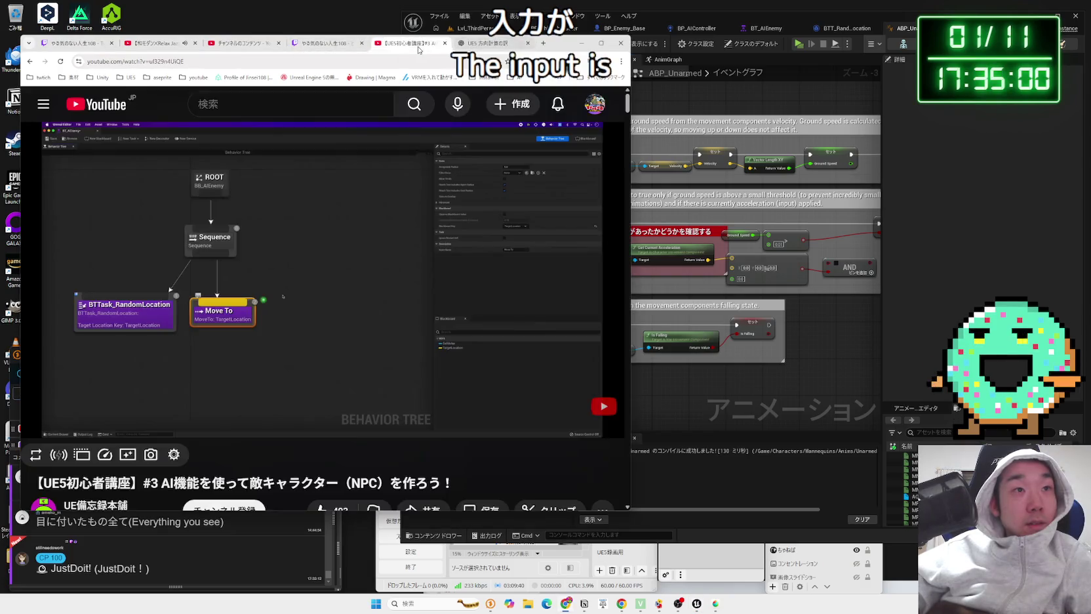
pyautogui.click(332, 207)
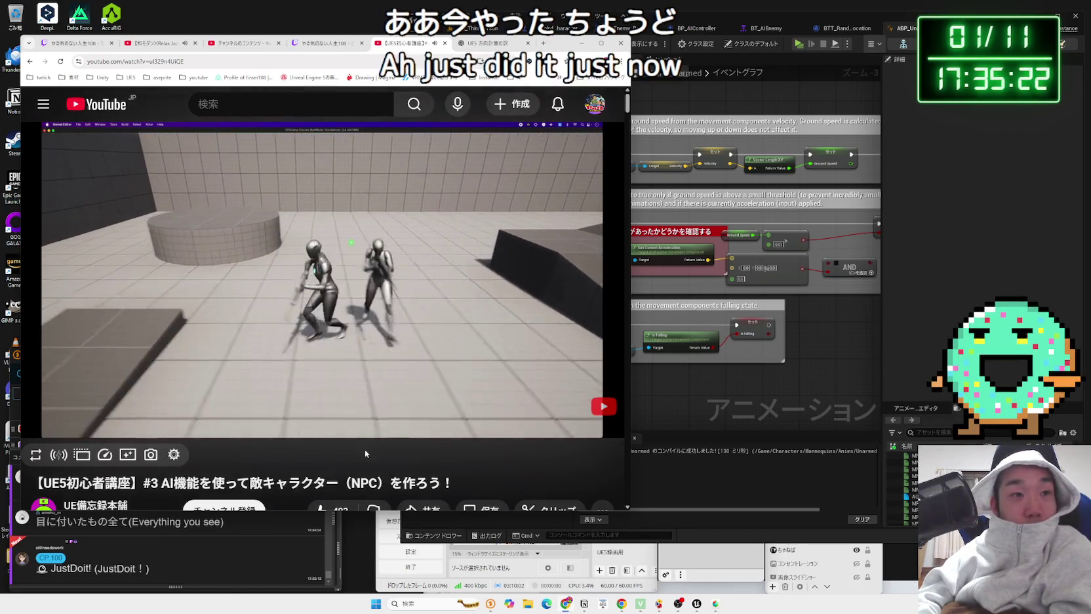
pyautogui.press('Right')
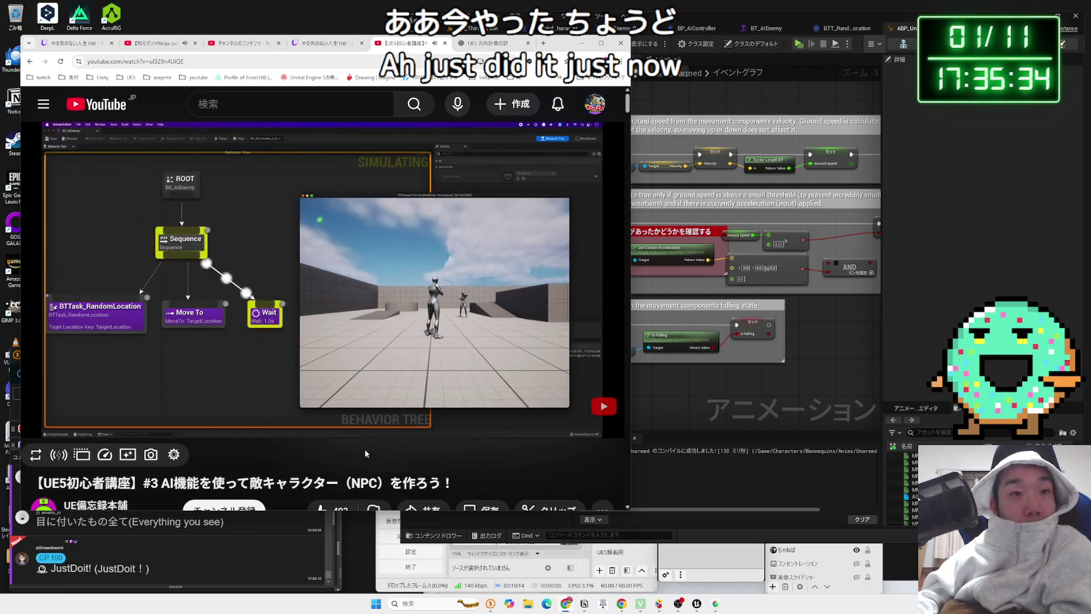
pyautogui.click(761, 28)
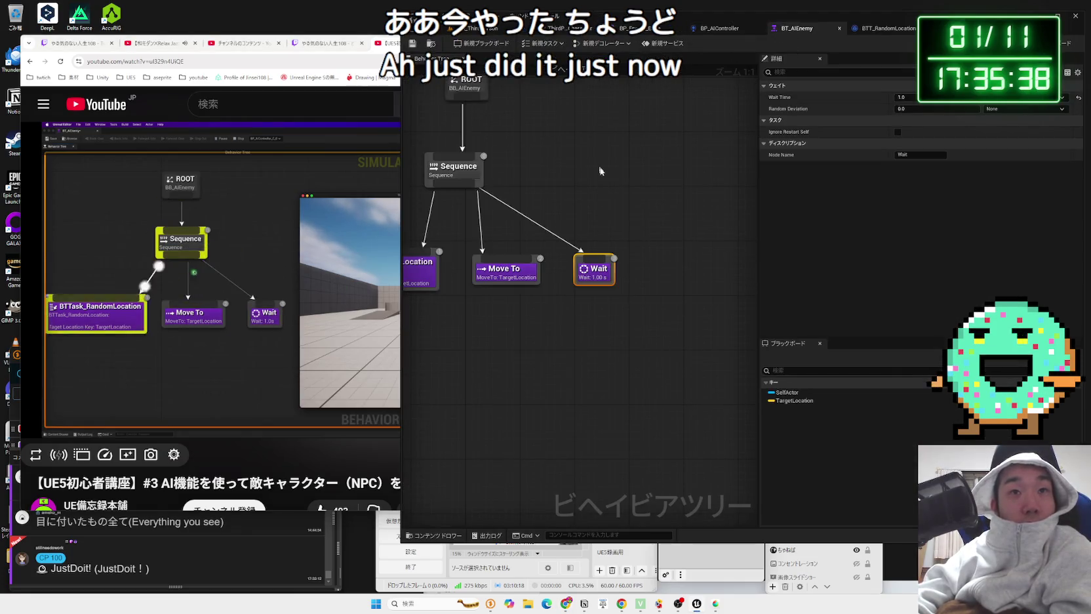
# Step: Run a play test watching BT_AIEnemy, running and jumping the player so enemies follow, then stop
pyautogui.moveTo(596, 167); pyautogui.dragTo(721, 219)
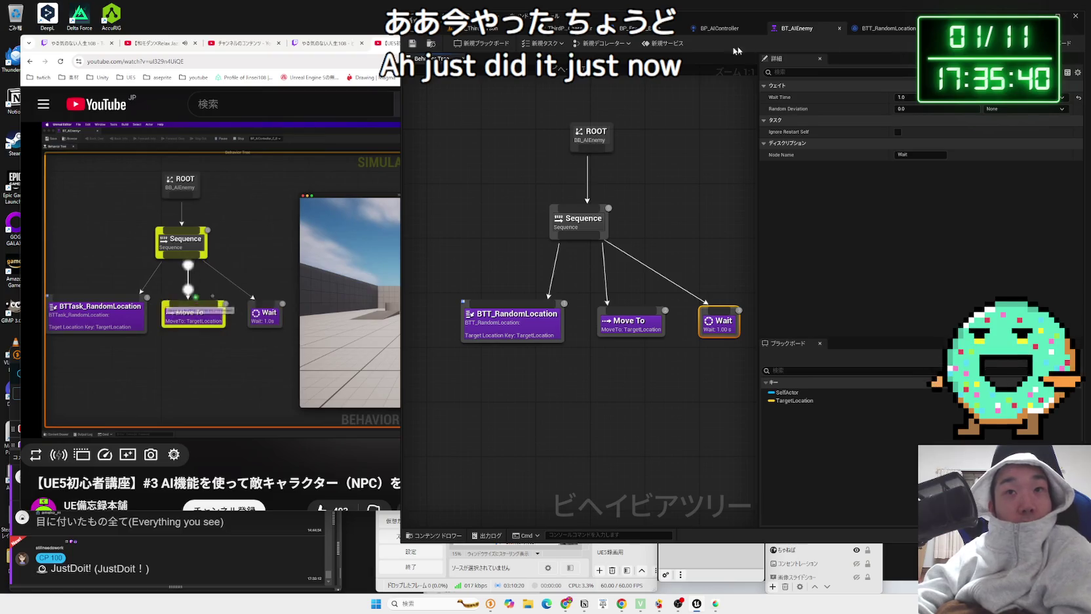
pyautogui.click(478, 28)
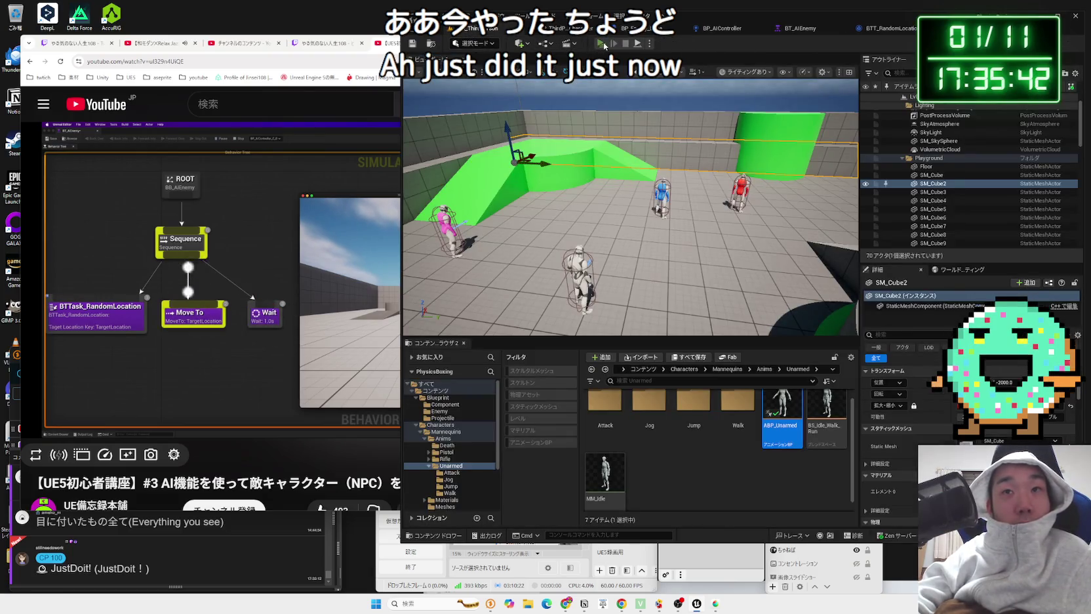
pyautogui.click(602, 44)
pyautogui.click(807, 30)
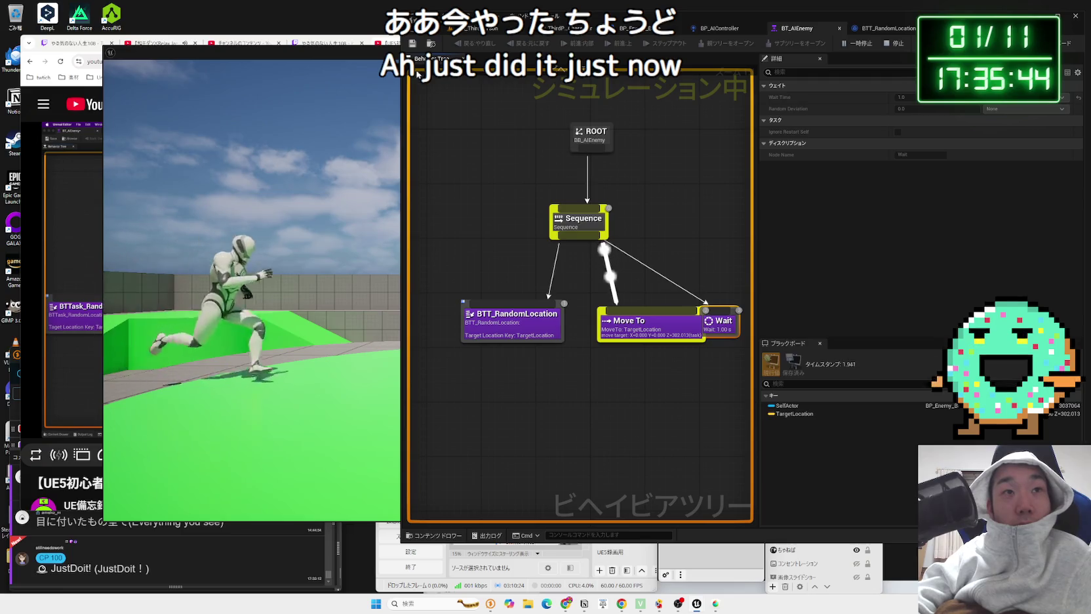
pyautogui.moveTo(401, 79); pyautogui.dragTo(920, 79)
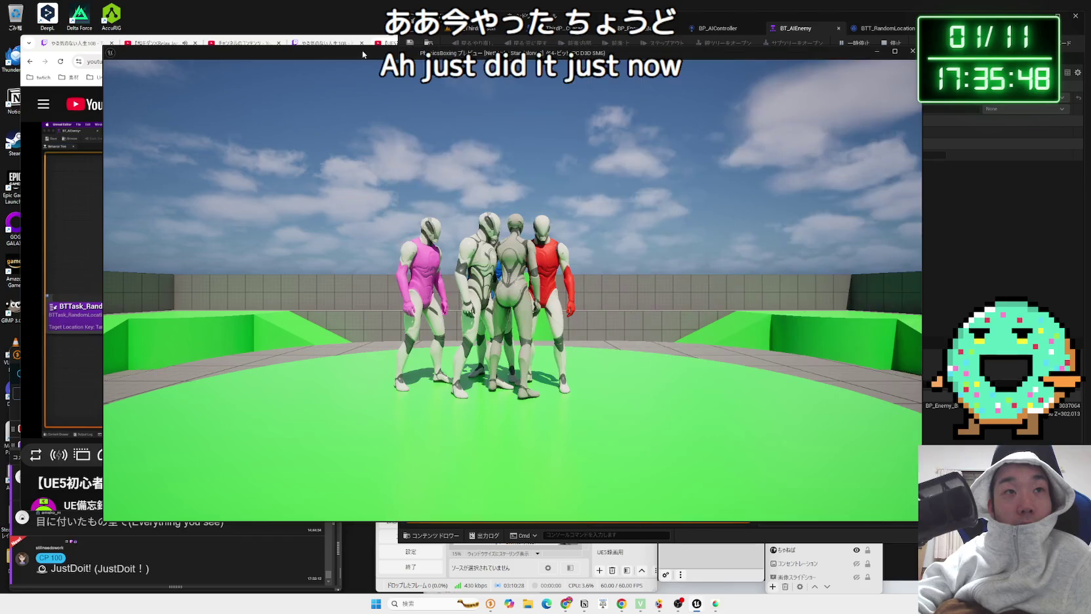
pyautogui.press('s')
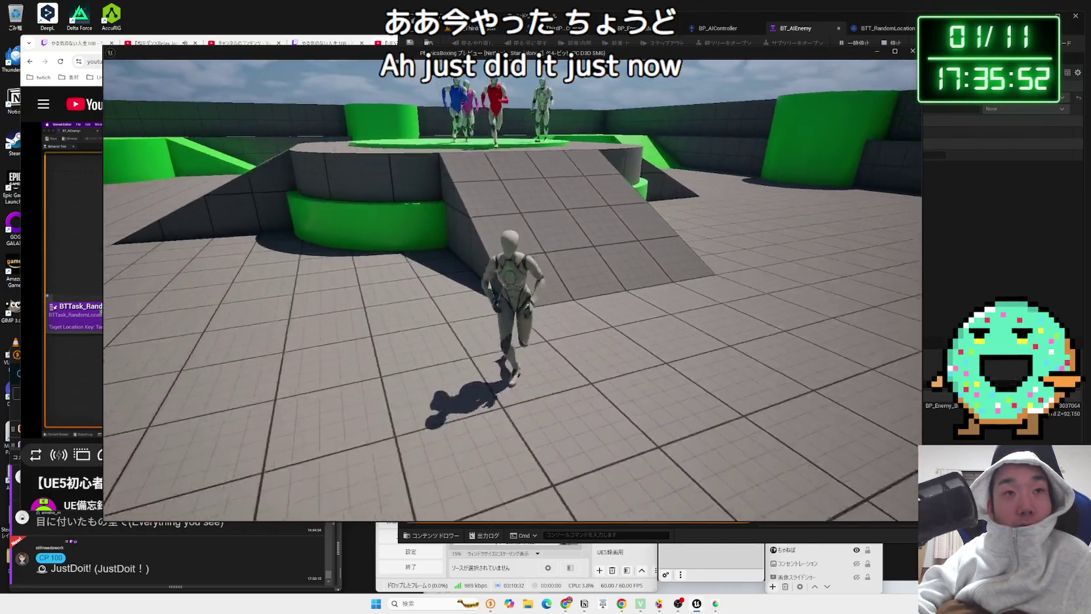
pyautogui.press('a')
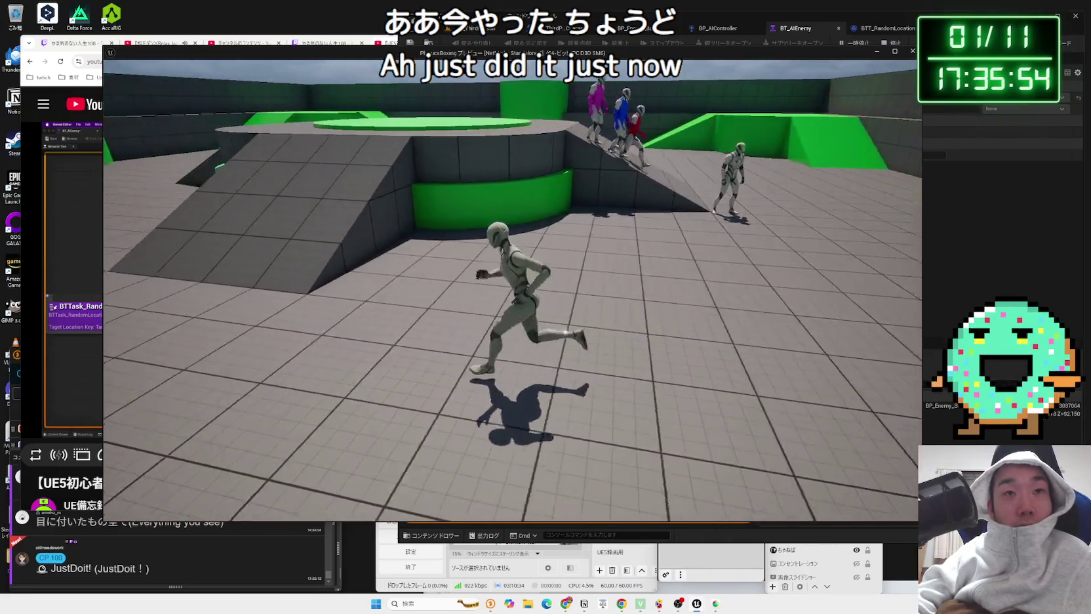
pyautogui.press('s')
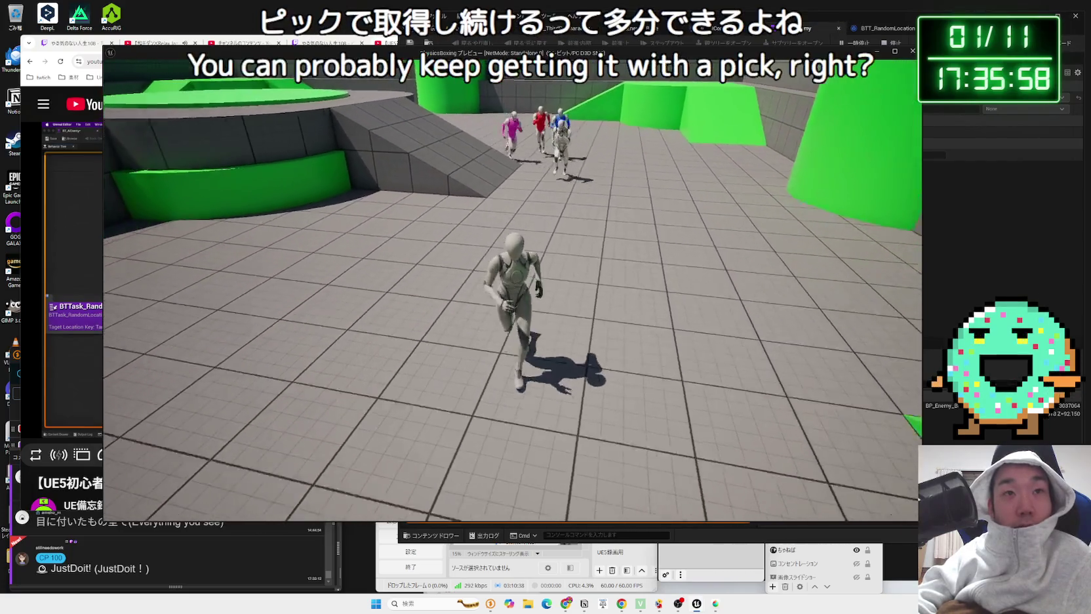
pyautogui.press('space')
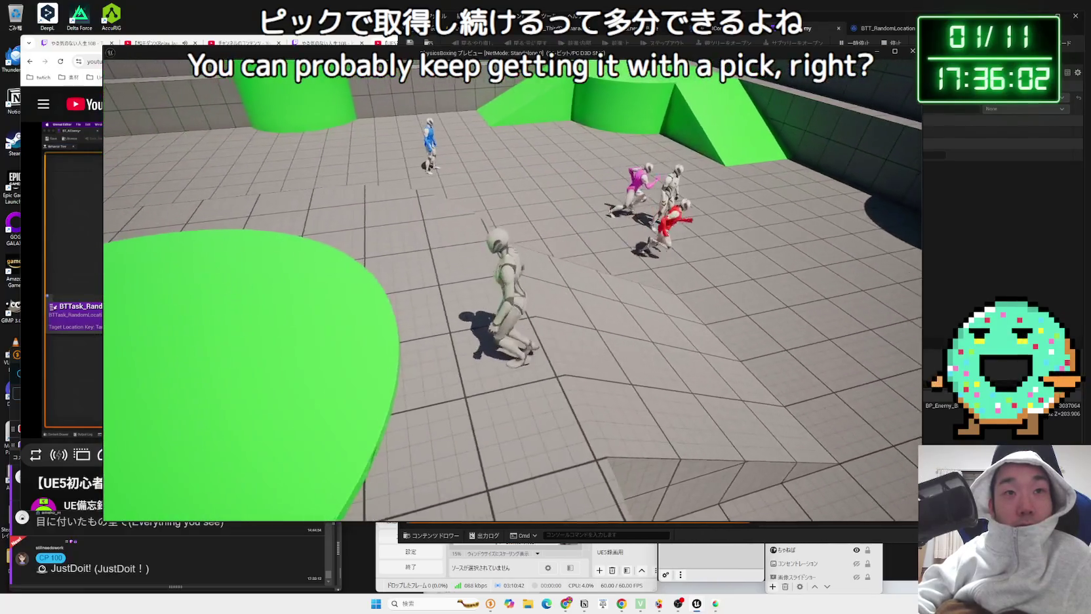
pyautogui.press('Escape')
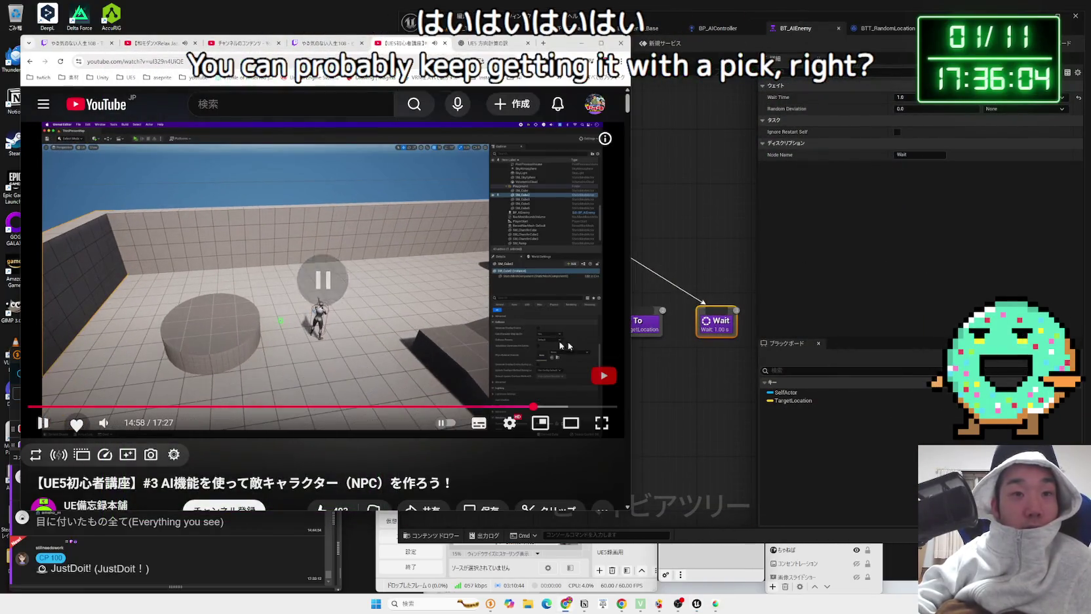
# Step: Browse the Move To node's right-click service options without adding anything
pyautogui.click(681, 361)
pyautogui.click(619, 304)
pyautogui.rightClick(614, 306)
pyautogui.click(553, 353)
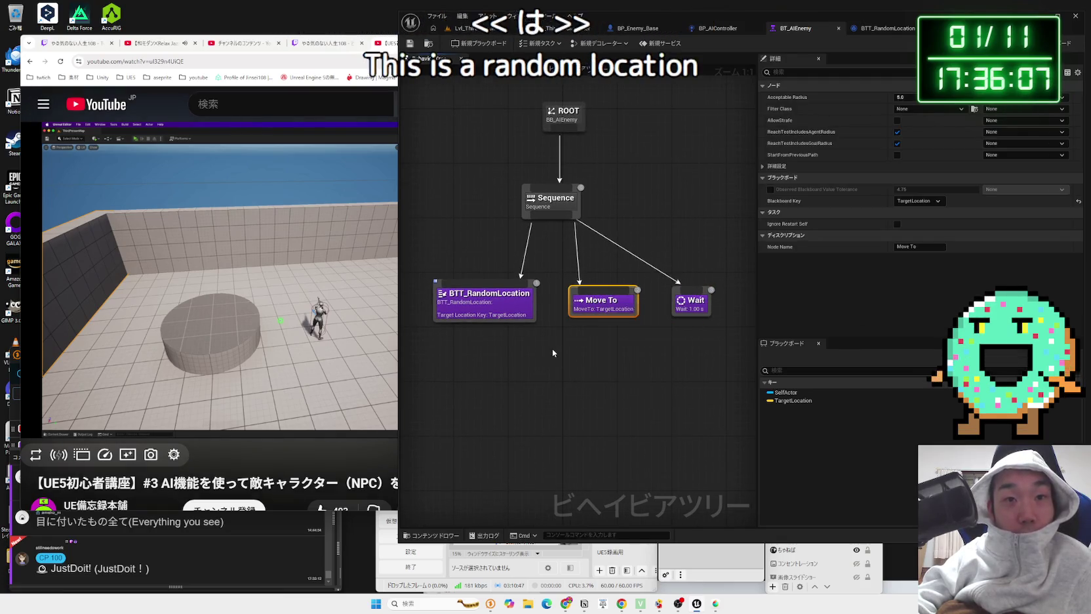
pyautogui.rightClick(595, 303)
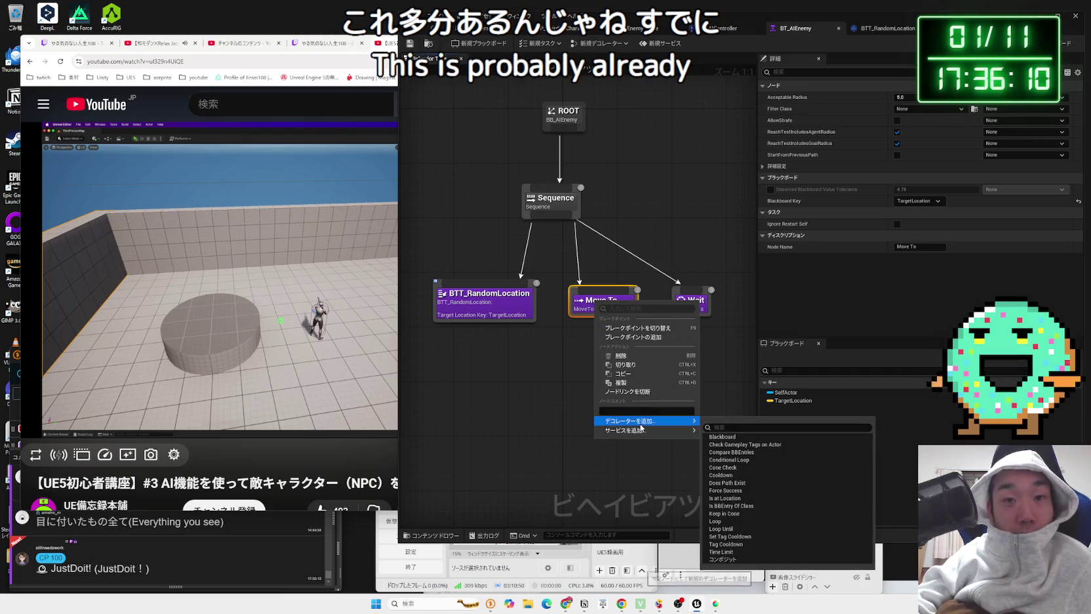
pyautogui.moveTo(640, 424)
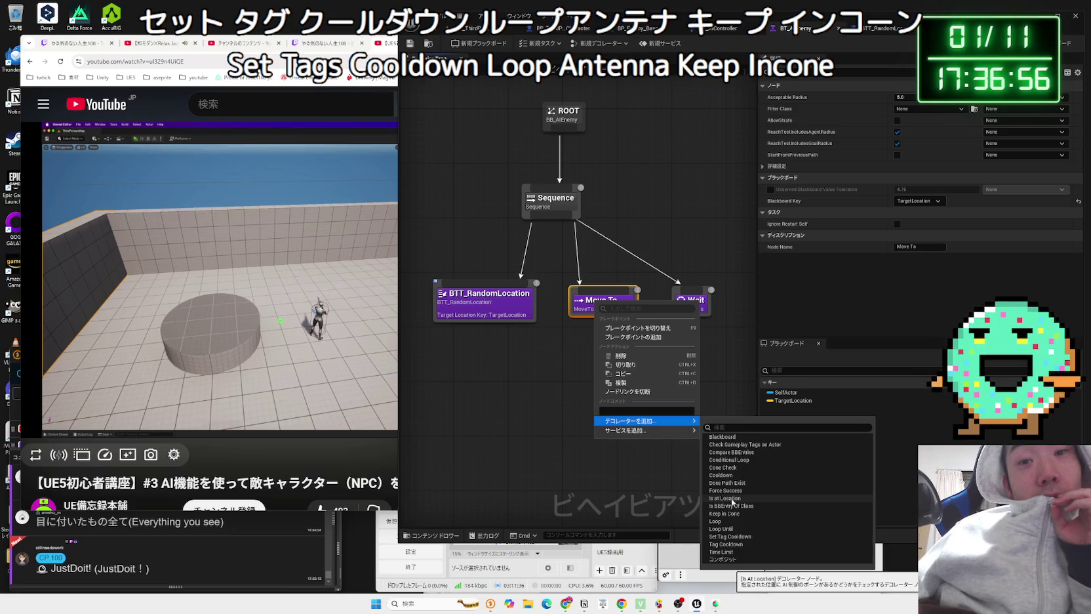
pyautogui.click(636, 495)
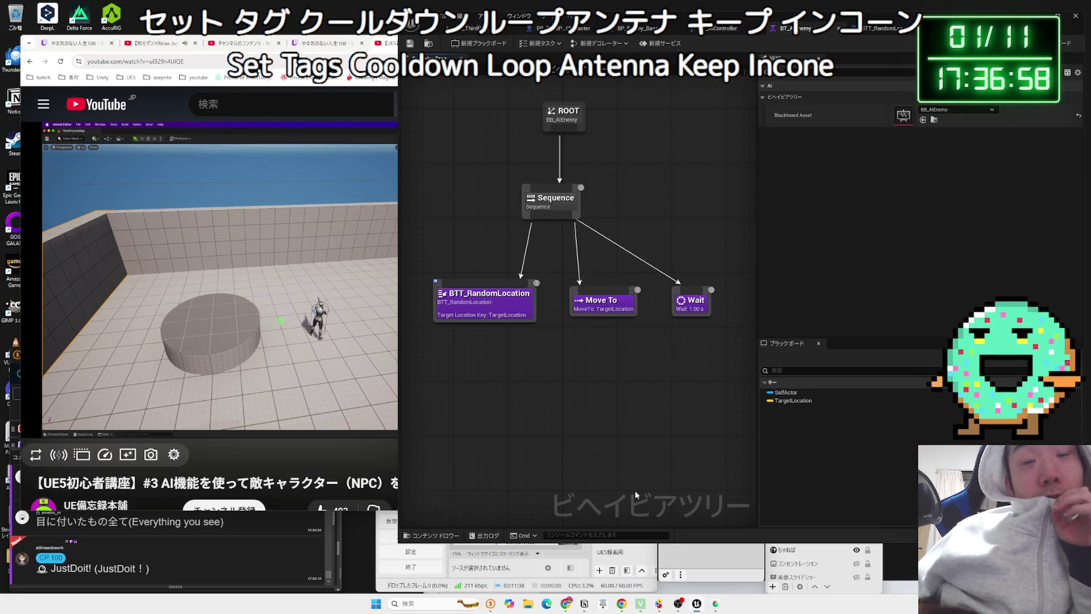
# Step: Add the Run EQS service to the Move To node and select it
pyautogui.click(610, 305)
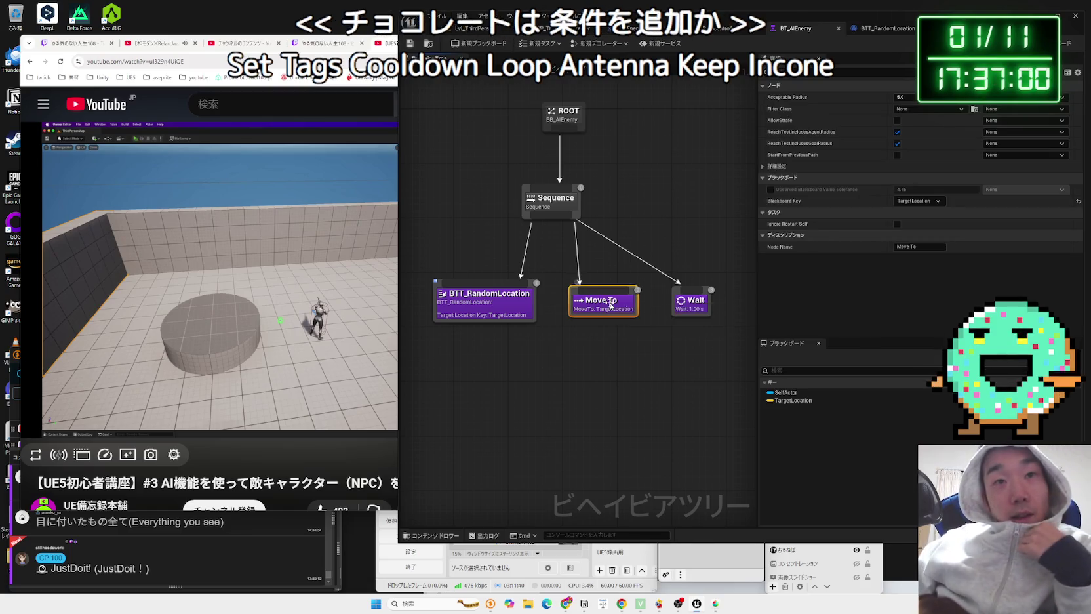
pyautogui.rightClick(610, 306)
pyautogui.moveTo(682, 433)
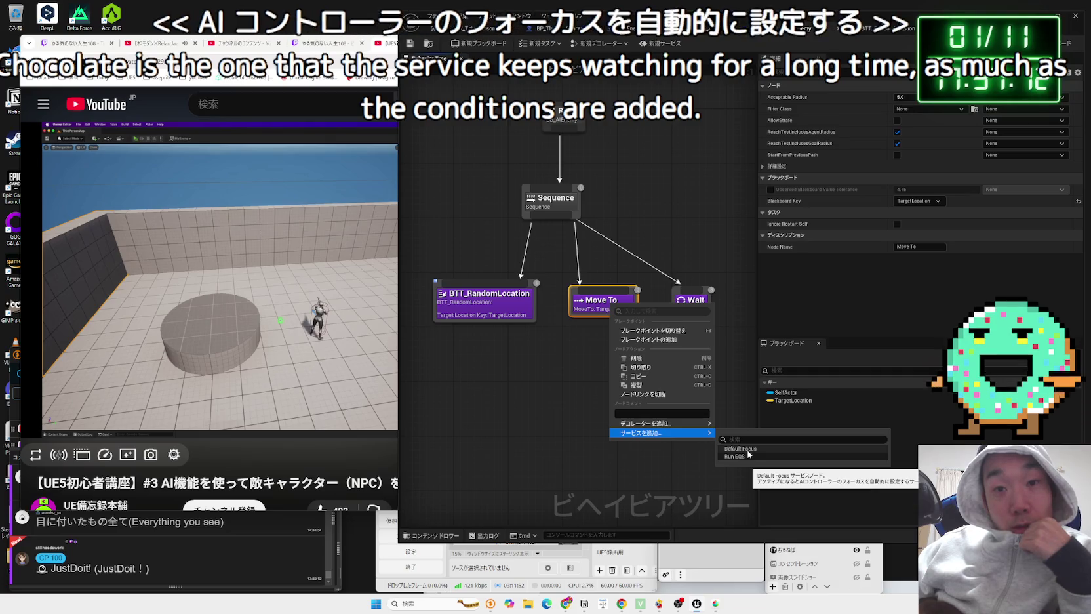
pyautogui.click(748, 456)
pyautogui.click(646, 324)
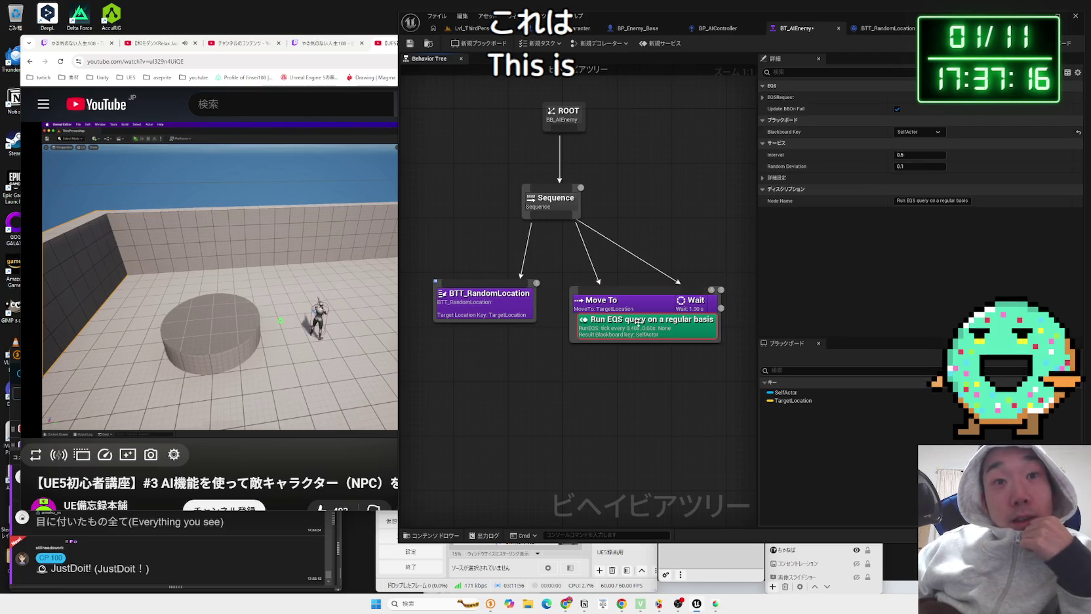
# Step: Nudge Move To left, check the service's EQSRequest settings, and switch to the ChatGPT tab
pyautogui.moveTo(596, 308); pyautogui.dragTo(569, 314)
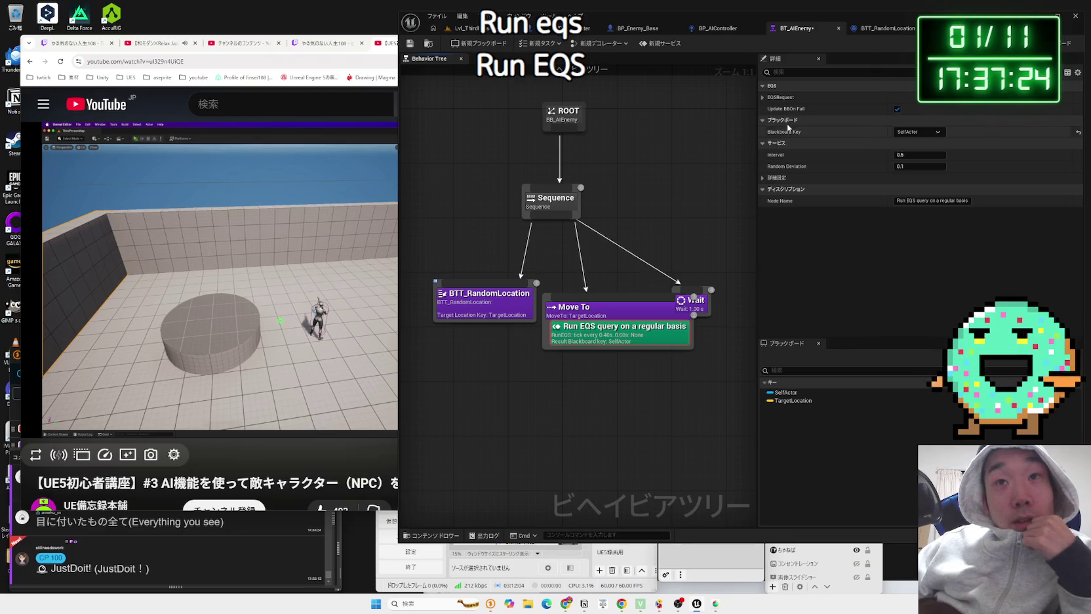
pyautogui.click(762, 97)
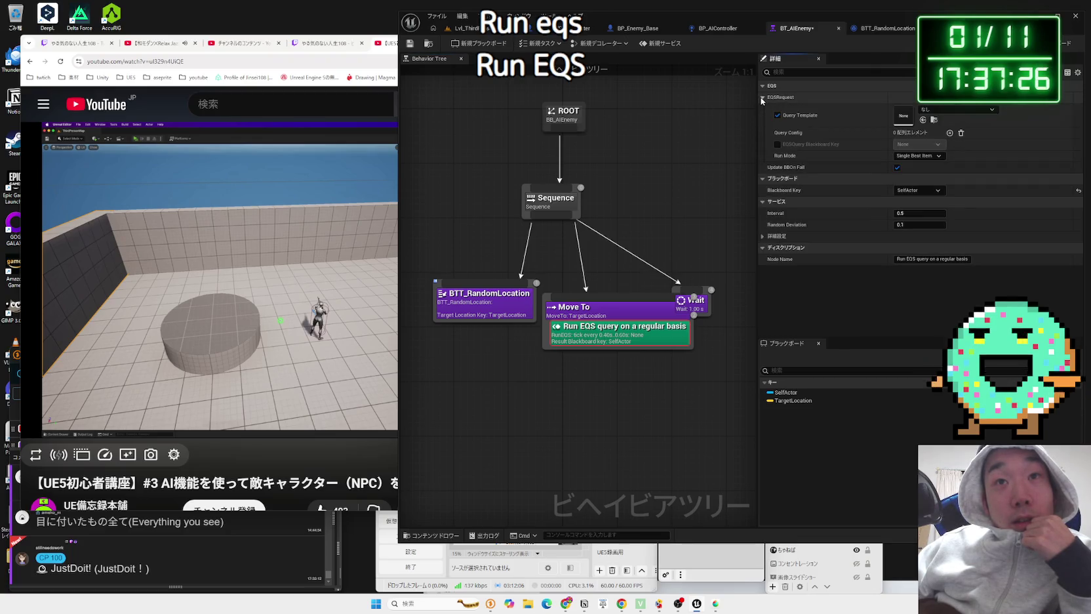
pyautogui.click(763, 97)
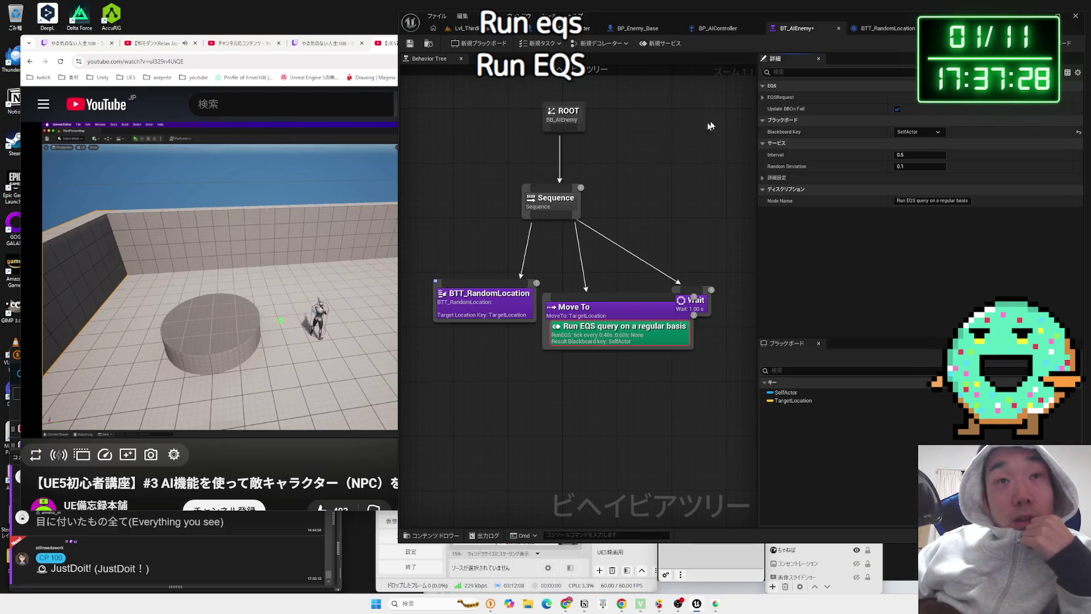
pyautogui.click(394, 53)
pyautogui.click(488, 43)
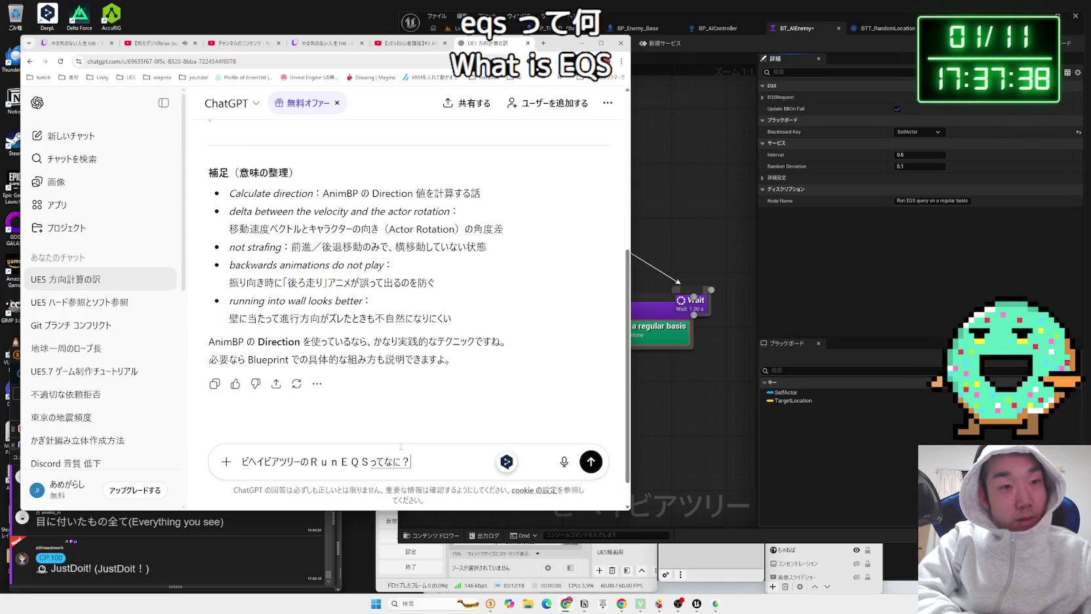
# Step: Send the Run EQS question and read the answer's definition and use-case lines
pyautogui.press('Return')
pyautogui.press('Return')
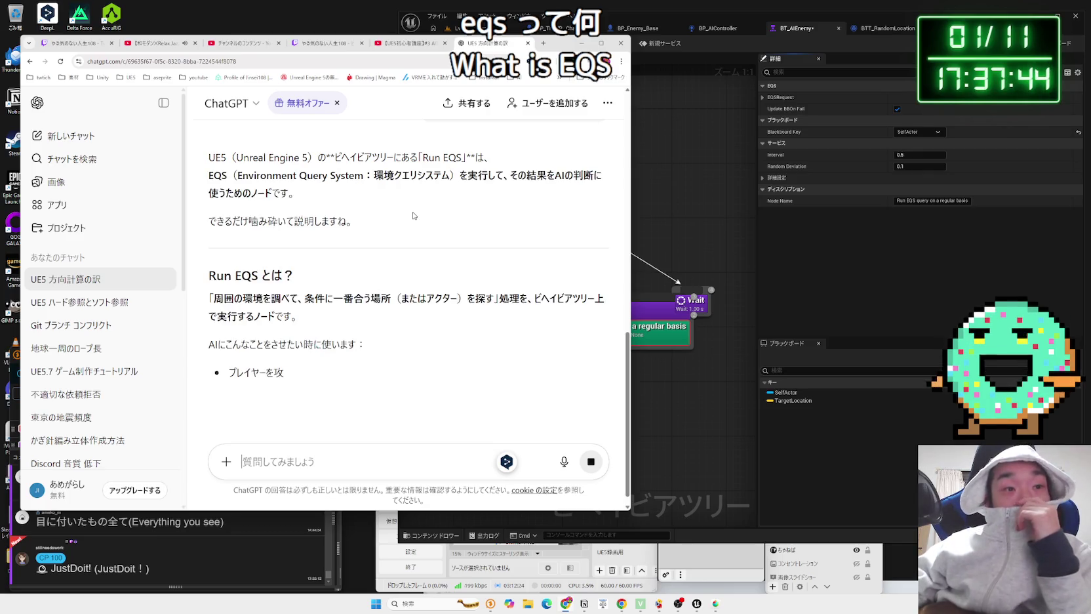
pyautogui.moveTo(213, 298)
pyautogui.mouseDown()
pyautogui.moveTo(467, 297)
pyautogui.moveTo(232, 297)
pyautogui.mouseUp()
pyautogui.moveTo(208, 297); pyautogui.dragTo(487, 299)
pyautogui.click(508, 321)
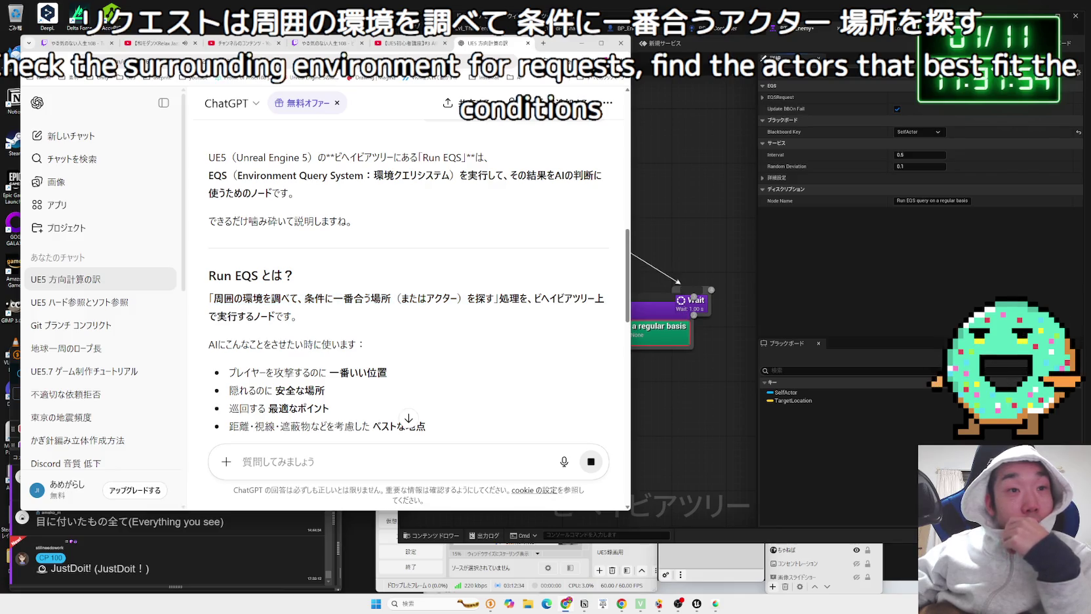
pyautogui.scroll(-2, 367, 300)
pyautogui.moveTo(228, 288); pyautogui.dragTo(366, 288)
pyautogui.click(366, 289)
pyautogui.click(389, 292)
pyautogui.moveTo(228, 289)
pyautogui.mouseDown()
pyautogui.moveTo(387, 288)
pyautogui.moveTo(256, 288)
pyautogui.moveTo(325, 305)
pyautogui.mouseUp()
pyautogui.click(357, 332)
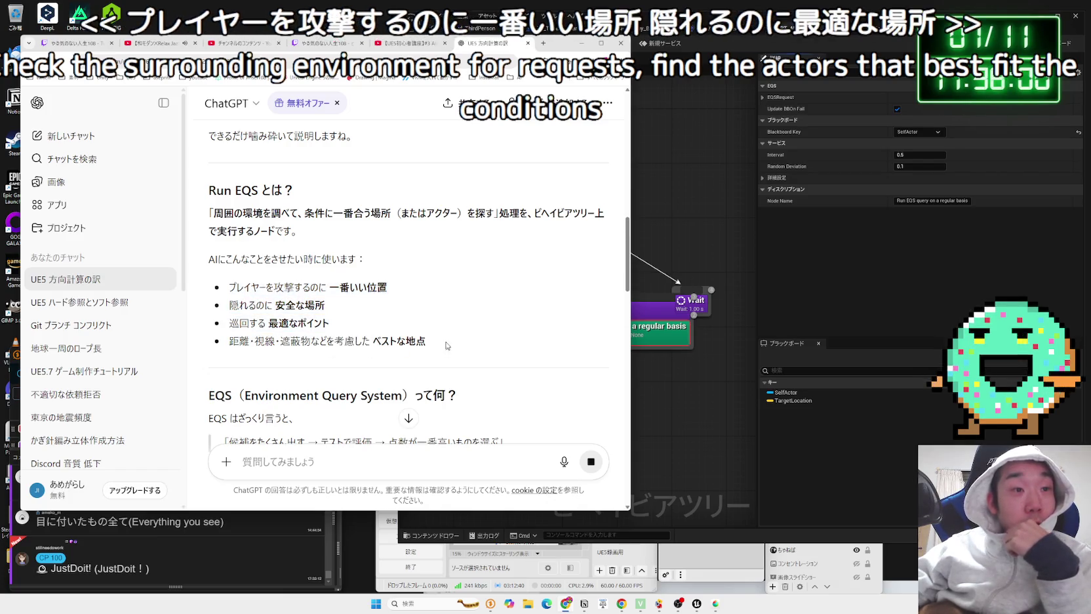
# Step: Read the rest of the answer, including its one-line EQS summary, then return to Unreal
pyautogui.scroll(-4, 258, 285)
pyautogui.moveTo(231, 271)
pyautogui.mouseDown()
pyautogui.moveTo(491, 272)
pyautogui.moveTo(257, 273)
pyautogui.moveTo(395, 302)
pyautogui.moveTo(236, 301)
pyautogui.moveTo(363, 302)
pyautogui.mouseUp()
pyautogui.click(363, 302)
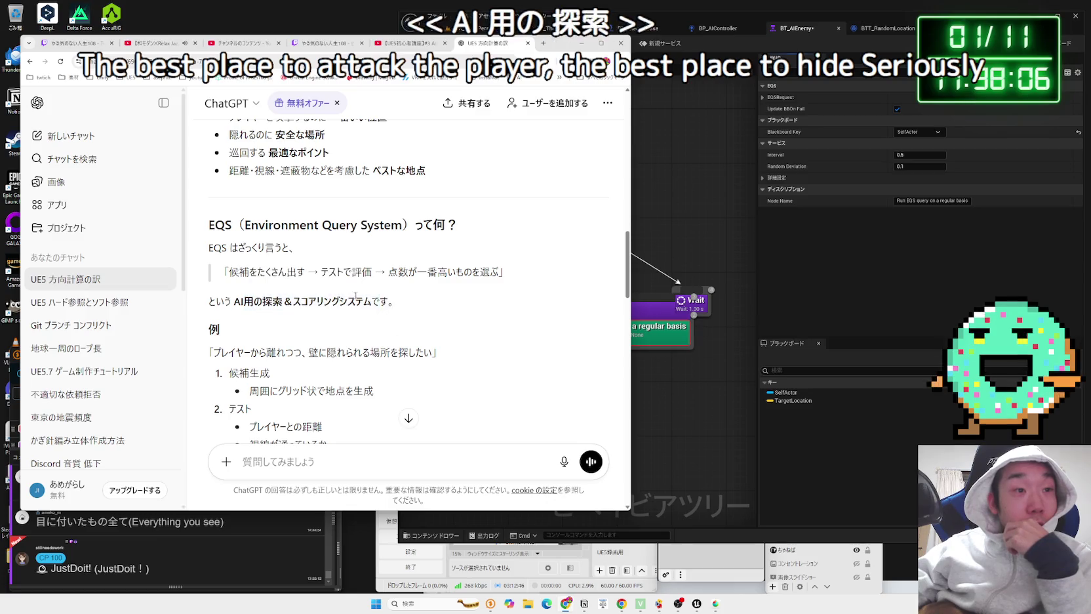
pyautogui.scroll(-3, 354, 299)
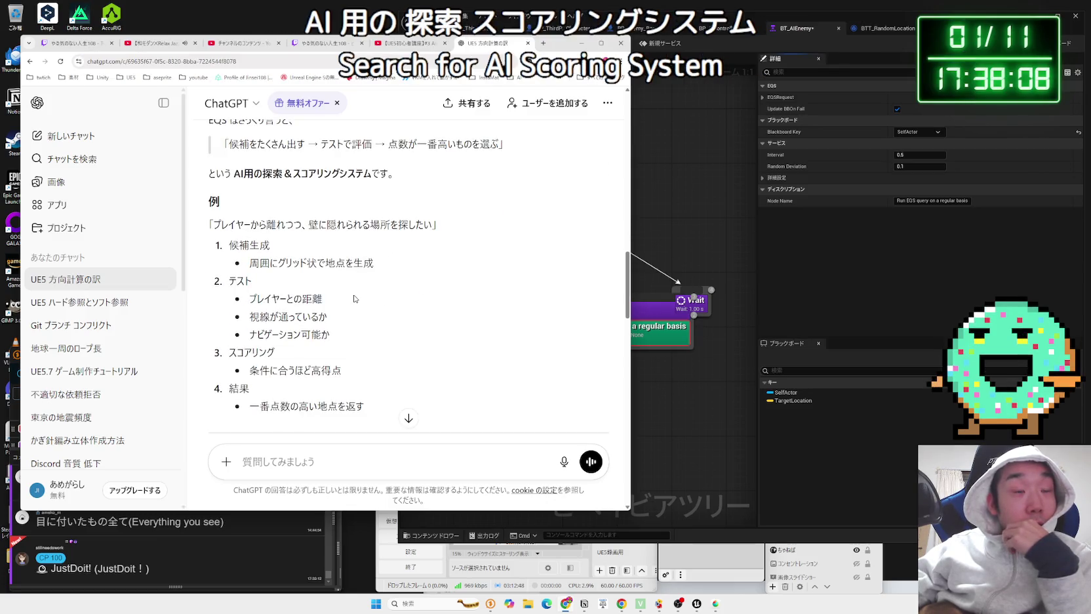
pyautogui.scroll(-5, 354, 298)
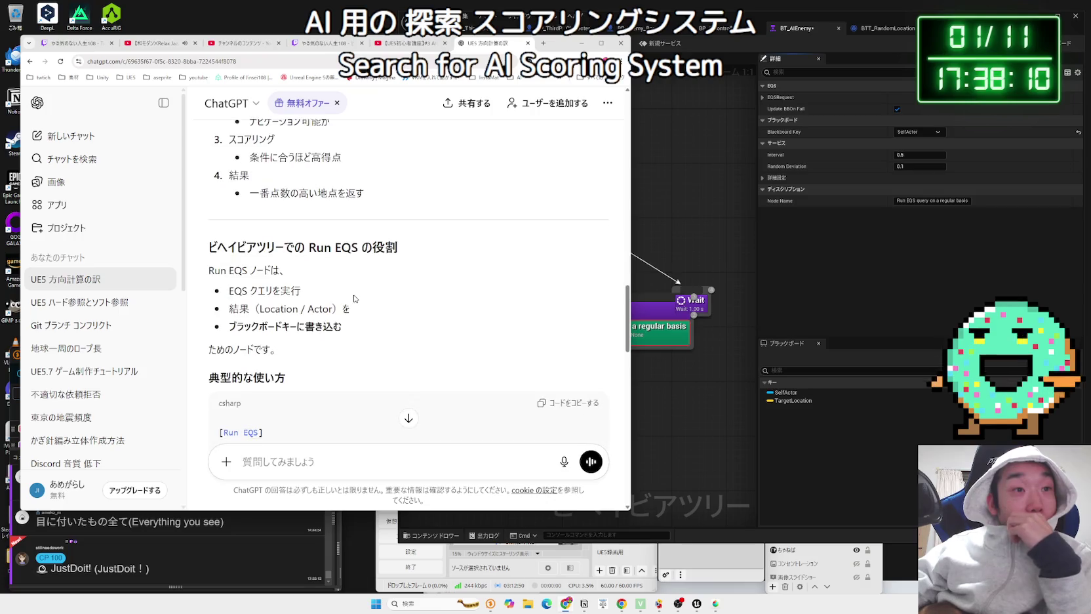
pyautogui.scroll(-4, 354, 298)
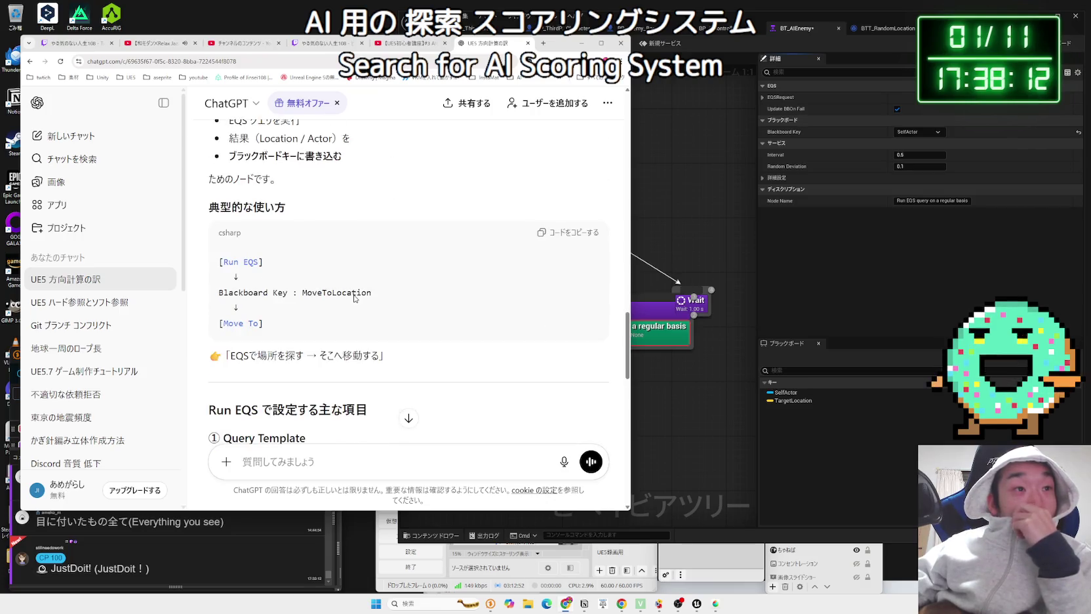
pyautogui.scroll(-3, 354, 298)
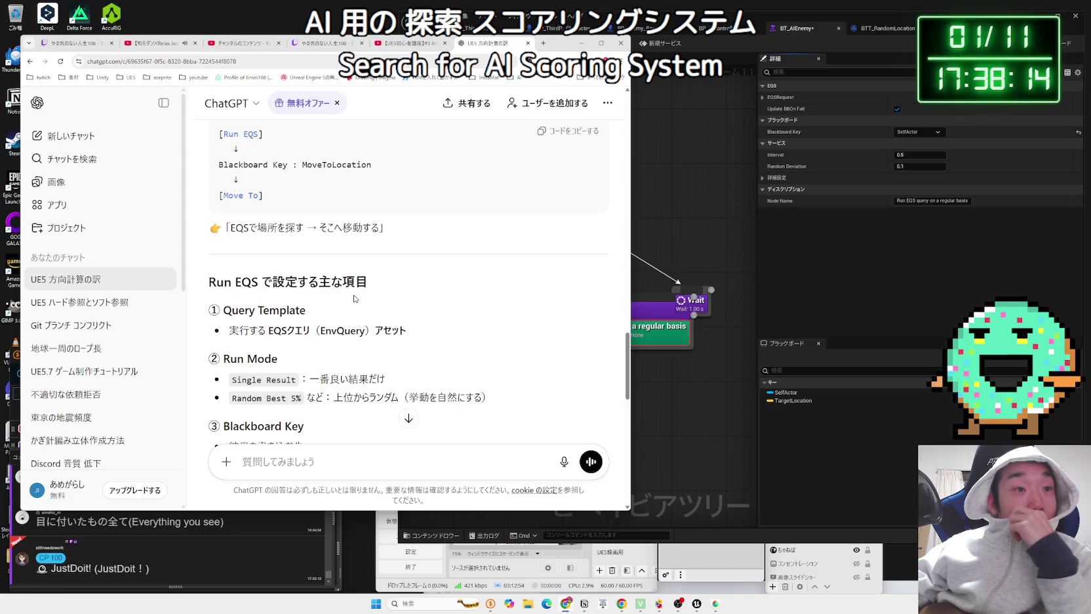
pyautogui.scroll(-4, 354, 298)
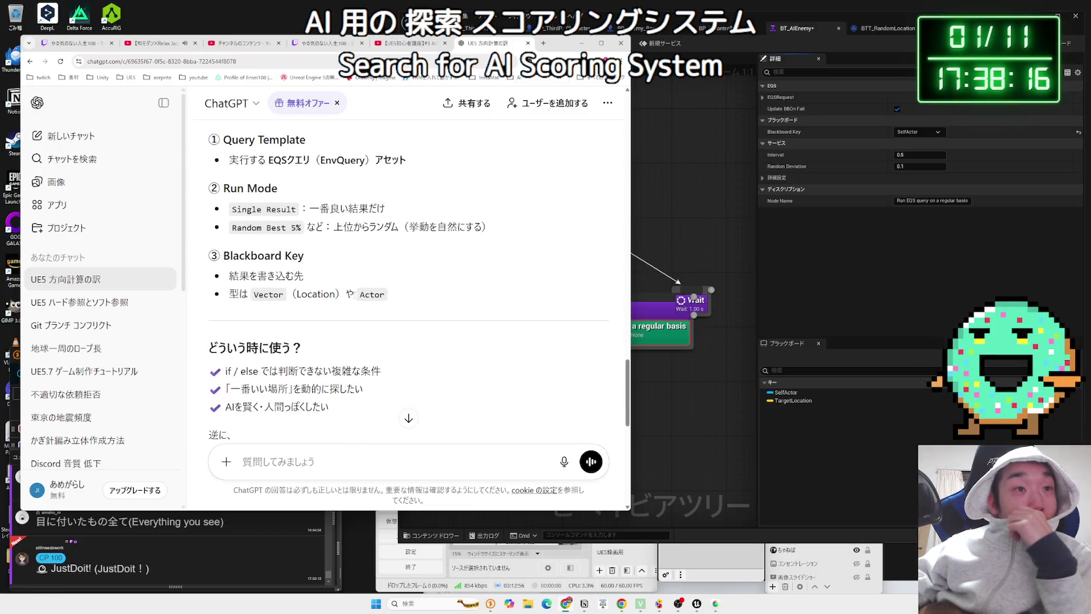
pyautogui.scroll(-3, 354, 299)
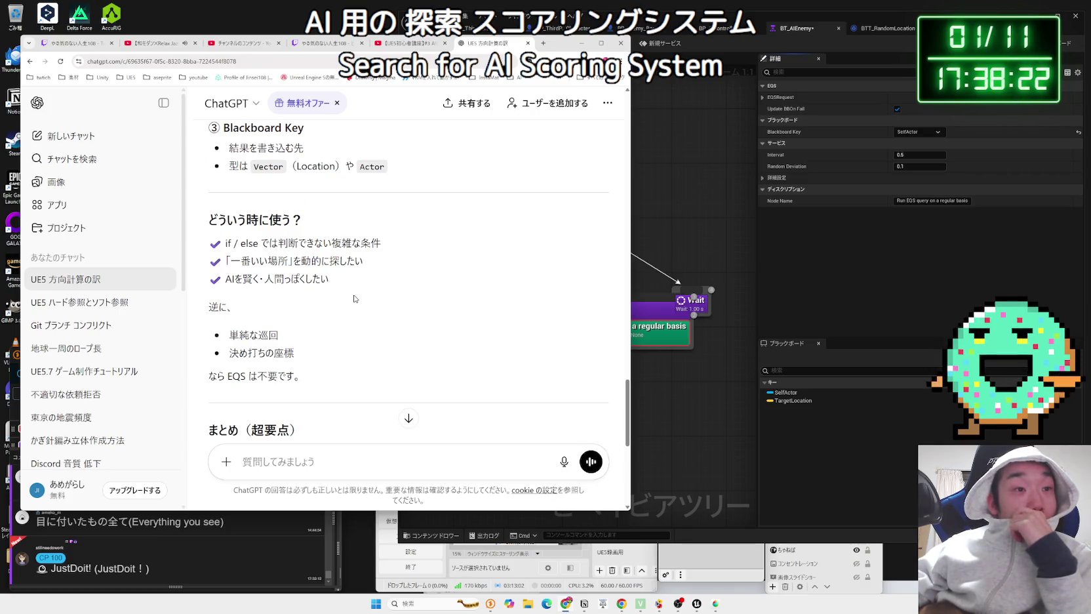
pyautogui.scroll(-6, 354, 298)
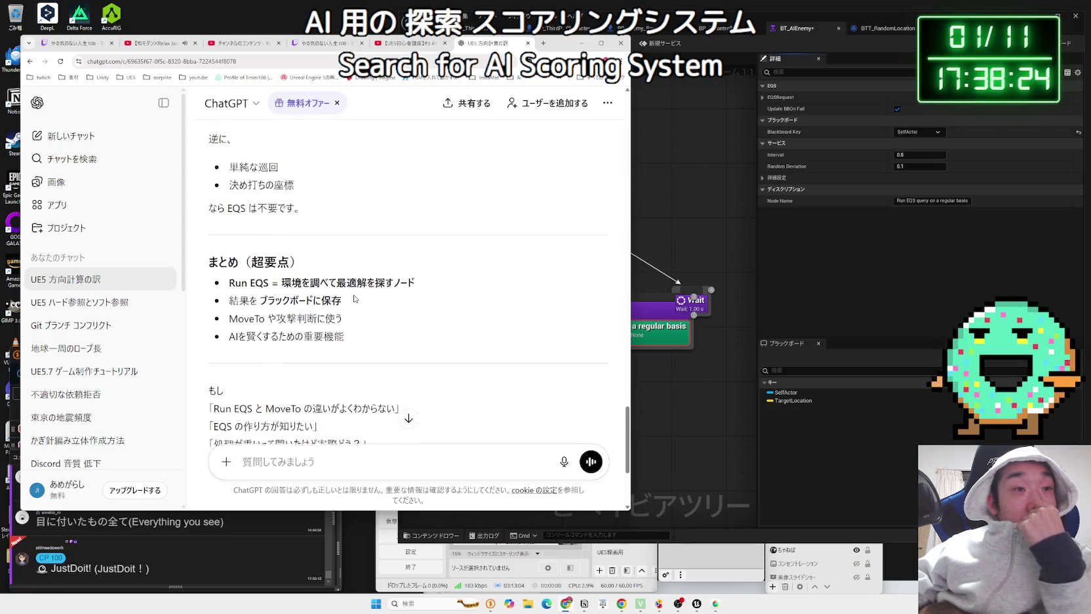
pyautogui.click(752, 288)
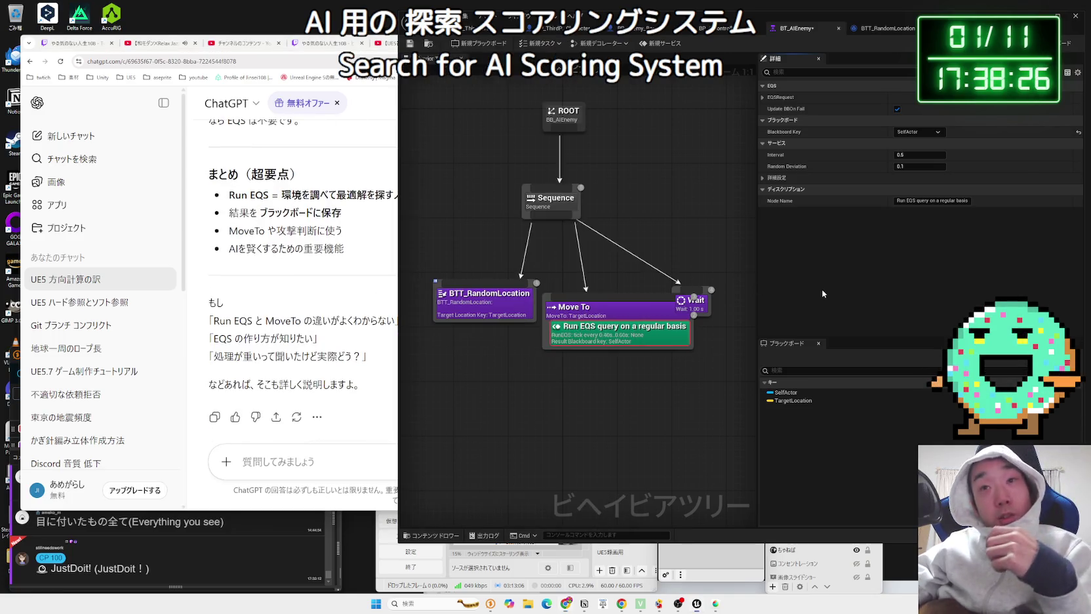
# Step: Set the Run EQS service's Blackboard Key to TargetLocation, tidy the nodes, and save the tree
pyautogui.moveTo(701, 299); pyautogui.dragTo(742, 296)
pyautogui.click(932, 133)
pyautogui.click(923, 154)
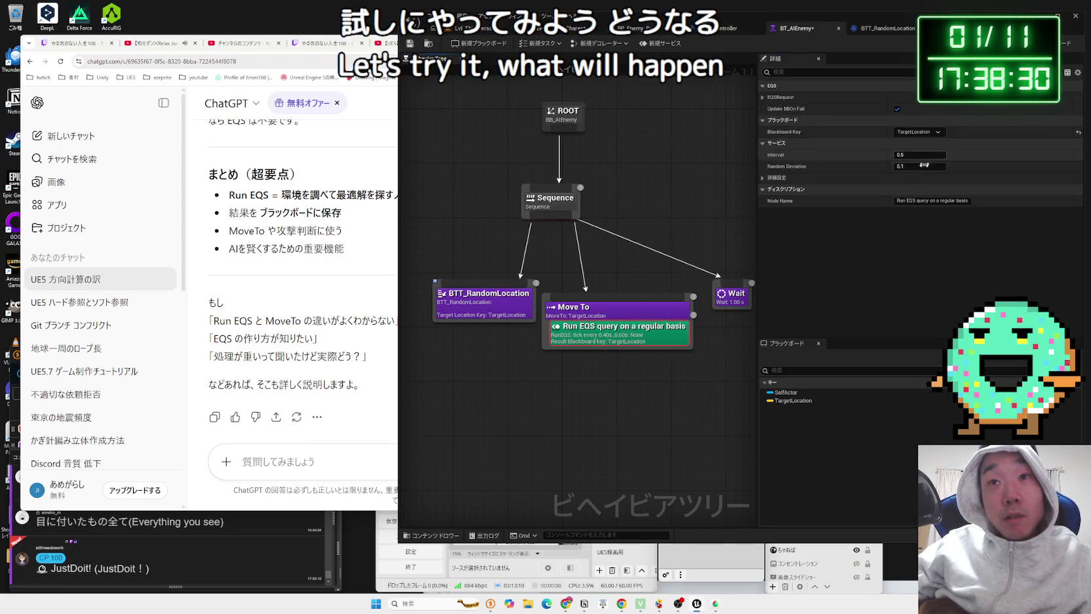
pyautogui.moveTo(486, 304); pyautogui.dragTo(459, 305)
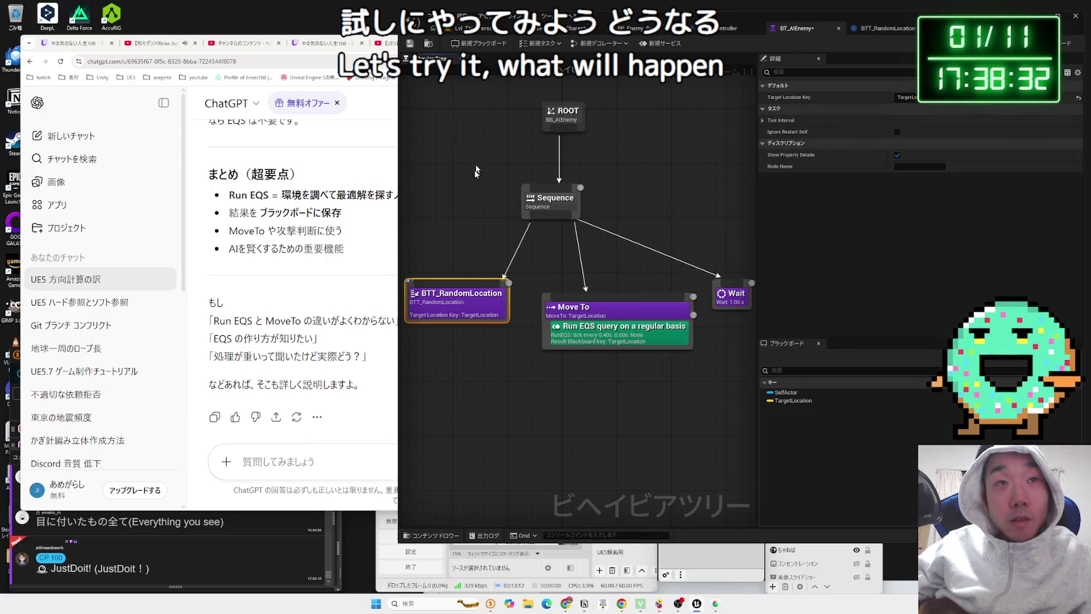
pyautogui.click(417, 45)
# Step: Playtest the level running and jumping, then reopen BT_AIEnemy and select the Run EQS service
pyautogui.click(459, 28)
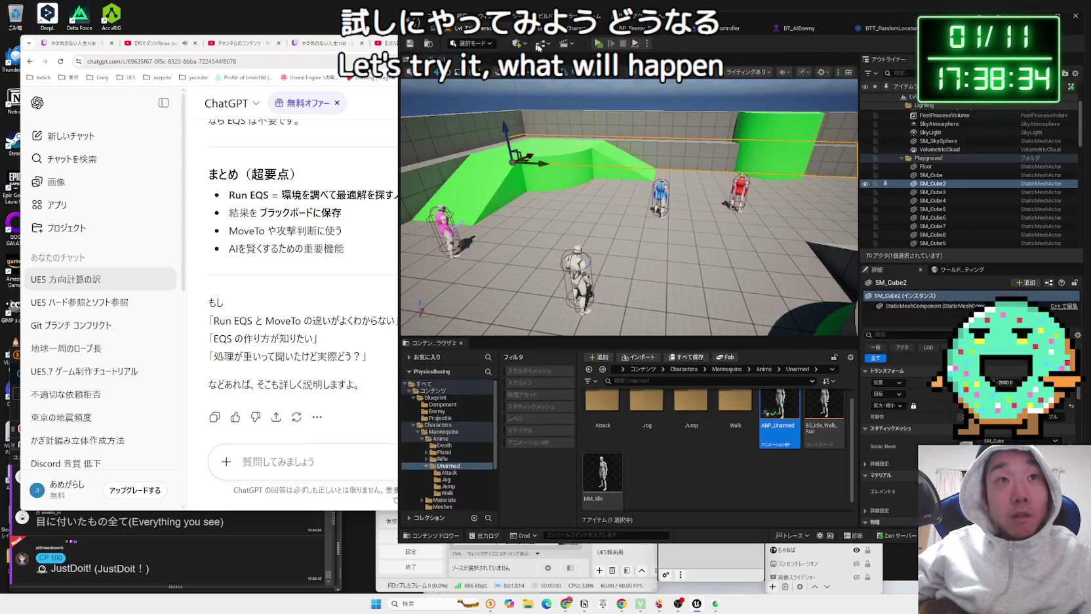
pyautogui.click(598, 44)
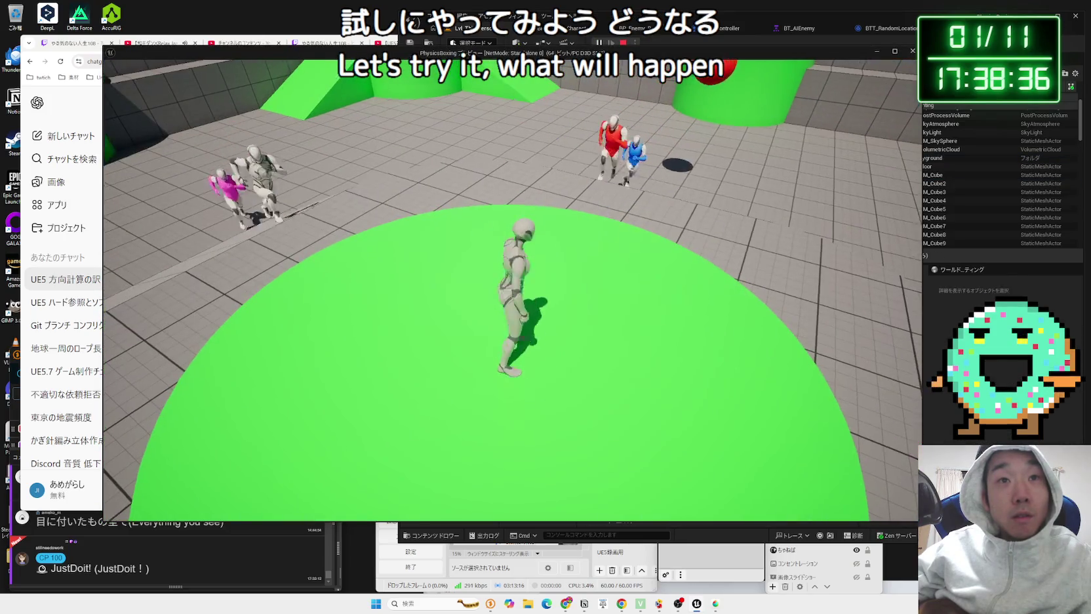
pyautogui.press('w')
pyautogui.press('space')
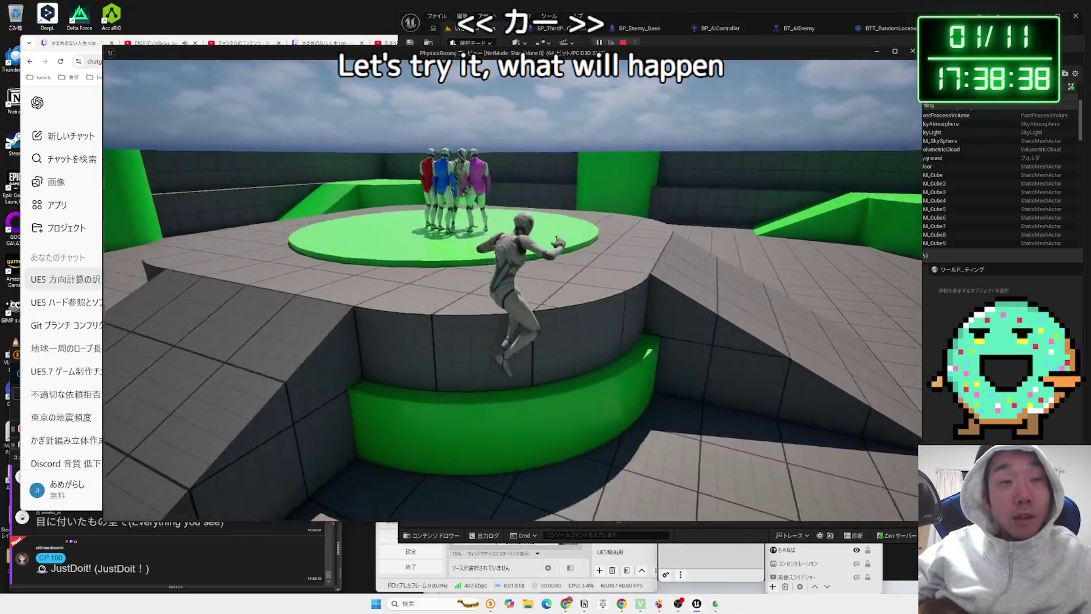
pyautogui.press('s')
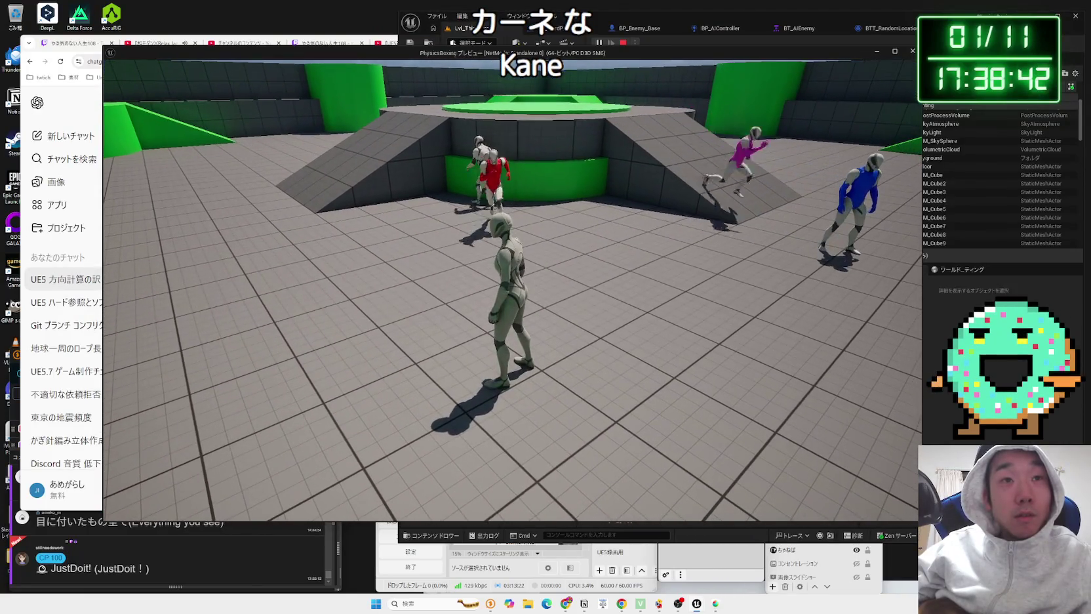
pyautogui.press('s')
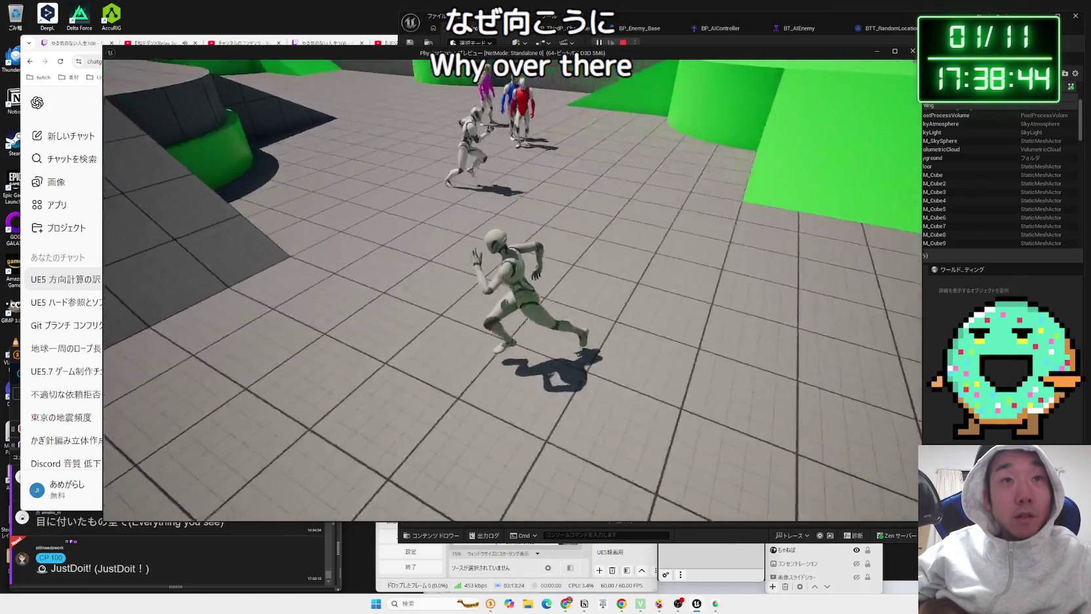
pyautogui.press('Escape')
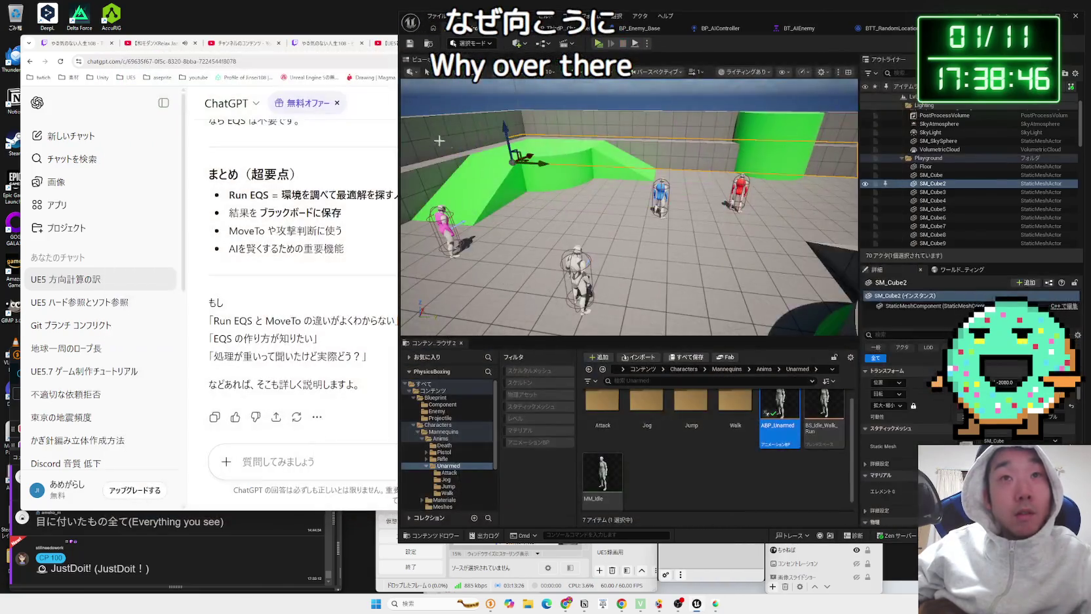
pyautogui.click(798, 28)
pyautogui.click(620, 332)
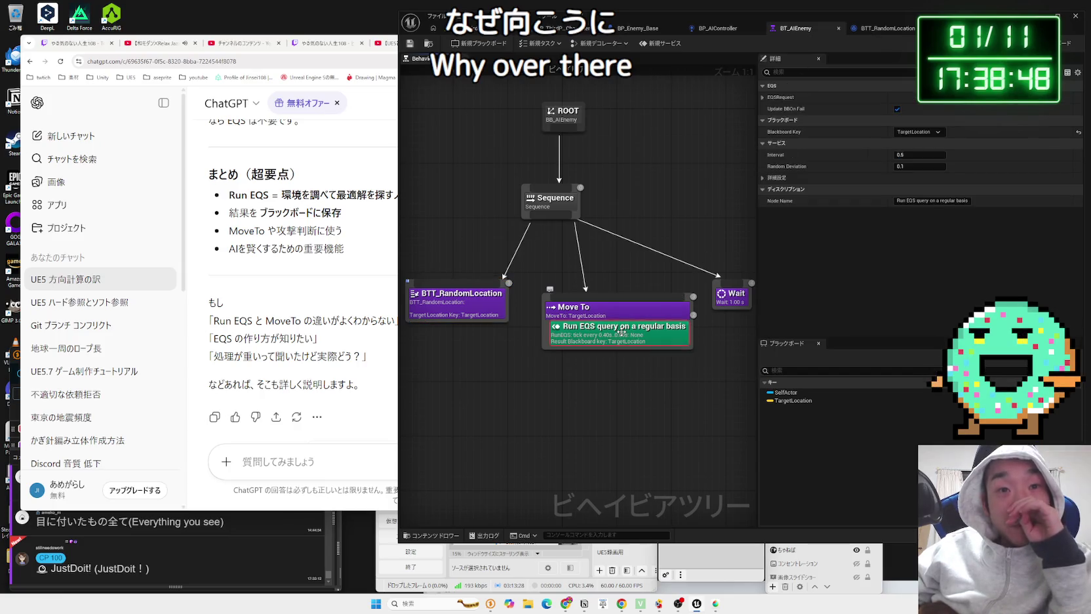
# Step: Delete the Run EQS service from the Move To node
pyautogui.rightClick(622, 334)
pyautogui.click(647, 350)
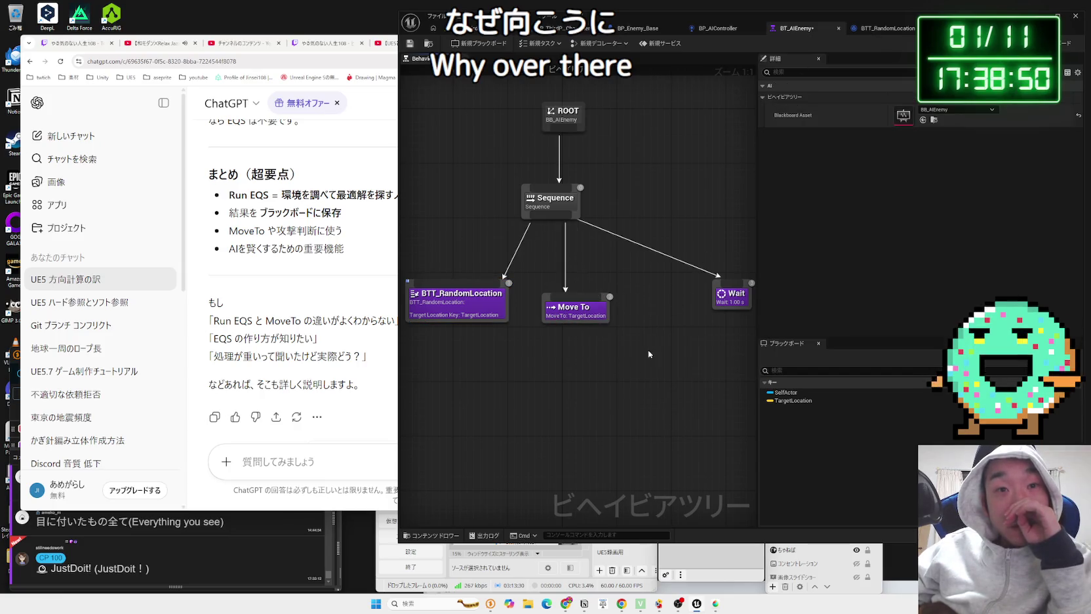
pyautogui.click(578, 310)
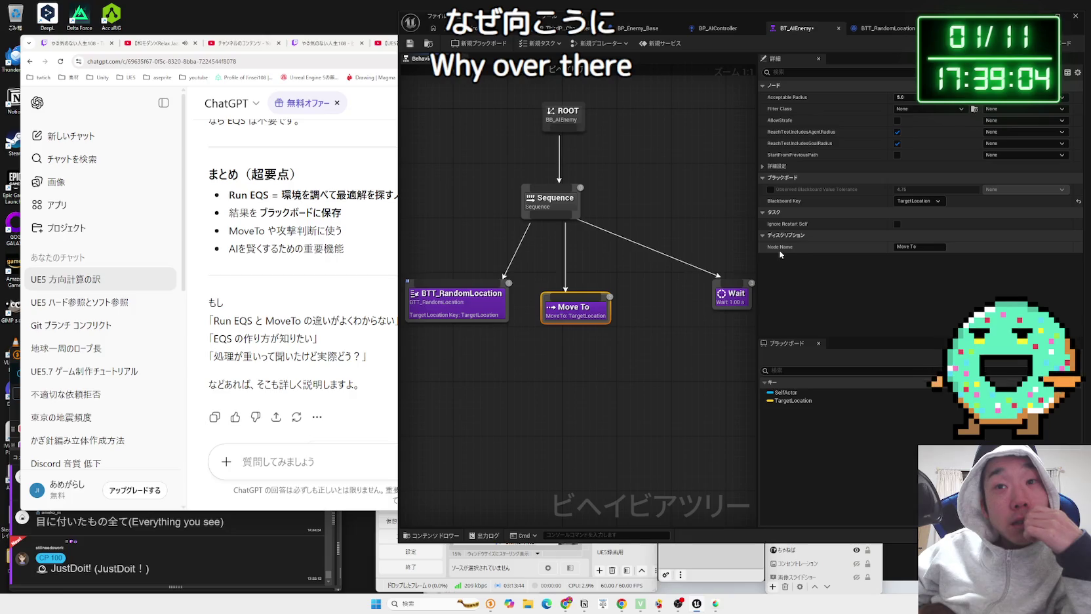
# Step: Add a Set default focus service to Move To, focusing on TargetLocation
pyautogui.rightClick(580, 316)
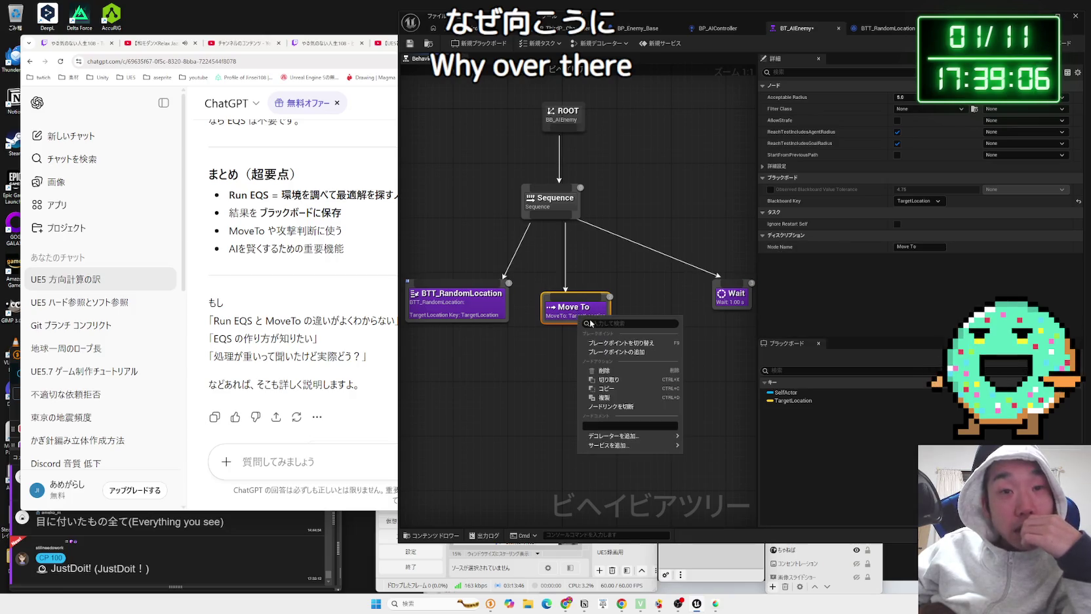
pyautogui.moveTo(617, 437)
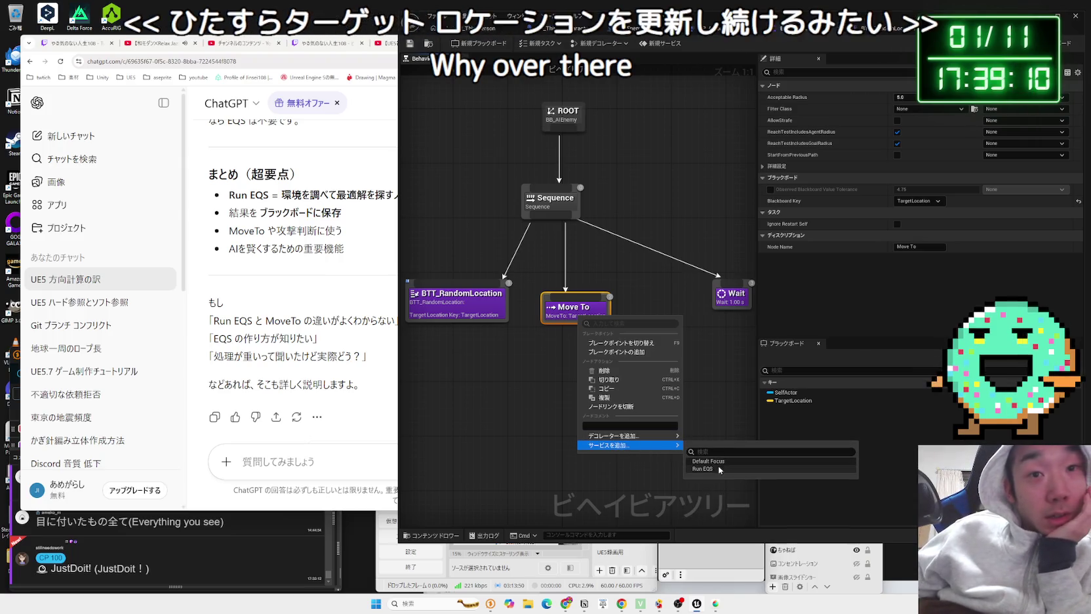
pyautogui.click(709, 461)
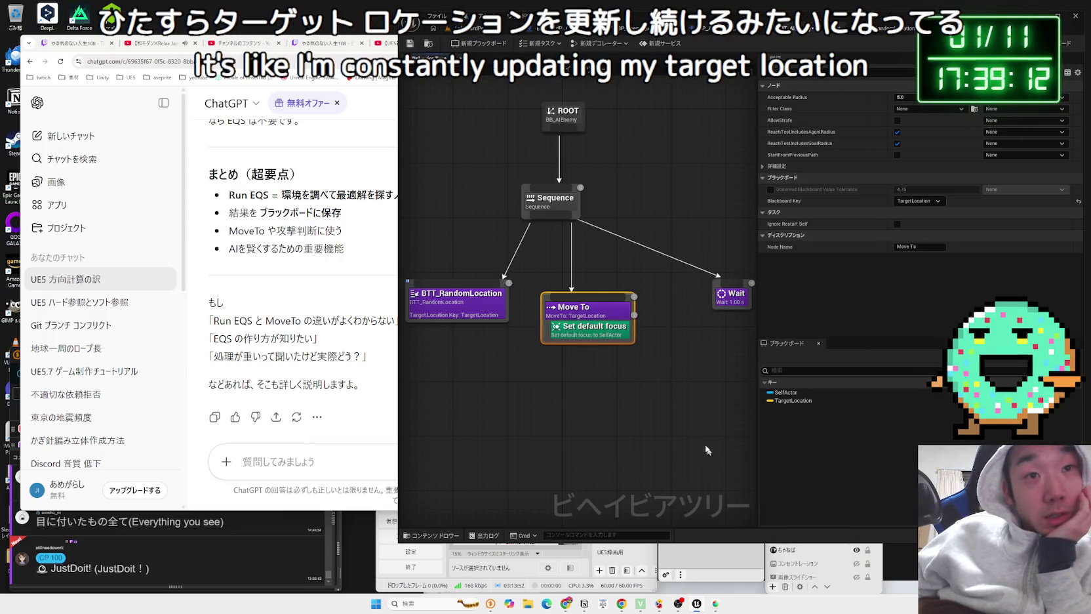
pyautogui.click(911, 97)
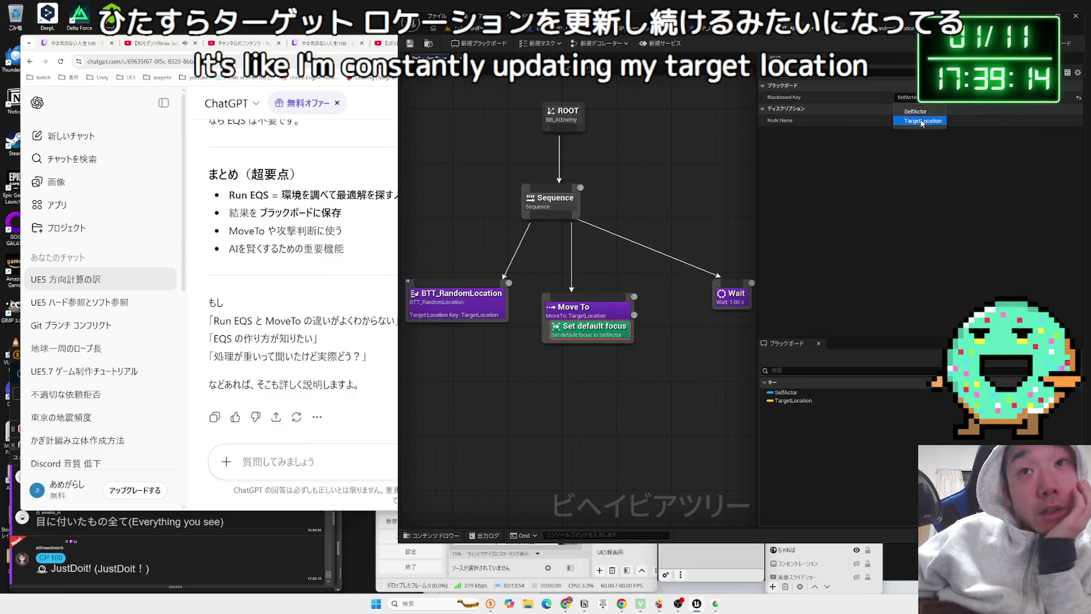
pyautogui.click(923, 121)
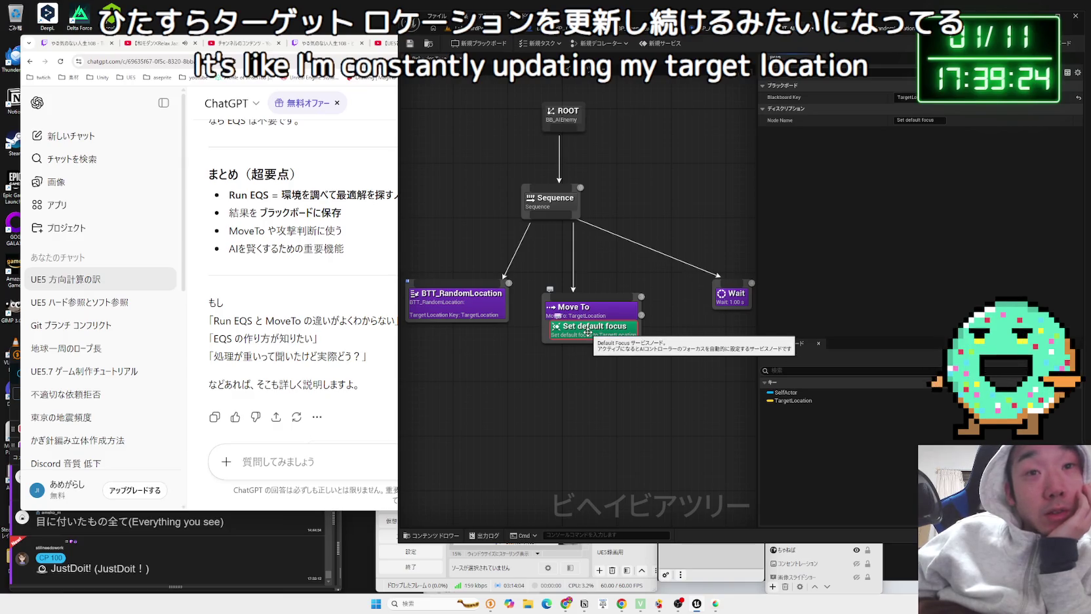
# Step: Delete the Set default focus service from Move To
pyautogui.rightClick(588, 333)
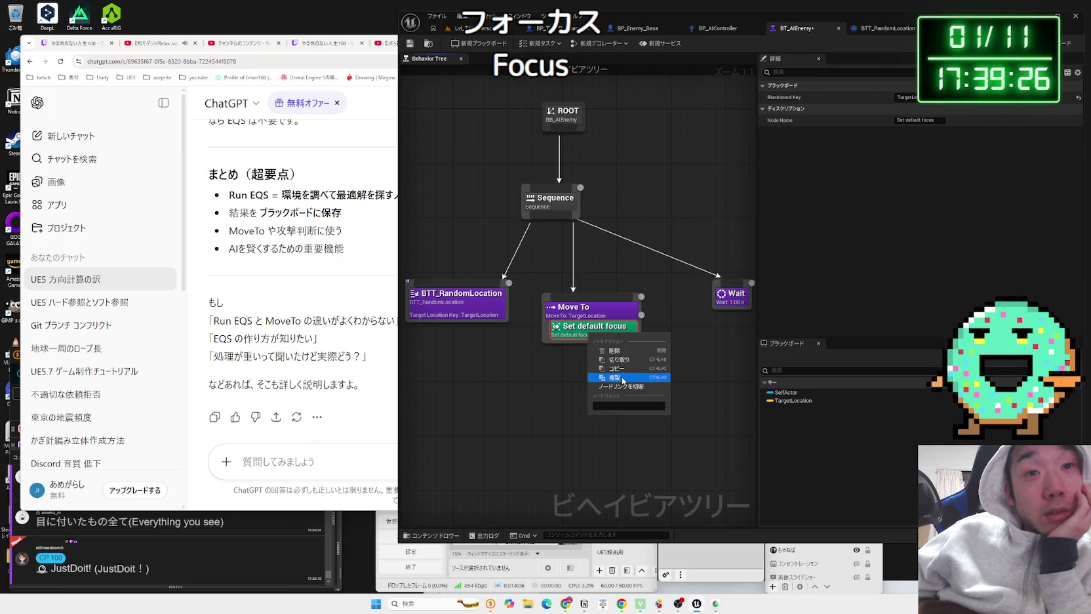
pyautogui.click(615, 350)
pyautogui.click(580, 314)
# Step: Add a Conditional Loop decorator to Move To and review its key condition choices
pyautogui.rightClick(578, 314)
pyautogui.moveTo(625, 432)
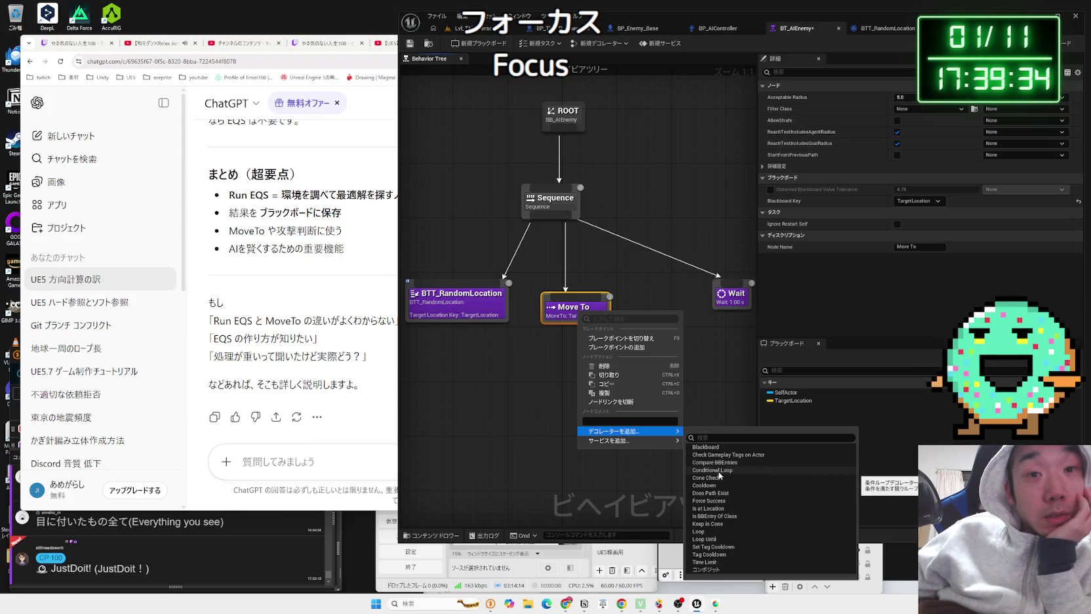
pyautogui.click(714, 470)
pyautogui.click(586, 308)
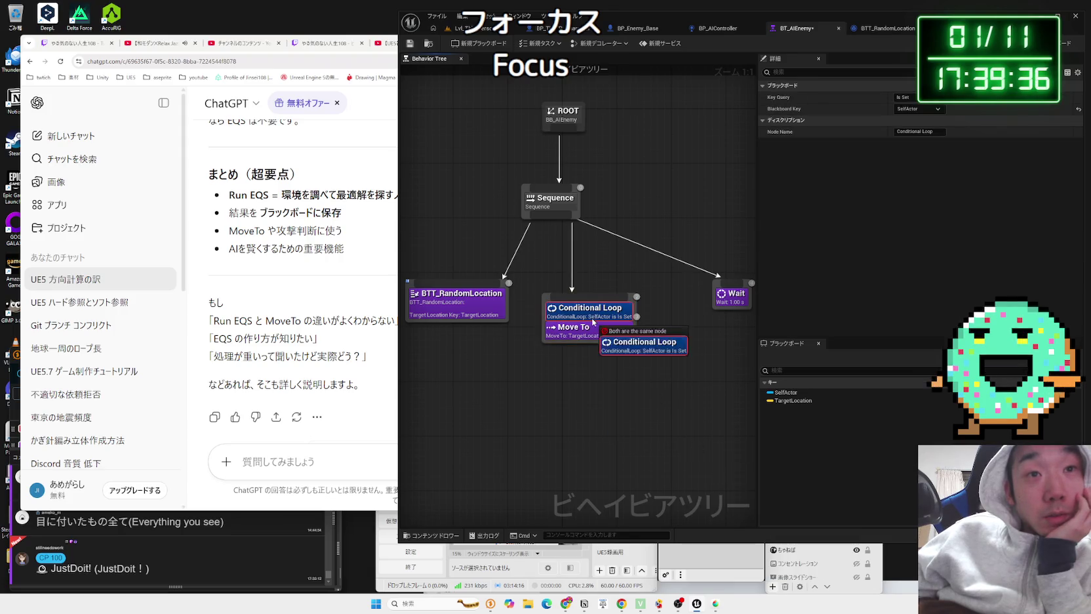
pyautogui.click(913, 97)
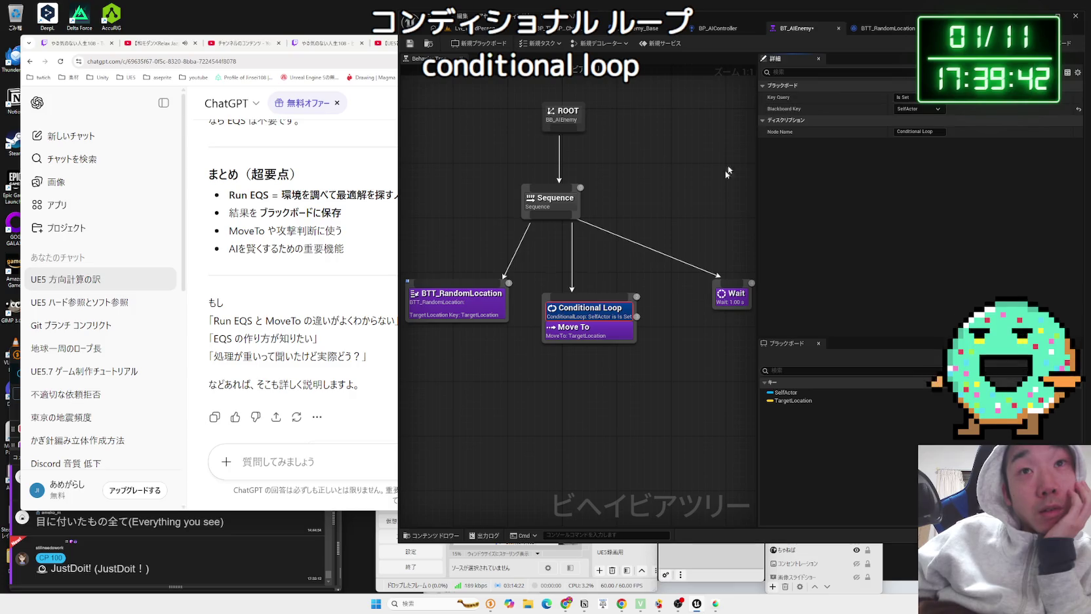
pyautogui.click(583, 335)
pyautogui.click(483, 308)
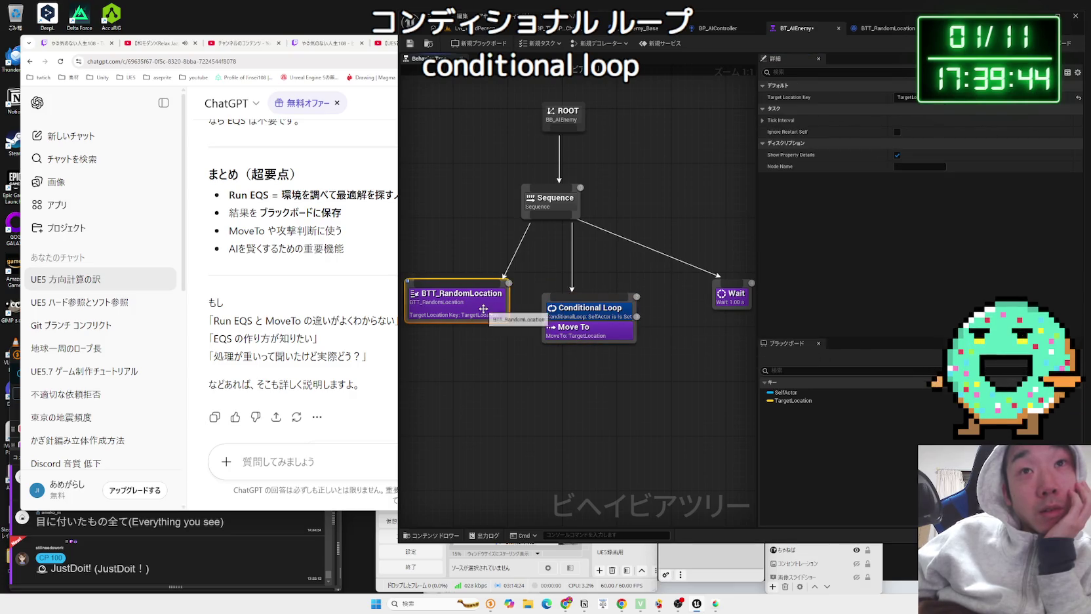
pyautogui.click(598, 331)
# Step: Delete the Conditional Loop decorator so Move To is a plain task again
pyautogui.rightClick(590, 309)
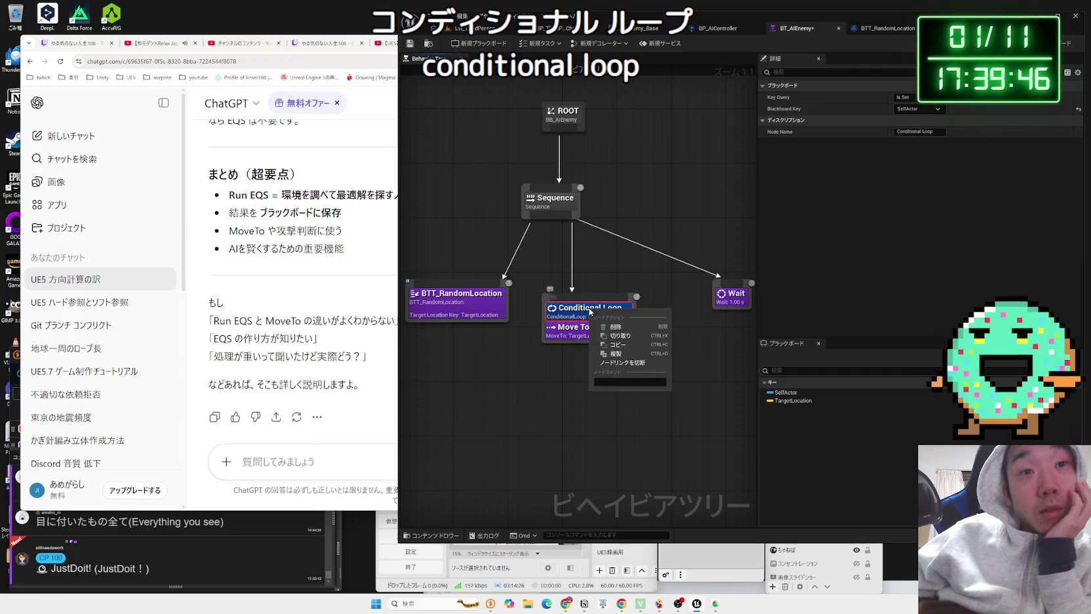
pyautogui.click(616, 327)
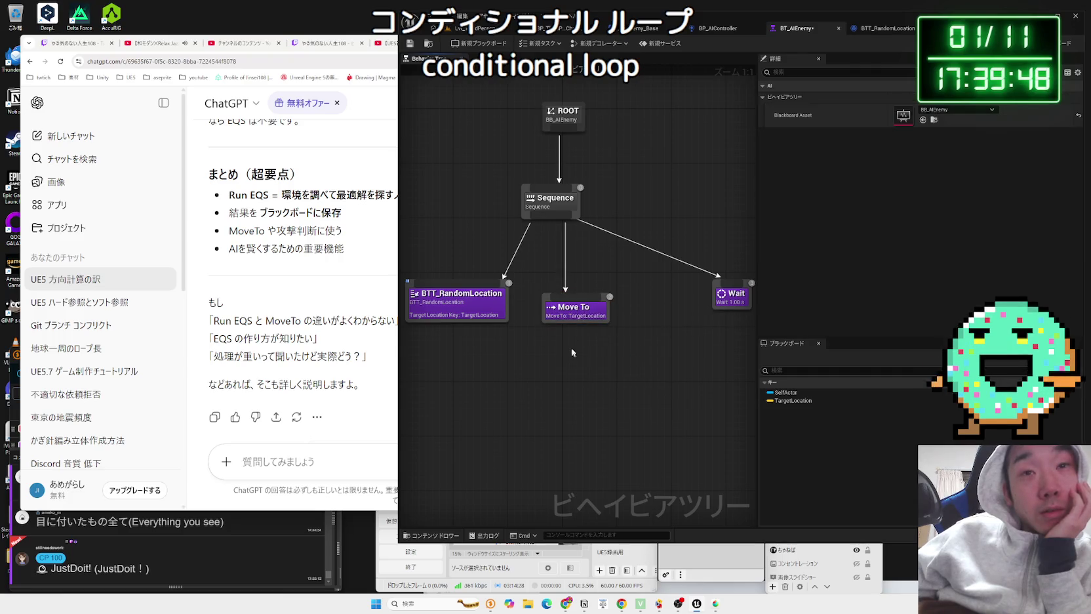
pyautogui.rightClick(518, 344)
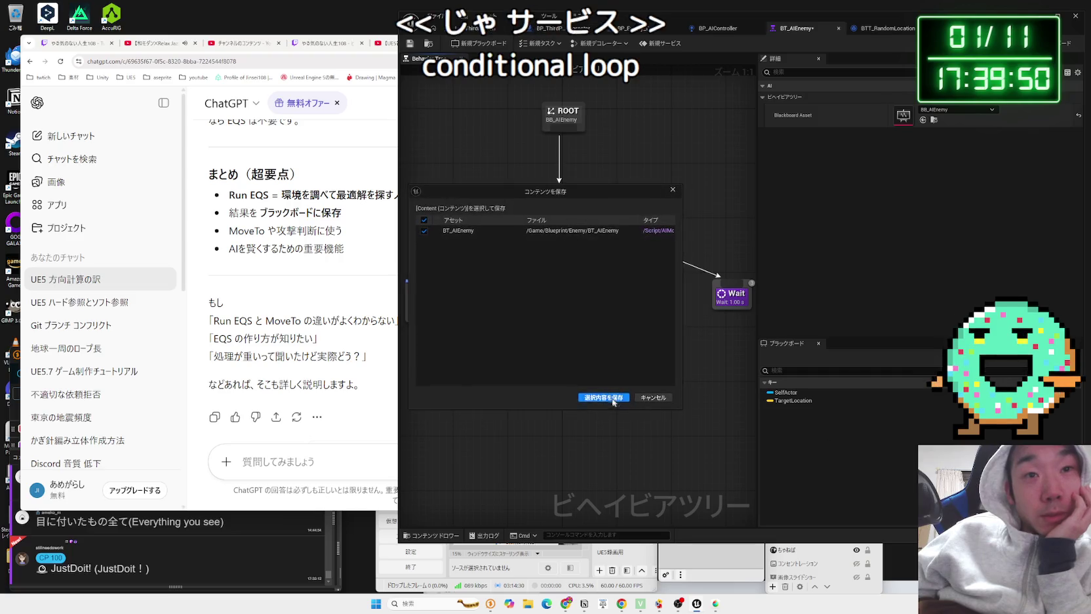
pyautogui.press('Escape')
# Step: Switch to the YouTube AI tutorial in Chrome
pyautogui.click(576, 316)
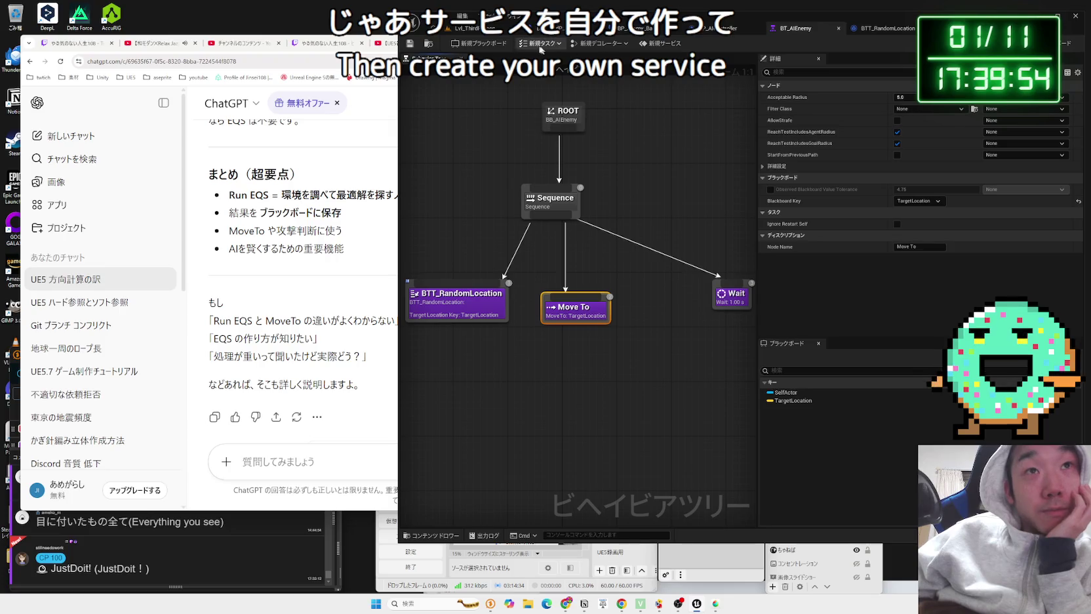
pyautogui.rightClick(578, 318)
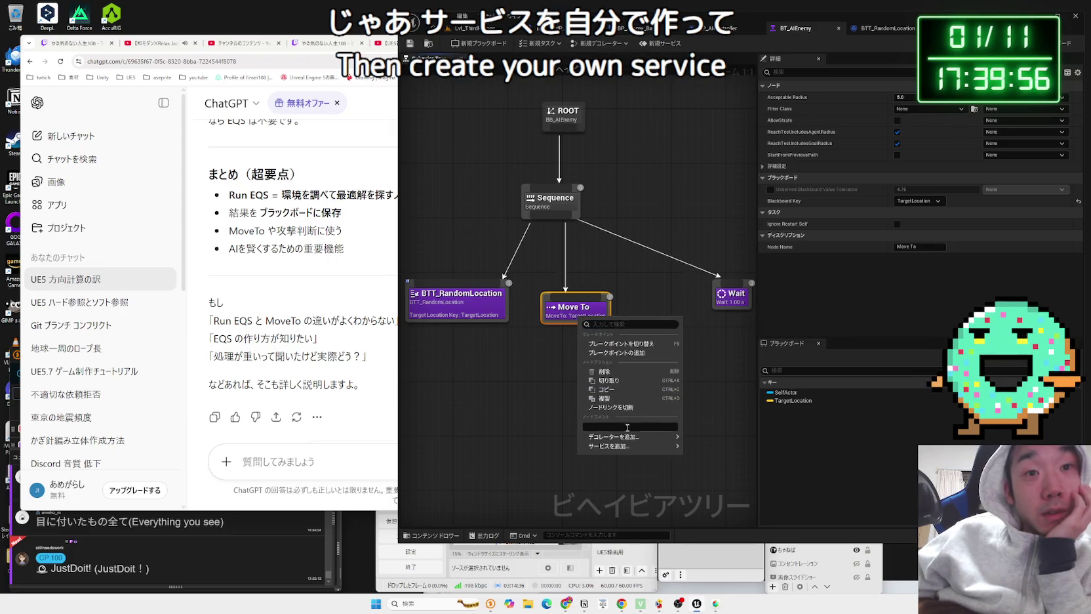
pyautogui.press('Escape')
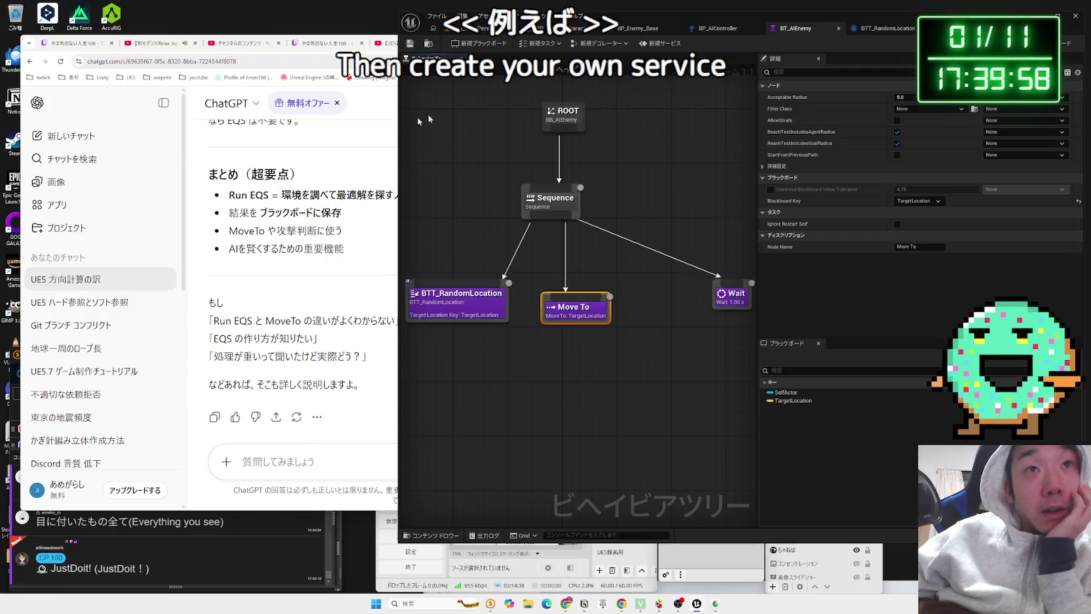
pyautogui.click(386, 43)
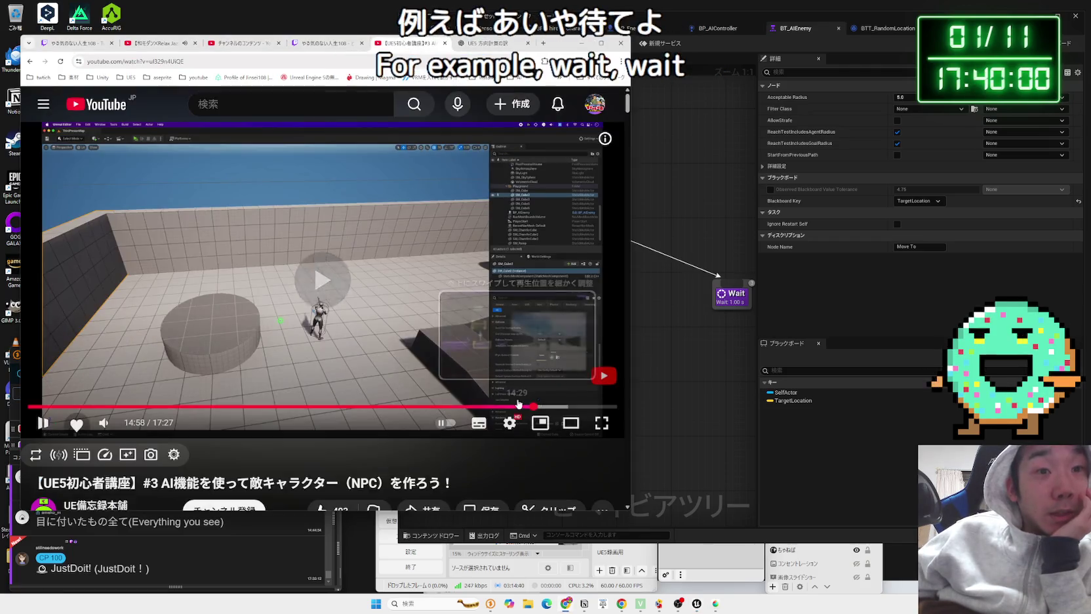
# Step: Seek the tutorial forward to about 17:10, showing the finished behavior tree Sequence
pyautogui.press('Right')
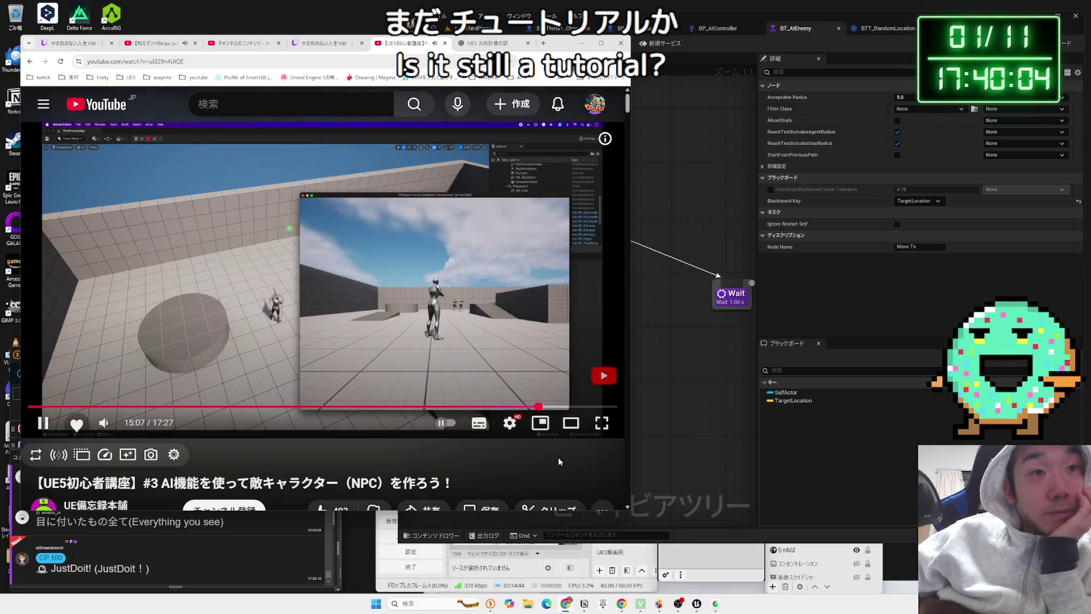
pyautogui.press('Right')
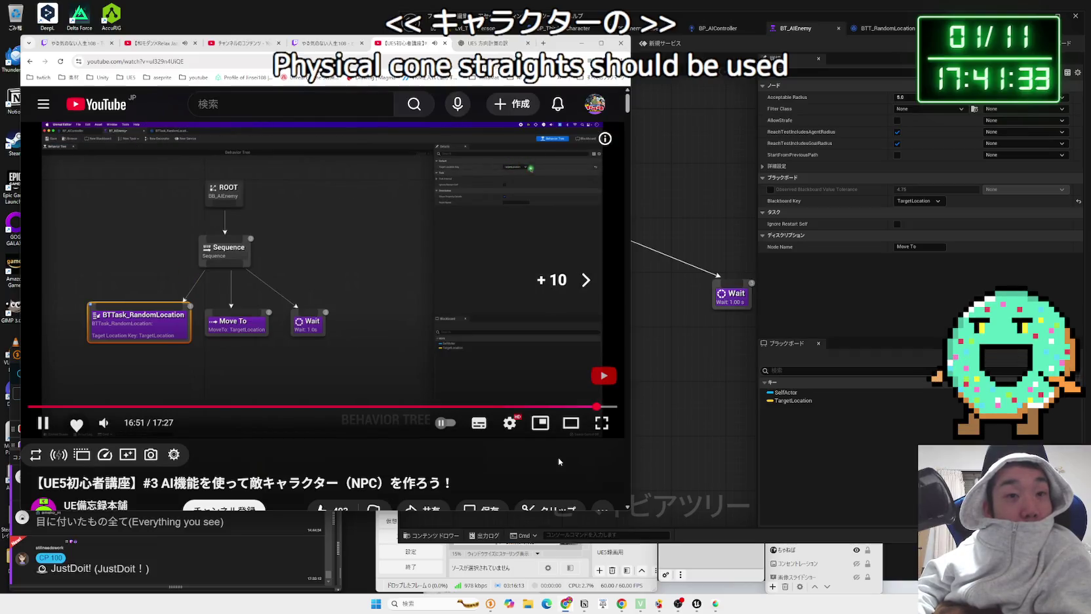
pyautogui.press('Right')
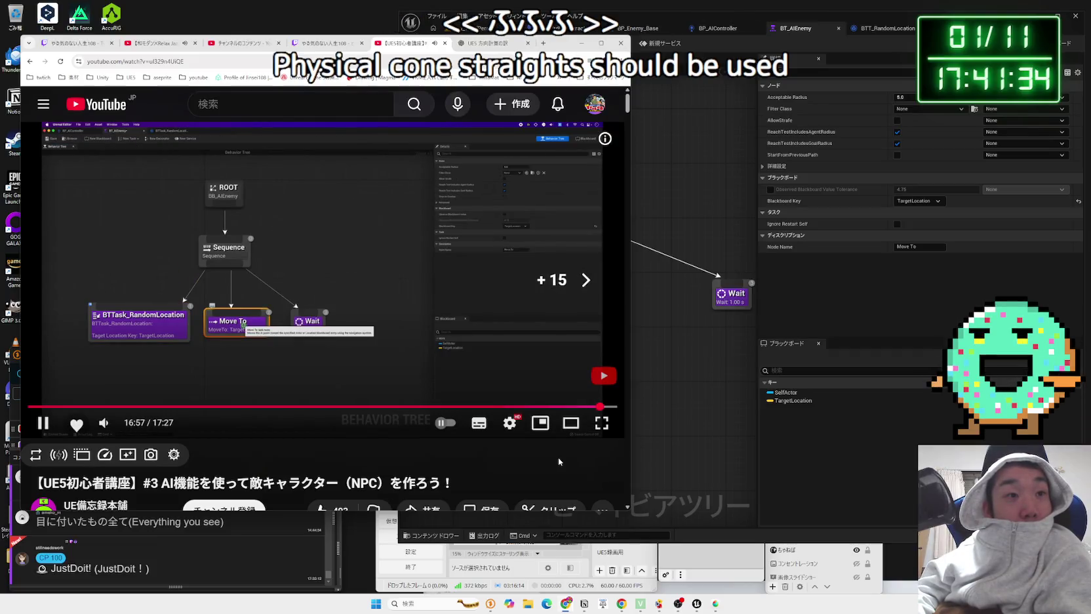
pyautogui.press('Right')
pyautogui.press('Right')
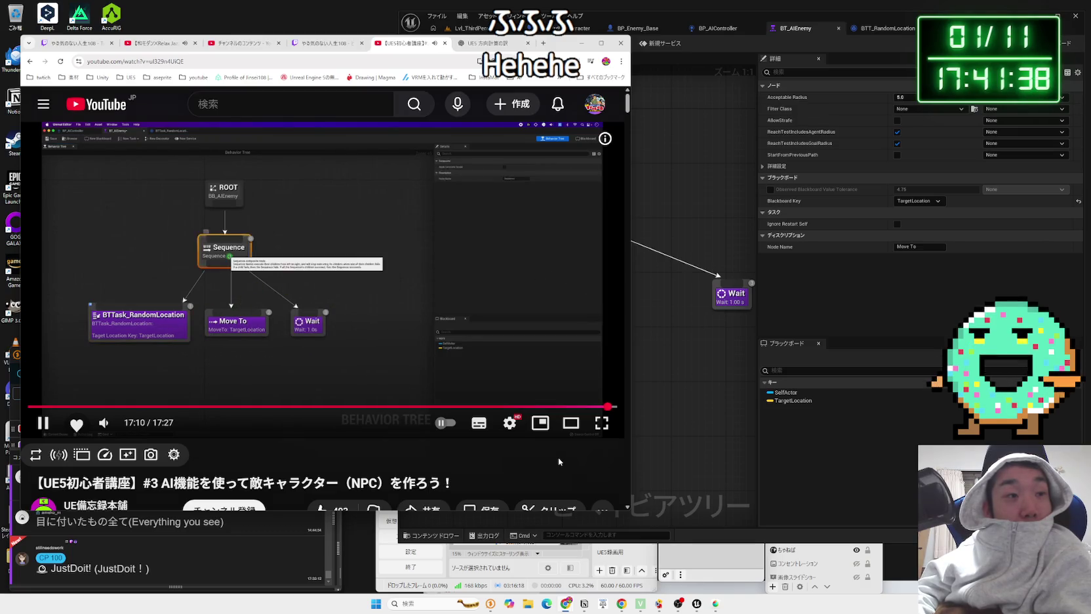
pyautogui.press('Right')
pyautogui.press('Right')
pyautogui.press('Right')
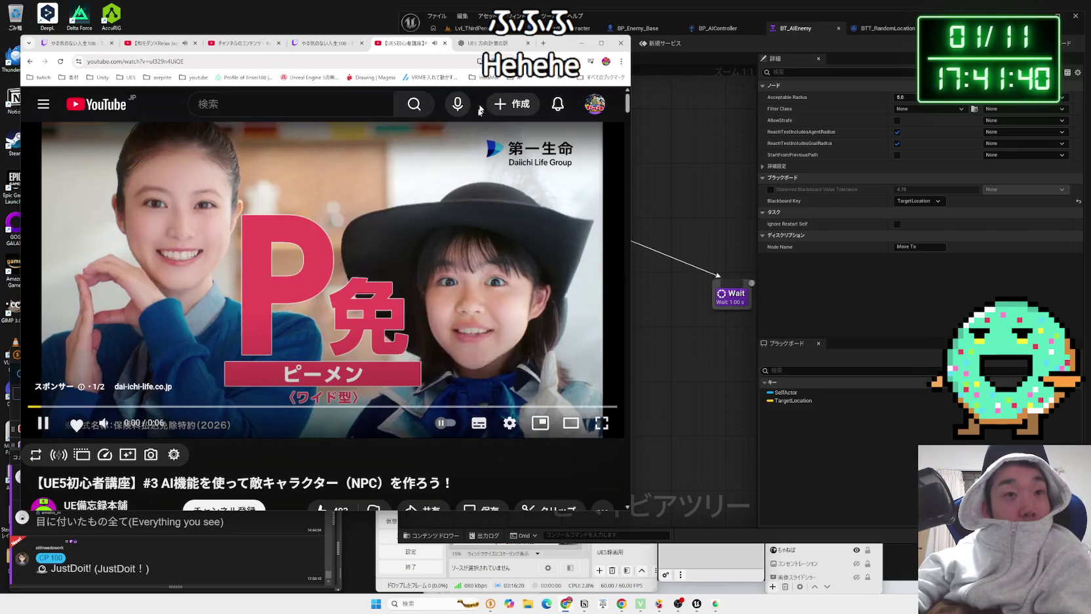
# Step: Delete the BTT_RandomLocation task and rearrange Wait beside Move To
pyautogui.click(467, 47)
pyautogui.click(573, 328)
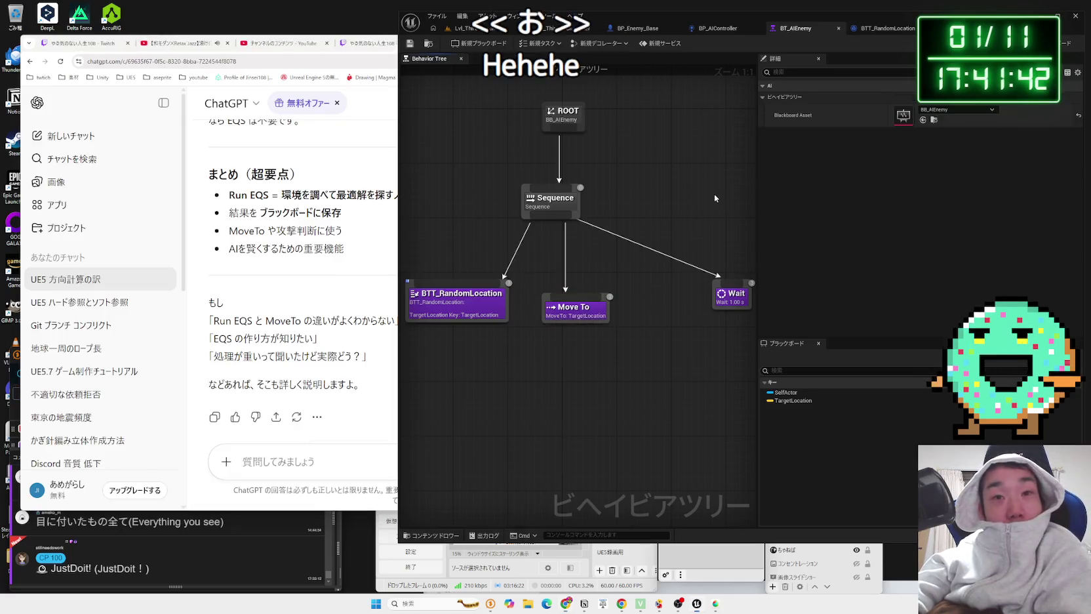
pyautogui.click(574, 313)
pyautogui.click(450, 310)
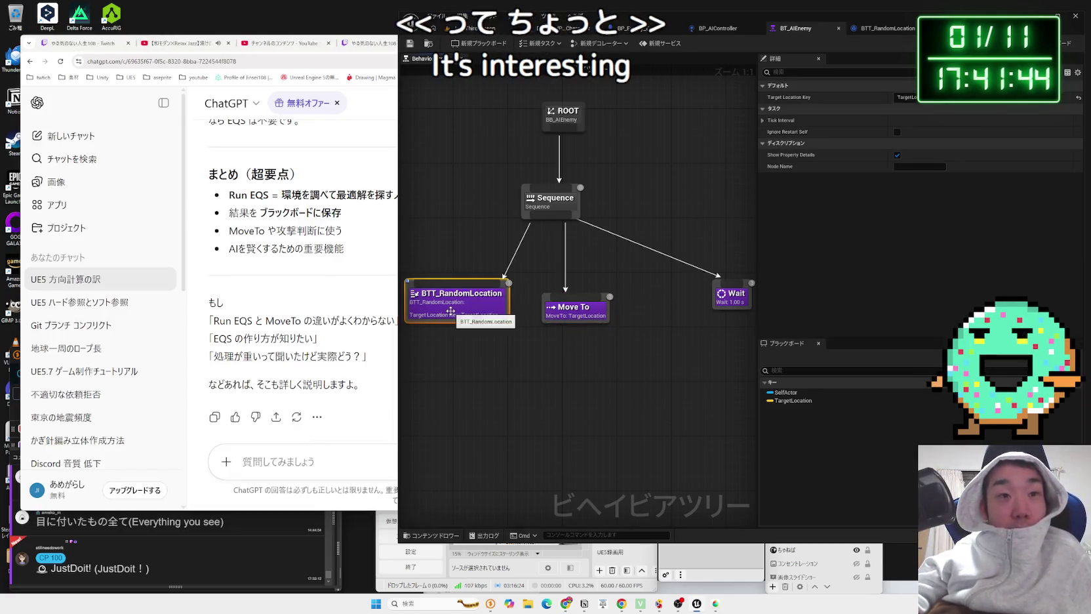
pyautogui.press('Delete')
pyautogui.moveTo(577, 308); pyautogui.dragTo(481, 308)
pyautogui.moveTo(732, 298); pyautogui.dragTo(630, 316)
pyautogui.click(481, 309)
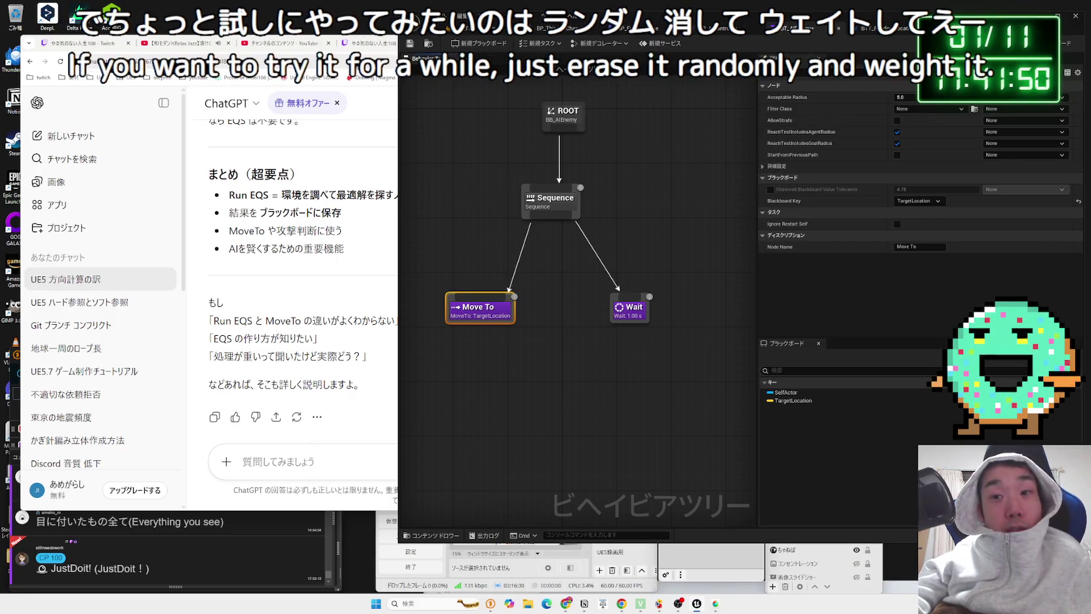
# Step: Save BT_AIEnemy and start creating a new Blueprint service
pyautogui.hotkey('ctrl', 'shift', 's')
pyautogui.click(601, 397)
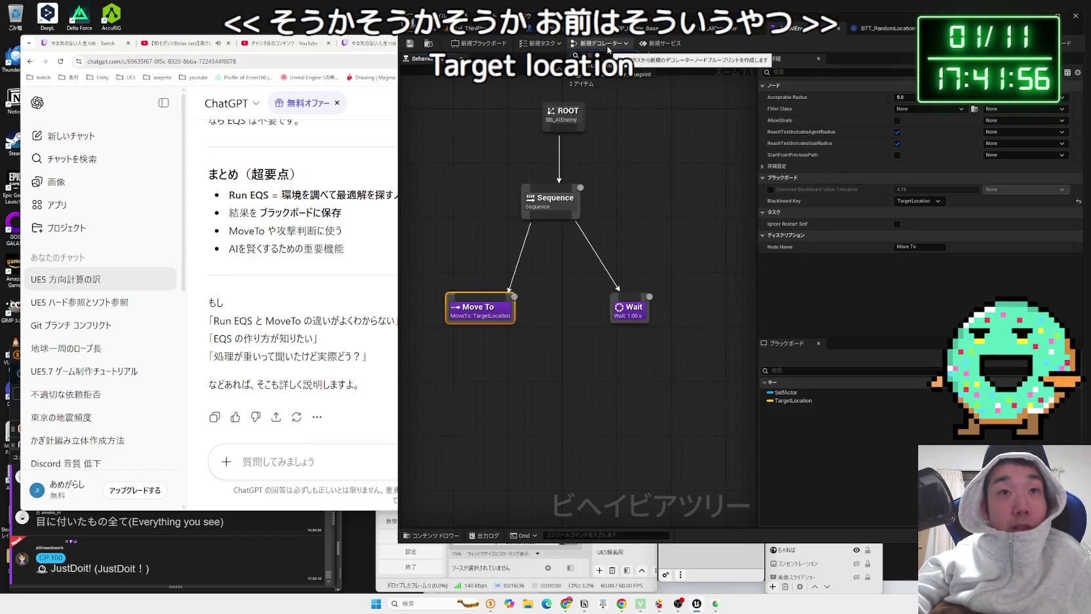
pyautogui.click(557, 44)
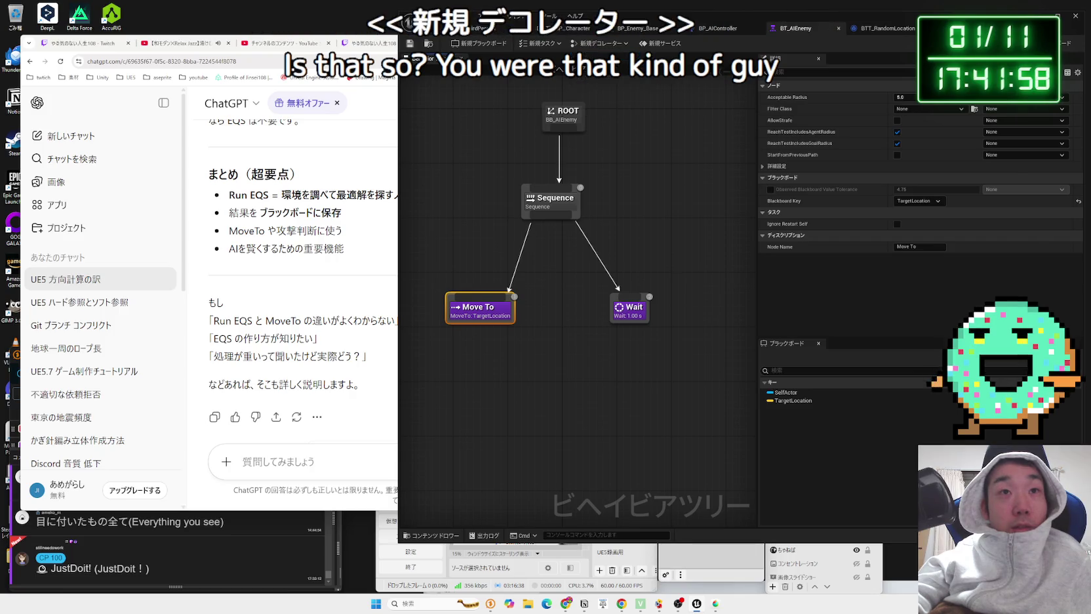
pyautogui.click(599, 45)
pyautogui.click(661, 44)
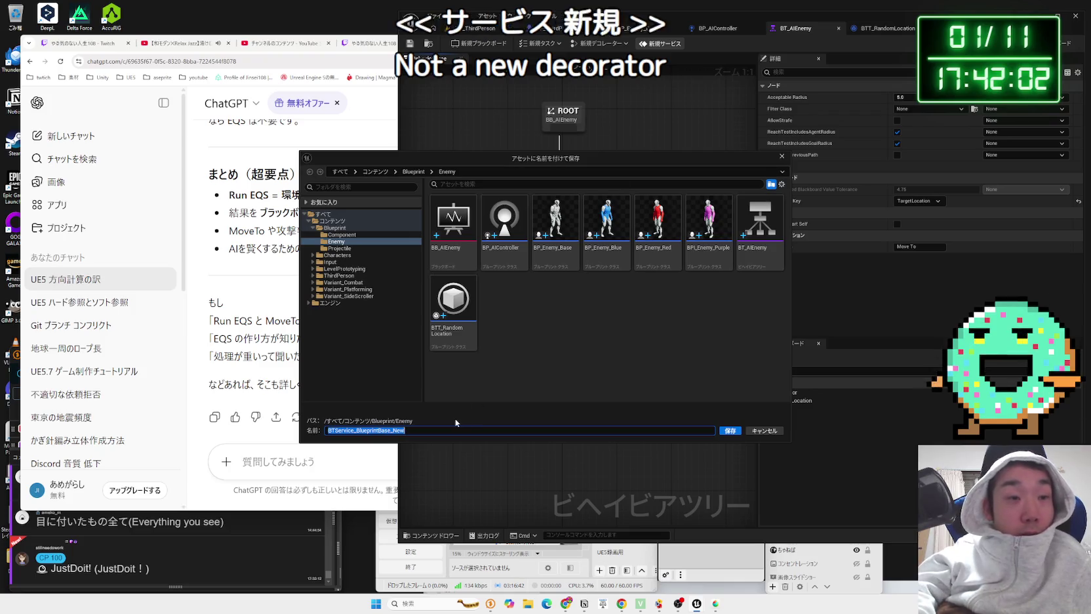
# Step: Name the new service asset BTS_TickLocation and create it
pyautogui.write('BTS_')
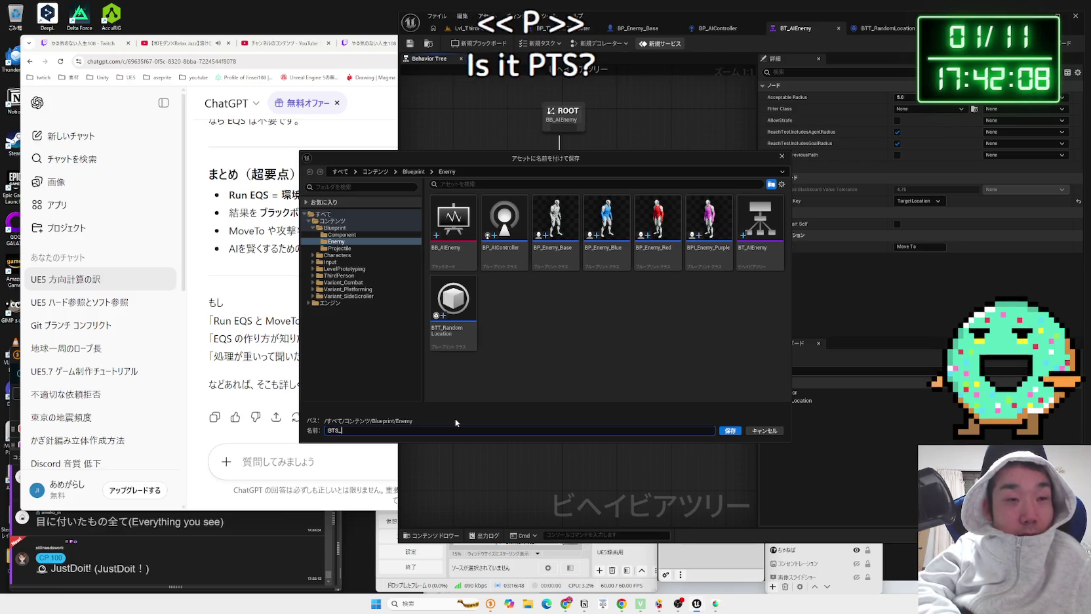
pyautogui.write('Tik')
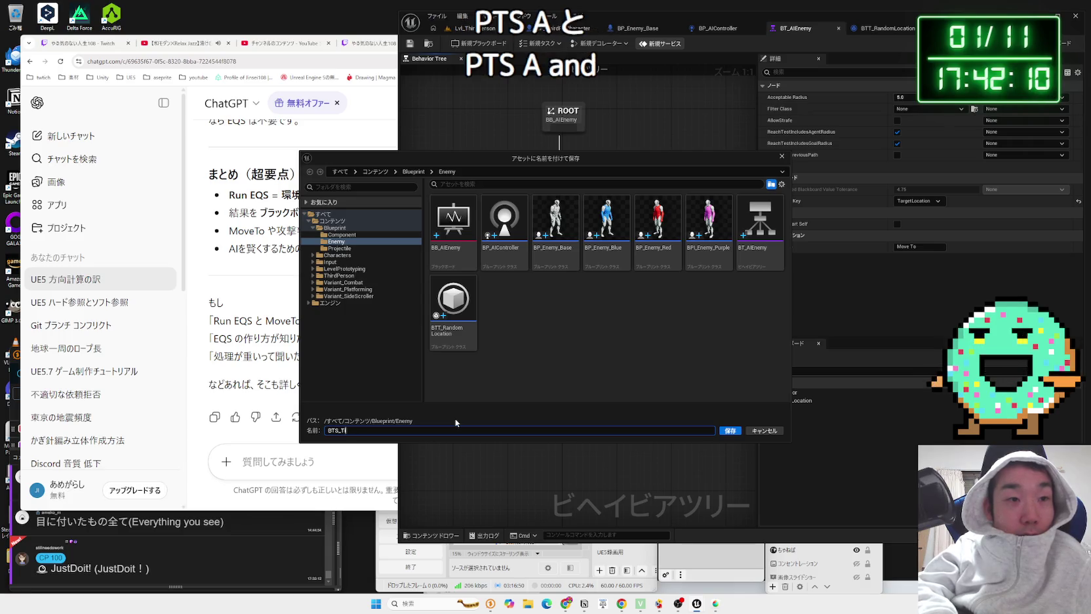
pyautogui.press('BackSpace')
pyautogui.write('ckLocation')
pyautogui.press('Return')
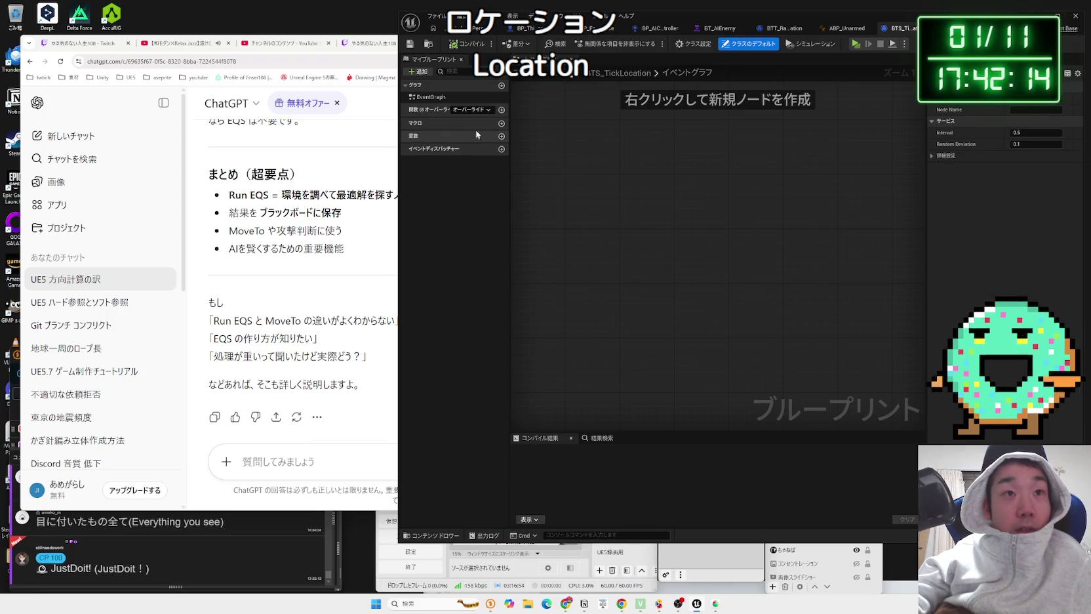
# Step: Add a ReceiveTickAI event override to the service graph
pyautogui.click(470, 109)
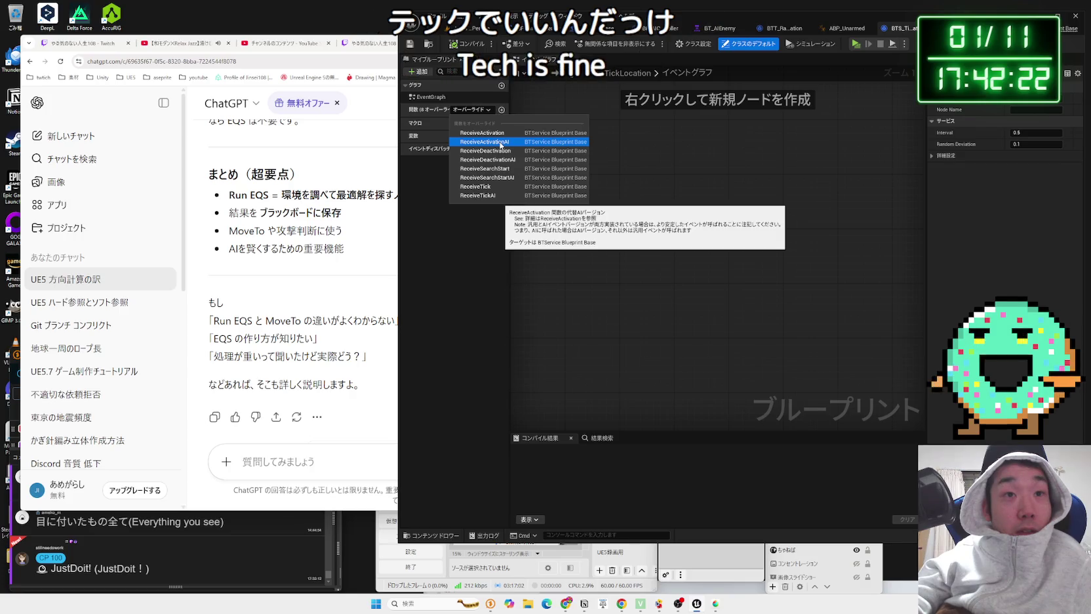
pyautogui.click(485, 195)
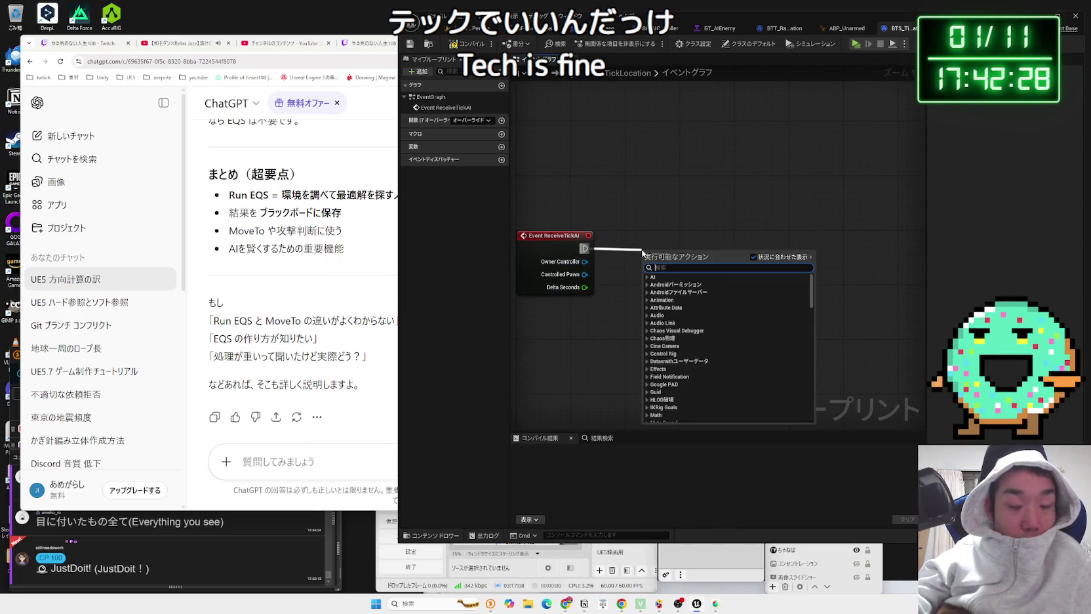
pyautogui.click(637, 256)
# Step: Add a Get Player Pawn node and compile the blueprint
pyautogui.rightClick(637, 295)
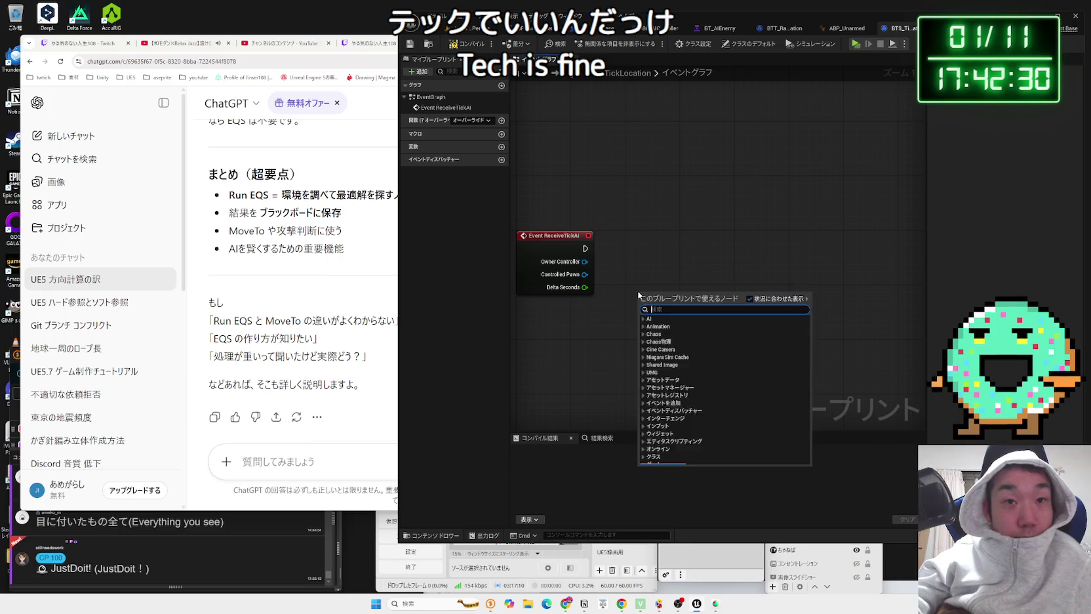
pyautogui.write('get play')
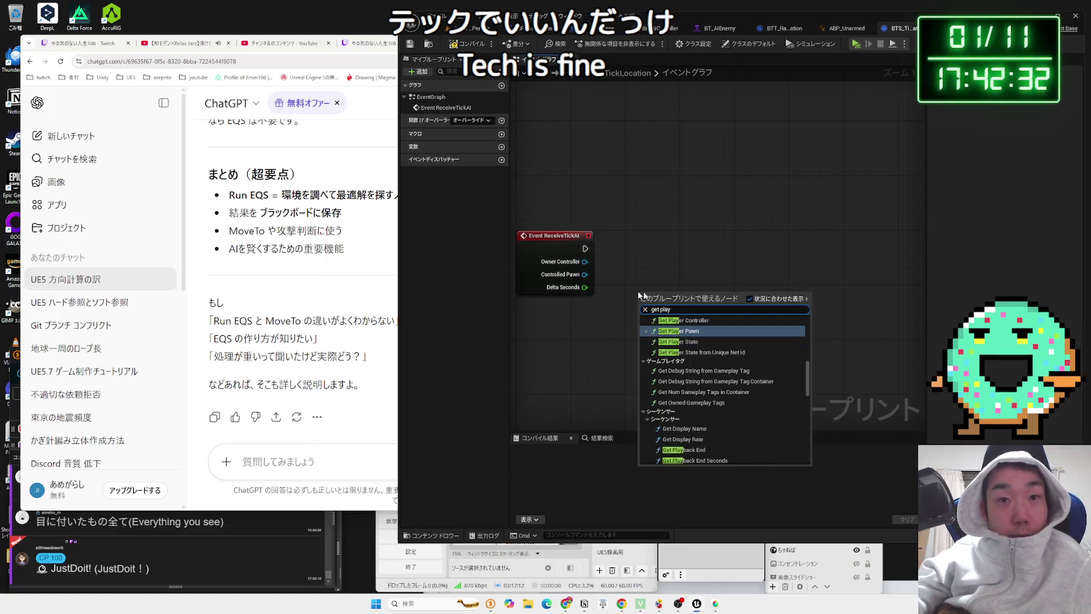
pyautogui.click(673, 330)
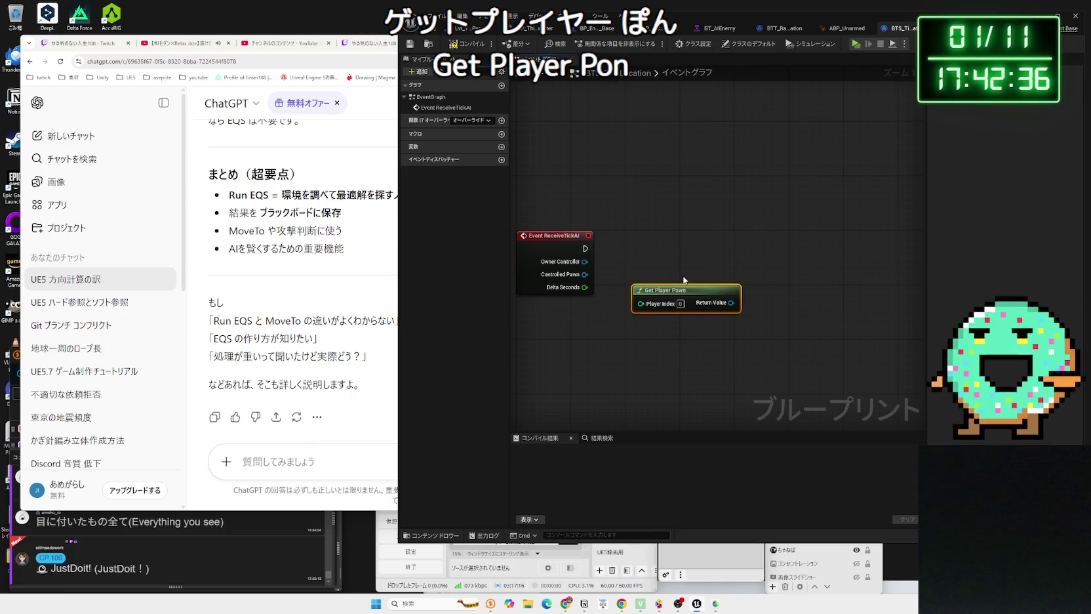
pyautogui.click(470, 47)
pyautogui.moveTo(681, 286); pyautogui.dragTo(751, 277)
# Step: Feed the pawn's Return Value into a Get Actor Location node and tidy the layout
pyautogui.write('get')
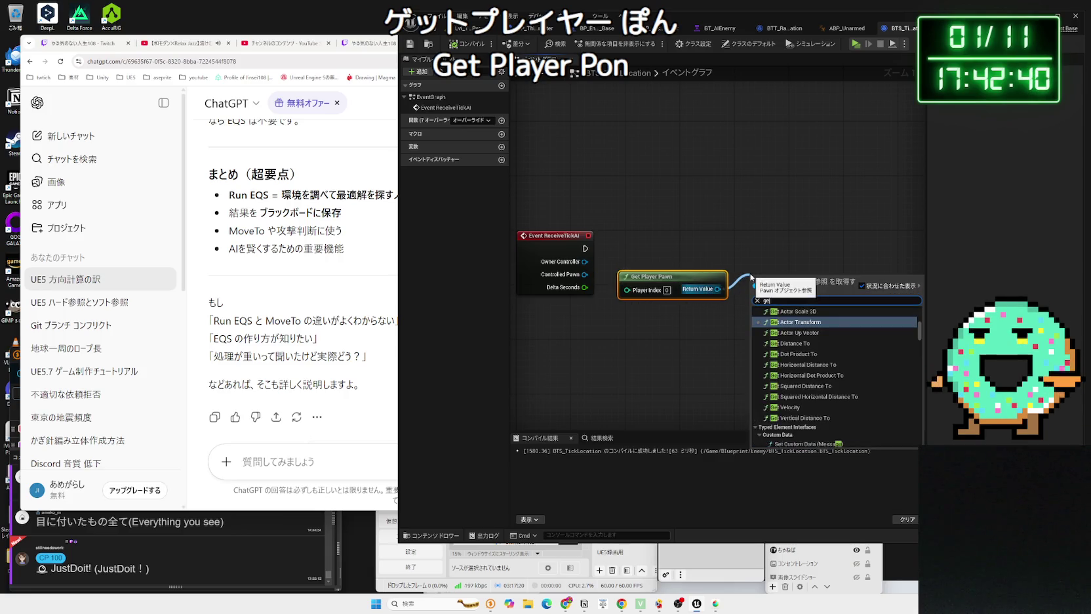
pyautogui.write(' player')
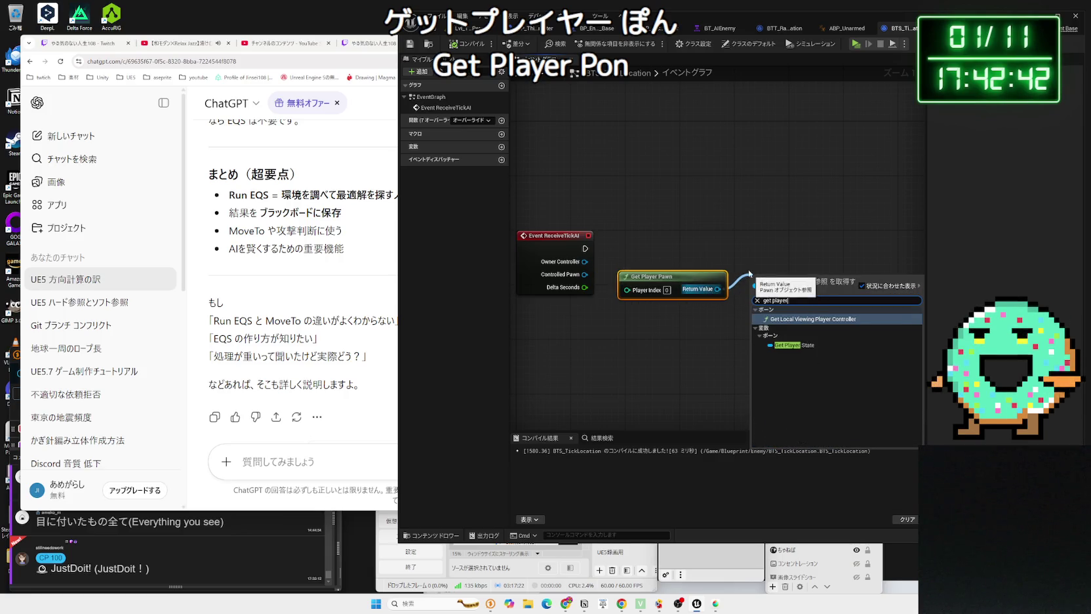
pyautogui.click(731, 257)
pyautogui.moveTo(717, 288); pyautogui.dragTo(754, 277)
pyautogui.write('get')
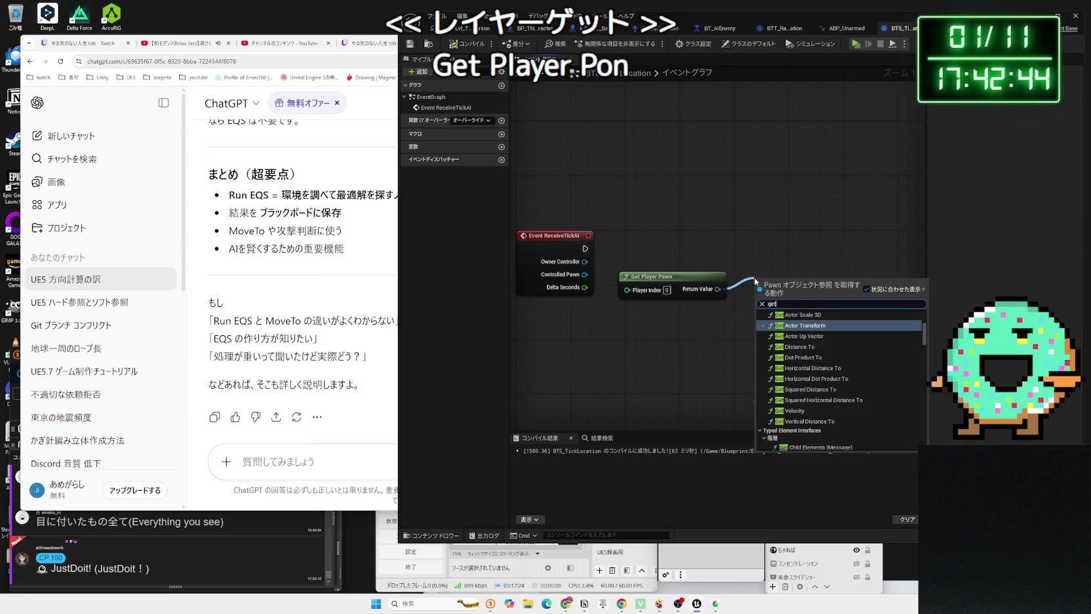
pyautogui.write(' location')
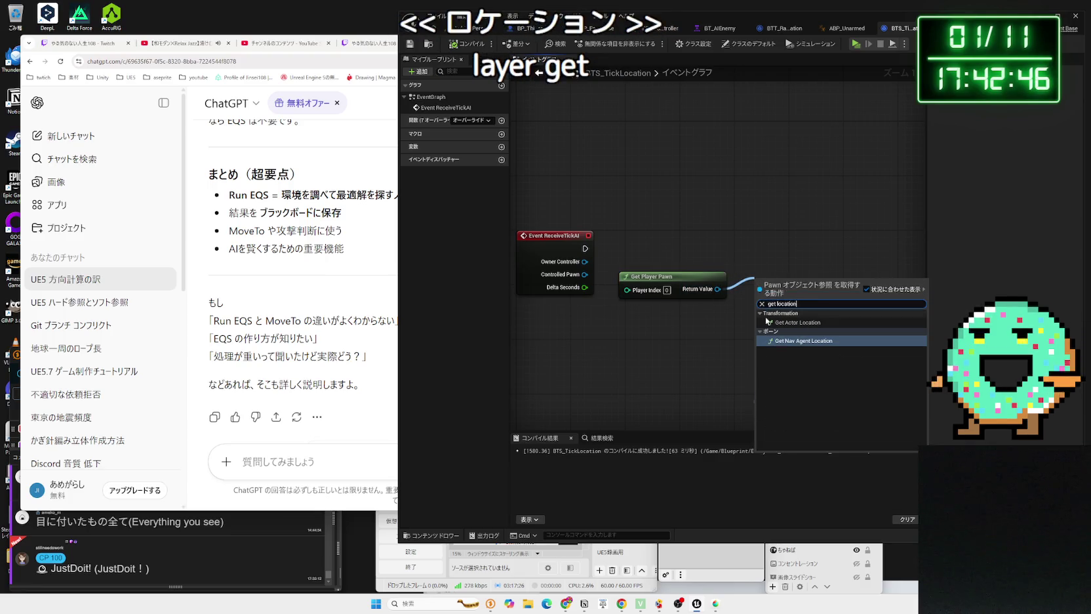
pyautogui.click(765, 322)
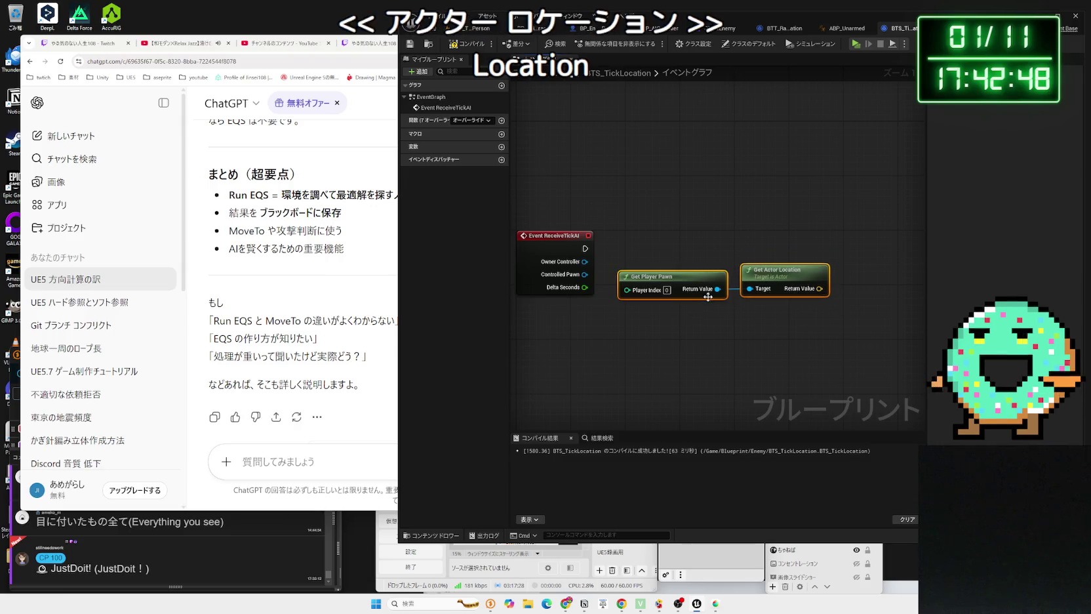
pyautogui.moveTo(662, 294); pyautogui.dragTo(650, 315)
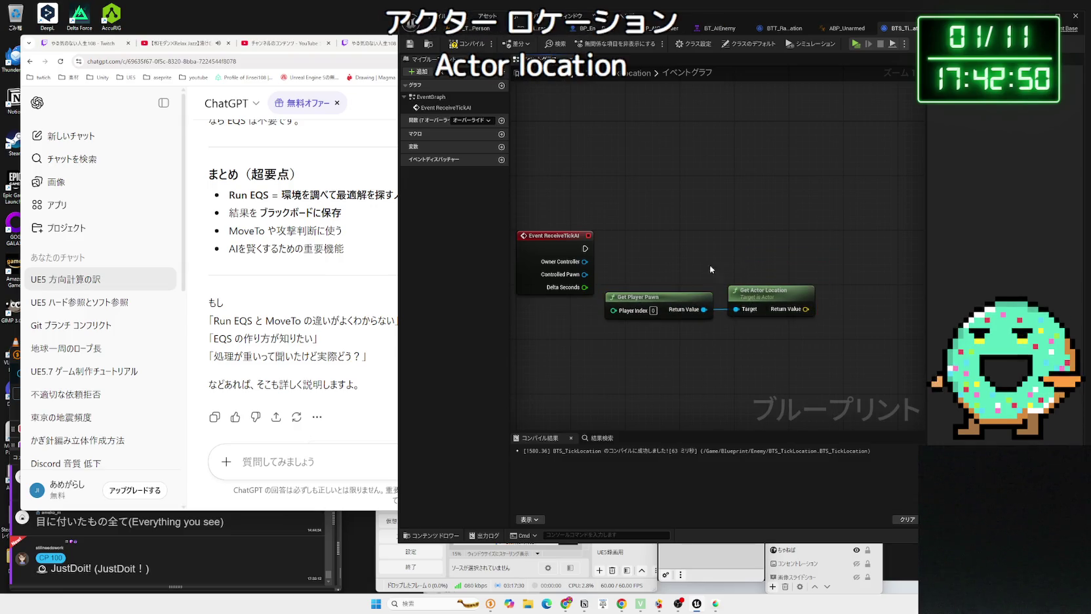
pyautogui.click(690, 287)
pyautogui.moveTo(535, 254); pyautogui.dragTo(788, 258)
# Step: Search the tick event's actions for 'set' and 'set velocity', then close without adding anything
pyautogui.write('set')
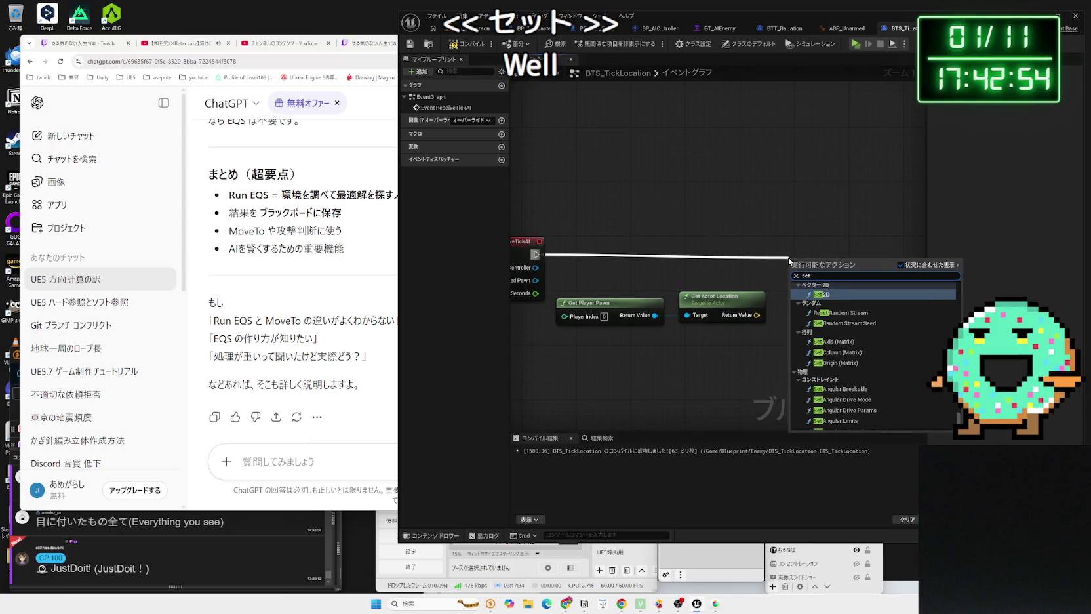
pyautogui.scroll(-5, 863, 373)
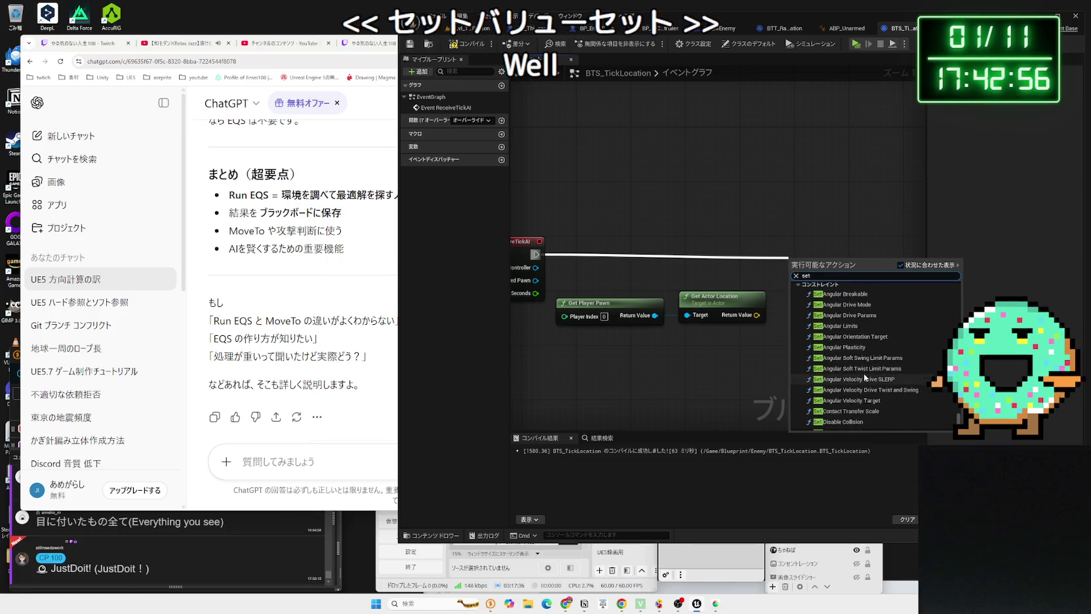
pyautogui.scroll(-5, 863, 379)
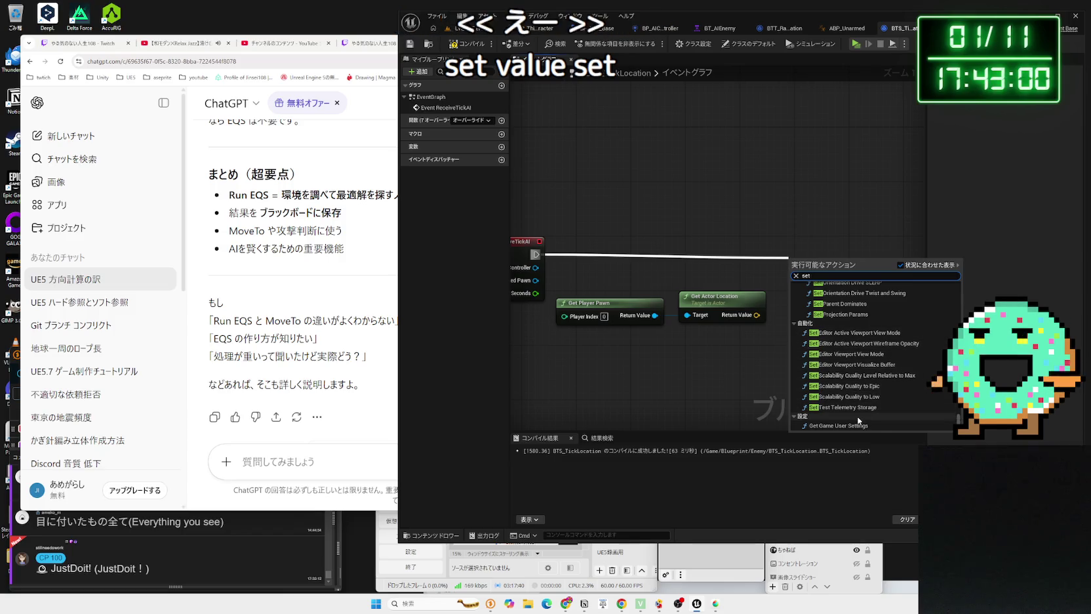
pyautogui.scroll(3, 858, 389)
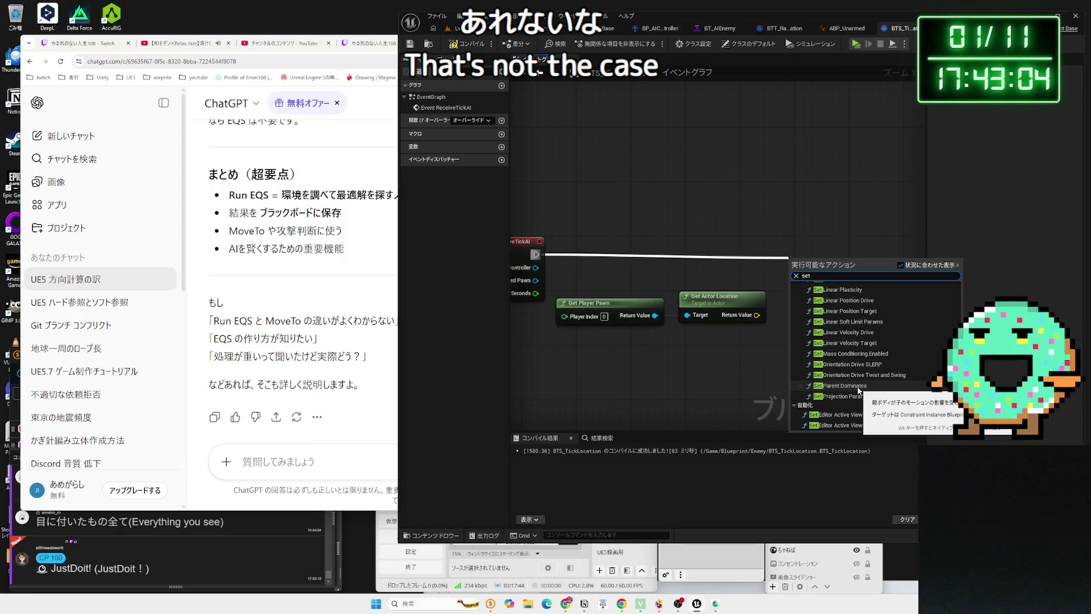
pyautogui.scroll(3, 858, 387)
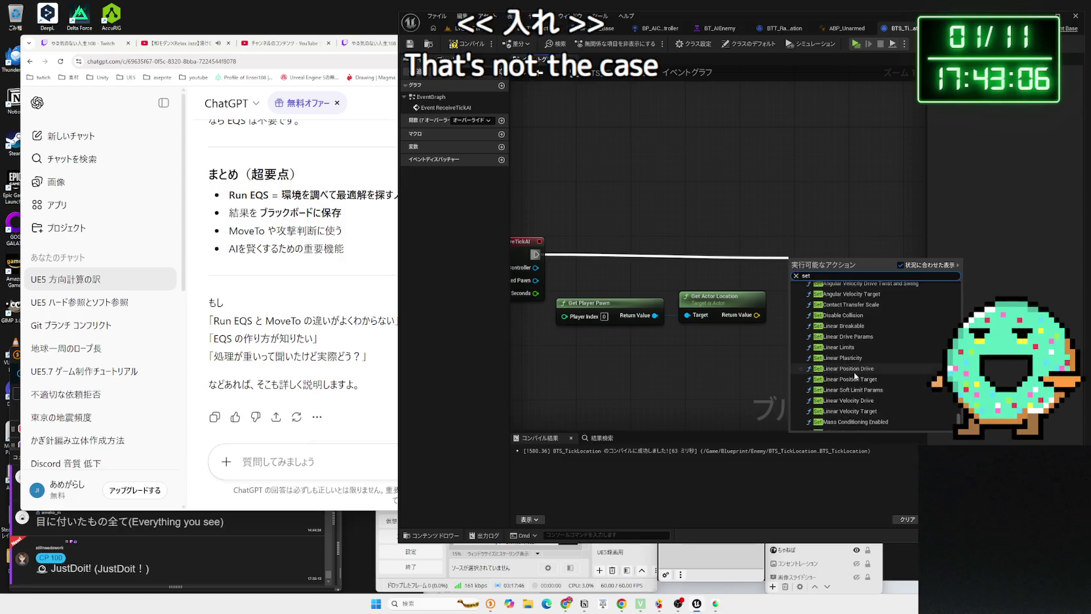
pyautogui.scroll(5, 864, 372)
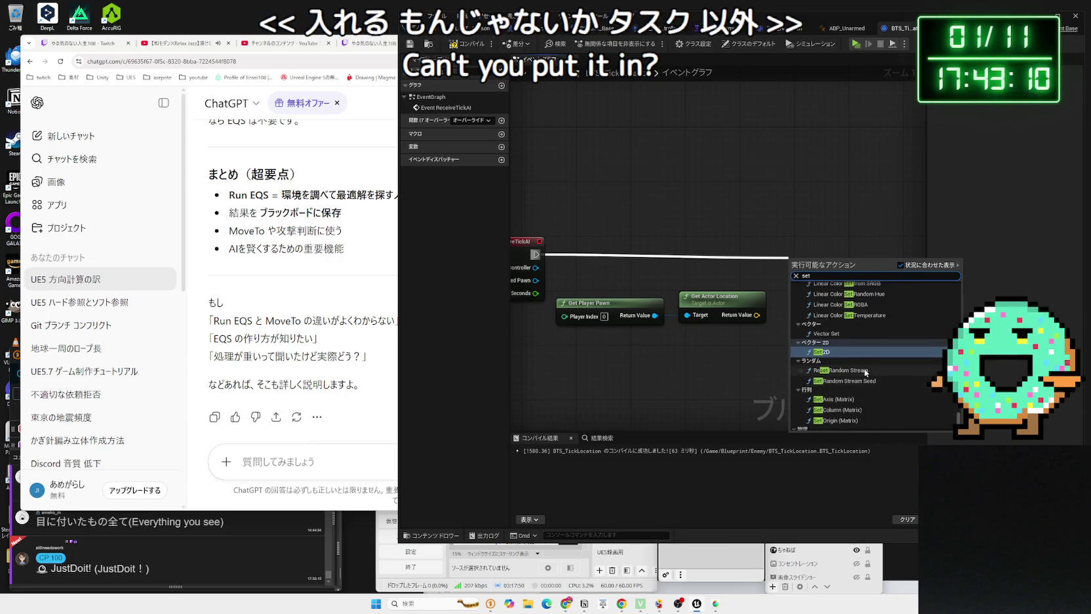
pyautogui.scroll(5, 864, 369)
pyautogui.scroll(3, 865, 371)
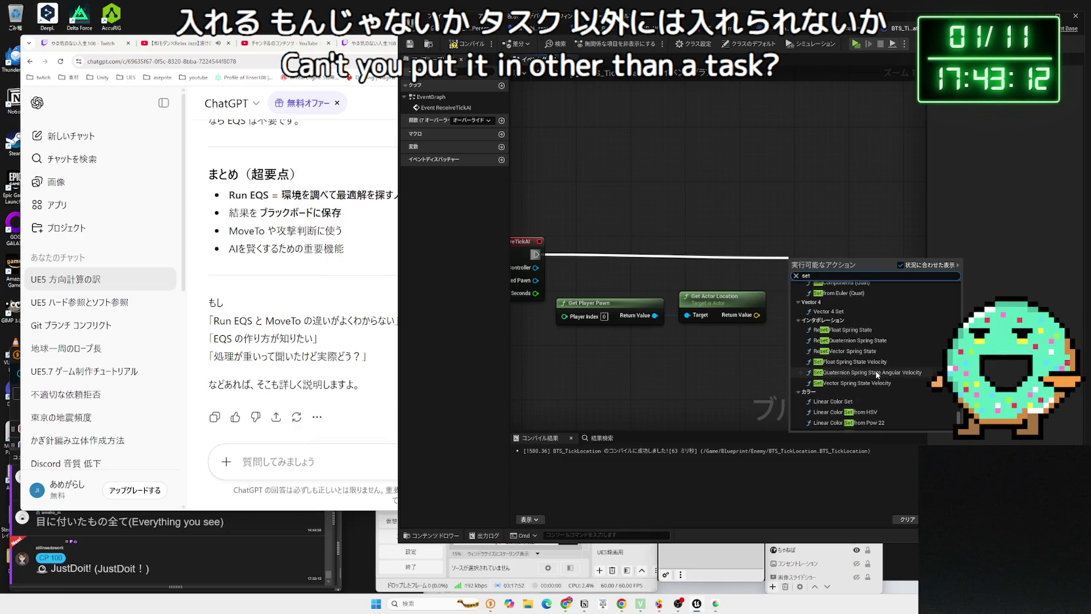
pyautogui.write(' velos')
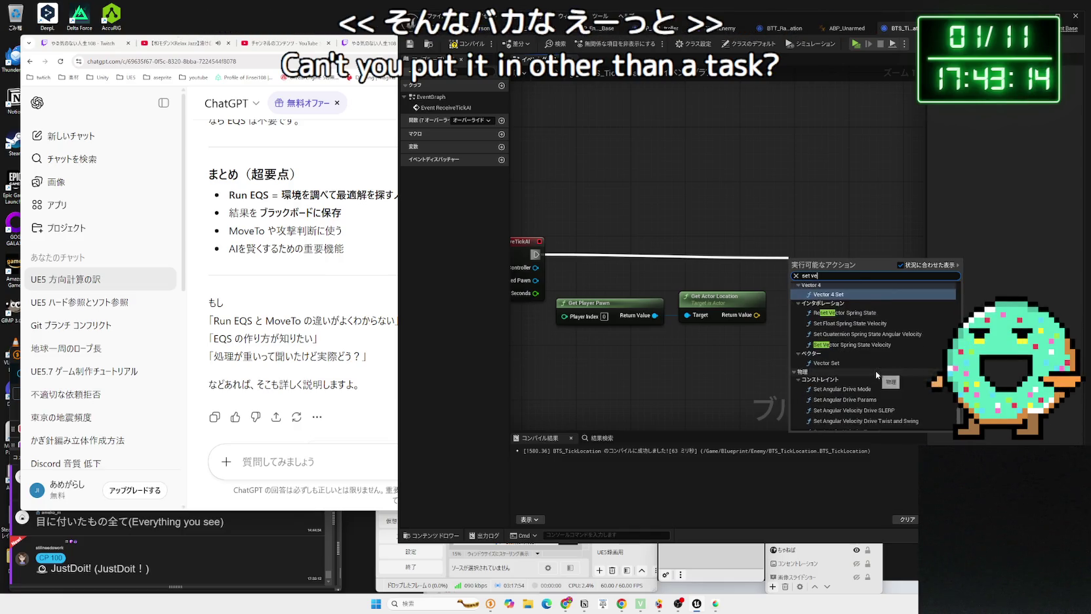
pyautogui.press('BackSpace')
pyautogui.write('city')
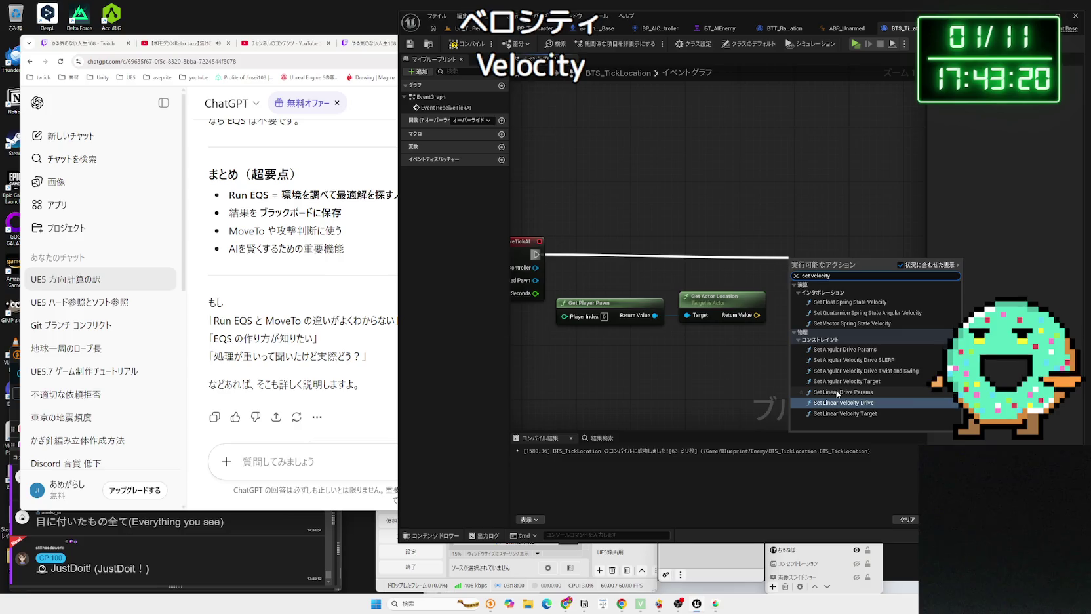
pyautogui.press('BackSpace')
pyautogui.press('BackSpace')
pyautogui.press('BackSpace')
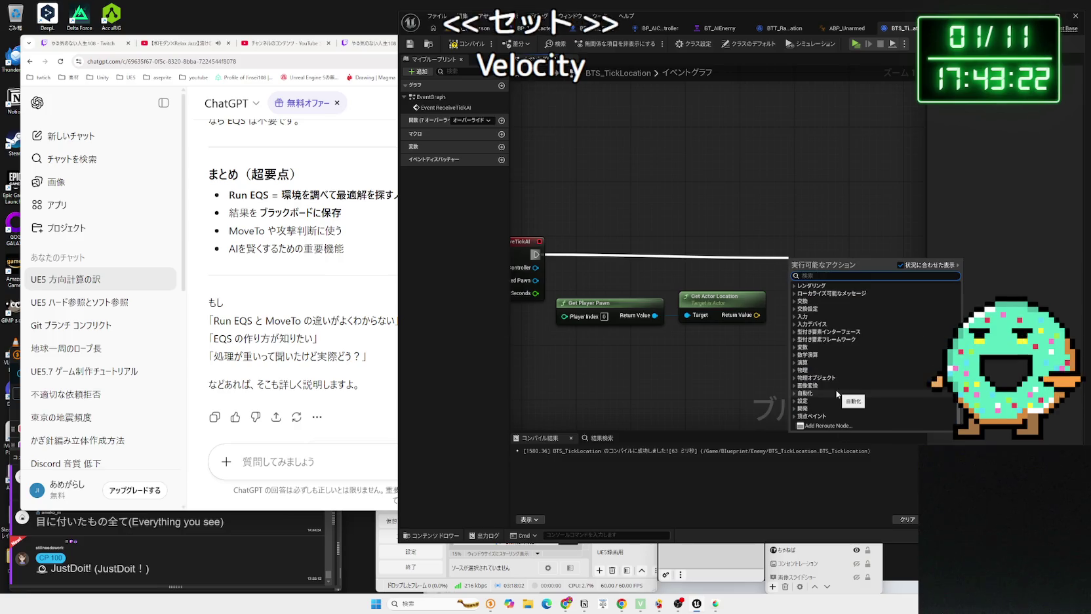
pyautogui.press('Escape')
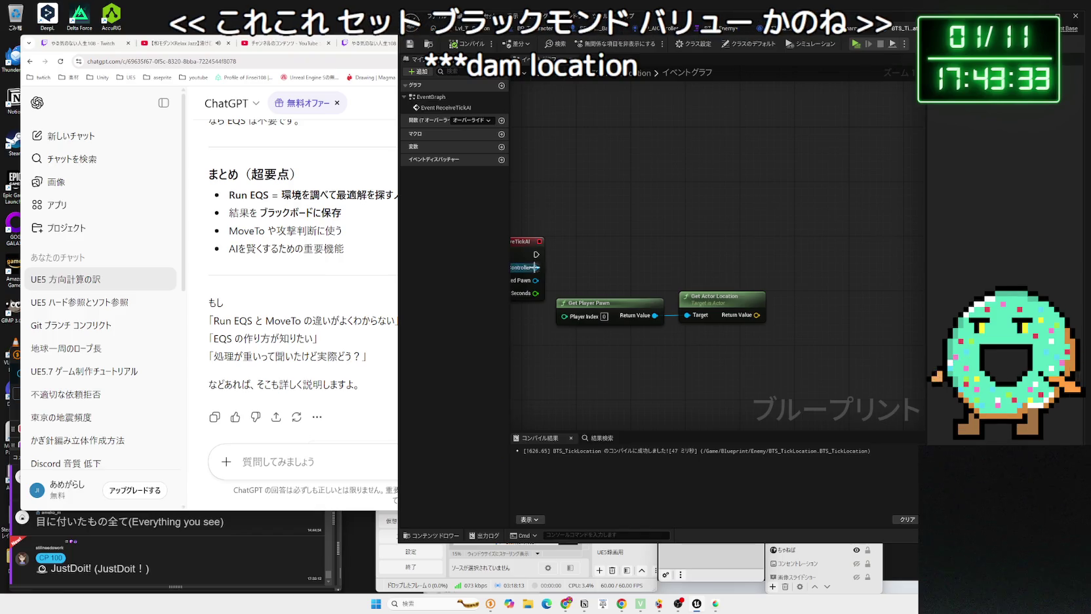
# Step: Add Set Blackboard Value as Vector off the tick, wiring Get Actor Location into Value and promoting Key
pyautogui.moveTo(536, 254); pyautogui.dragTo(713, 251)
pyautogui.write('set bla')
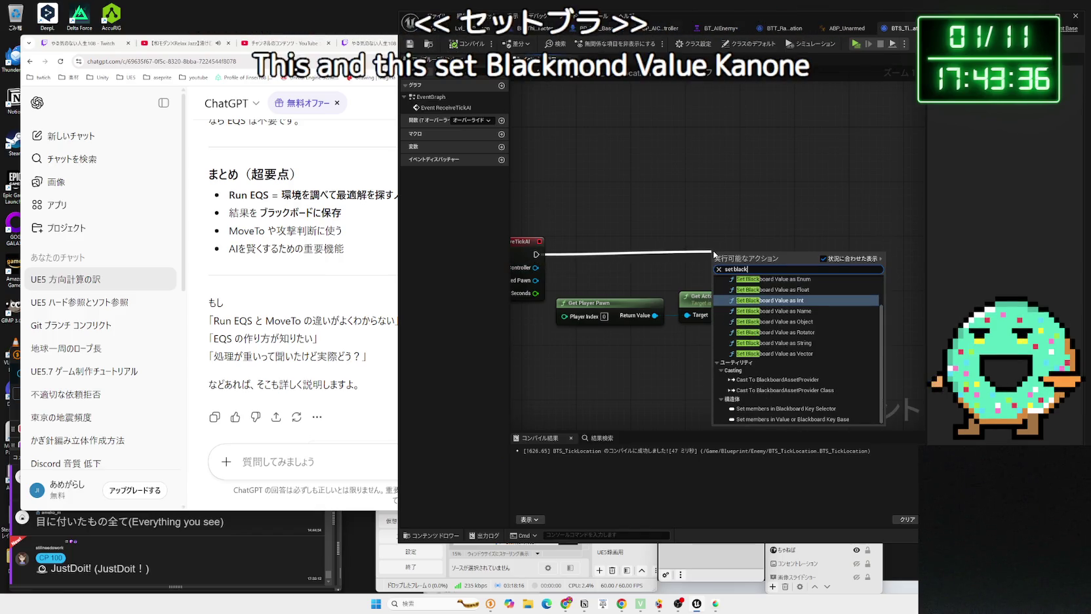
pyautogui.write('ck')
pyautogui.click(802, 354)
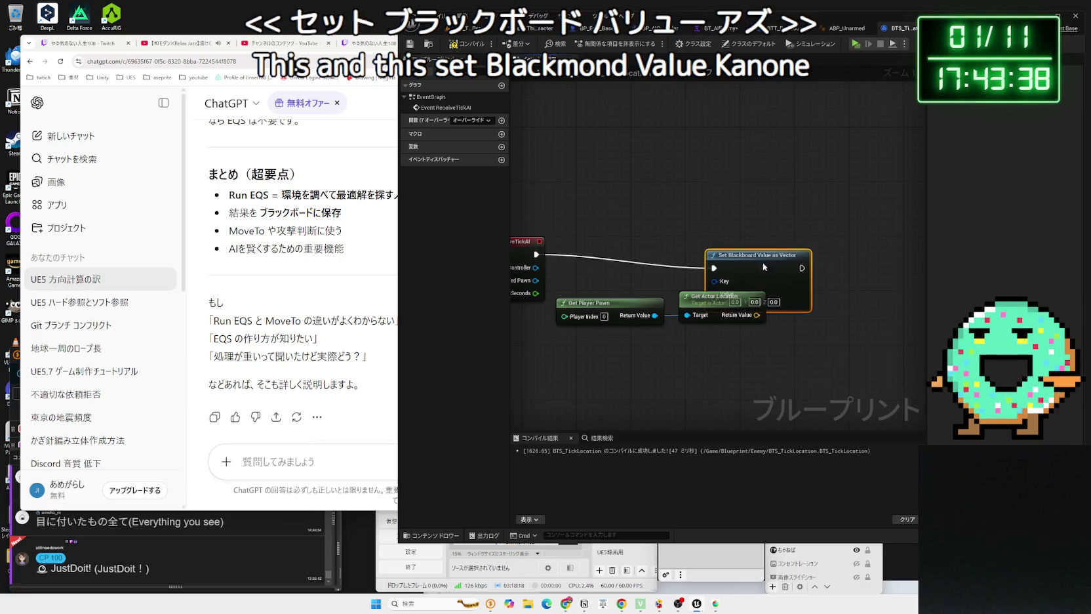
pyautogui.moveTo(754, 308)
pyautogui.mouseDown()
pyautogui.moveTo(770, 306)
pyautogui.moveTo(774, 281)
pyautogui.moveTo(726, 295)
pyautogui.mouseUp()
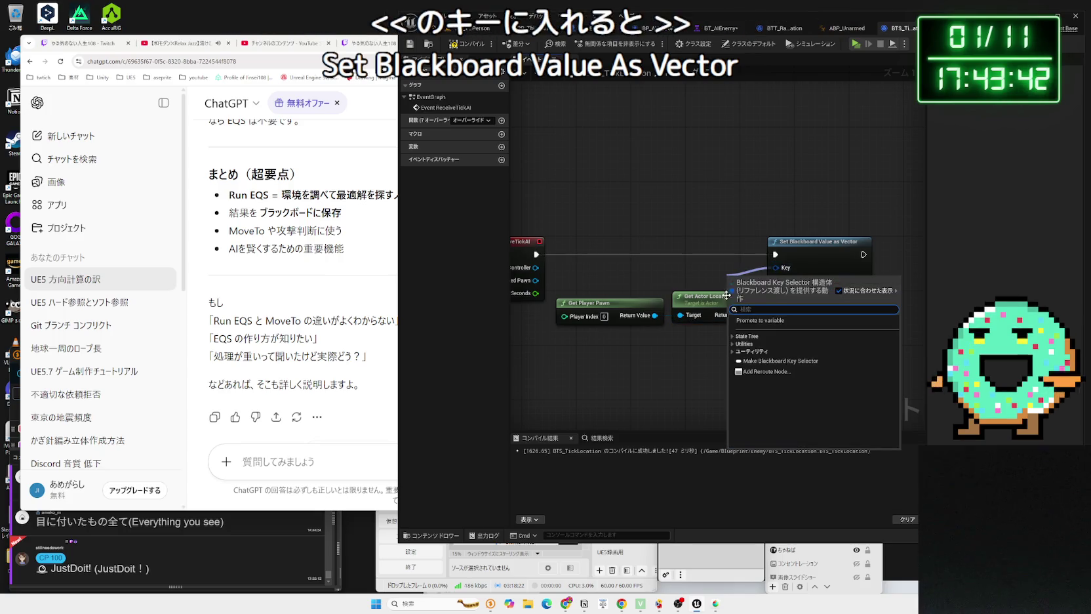
pyautogui.click(762, 325)
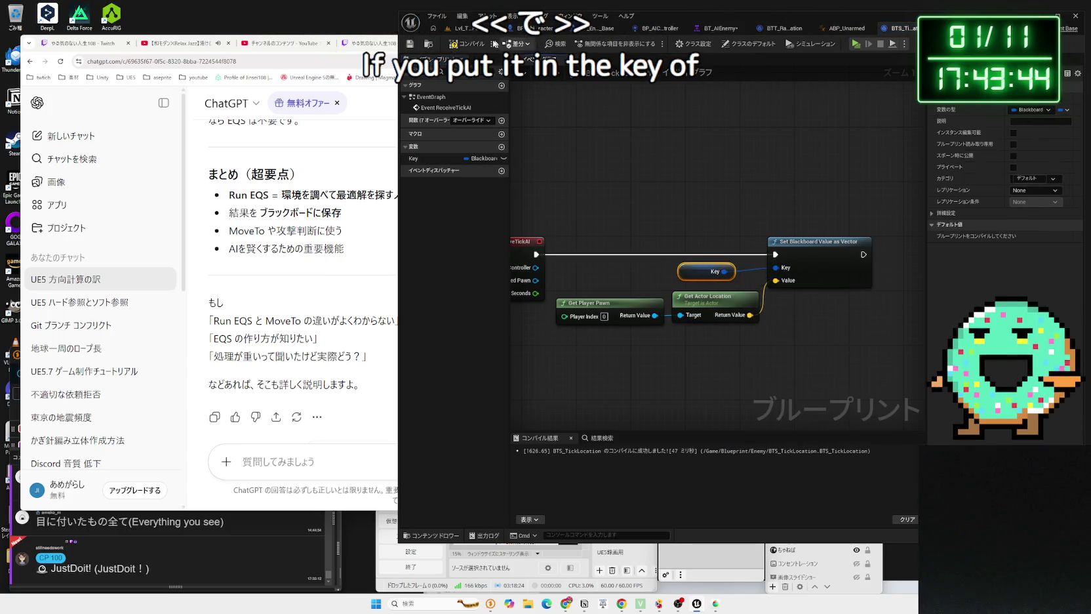
# Step: Name the promoted key TargetLocationKey, make it Instance Editable, and compile
pyautogui.click(720, 29)
pyautogui.click(784, 28)
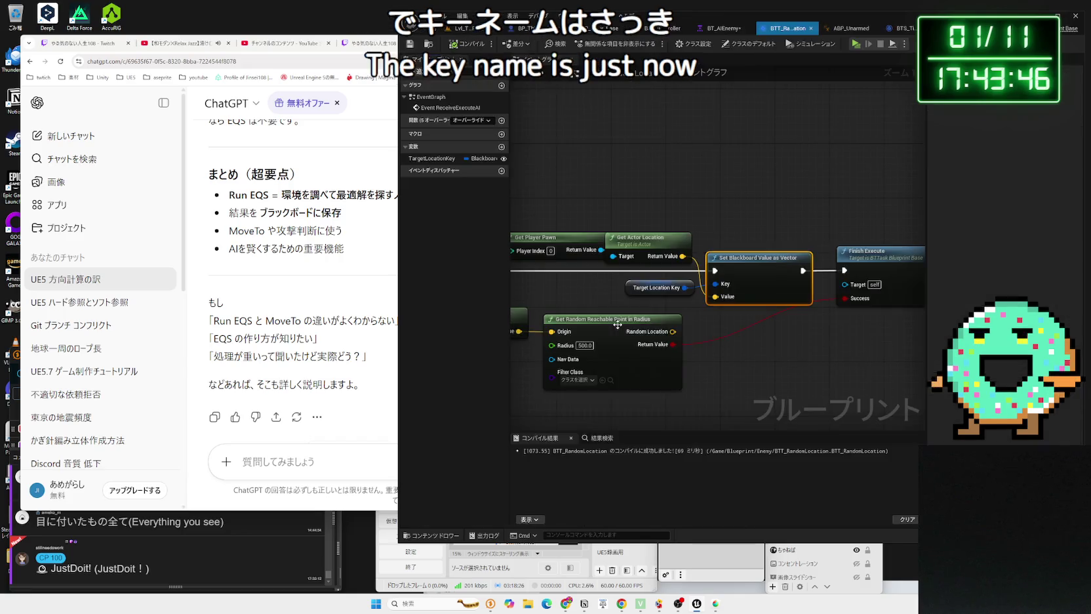
pyautogui.click(451, 159)
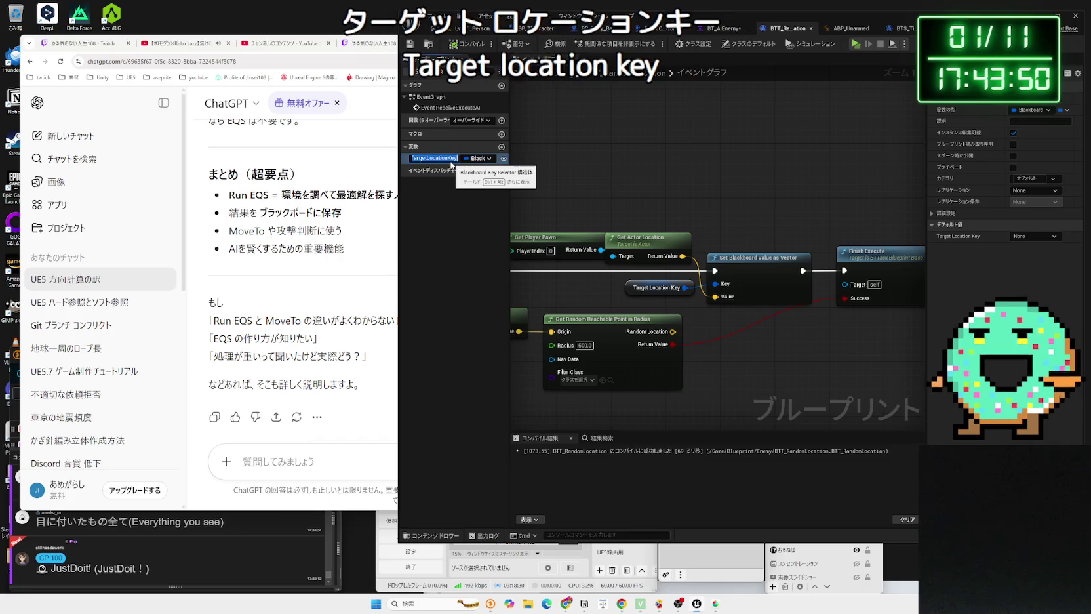
pyautogui.click(899, 28)
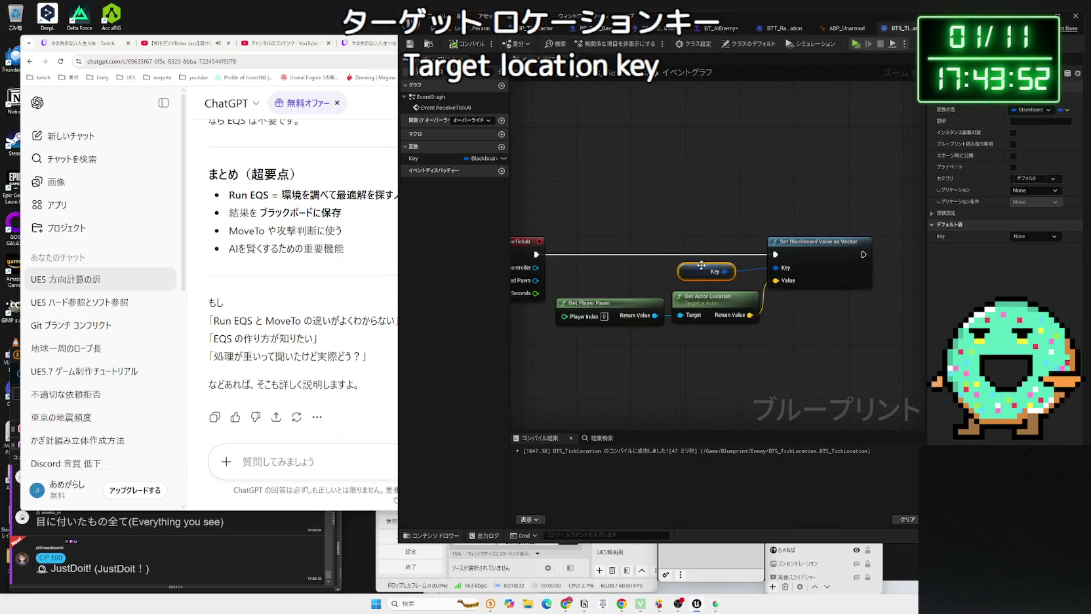
pyautogui.doubleClick(414, 159)
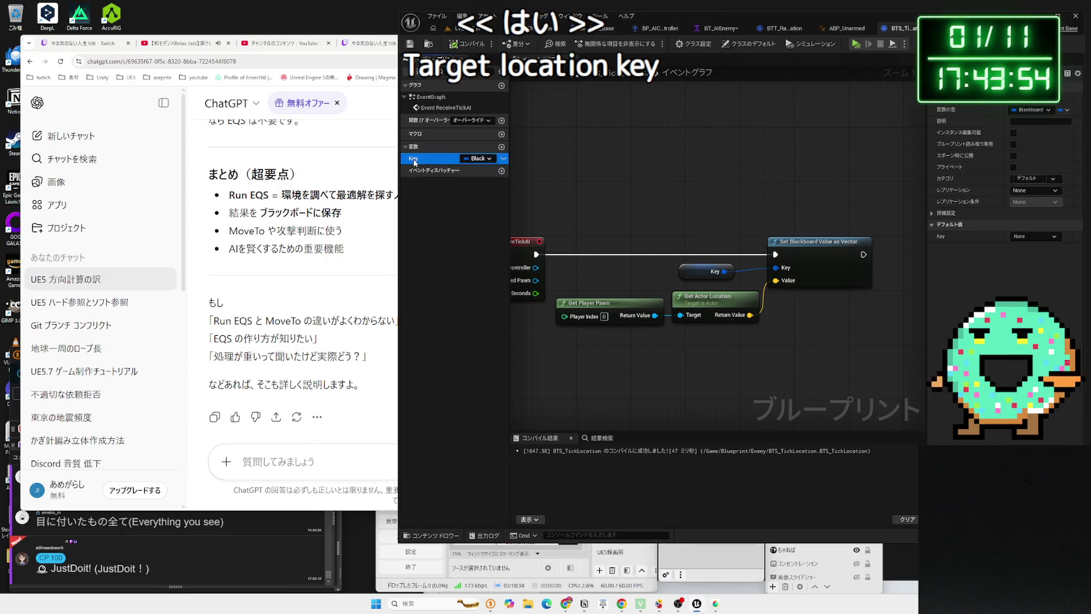
pyautogui.press('Return')
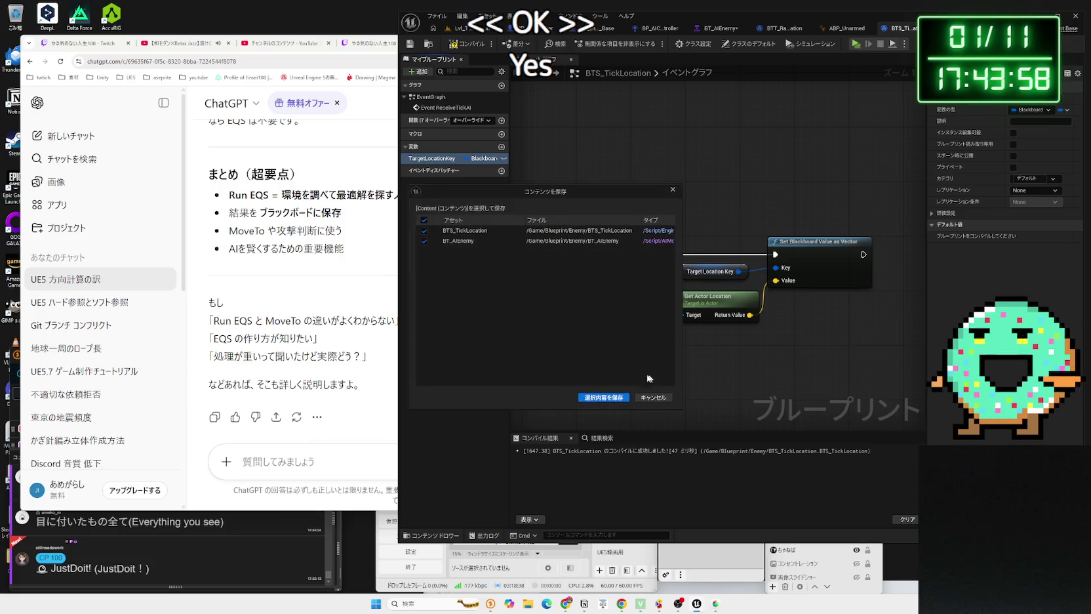
pyautogui.click(504, 159)
pyautogui.click(462, 44)
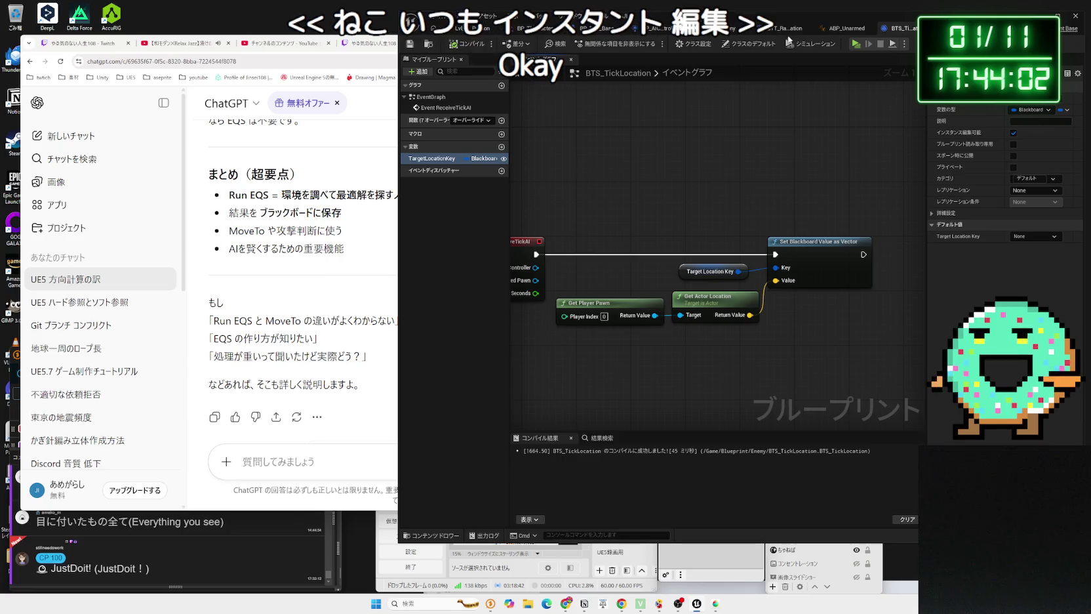
pyautogui.click(793, 28)
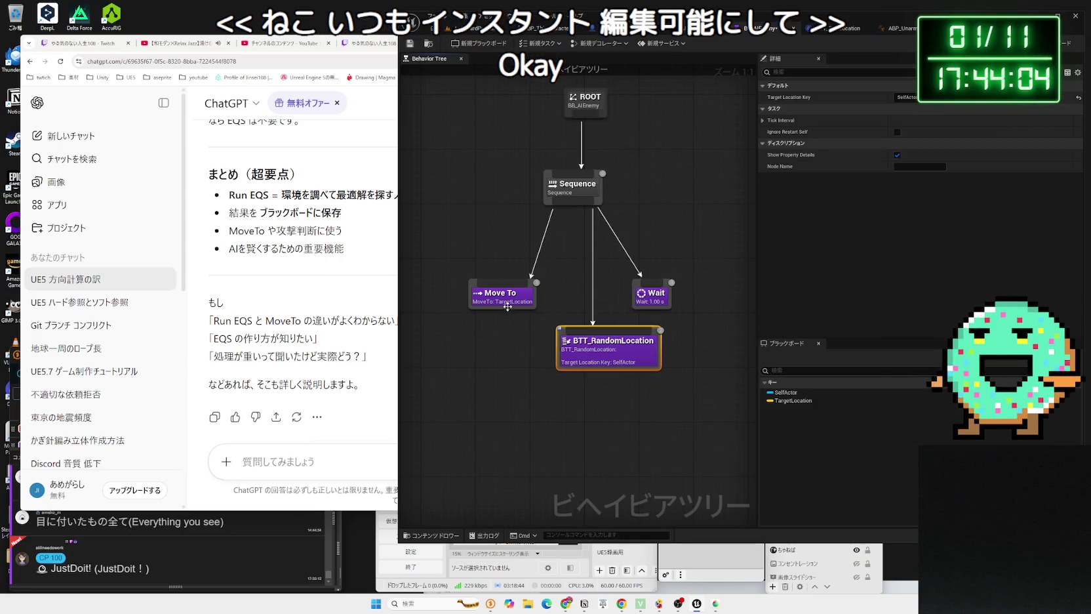
# Step: Delete the BTT_RandomLocation task and move Move To under the Sequence
pyautogui.press('Delete')
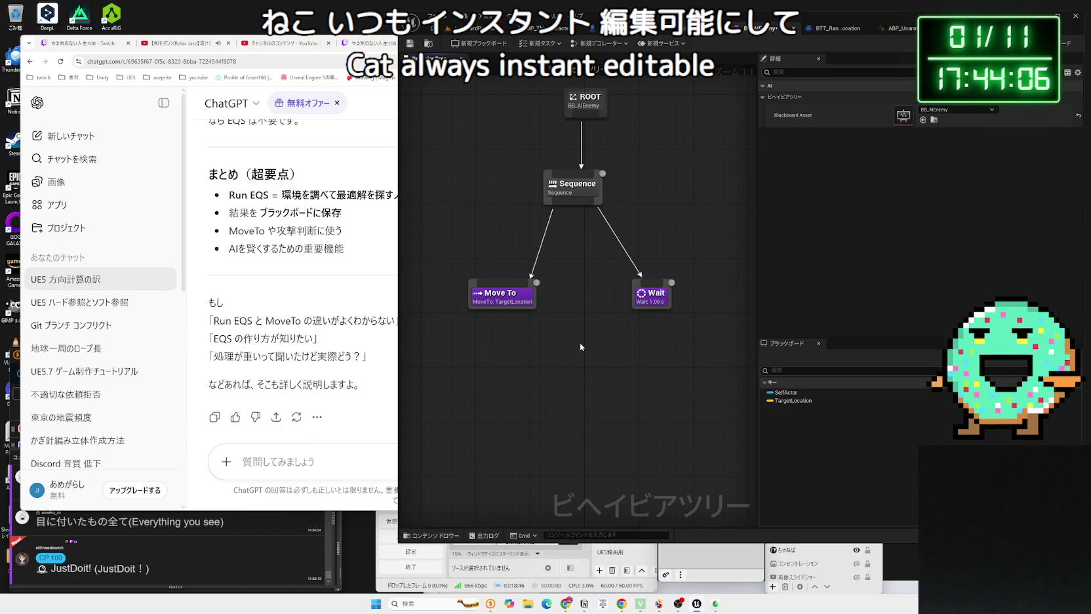
pyautogui.click(603, 398)
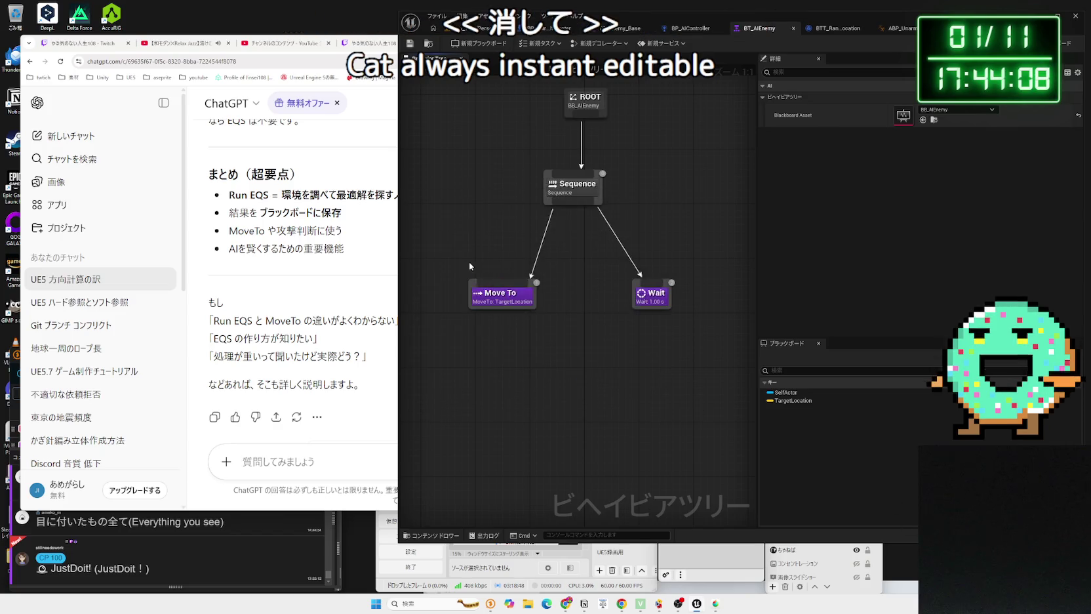
pyautogui.moveTo(501, 293); pyautogui.dragTo(541, 292)
# Step: Attach the BTS_TickLocation service to Move To with its key set to TargetLocation
pyautogui.rightClick(542, 292)
pyautogui.moveTo(576, 426)
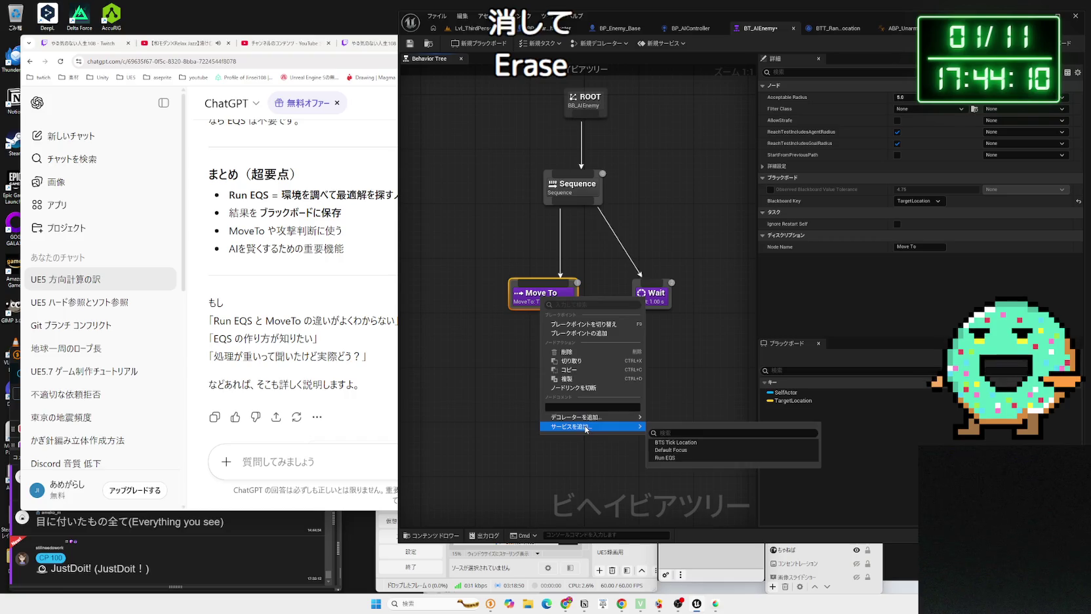
pyautogui.click(675, 442)
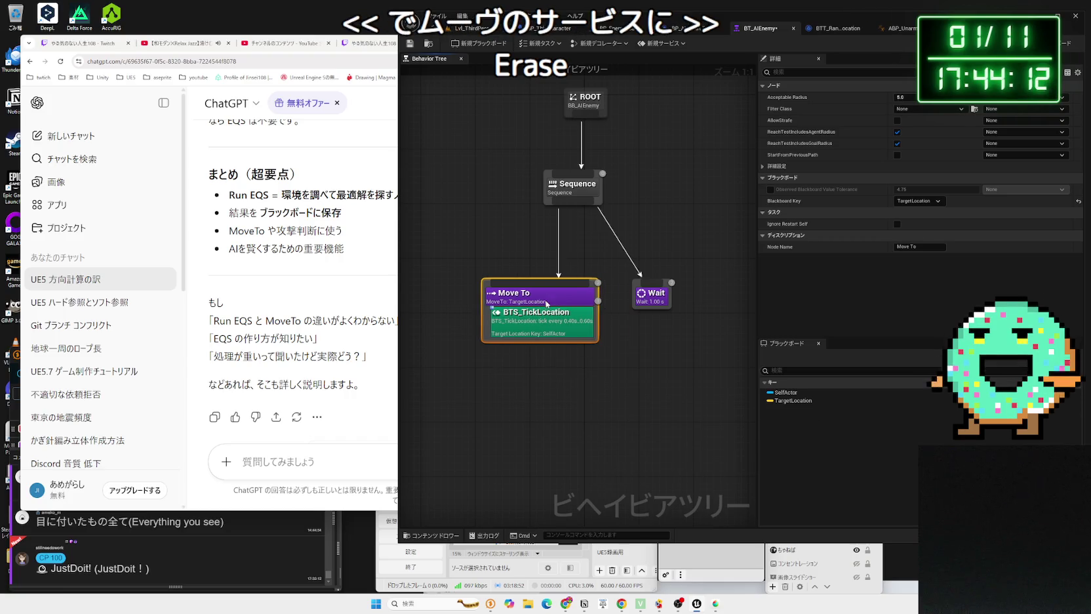
pyautogui.click(918, 97)
pyautogui.click(918, 118)
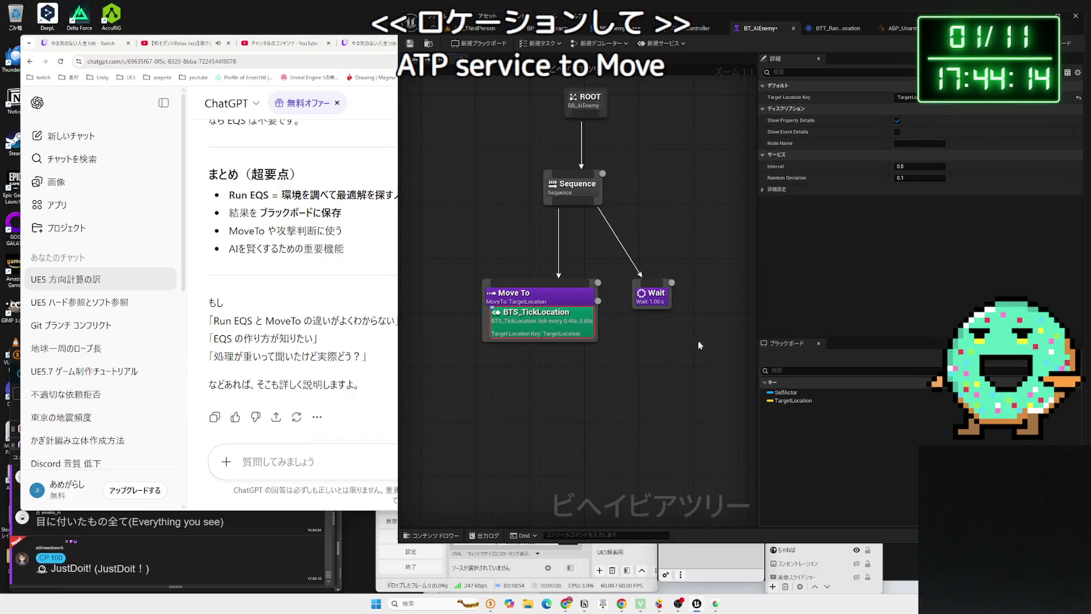
pyautogui.click(543, 321)
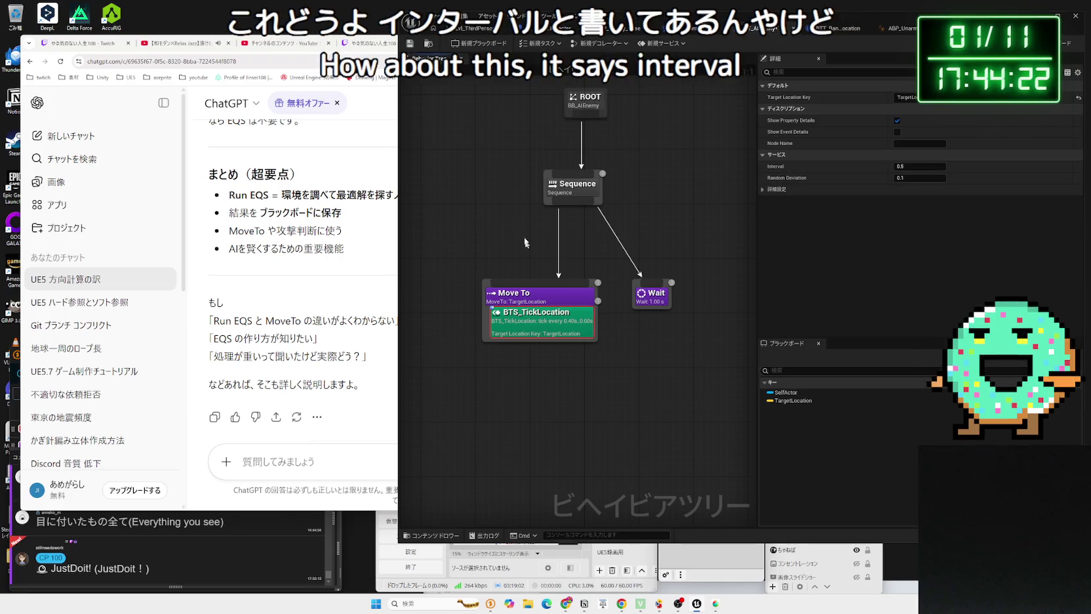
pyautogui.click(450, 33)
pyautogui.click(598, 43)
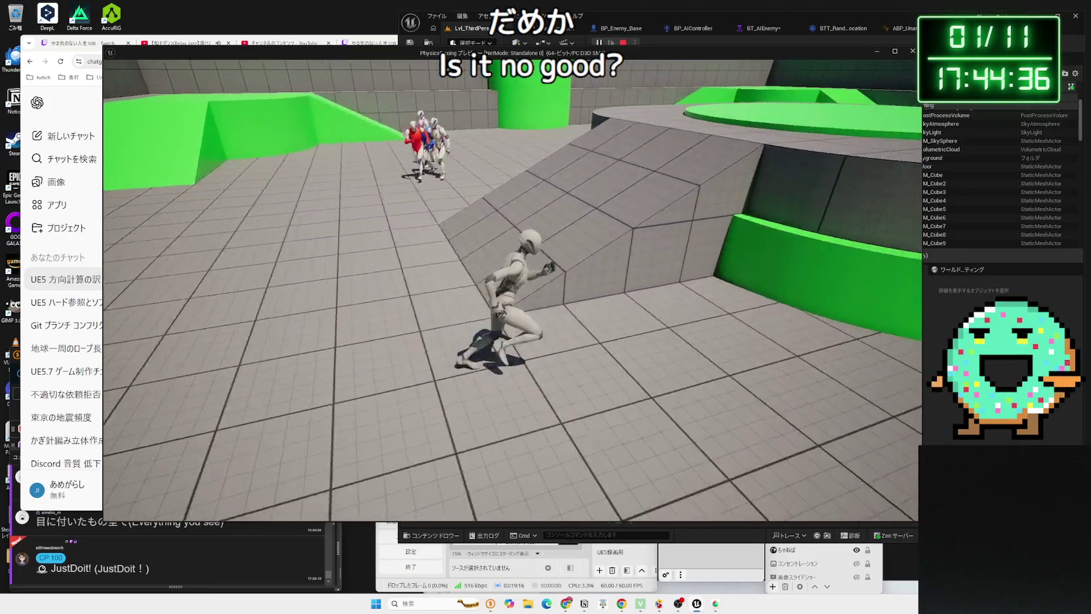
pyautogui.press('Escape')
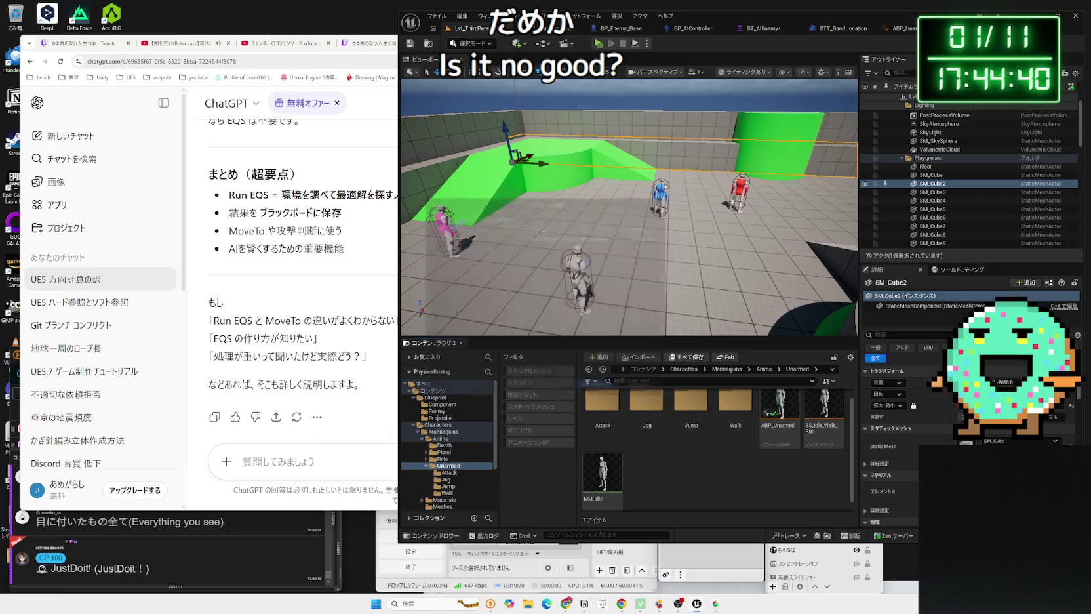
pyautogui.doubleClick(779, 403)
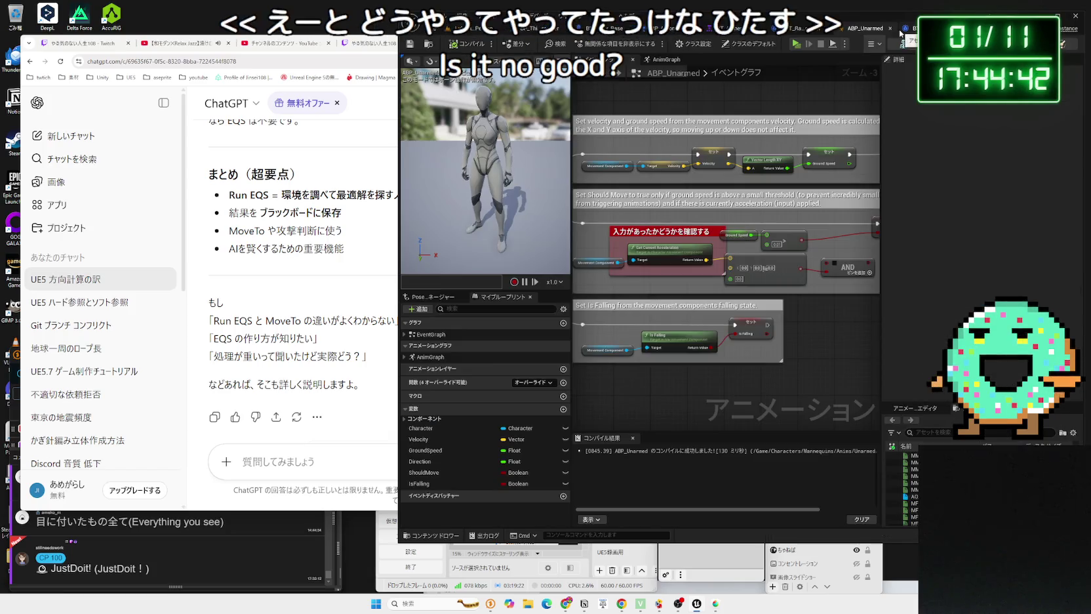
pyautogui.click(908, 29)
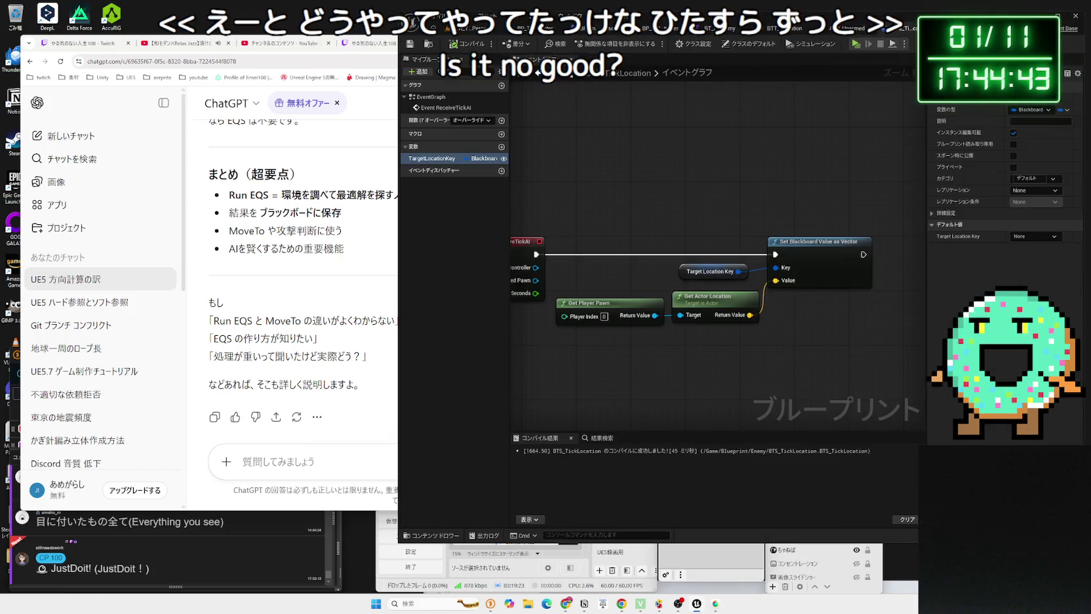
pyautogui.click(778, 29)
pyautogui.click(719, 30)
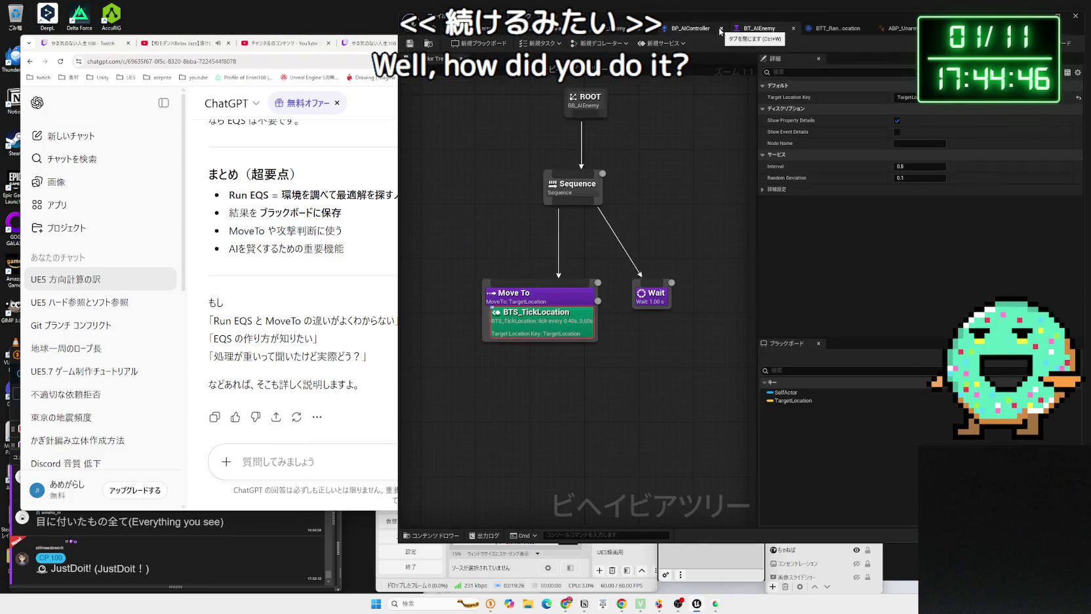
pyautogui.click(527, 302)
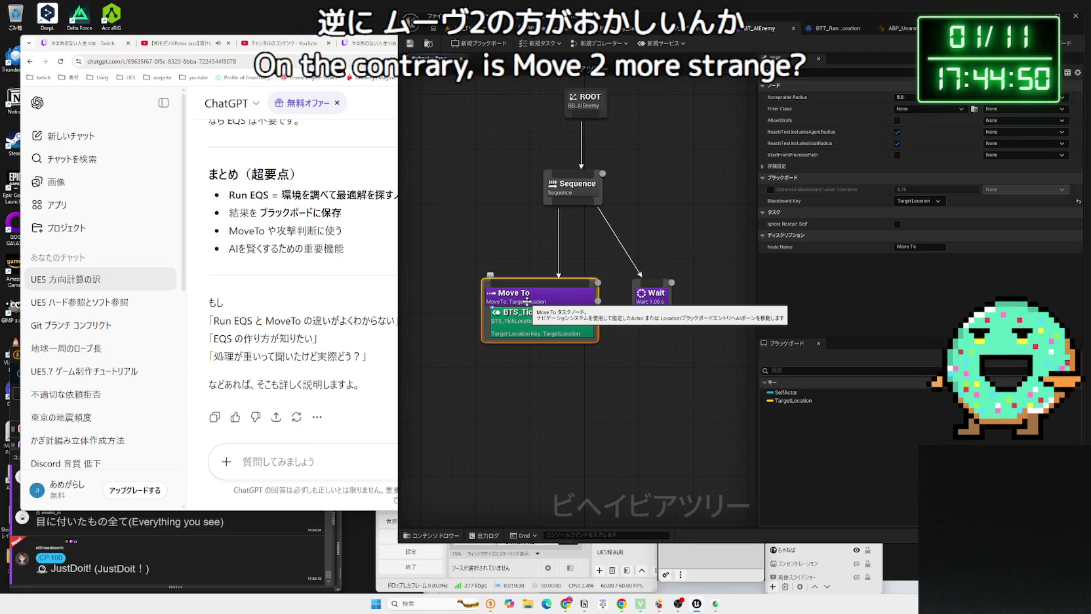
# Step: Begin a Japanese ChatGPT message saying the behavior tree's Move To now reaches the specified position
pyautogui.click(297, 452)
pyautogui.write('b')
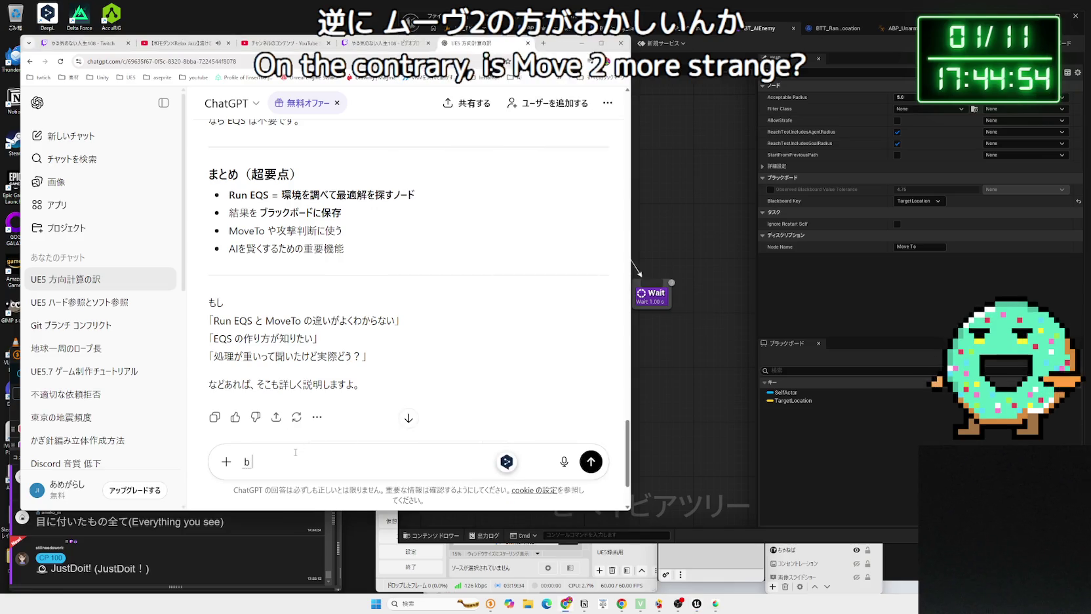
pyautogui.write('アツリーの')
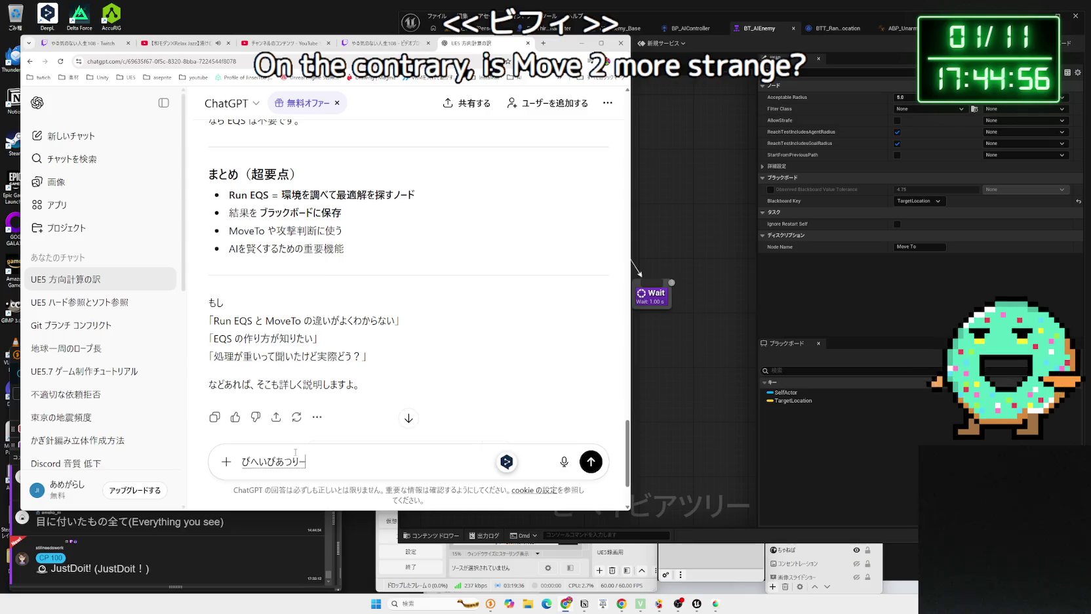
pyautogui.press('space')
pyautogui.write('Mov')
pyautogui.press('Return')
pyautogui.write('で')
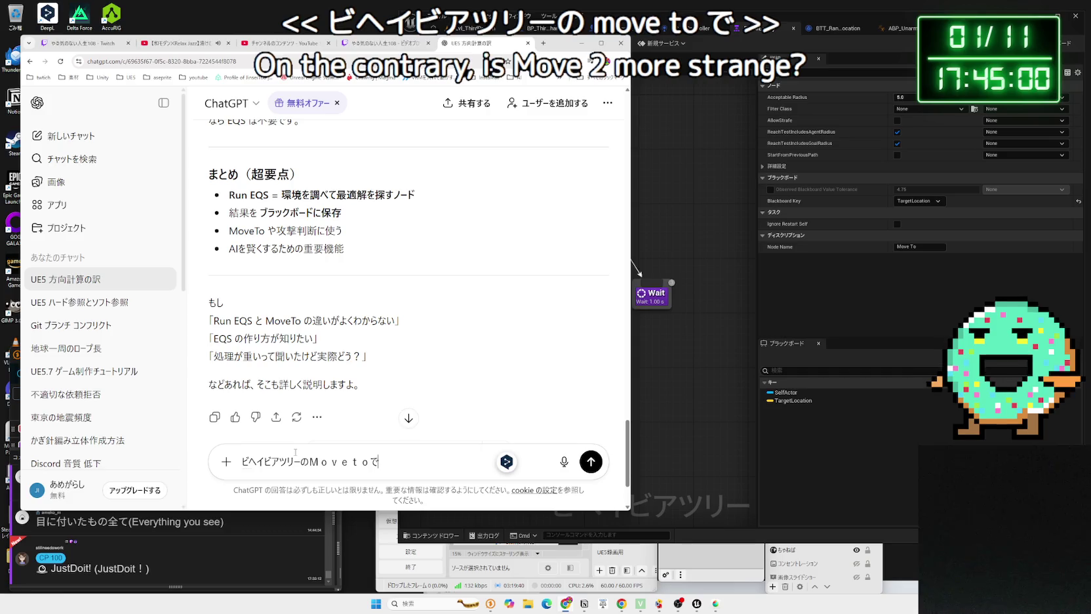
pyautogui.write('shiteishita')
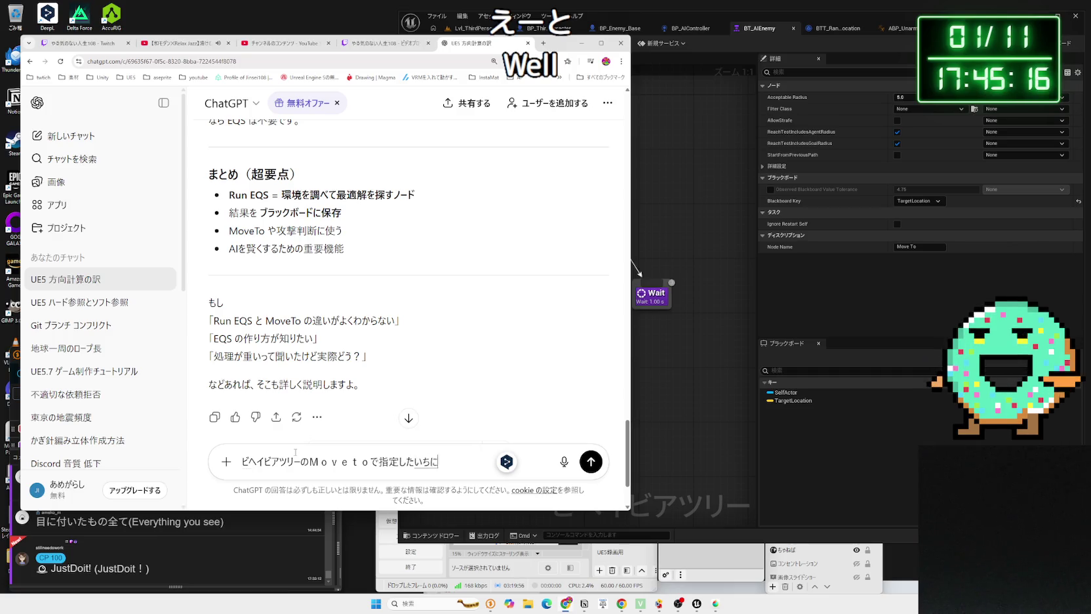
pyautogui.press('space')
pyautogui.write('うご')
pyautogui.write('ように')
pyautogui.press('space')
# Step: Add that its direction doesn't update automatically when the position changes, and send
pyautogui.write('なりました。ただ')
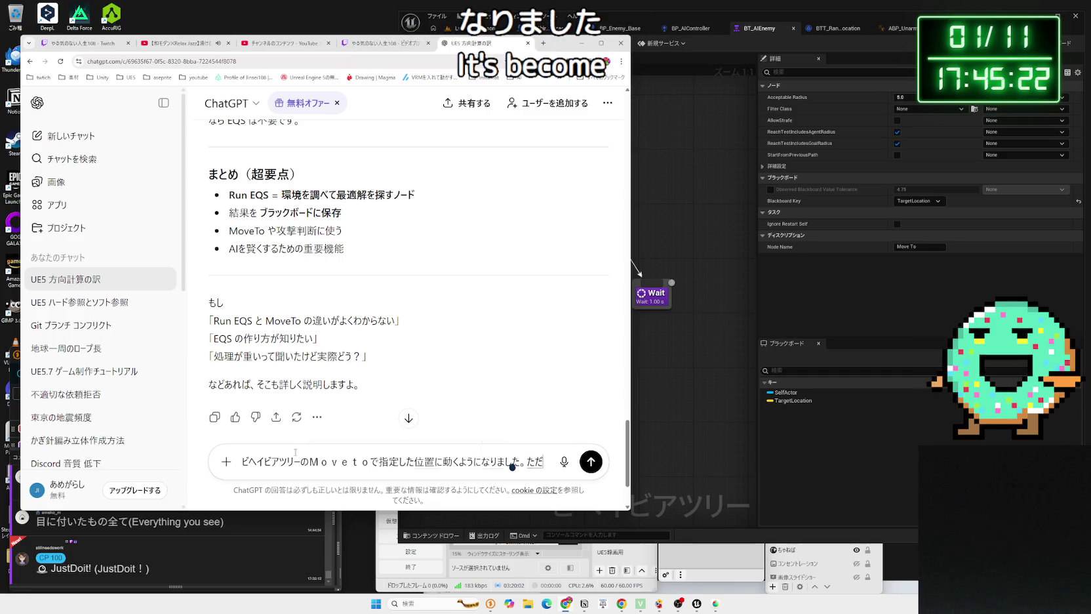
pyautogui.write('、していした')
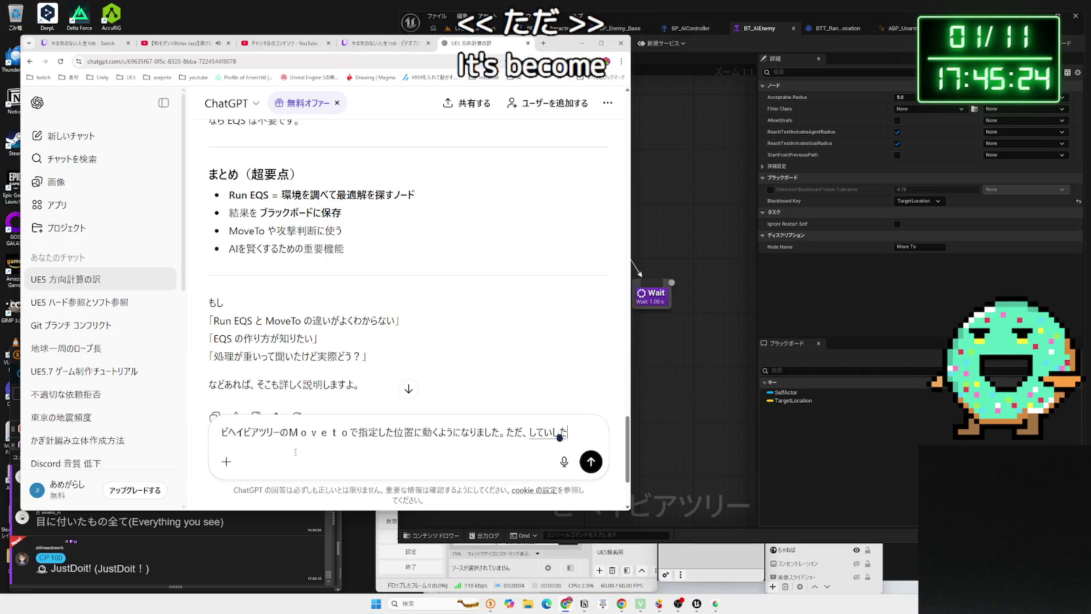
pyautogui.press('space')
pyautogui.write('位置がこうしん')
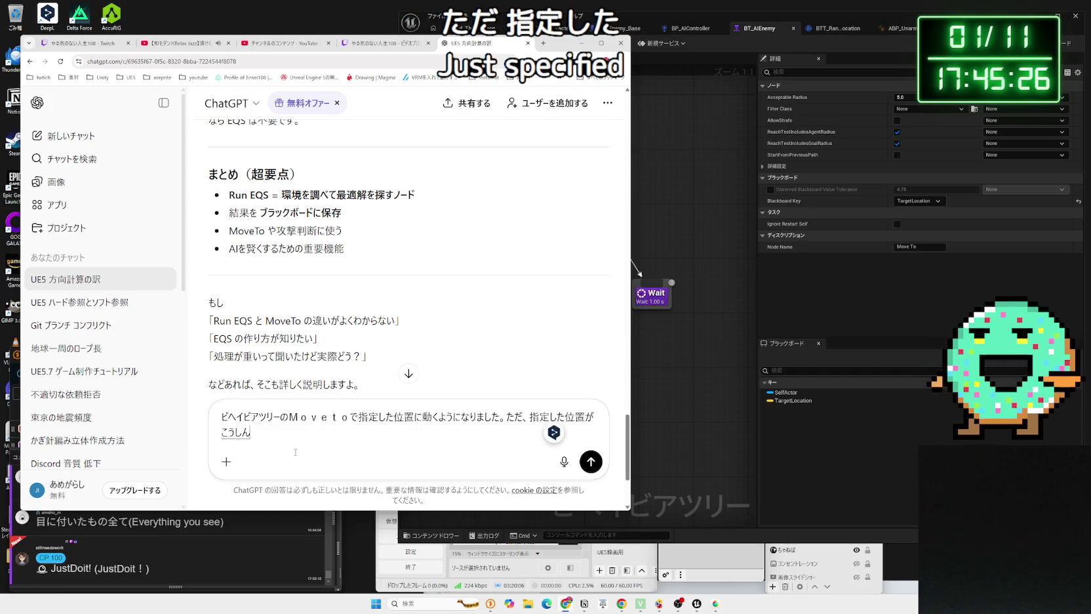
pyautogui.write('r')
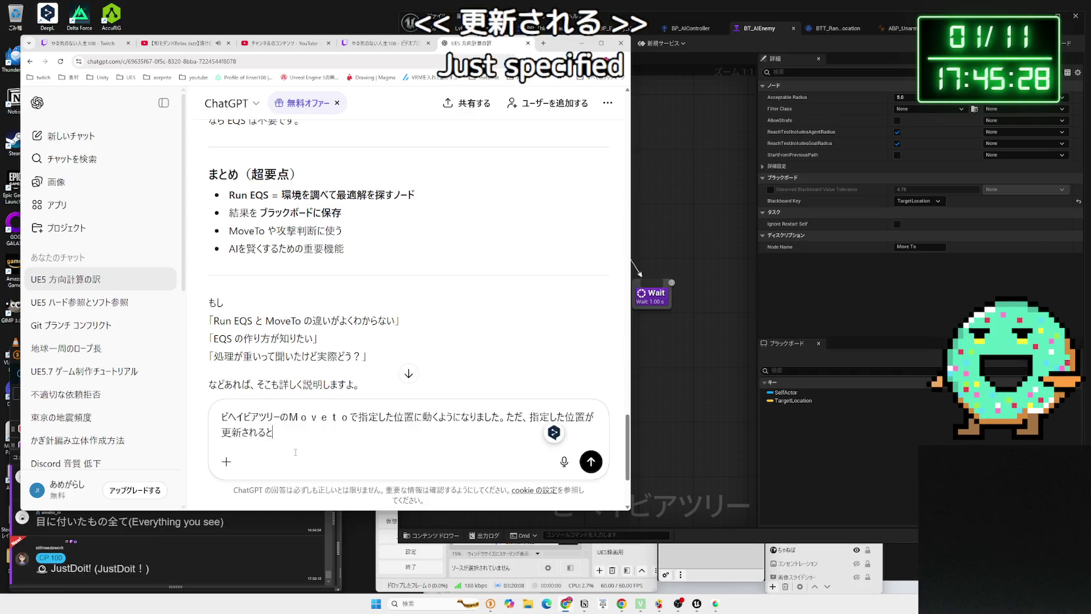
pyautogui.write('うごく')
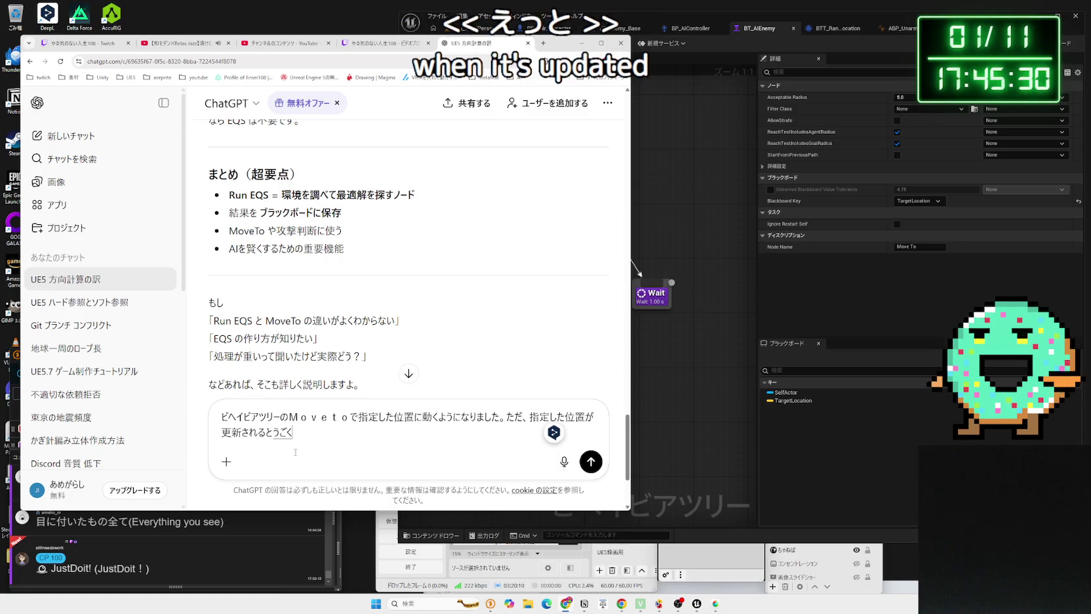
pyautogui.write('こうも')
pyautogui.press('space')
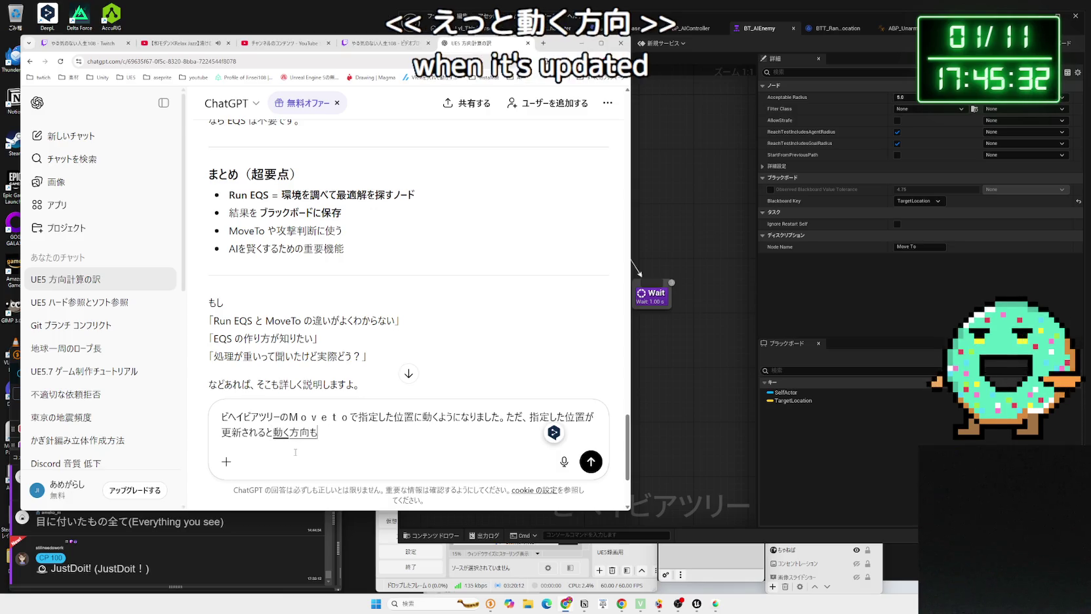
pyautogui.write('j')
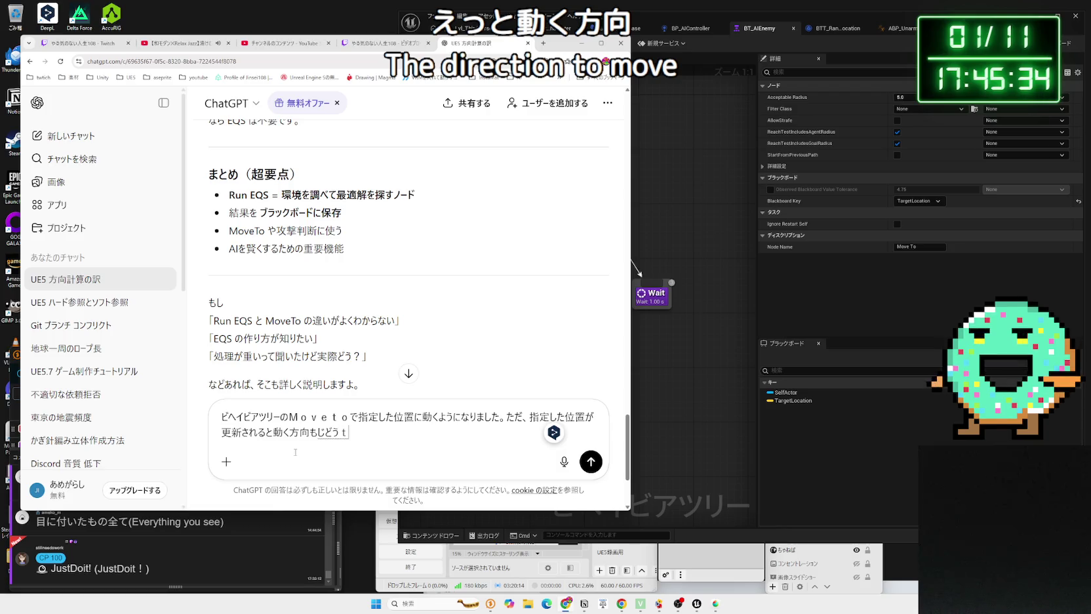
pyautogui.write('i')
pyautogui.press('space')
pyautogui.write('go')
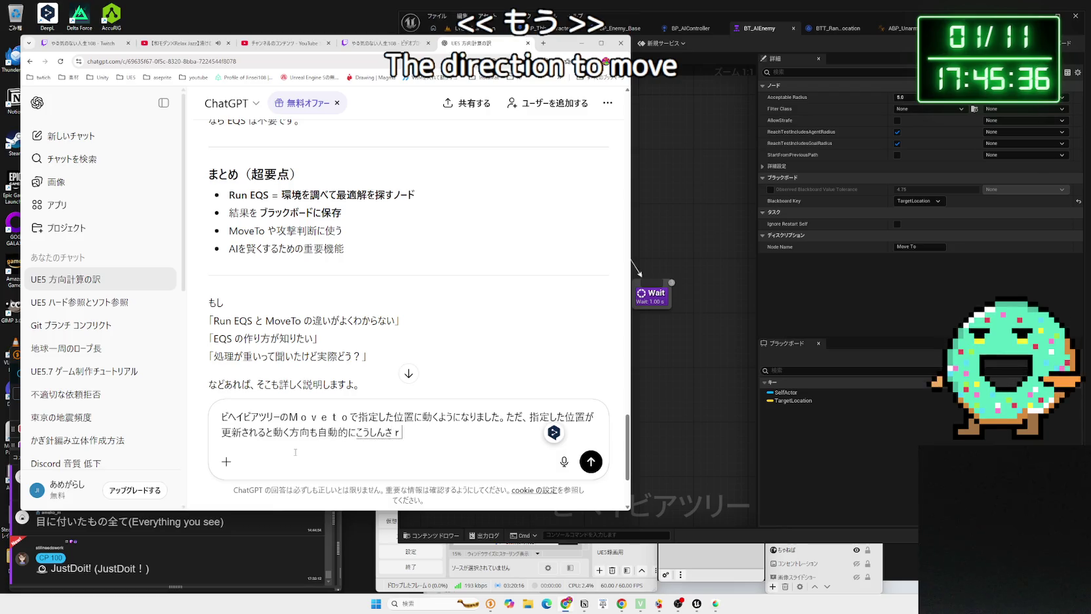
pyautogui.write('rema')
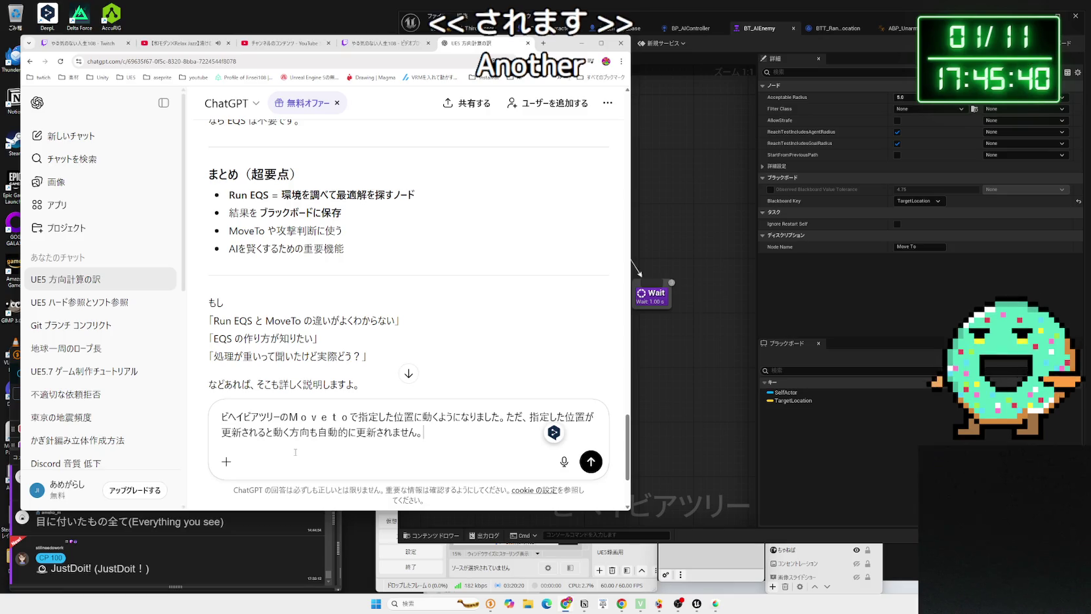
pyautogui.press('Return')
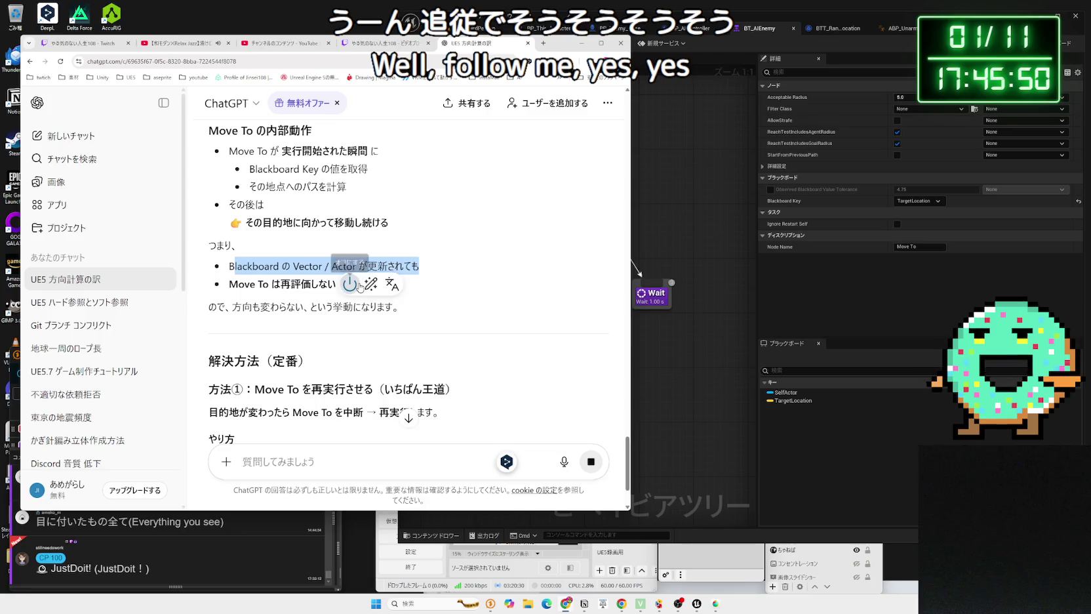
# Step: Read ChatGPT's Observer Aborts fix, highlighting the Move To re-execution note and the three result bullets
pyautogui.moveTo(249, 261)
pyautogui.mouseDown()
pyautogui.moveTo(440, 284)
pyautogui.moveTo(393, 262)
pyautogui.moveTo(380, 262)
pyautogui.moveTo(440, 284)
pyautogui.moveTo(274, 273)
pyautogui.moveTo(262, 249)
pyautogui.moveTo(346, 277)
pyautogui.moveTo(233, 244)
pyautogui.moveTo(250, 260)
pyautogui.moveTo(334, 278)
pyautogui.moveTo(243, 256)
pyautogui.mouseUp()
pyautogui.scroll(-1, 274, 273)
pyautogui.scroll(-2, 242, 256)
pyautogui.moveTo(228, 208)
pyautogui.mouseDown()
pyautogui.moveTo(367, 254)
pyautogui.moveTo(230, 210)
pyautogui.mouseUp()
pyautogui.click(347, 264)
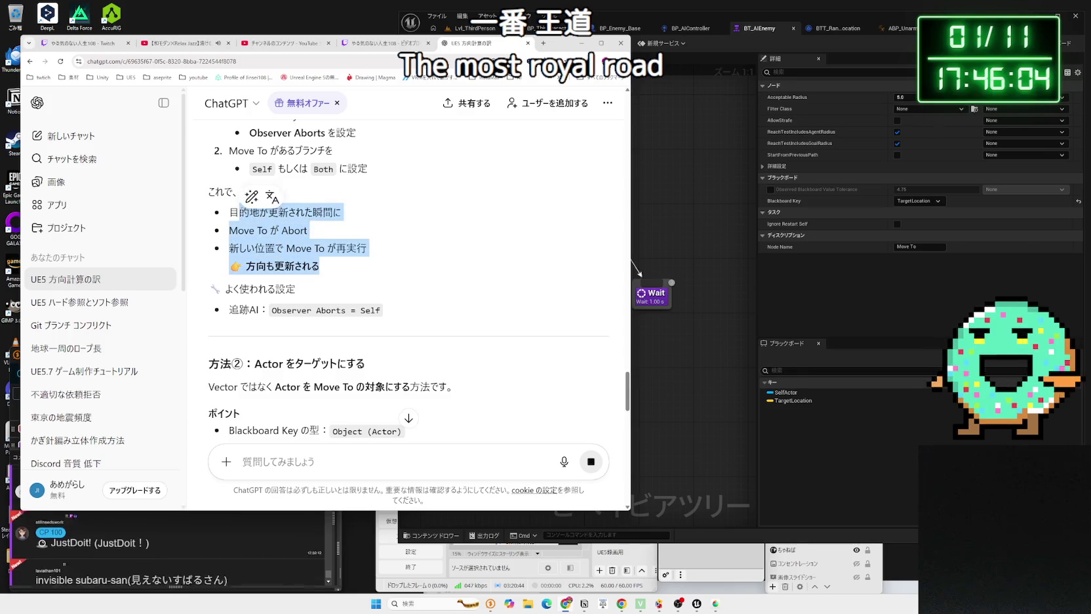
pyautogui.click(342, 265)
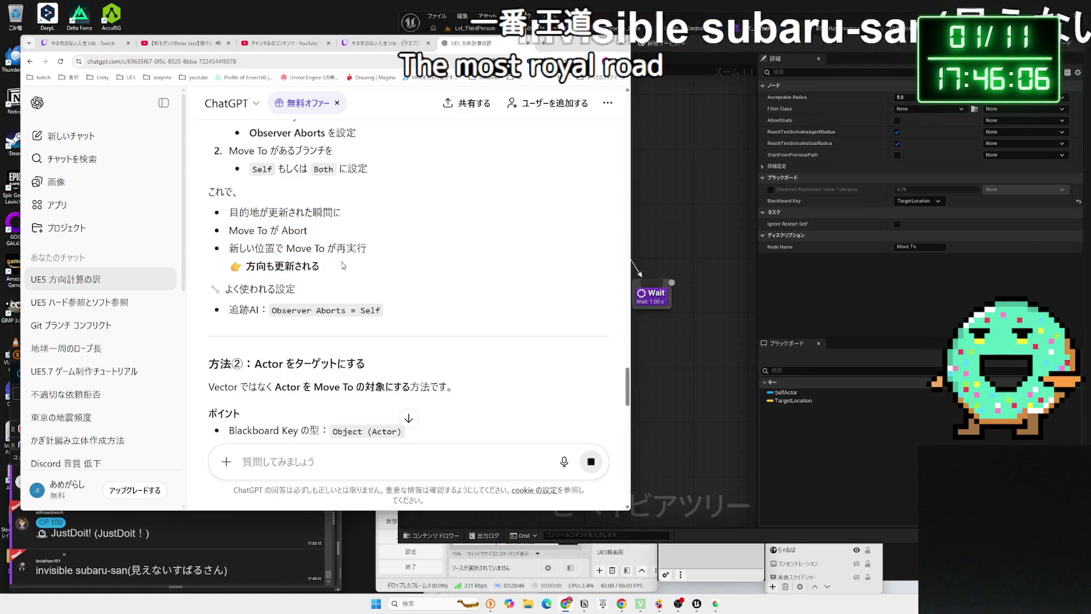
pyautogui.click(672, 561)
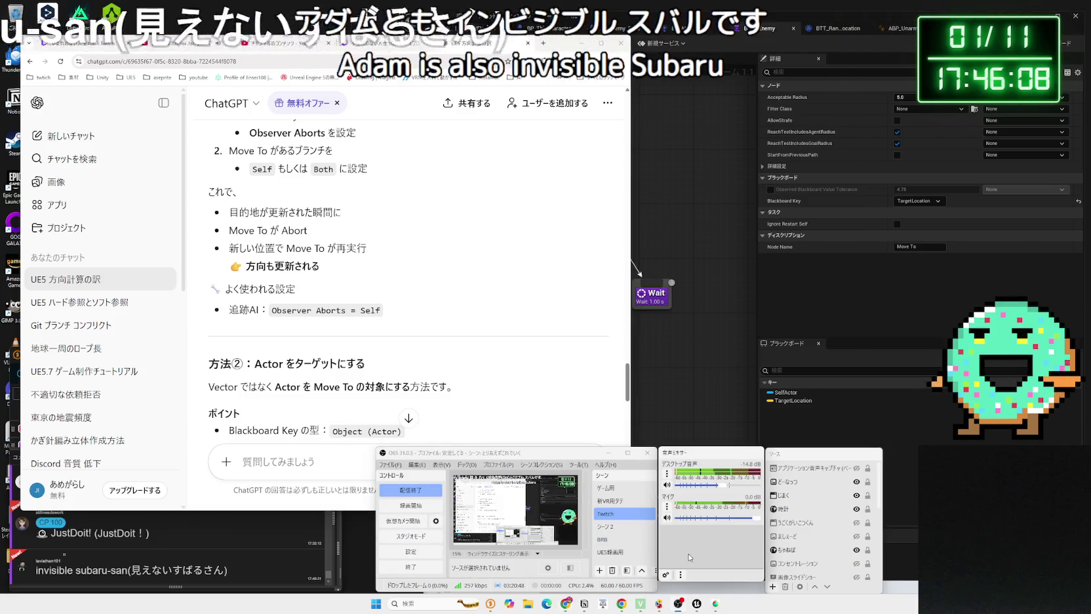
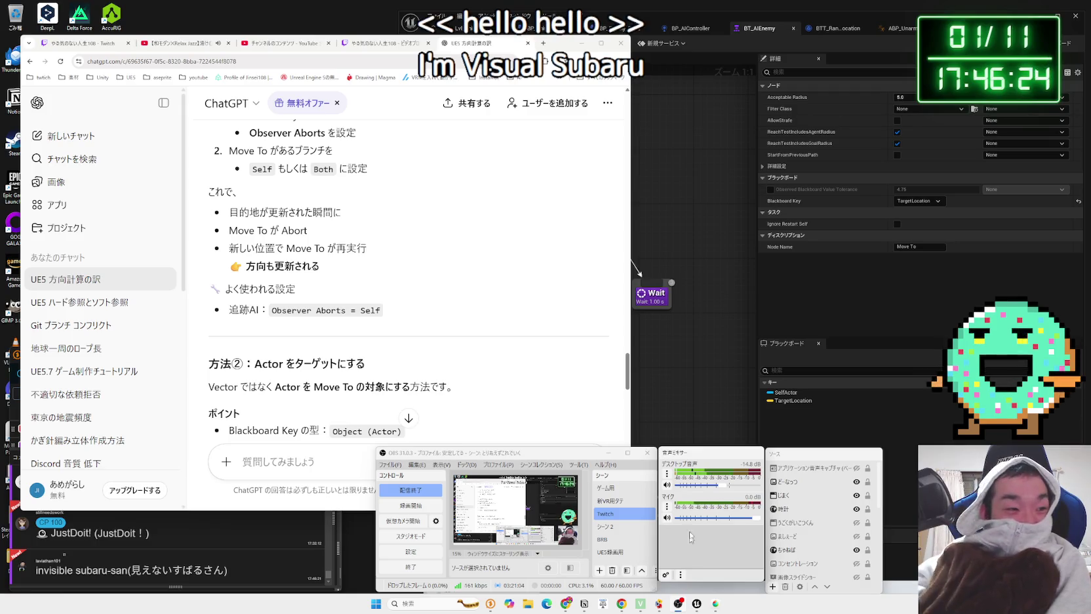
# Step: Read ChatGPT's method for targeting an Actor with Move To, including the Object Blackboard Key setup bullets
pyautogui.click(351, 303)
pyautogui.scroll(-1, 375, 294)
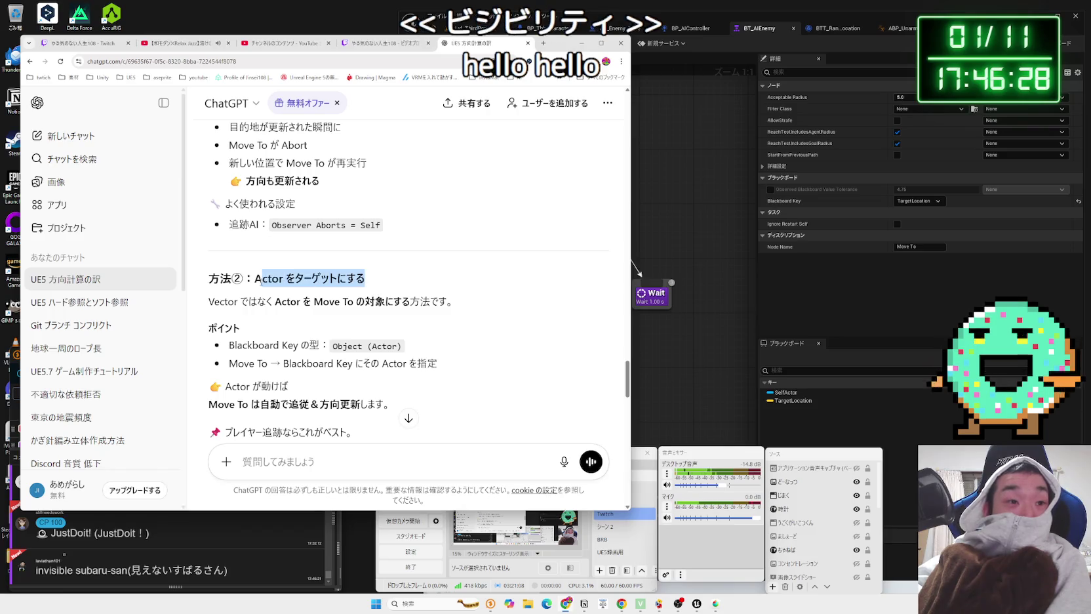
pyautogui.moveTo(253, 278); pyautogui.dragTo(447, 301)
pyautogui.click(264, 281)
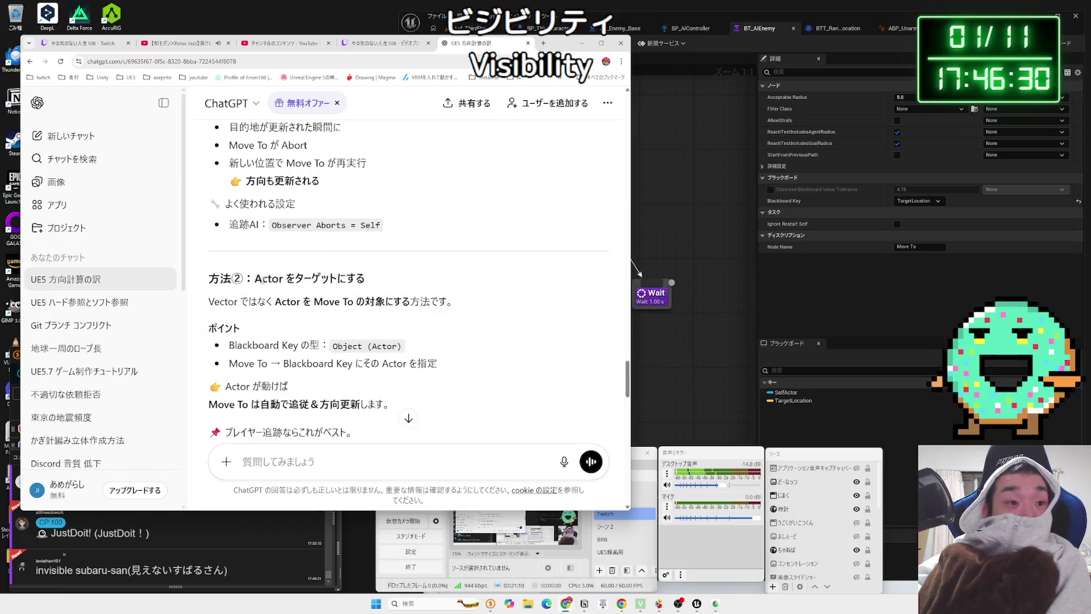
pyautogui.moveTo(265, 281); pyautogui.dragTo(406, 301)
pyautogui.click(265, 280)
pyautogui.scroll(-1, 266, 280)
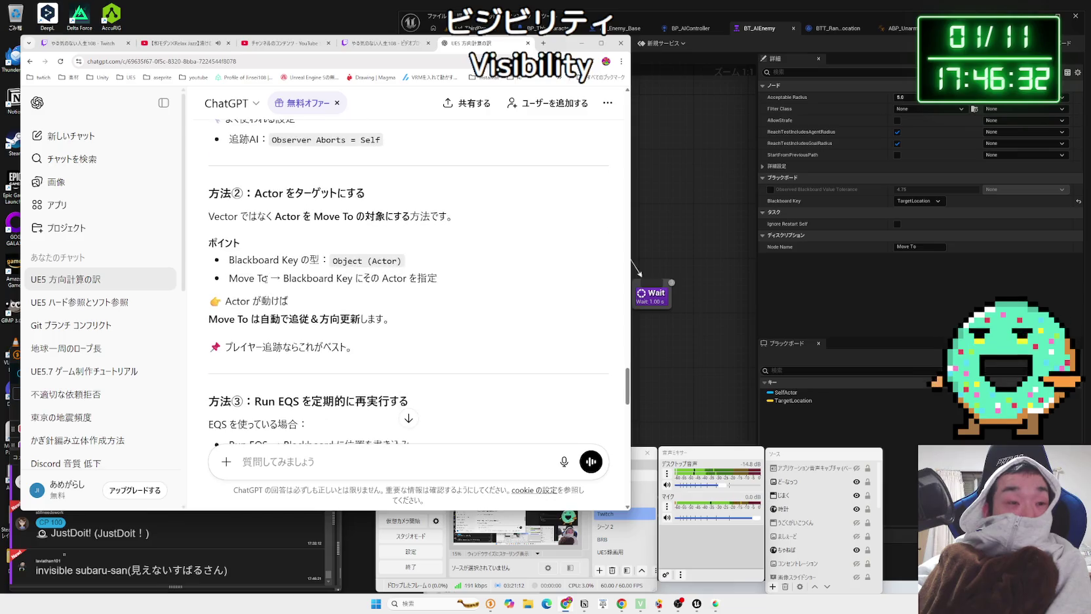
pyautogui.moveTo(231, 260); pyautogui.dragTo(437, 281)
pyautogui.moveTo(230, 261); pyautogui.dragTo(438, 280)
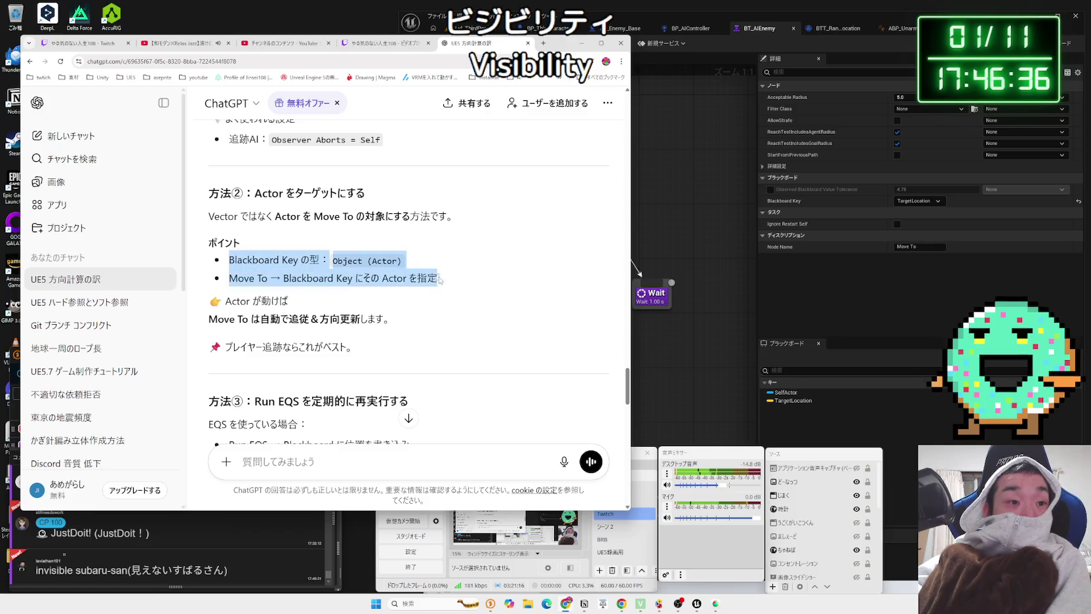
pyautogui.click(438, 281)
# Step: Skim the Run EQS method, then show BT_AIEnemy with its BTS_TickLocation service selected
pyautogui.scroll(-2, 438, 280)
pyautogui.moveTo(309, 295); pyautogui.dragTo(256, 273)
pyautogui.click(262, 274)
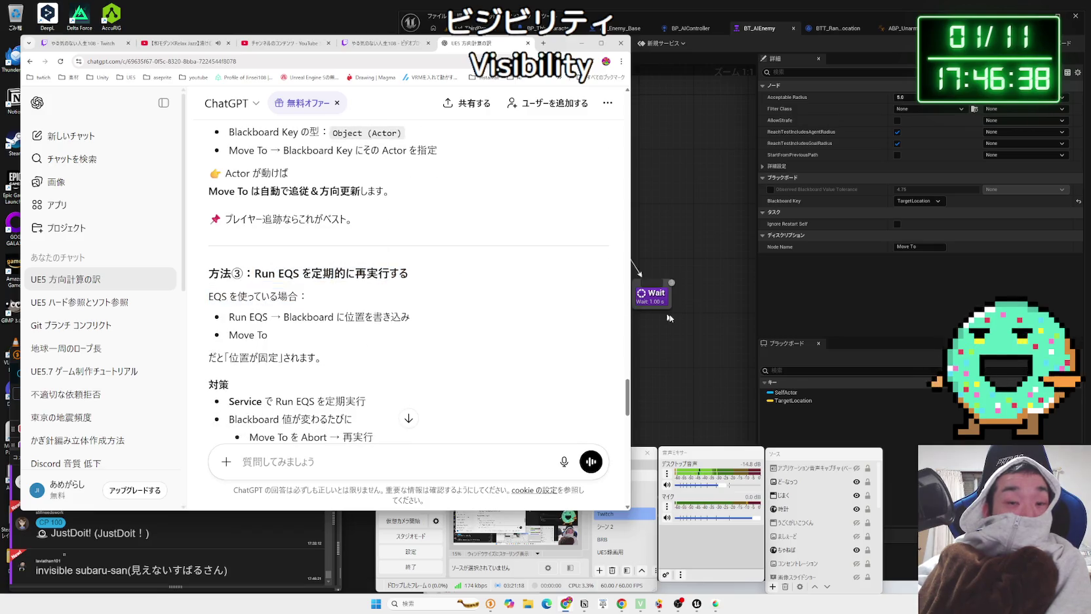
pyautogui.click(660, 316)
pyautogui.click(545, 319)
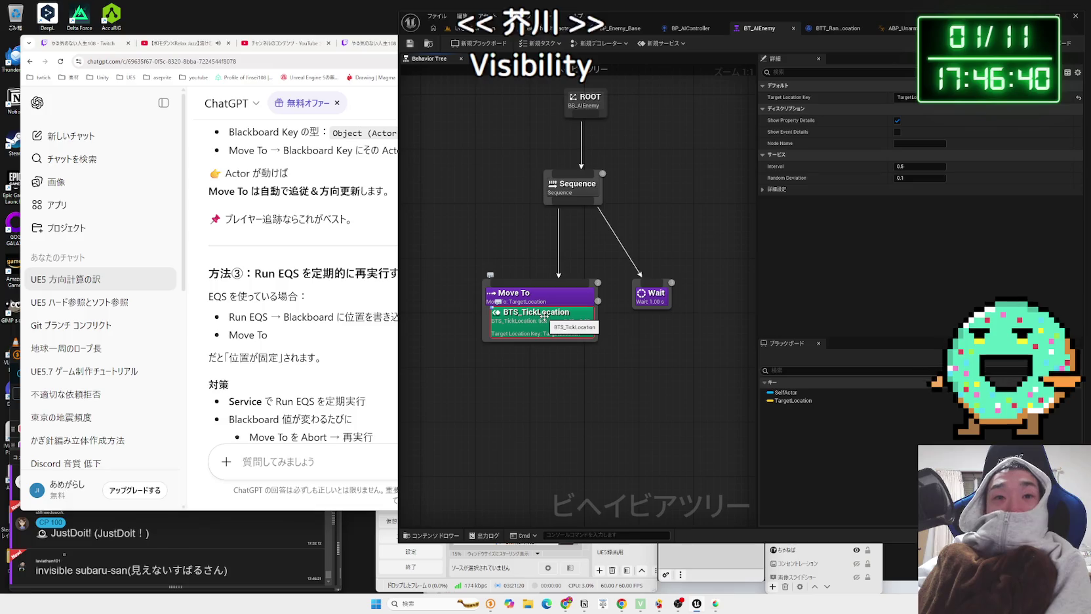
# Step: Add a new Object key named PlayerActor to the BB_AIEnemy blackboard
pyautogui.click(541, 299)
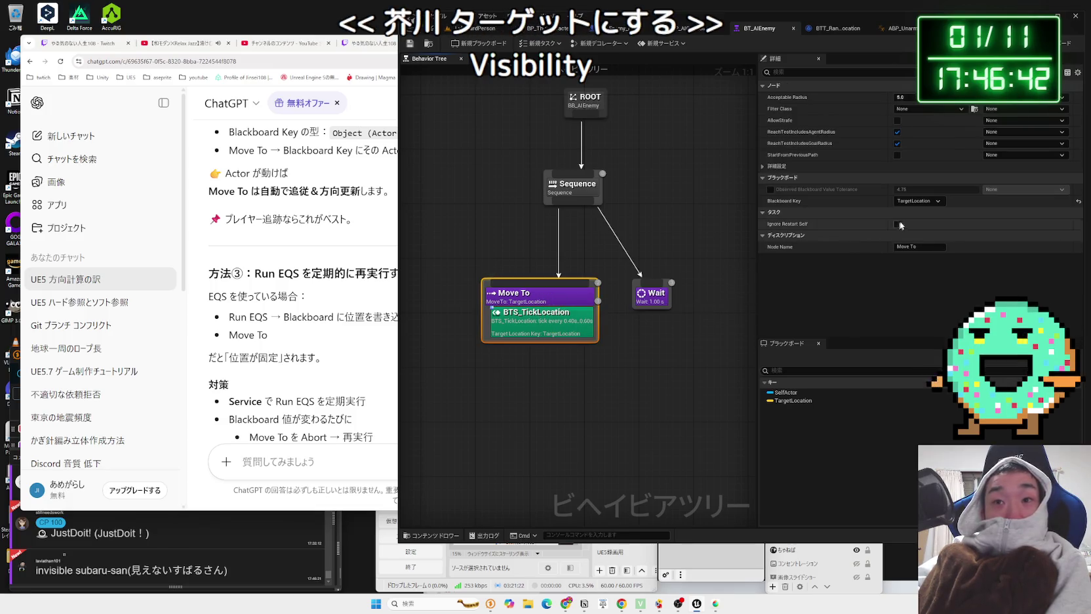
pyautogui.click(1068, 42)
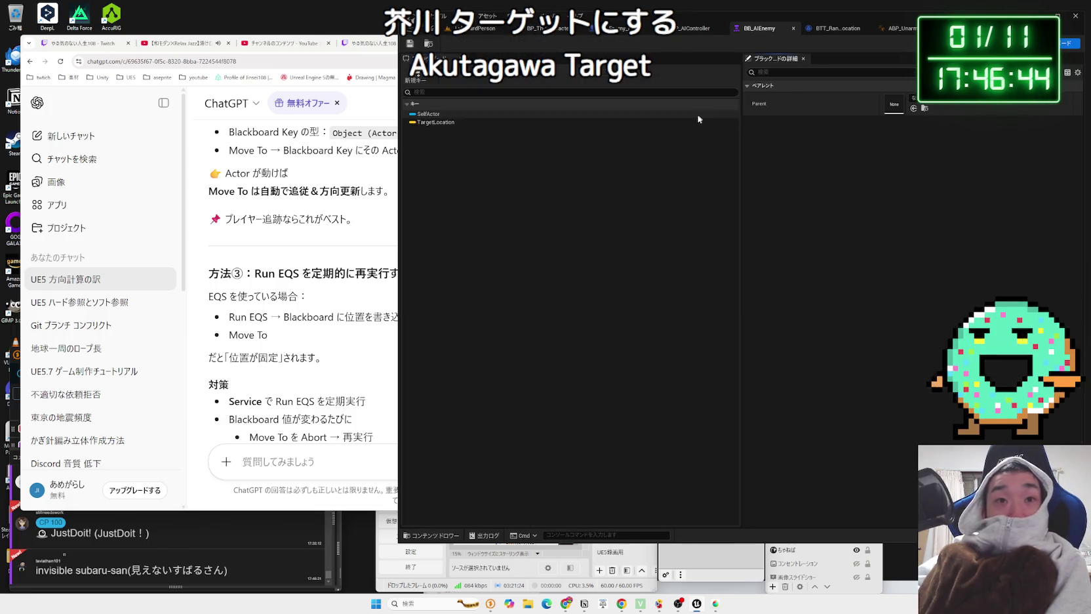
pyautogui.click(415, 77)
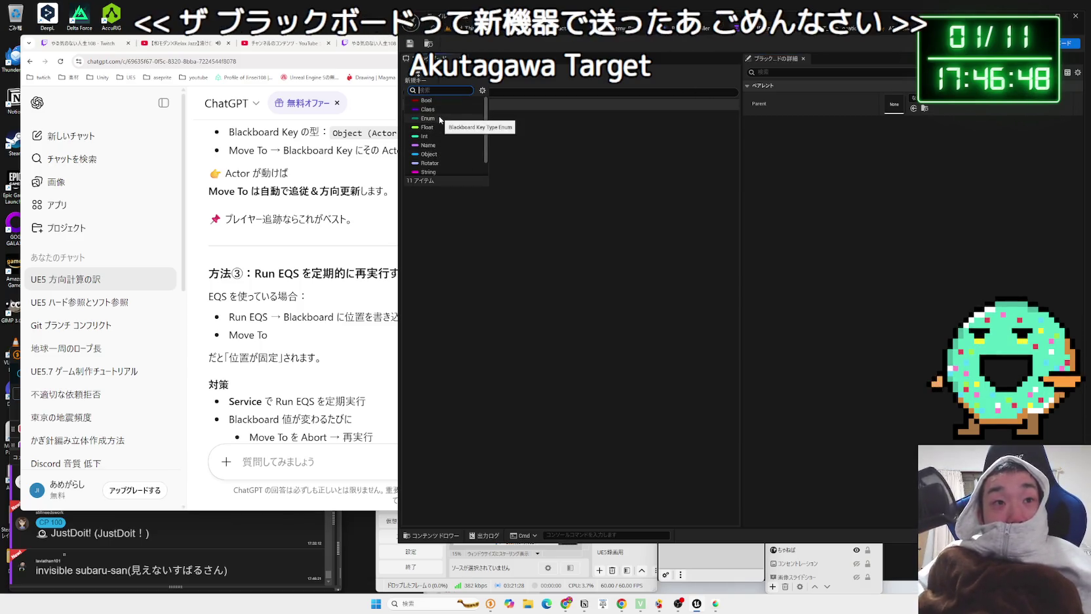
pyautogui.click(440, 155)
pyautogui.write('Player')
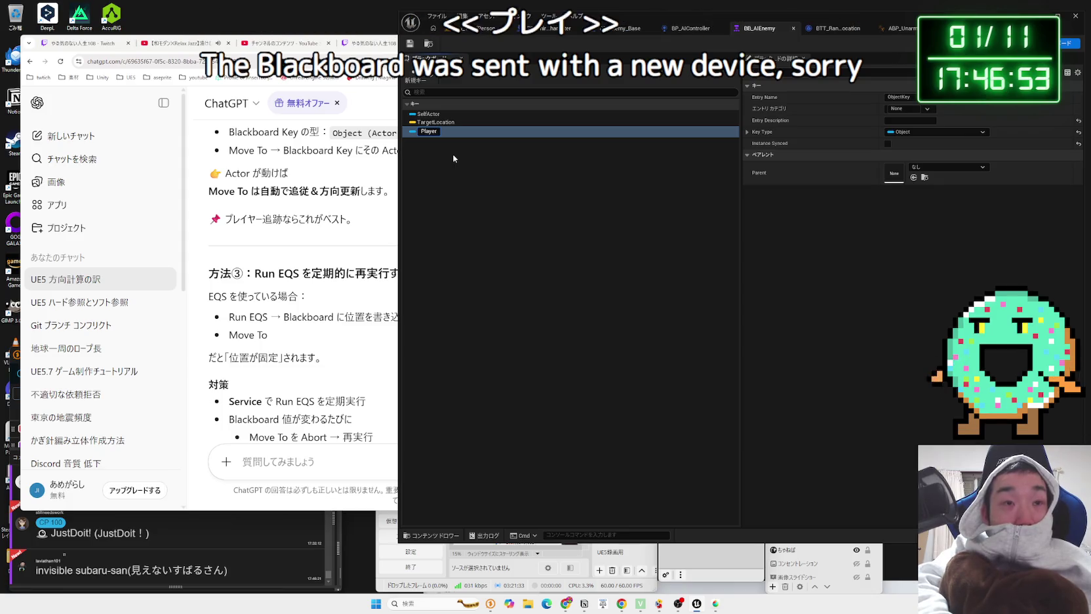
pyautogui.write('Actor')
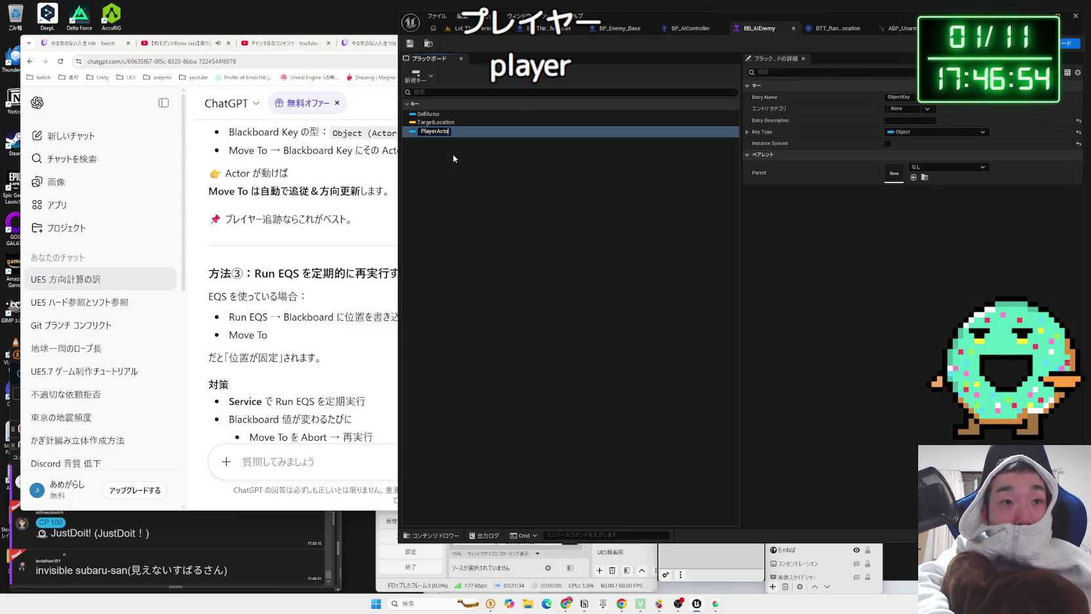
pyautogui.press('Return')
# Step: Compare the PlayerActor key's settings with the SelfActor and TargetLocation keys
pyautogui.click(449, 130)
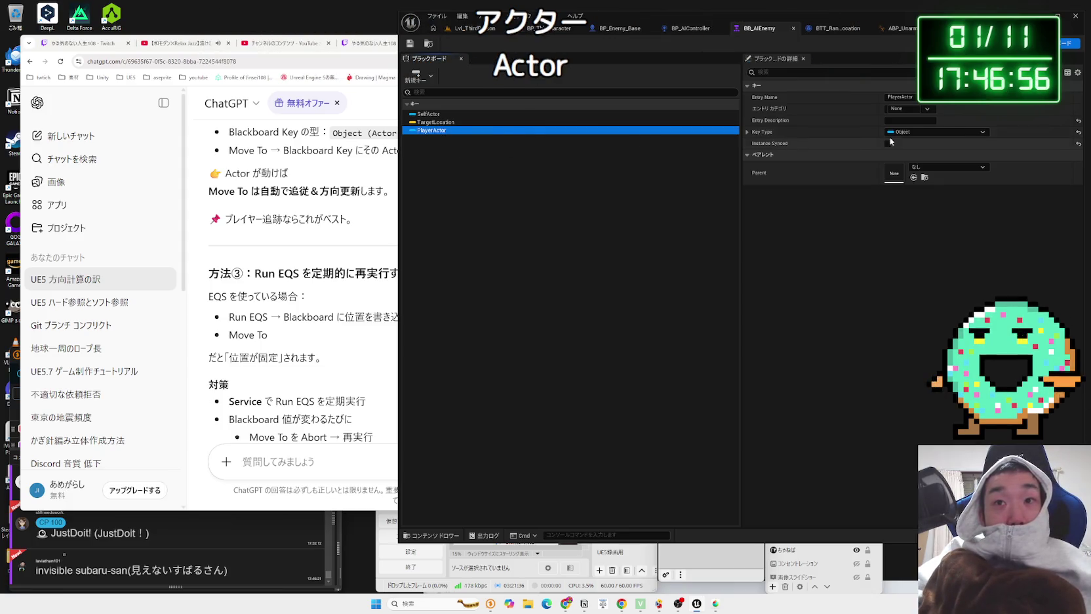
pyautogui.click(899, 171)
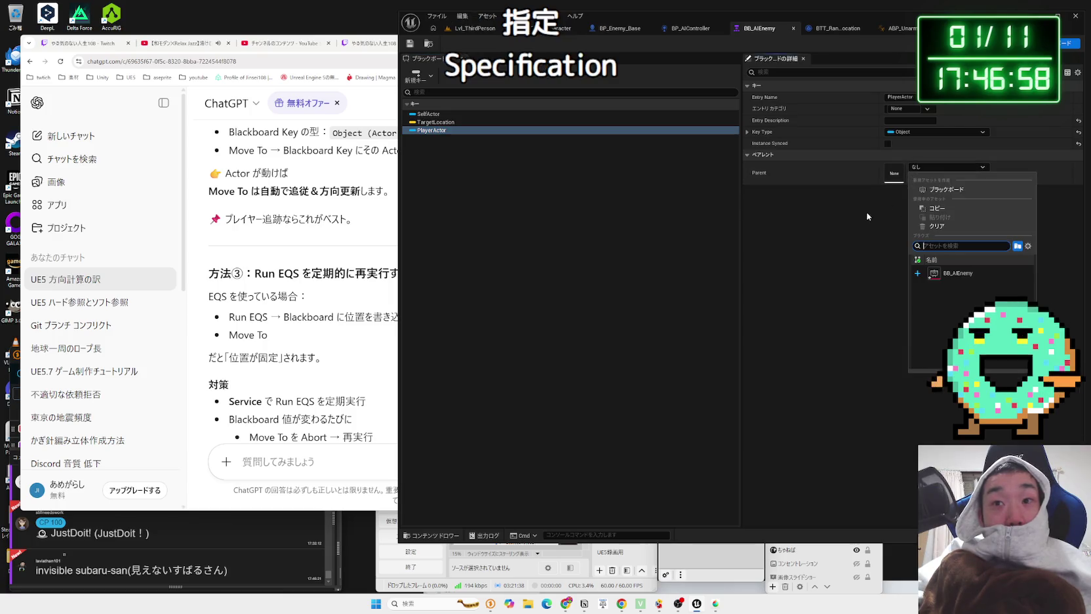
pyautogui.click(492, 113)
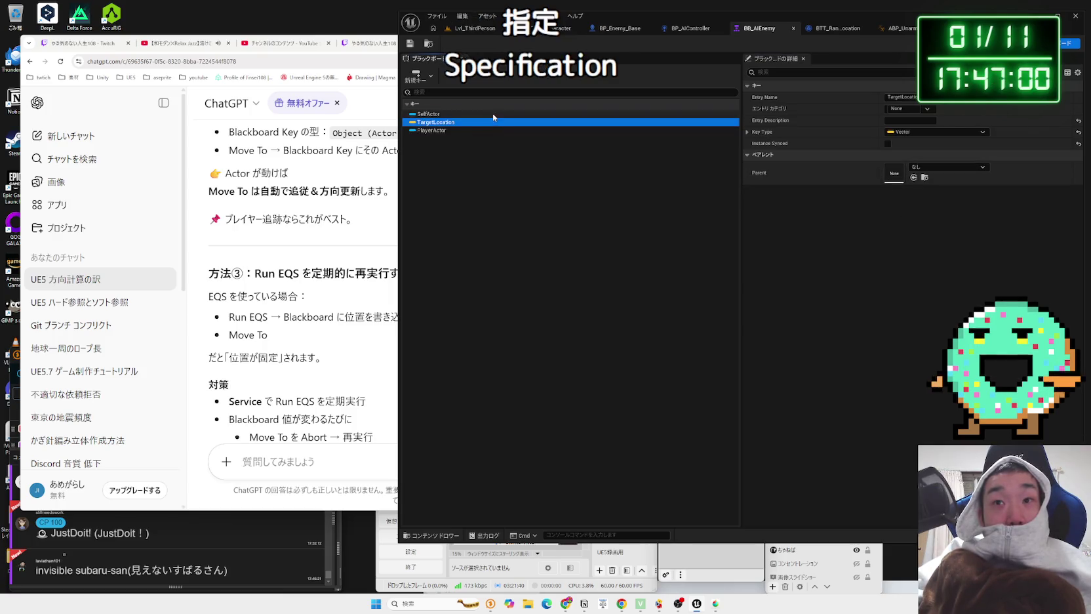
pyautogui.click(493, 122)
pyautogui.click(493, 130)
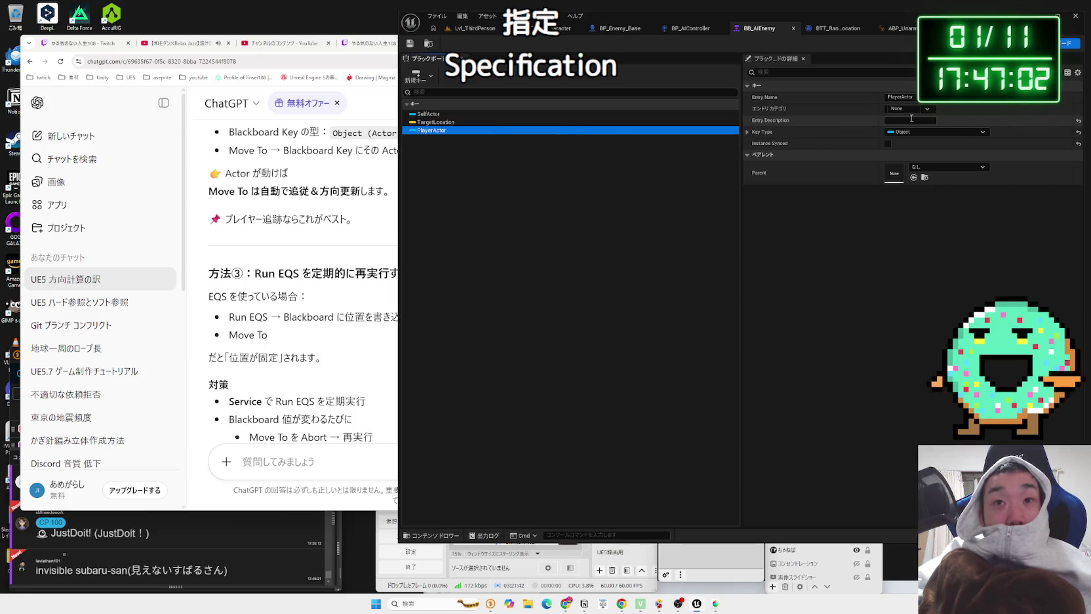
pyautogui.click(747, 133)
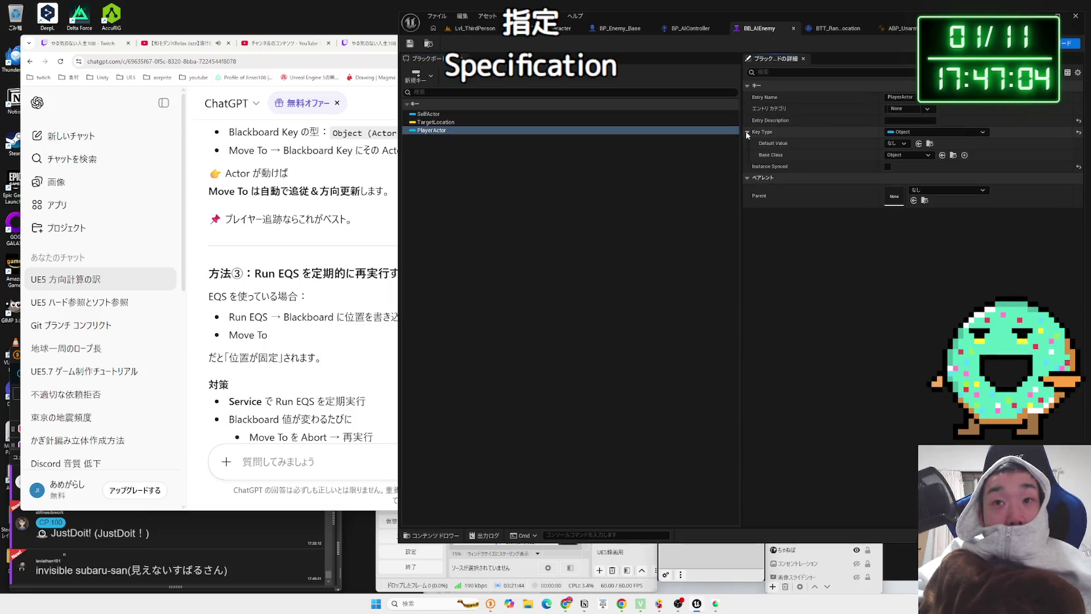
pyautogui.click(746, 131)
pyautogui.click(671, 181)
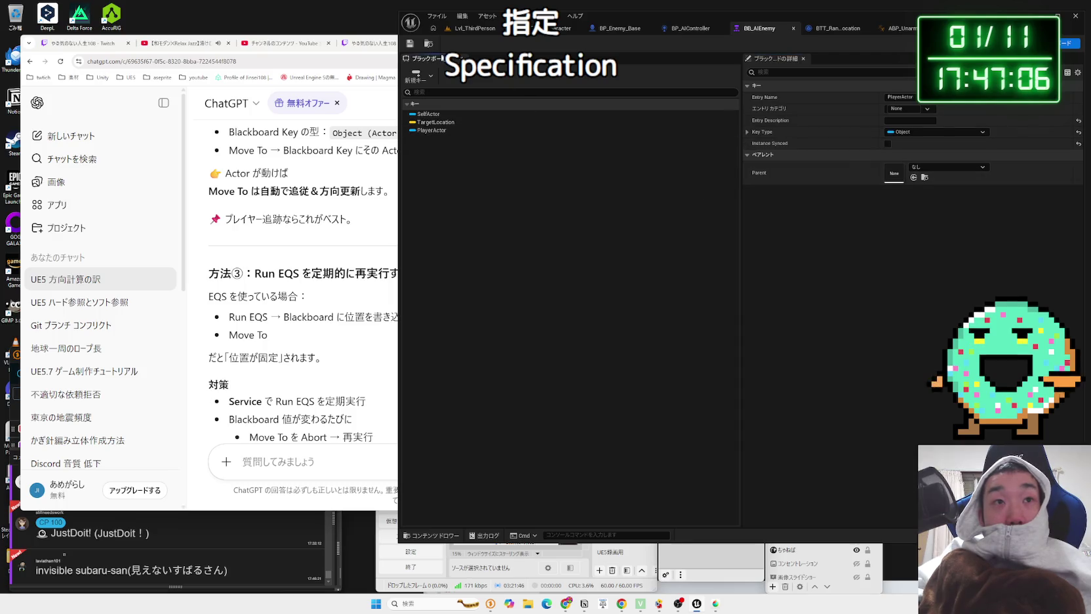
pyautogui.press('Zenkaku_Hankaku')
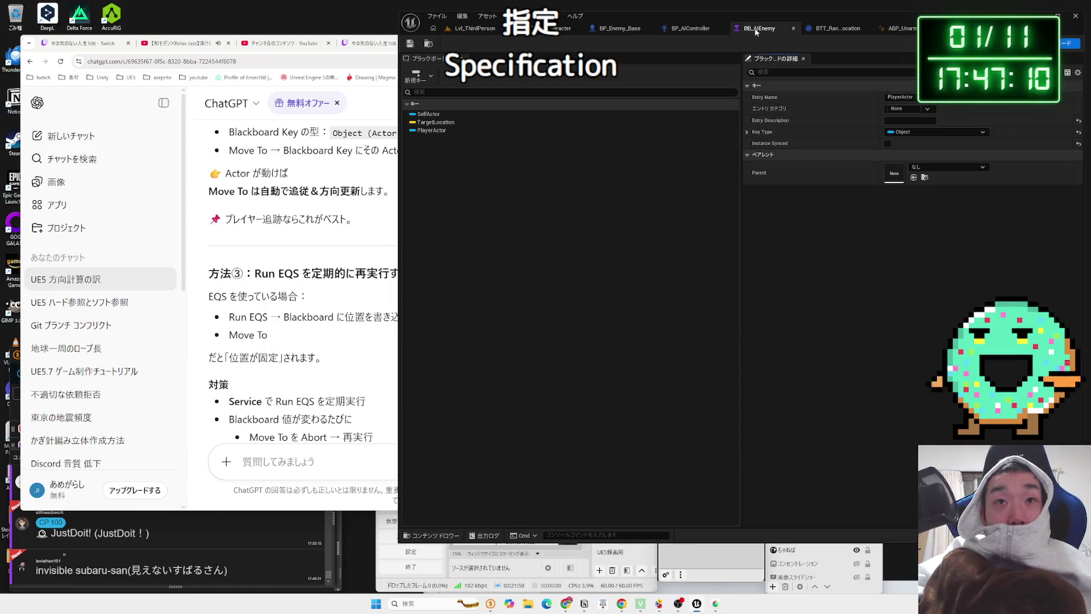
# Step: Return to ChatGPT's Run EQS method heading and introduction
pyautogui.click(295, 297)
pyautogui.moveTo(298, 296)
pyautogui.mouseDown()
pyautogui.moveTo(261, 274)
pyautogui.moveTo(409, 274)
pyautogui.moveTo(392, 274)
pyautogui.moveTo(414, 301)
pyautogui.moveTo(415, 340)
pyautogui.moveTo(228, 317)
pyautogui.mouseUp()
pyautogui.click(338, 331)
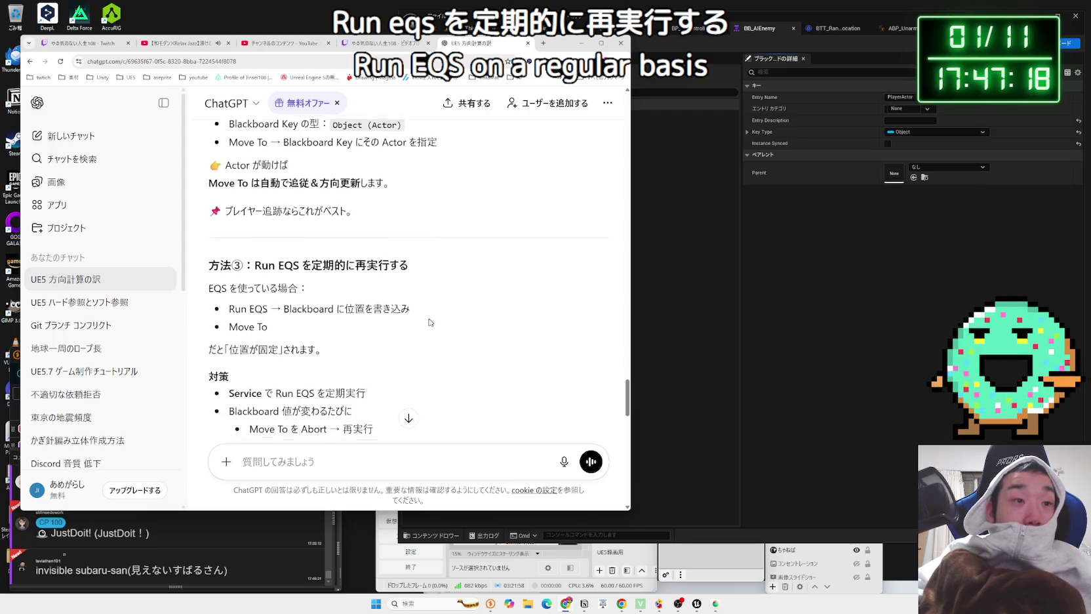
# Step: Read ChatGPT's Simple Move To / AI MoveTo section and its explanation
pyautogui.scroll(-2, 432, 311)
pyautogui.moveTo(229, 291)
pyautogui.mouseDown()
pyautogui.moveTo(375, 312)
pyautogui.moveTo(228, 271)
pyautogui.mouseUp()
pyautogui.click(375, 313)
pyautogui.click(408, 274)
pyautogui.scroll(-1, 408, 274)
pyautogui.scroll(-1, 408, 274)
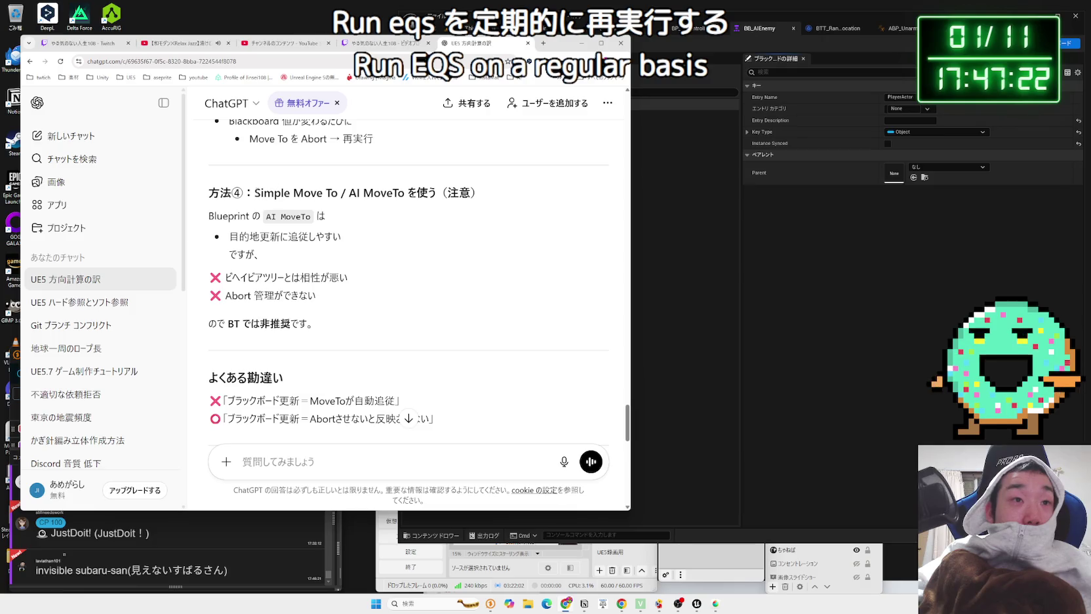
pyautogui.moveTo(255, 192); pyautogui.dragTo(407, 192)
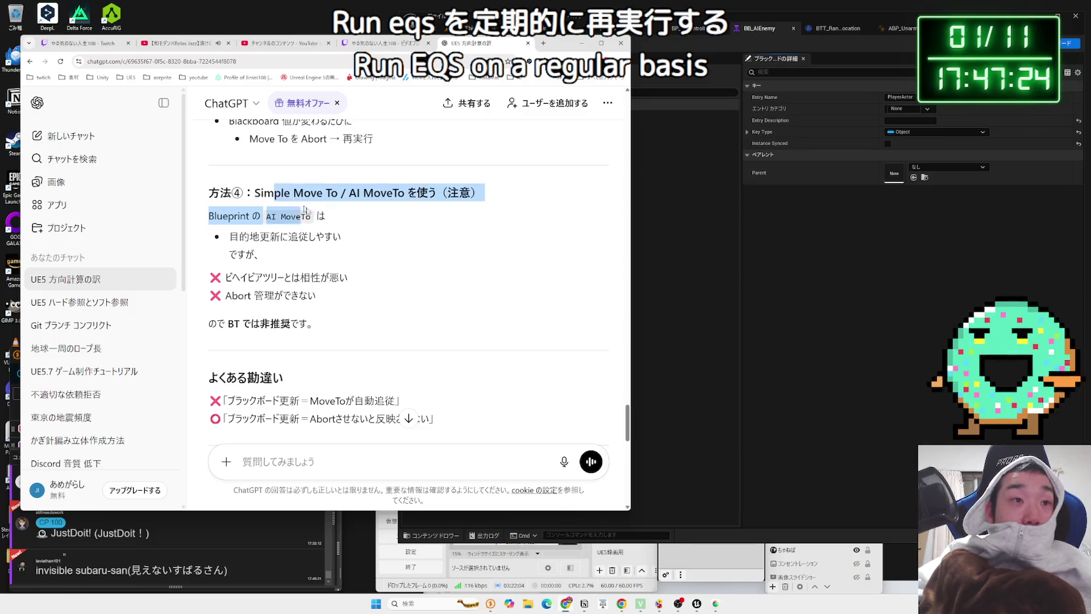
pyautogui.moveTo(341, 237); pyautogui.dragTo(223, 218)
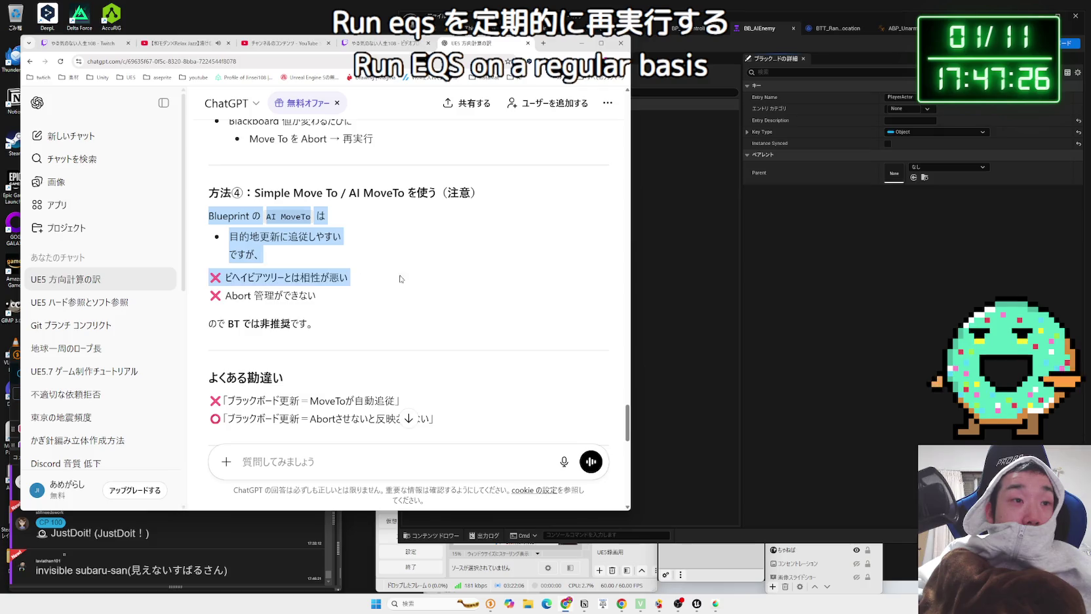
pyautogui.click(348, 312)
# Step: Find the recommended layout's UpdateTargetLocation service, then return to Unreal
pyautogui.scroll(-2, 413, 308)
pyautogui.scroll(-3, 412, 308)
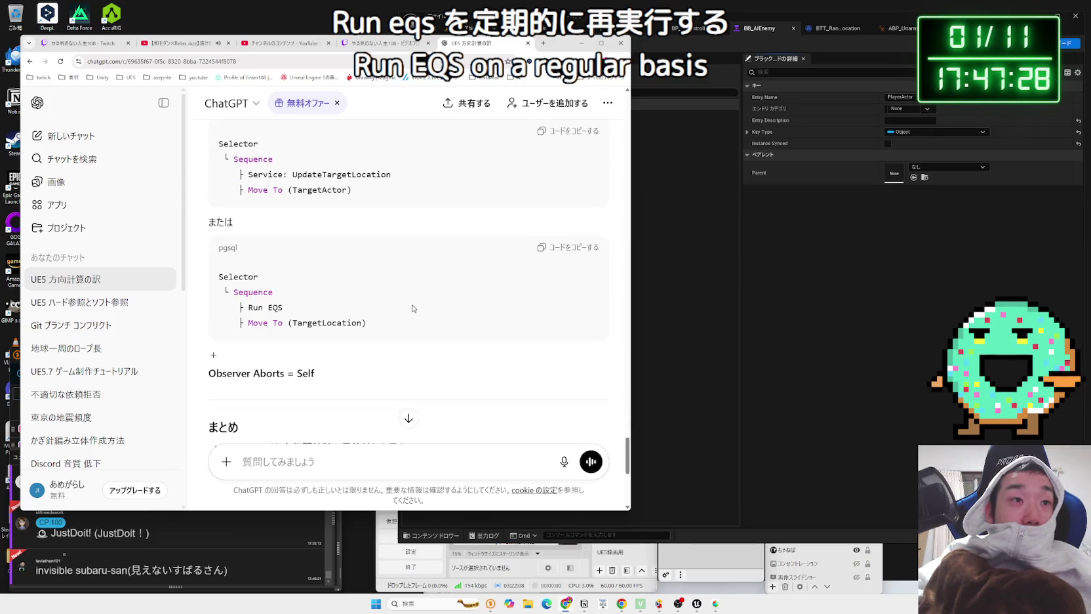
pyautogui.scroll(2, 413, 307)
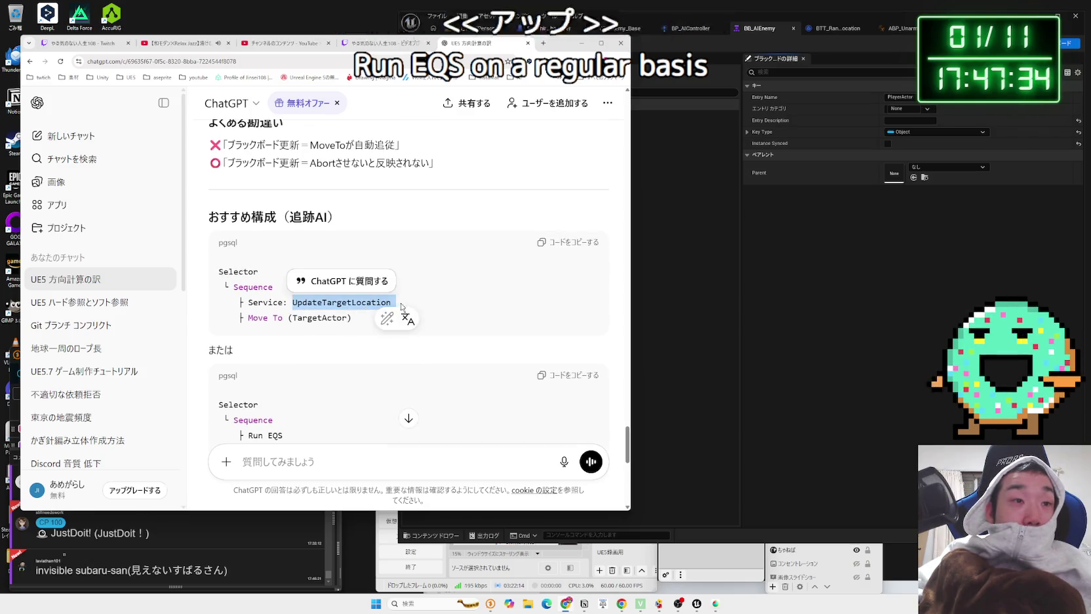
pyautogui.click(292, 303)
pyautogui.doubleClick(292, 302)
pyautogui.click(408, 304)
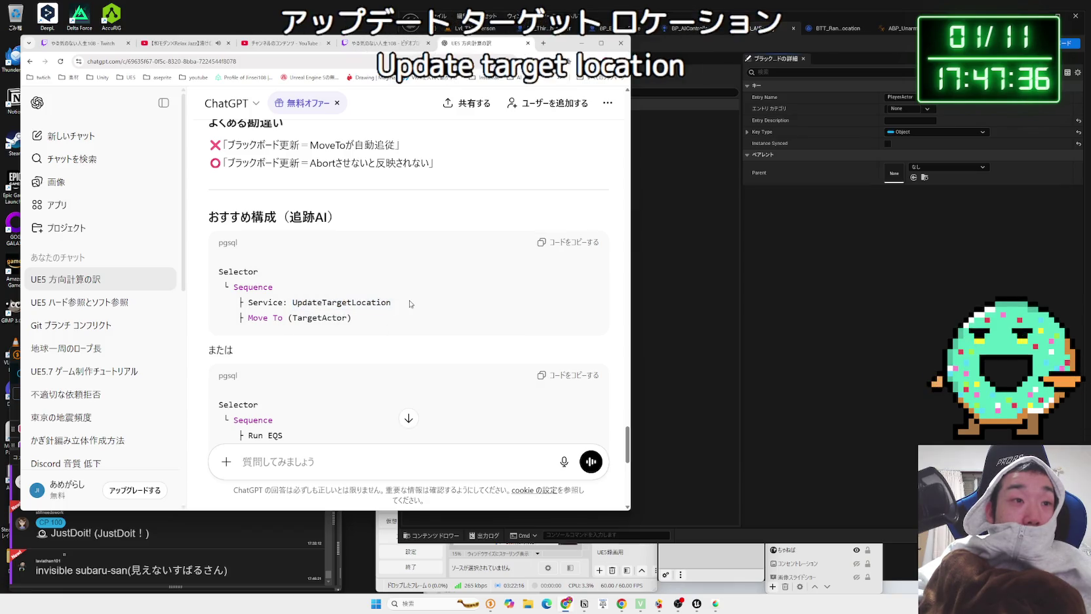
pyautogui.scroll(-2, 429, 303)
pyautogui.scroll(6, 429, 303)
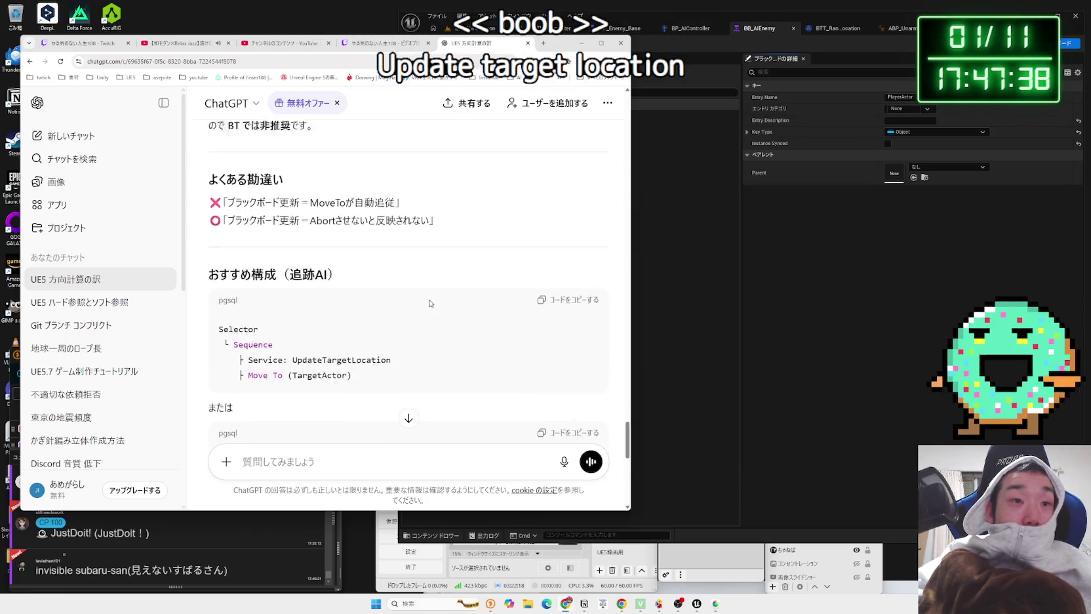
pyautogui.click(734, 250)
# Step: Rename the PlayerActor blackboard key to TargetActor
pyautogui.click(434, 131)
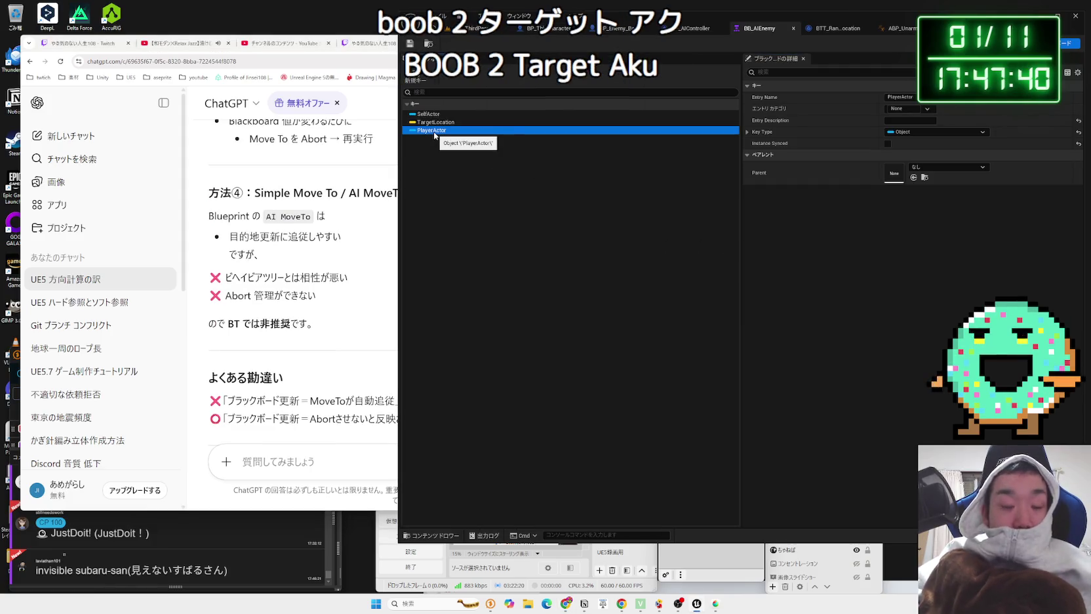
pyautogui.click(434, 131)
pyautogui.write('rget')
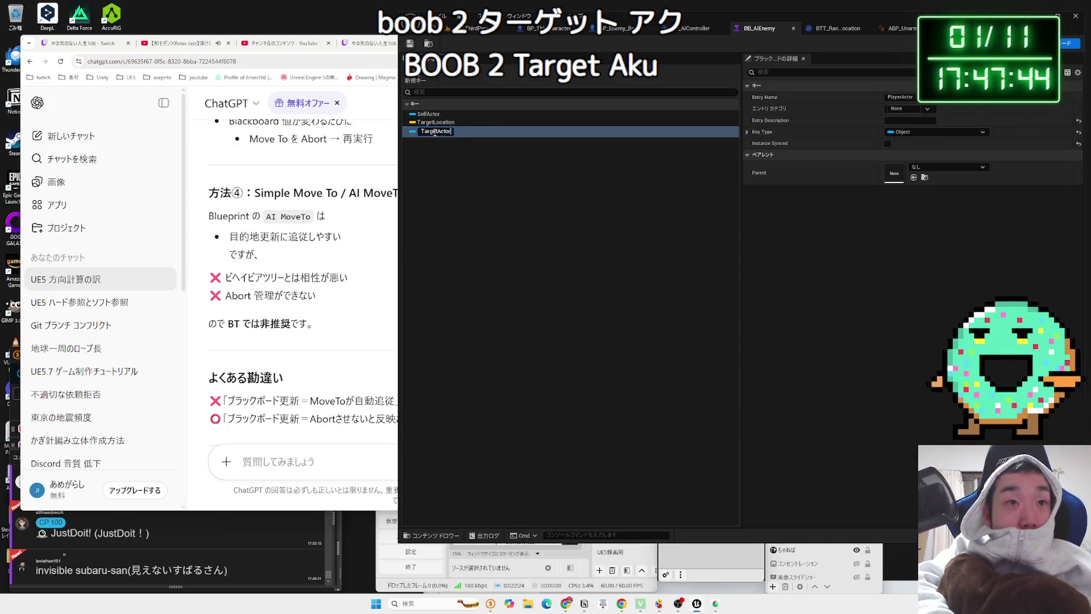
pyautogui.press('Return')
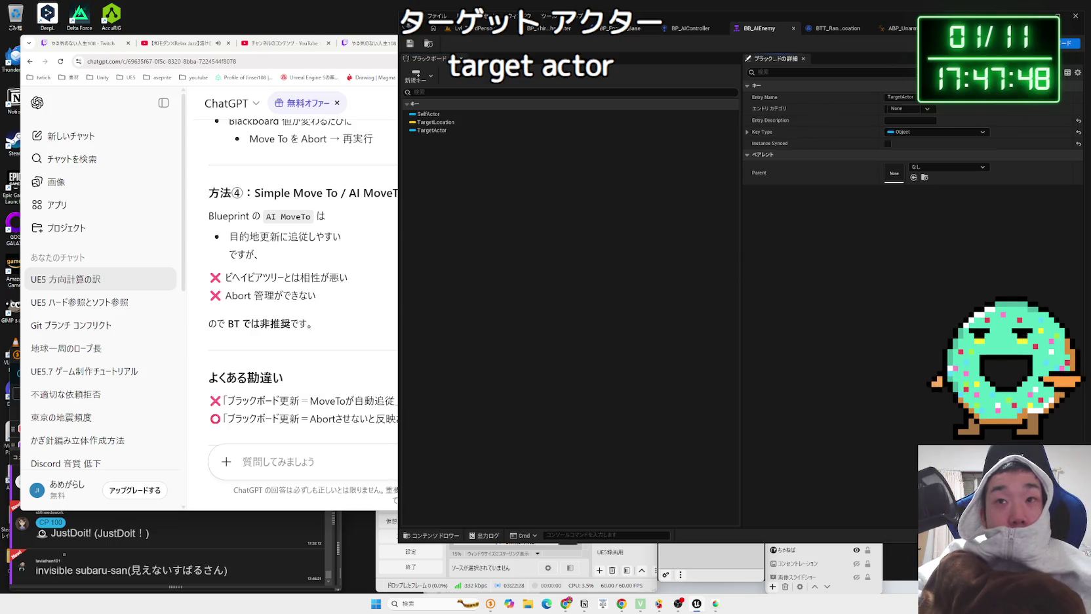
# Step: Go to BT_AIEnemy and open the BTS_TickLocation service blueprint
pyautogui.click(938, 28)
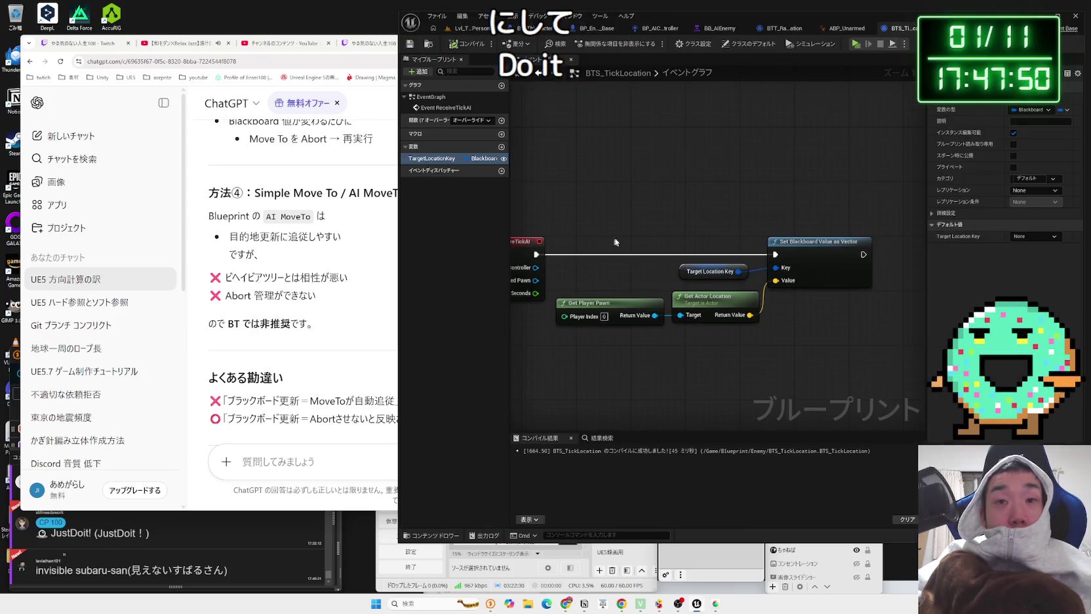
pyautogui.click(845, 28)
pyautogui.click(784, 28)
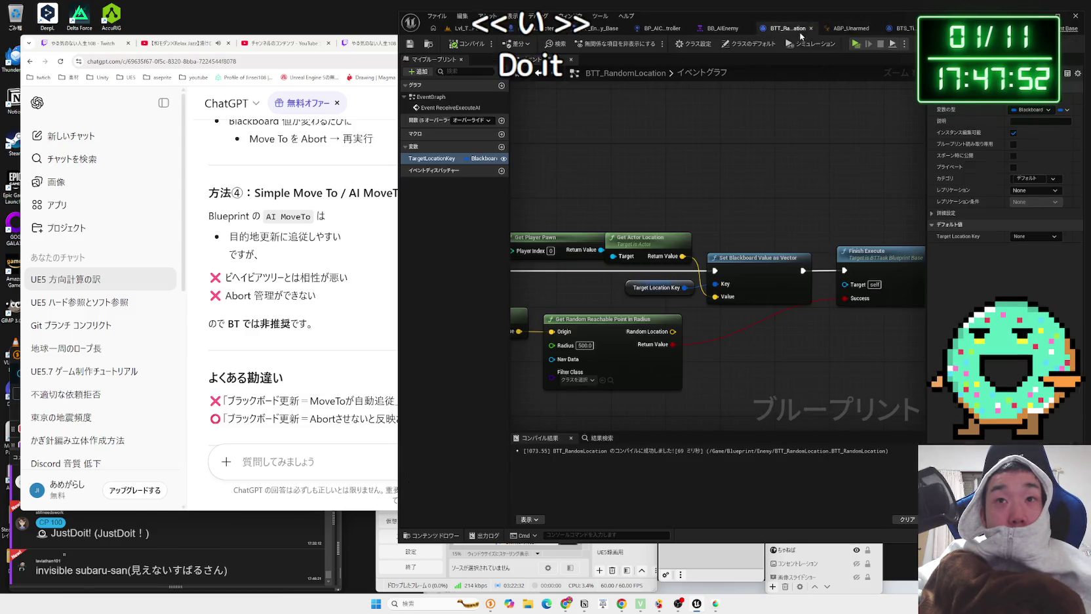
pyautogui.click(724, 28)
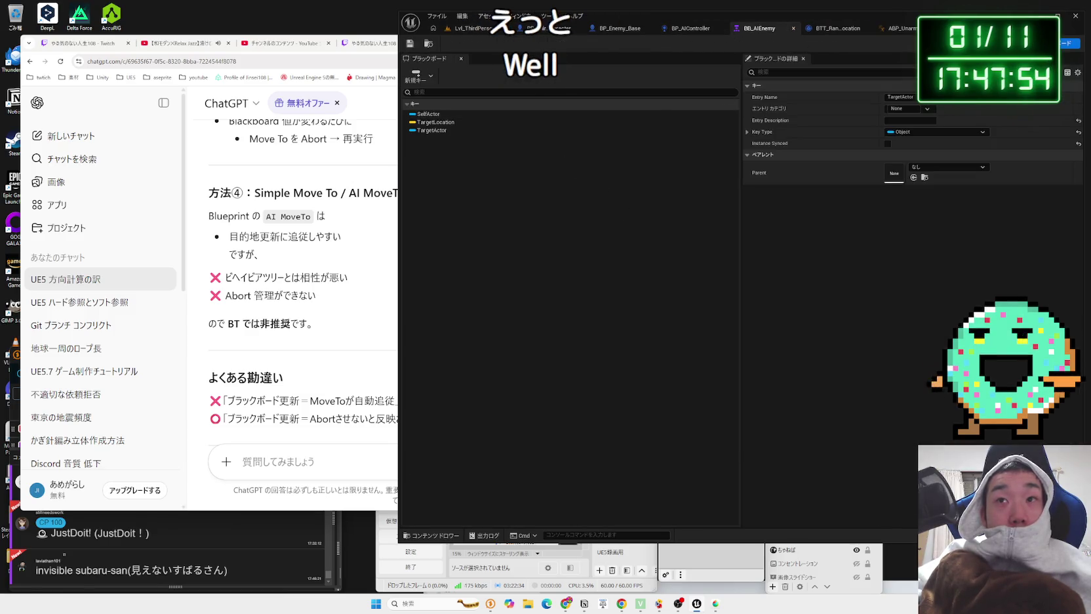
pyautogui.click(1026, 43)
pyautogui.click(532, 318)
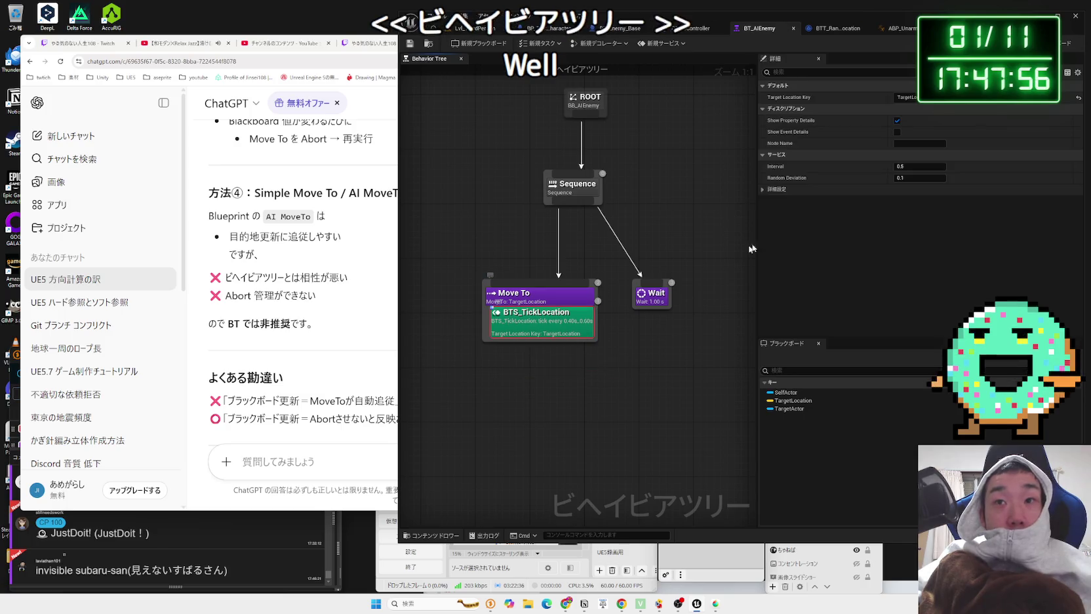
pyautogui.doubleClick(545, 315)
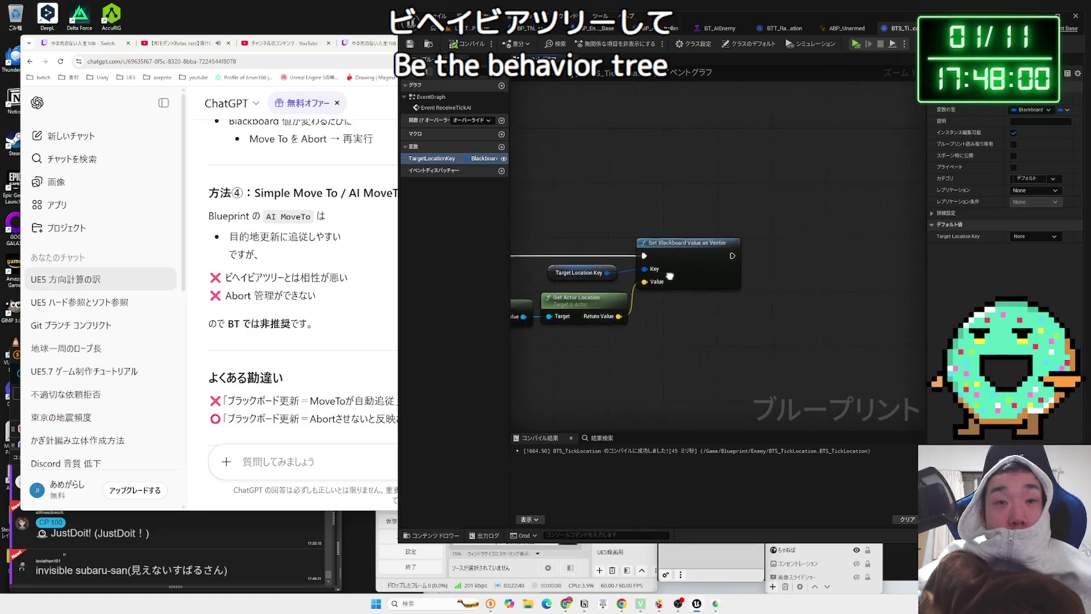
# Step: Delete the old location and vector-setting nodes from the BTS_TickLocation graph
pyautogui.moveTo(708, 257); pyautogui.dragTo(756, 257)
pyautogui.write('finish')
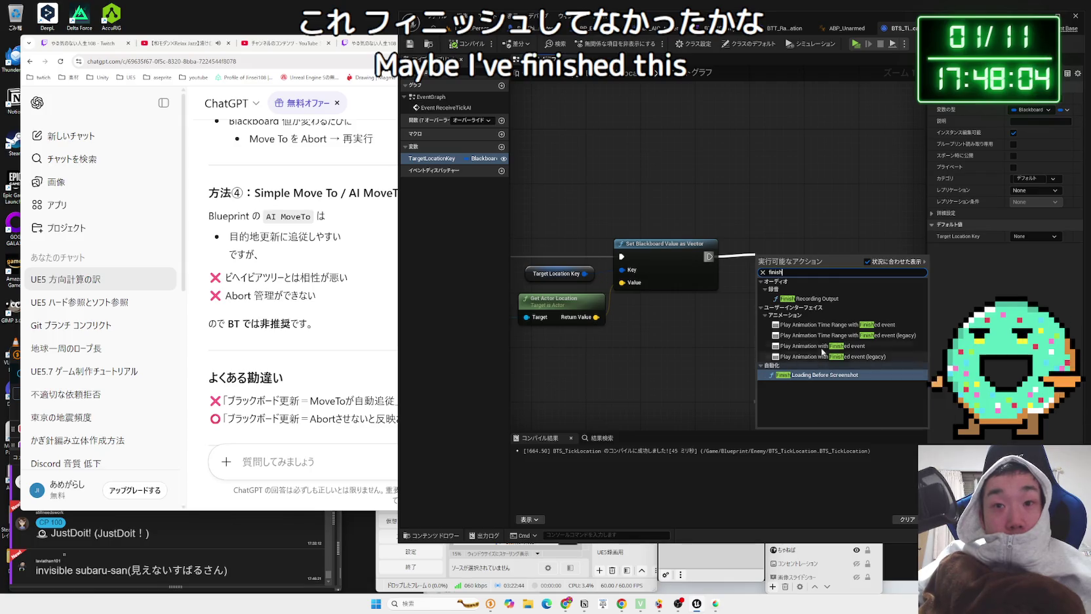
pyautogui.click(685, 343)
pyautogui.scroll(-1, 684, 343)
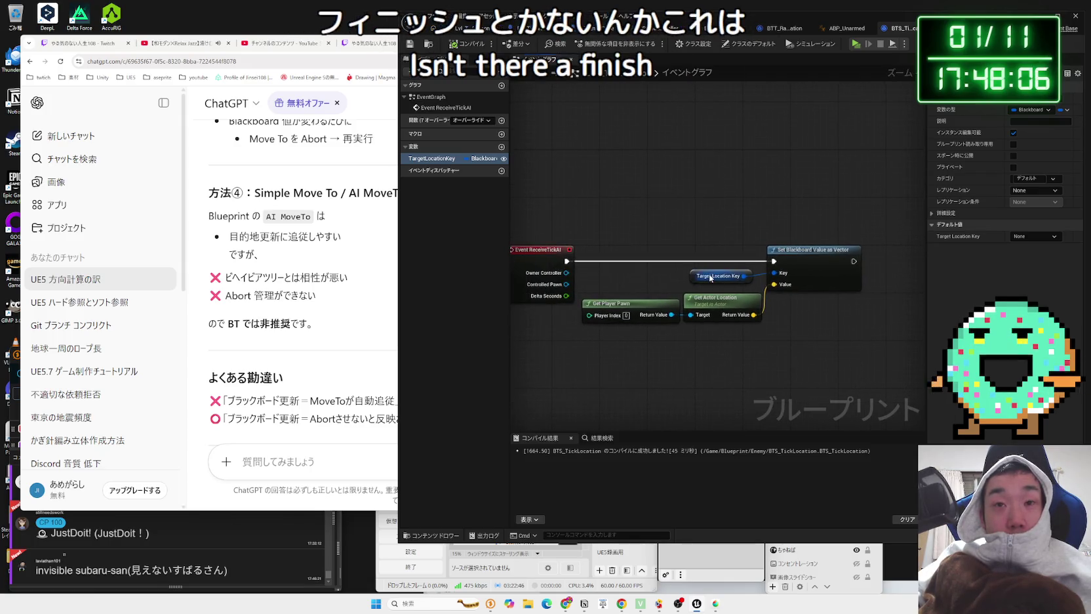
pyautogui.moveTo(685, 264); pyautogui.dragTo(771, 330)
pyautogui.press('Delete')
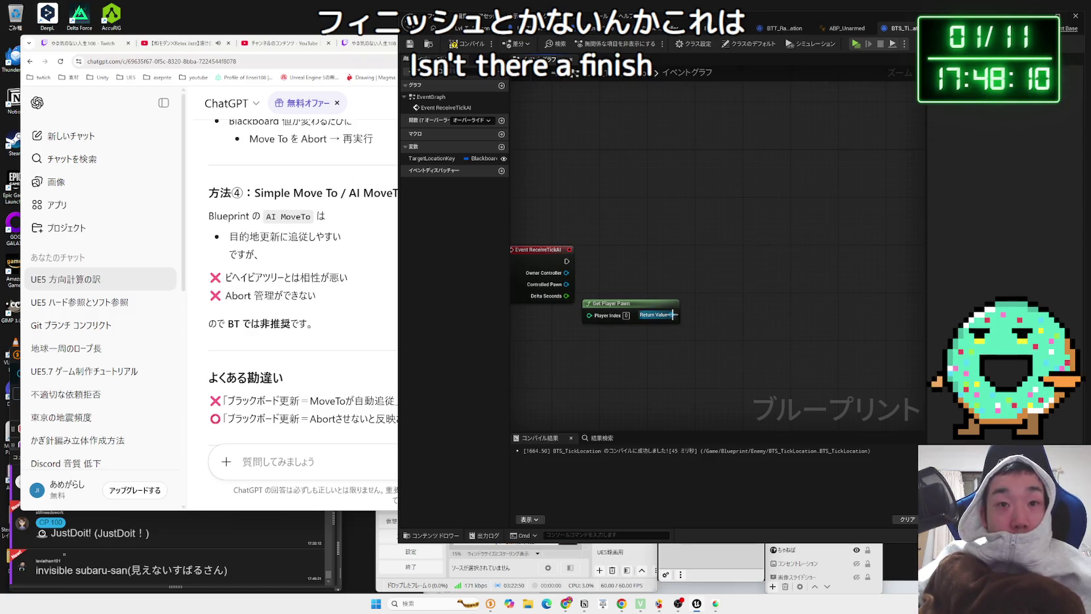
# Step: Add a tick-driven Set Blackboard Value as Object fed by Get Player Pawn, and compile
pyautogui.moveTo(671, 314); pyautogui.dragTo(734, 309)
pyautogui.write('se')
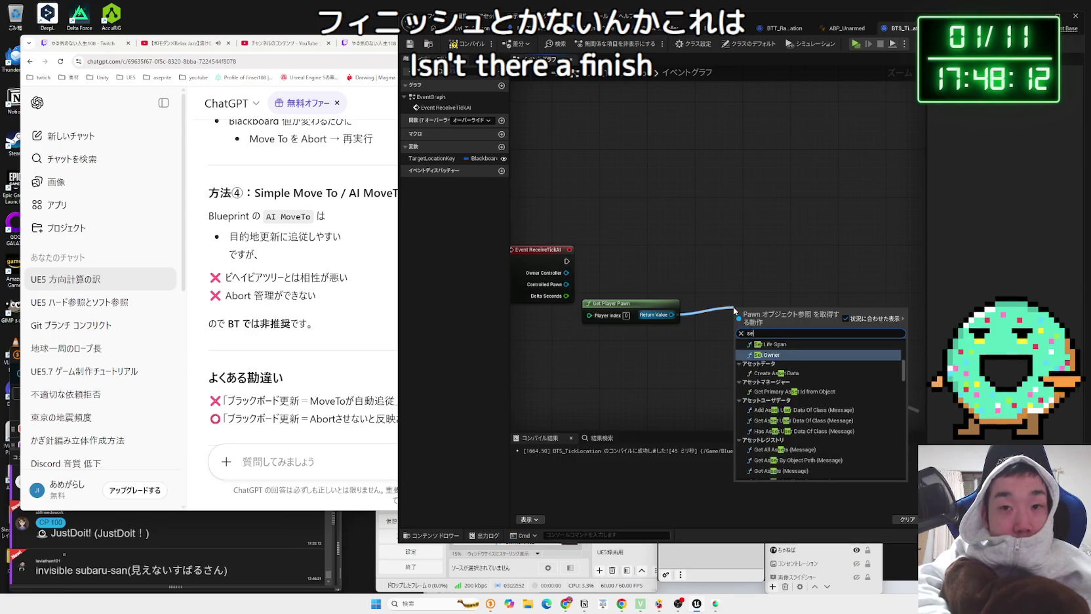
pyautogui.write('t black')
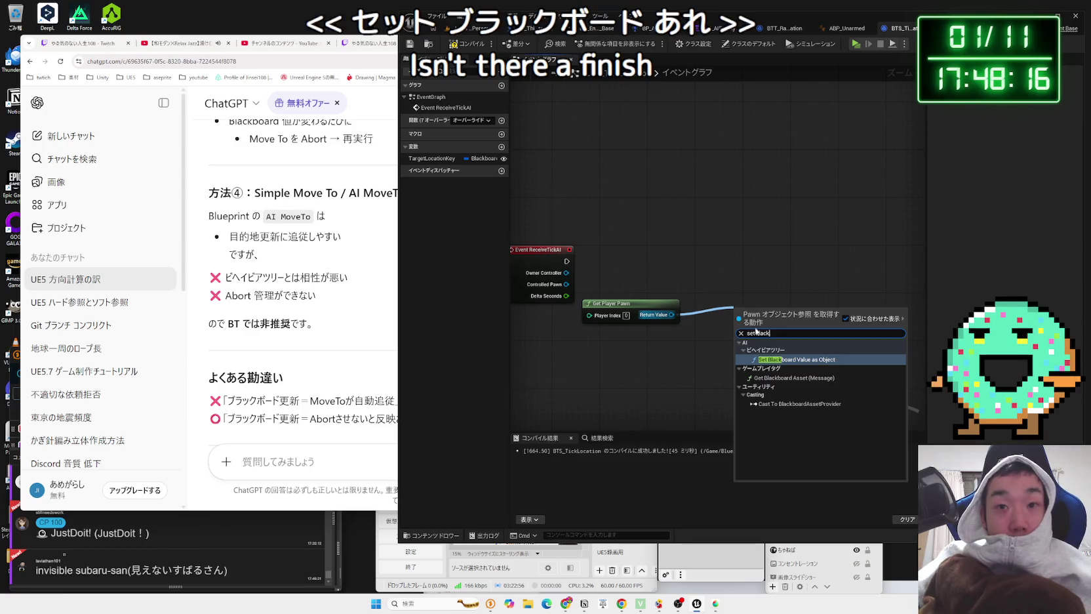
pyautogui.click(776, 360)
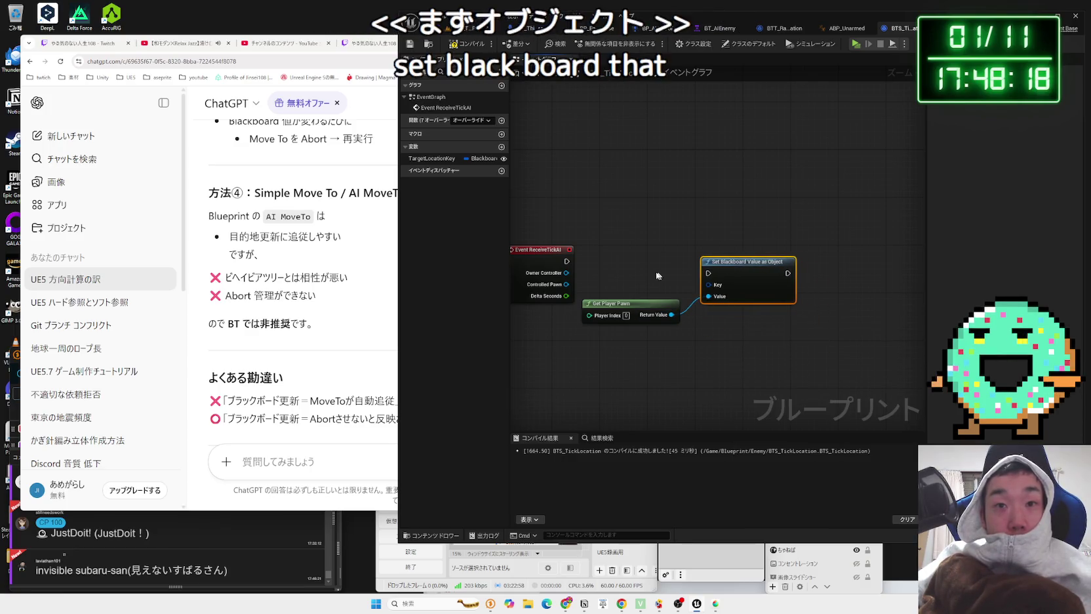
pyautogui.moveTo(711, 271); pyautogui.dragTo(737, 256)
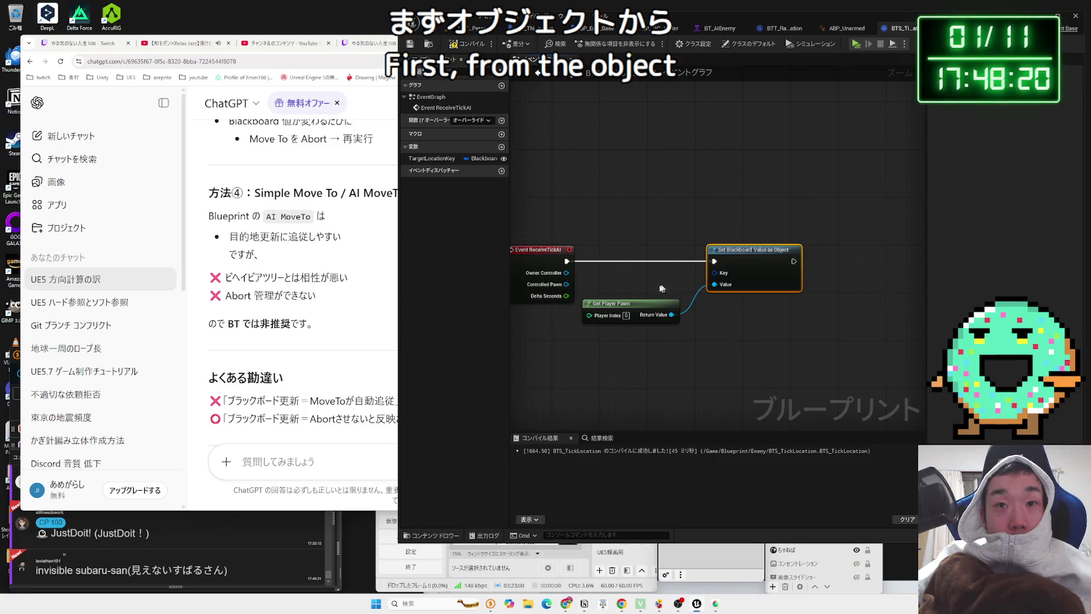
pyautogui.click(465, 47)
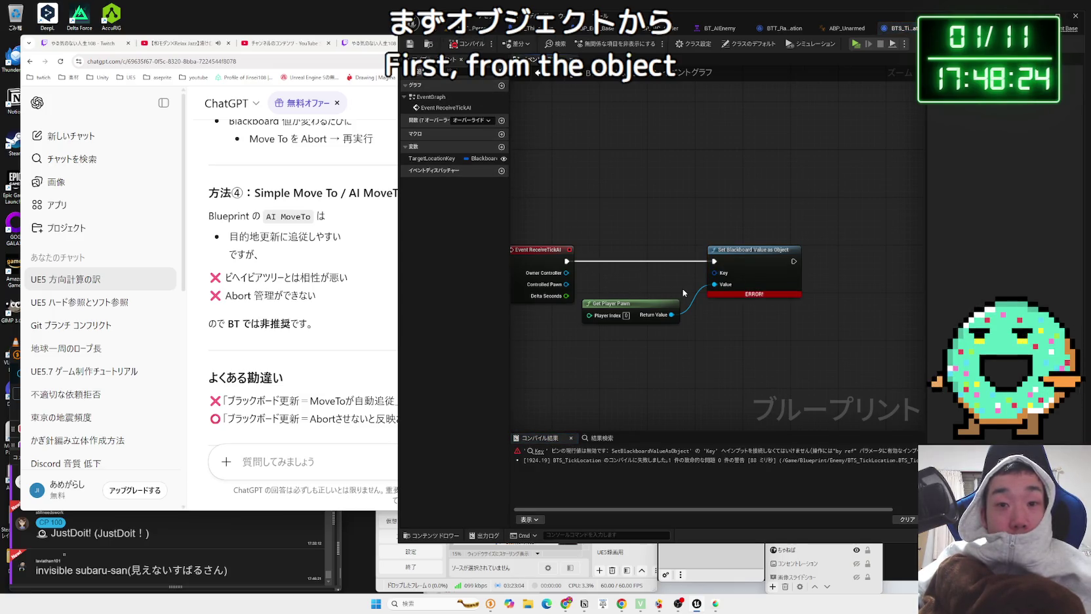
# Step: Wire a getter of the blackboard key variable into the setter and compile
pyautogui.moveTo(460, 161); pyautogui.dragTo(573, 231)
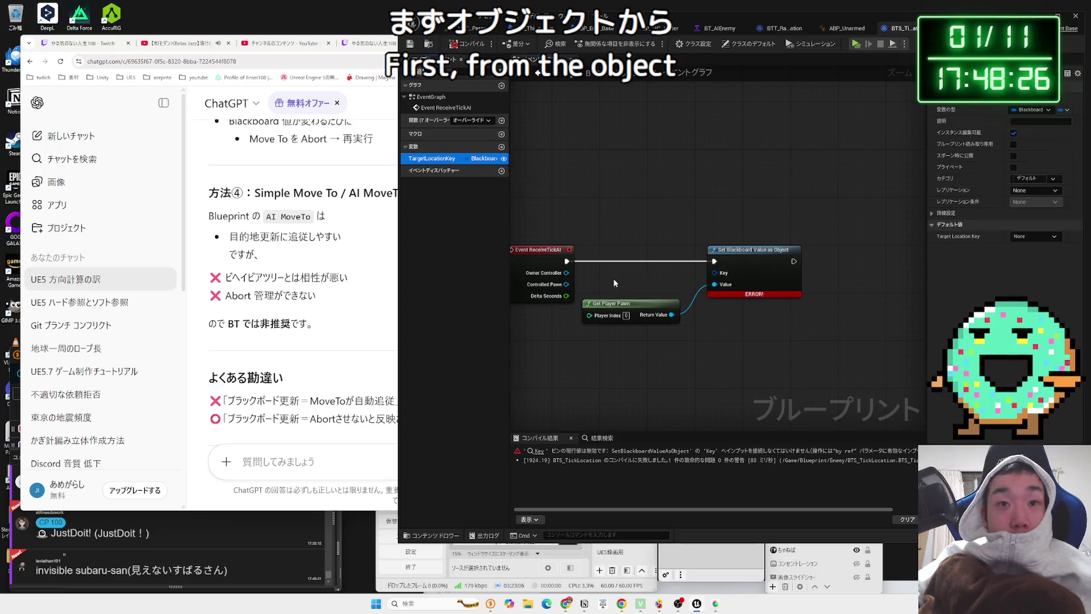
pyautogui.moveTo(613, 282); pyautogui.dragTo(613, 282)
pyautogui.click(659, 298)
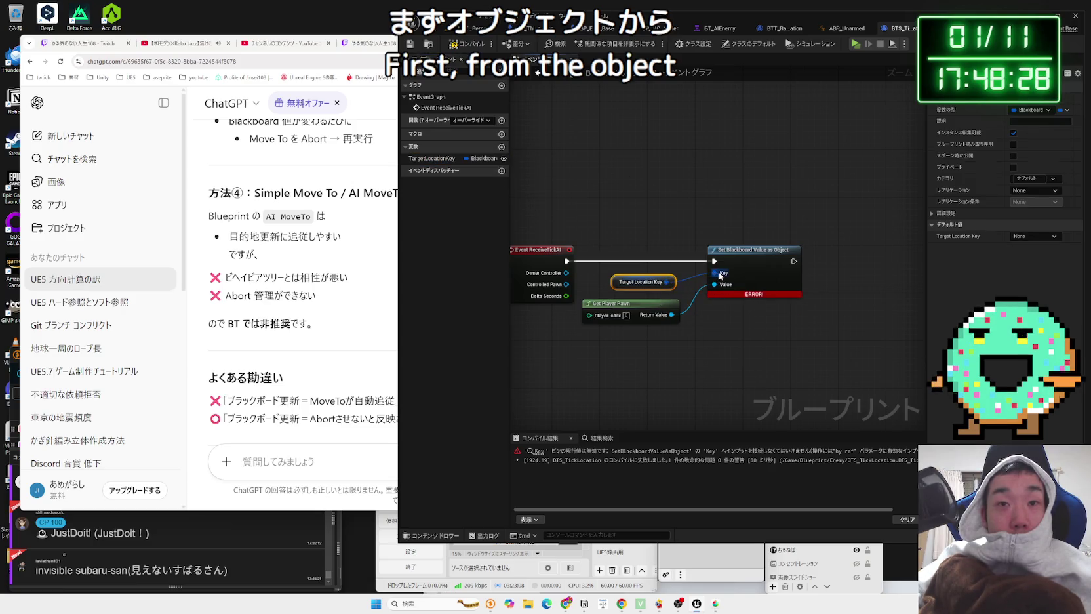
pyautogui.click(468, 44)
# Step: Rename the key variable to TargetActor, save the service, and return to BT_AIEnemy
pyautogui.click(436, 159)
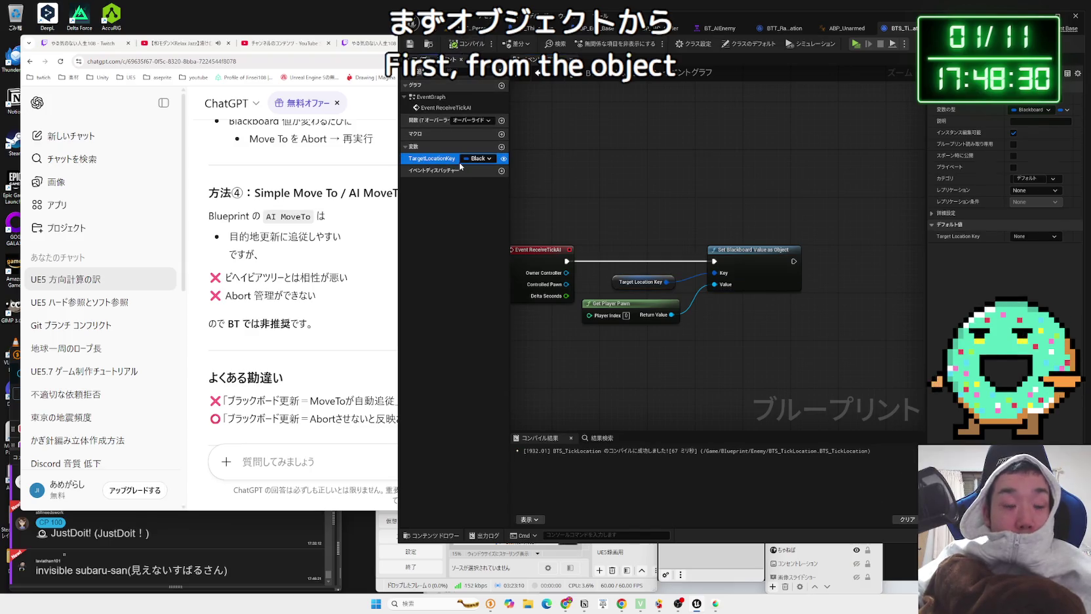
pyautogui.write('TargetA')
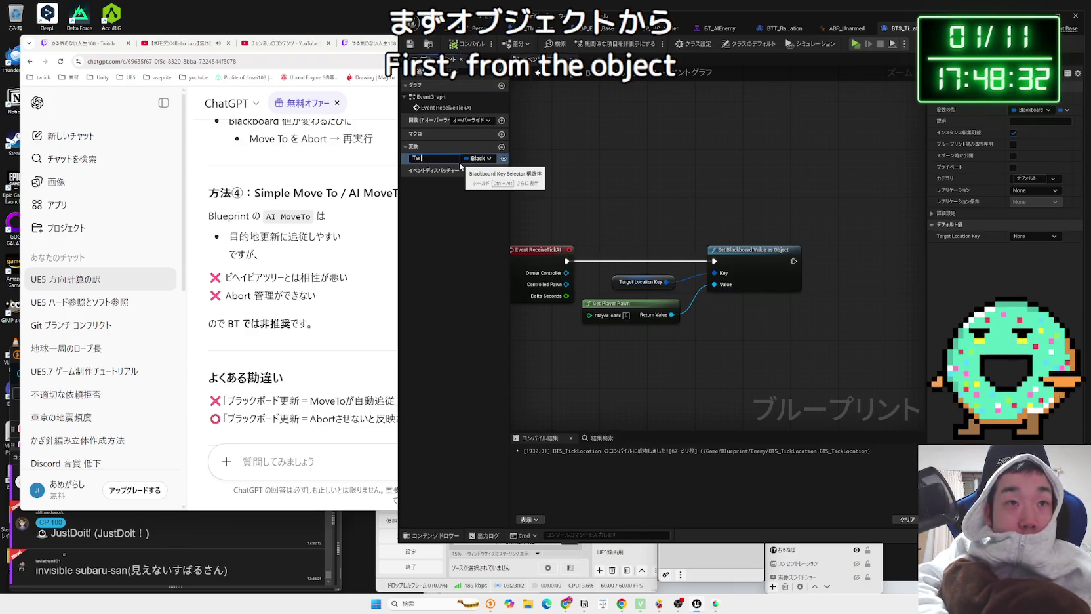
pyautogui.write('ct')
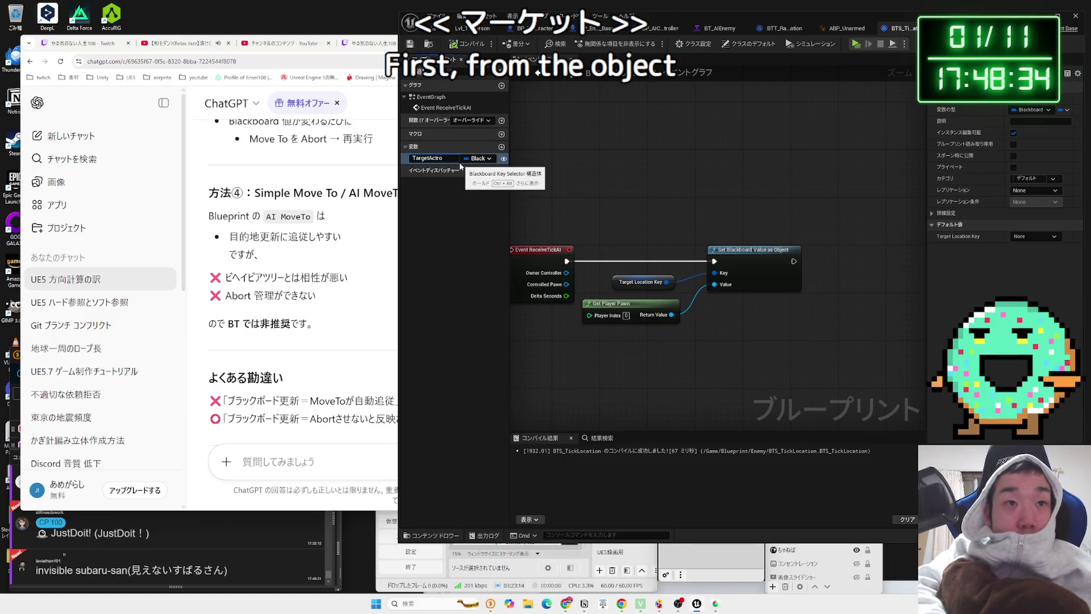
pyautogui.press('BackSpace')
pyautogui.press('BackSpace')
pyautogui.write('or')
pyautogui.press('Return')
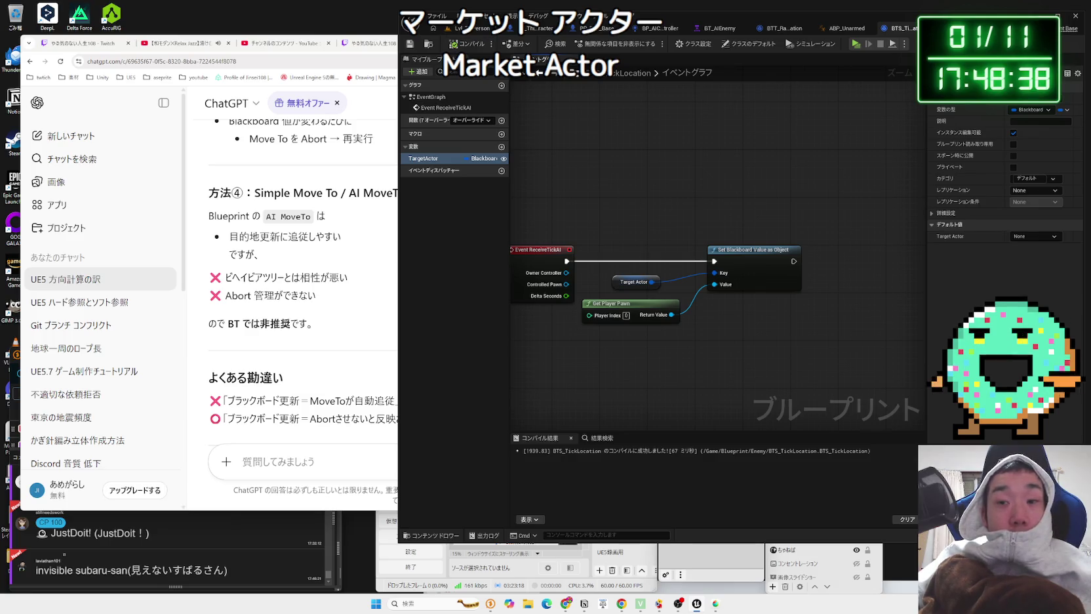
pyautogui.hotkey('ctrl', 'shift', 's')
pyautogui.click(603, 397)
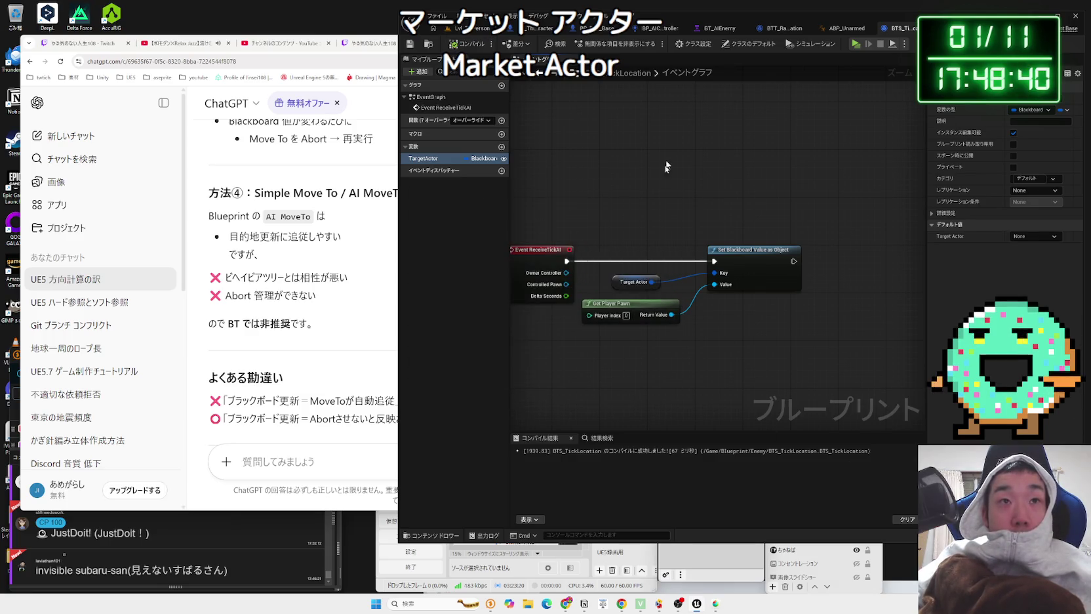
pyautogui.click(759, 28)
pyautogui.click(534, 291)
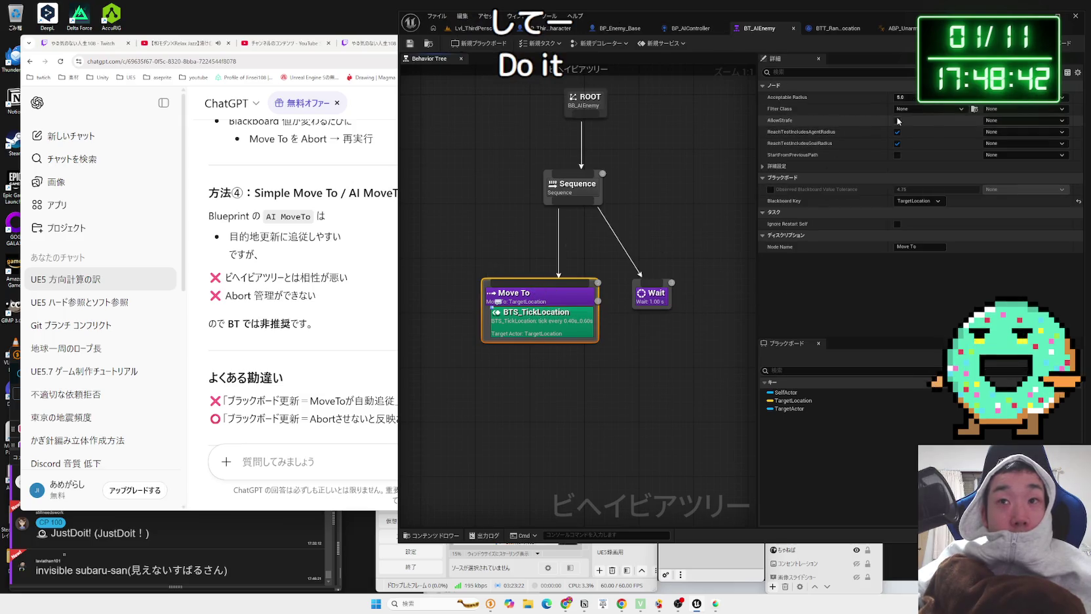
# Step: Check Move To's target key options and the TargetActor key's type in the blackboard
pyautogui.click(918, 201)
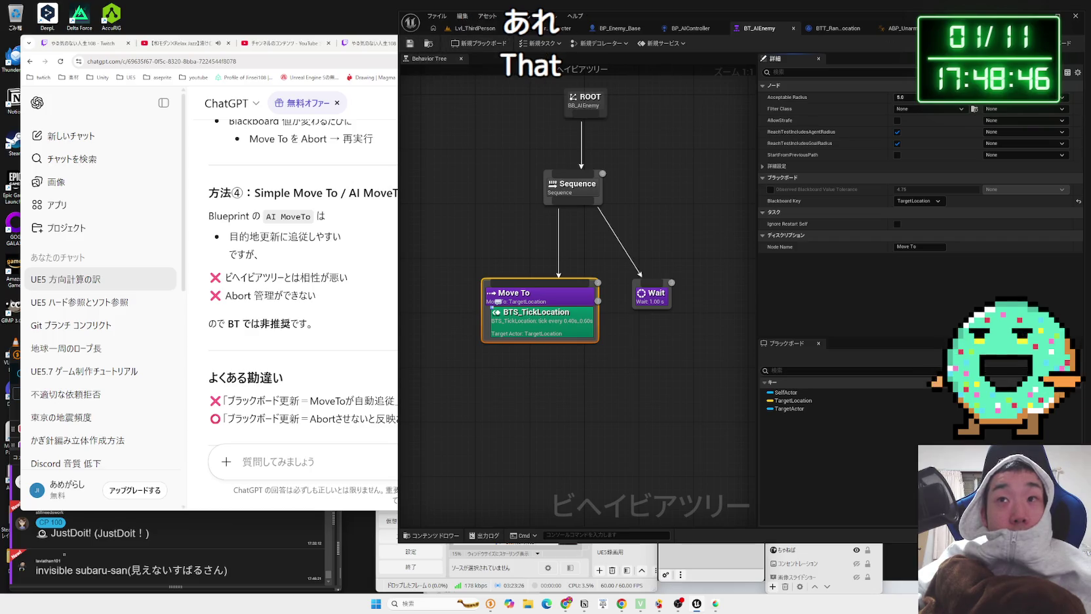
pyautogui.click(1068, 43)
pyautogui.click(458, 130)
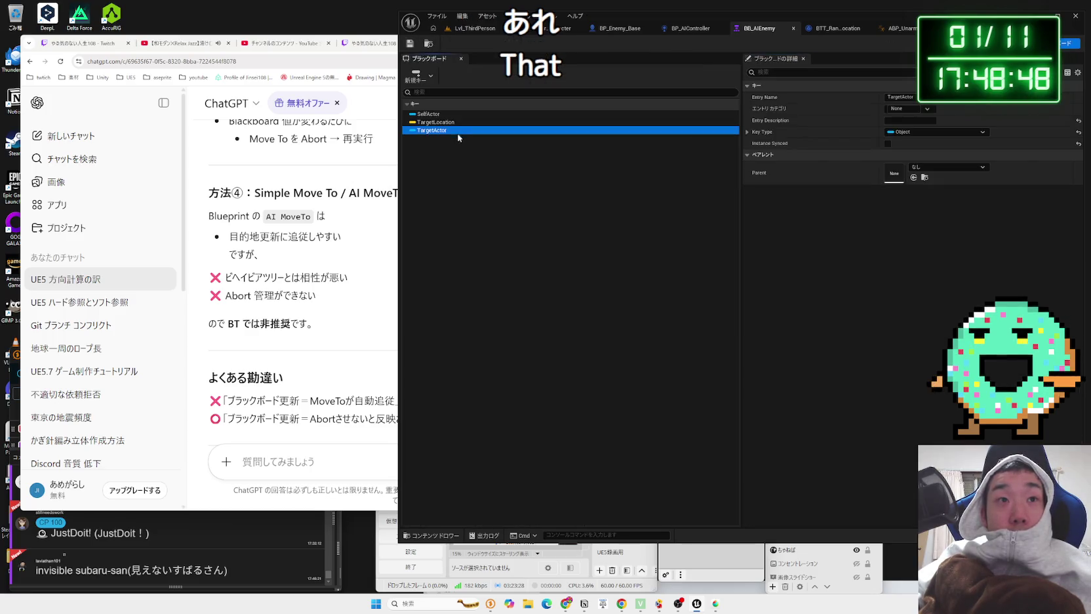
pyautogui.click(441, 147)
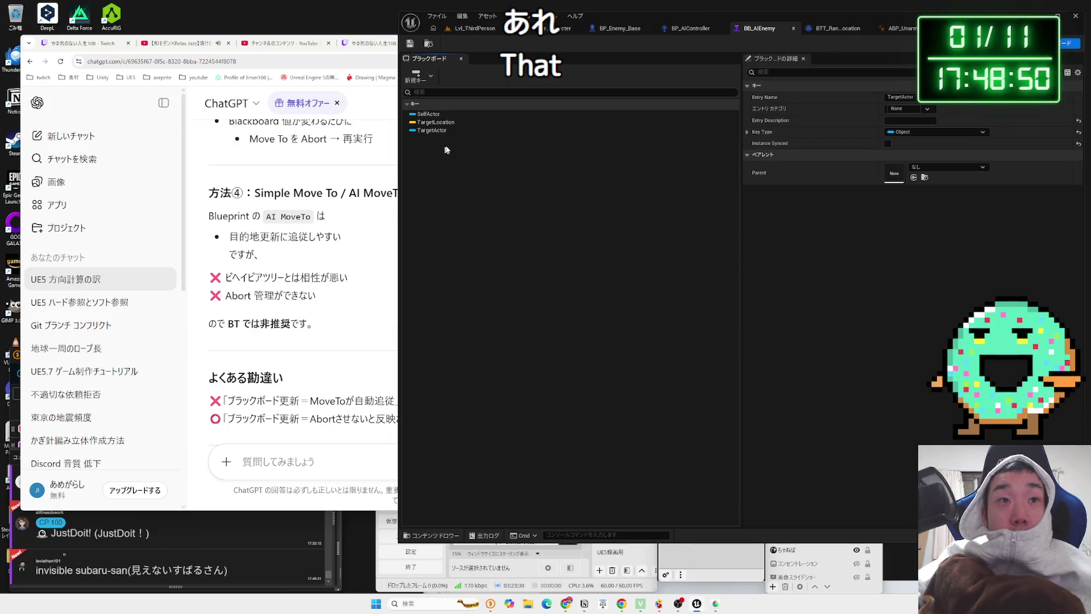
pyautogui.click(1032, 43)
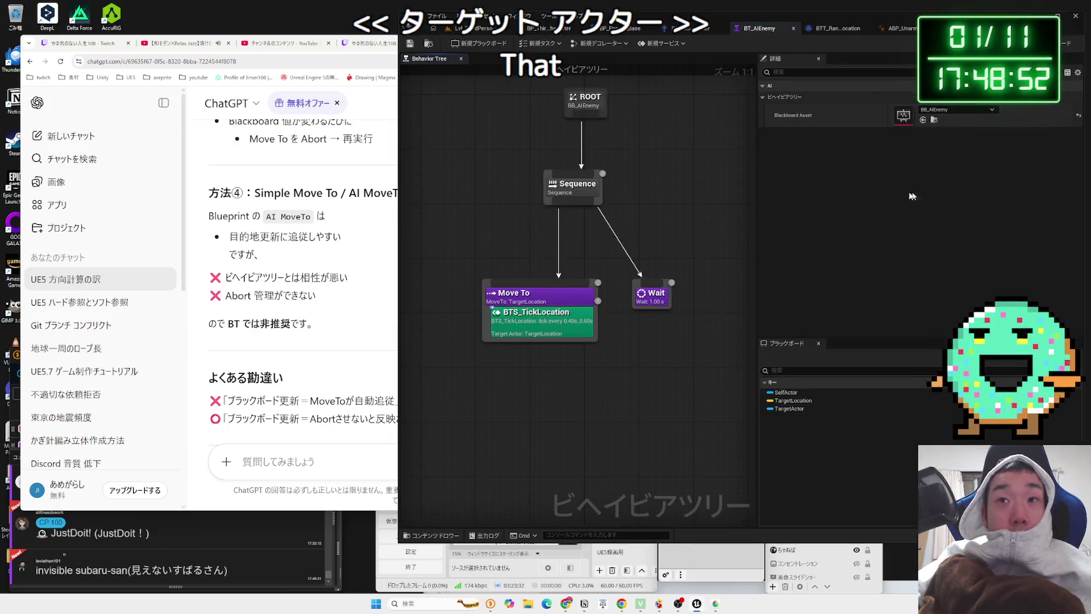
# Step: Keep Move To on TargetLocation with filter class None, and save BT_AIEnemy
pyautogui.click(518, 301)
pyautogui.click(931, 202)
pyautogui.click(928, 224)
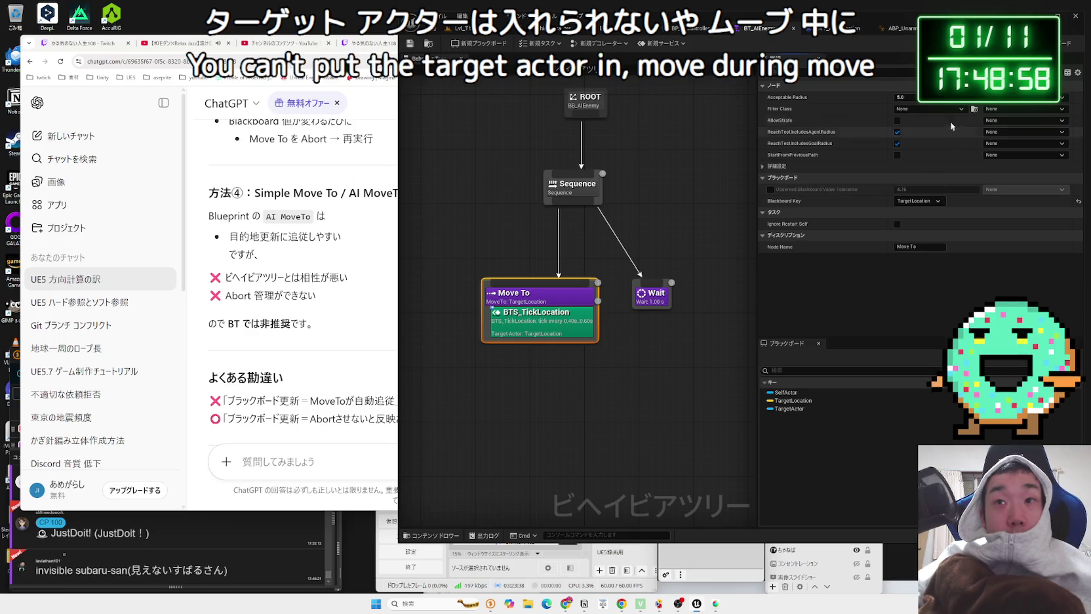
pyautogui.click(934, 108)
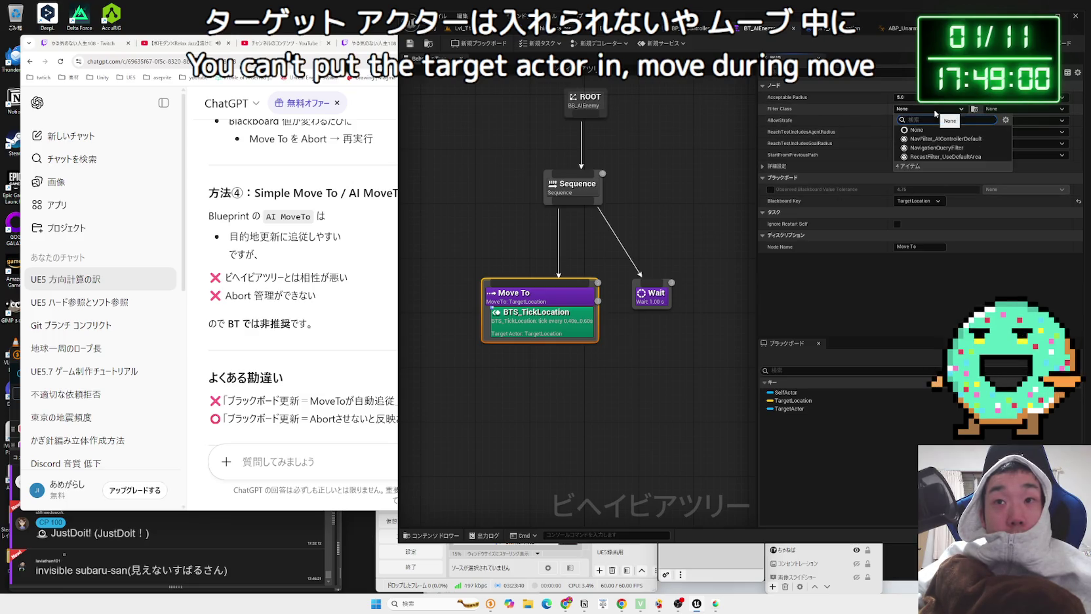
pyautogui.click(916, 130)
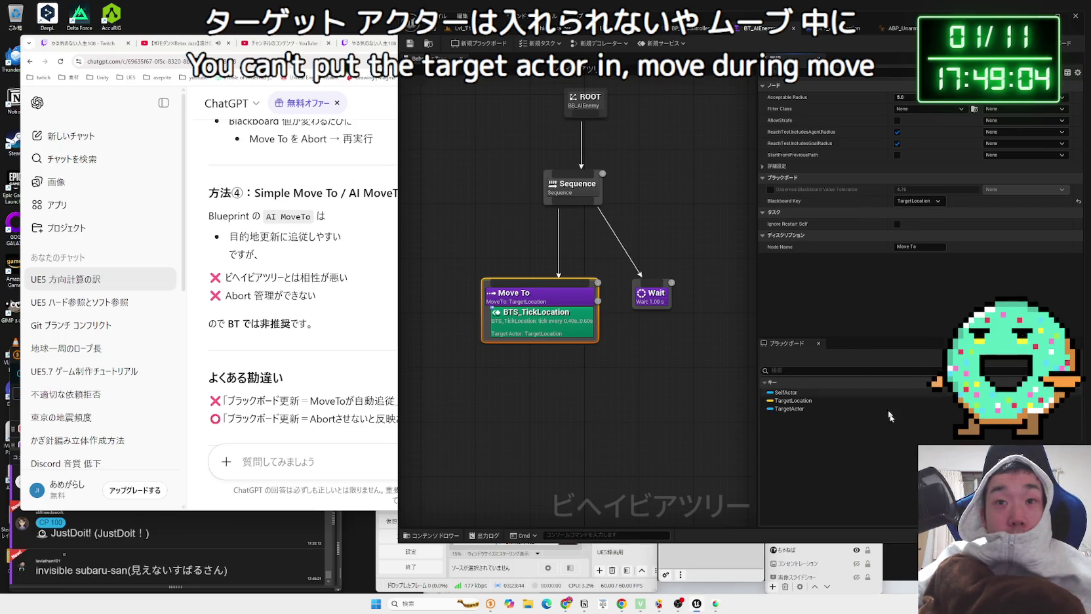
pyautogui.hotkey('ctrl', 'shift', 's')
pyautogui.click(593, 398)
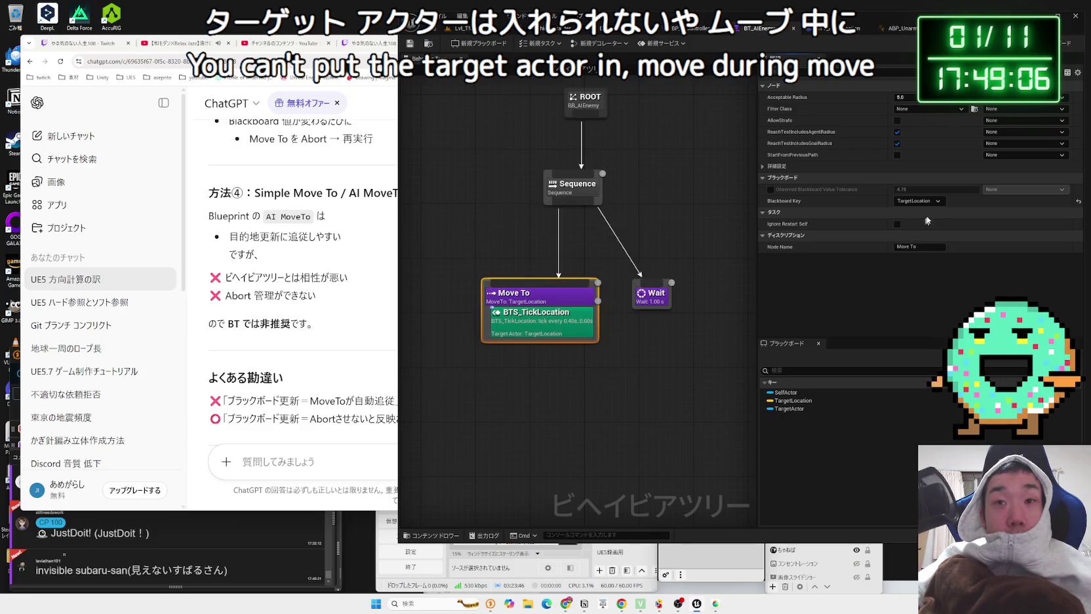
# Step: Set the BTS_TickLocation service's Target Actor to the TargetActor key and reopen its blueprint
pyautogui.click(921, 202)
pyautogui.press('Escape')
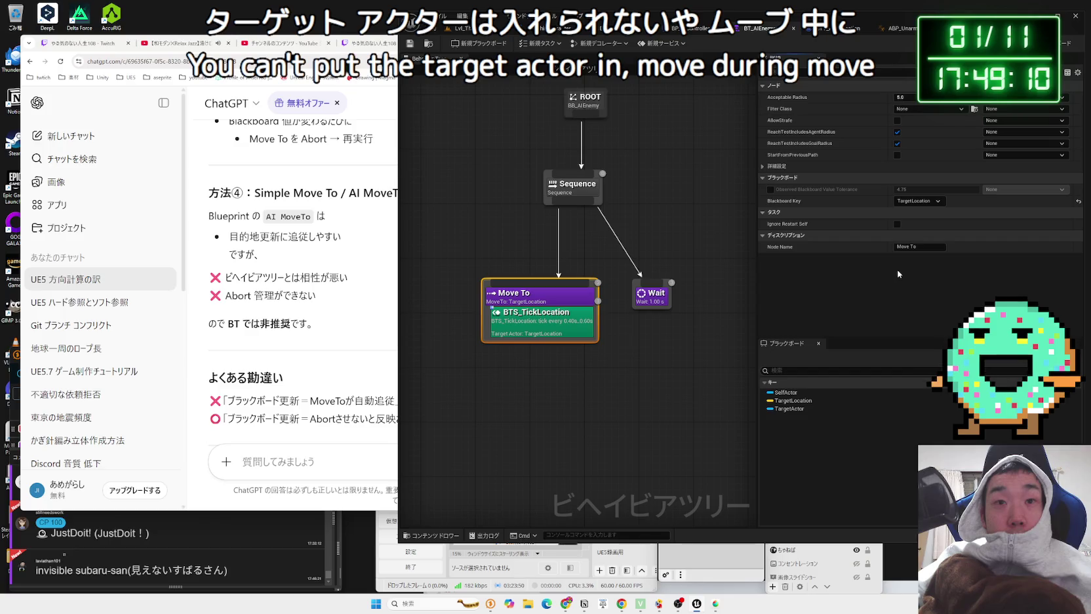
pyautogui.click(554, 330)
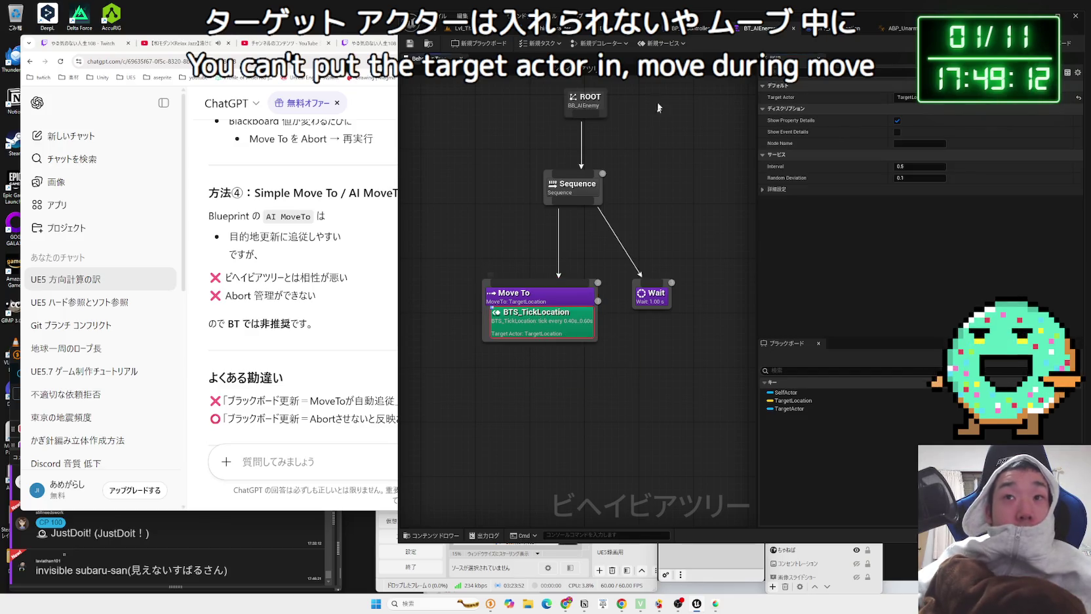
pyautogui.click(916, 98)
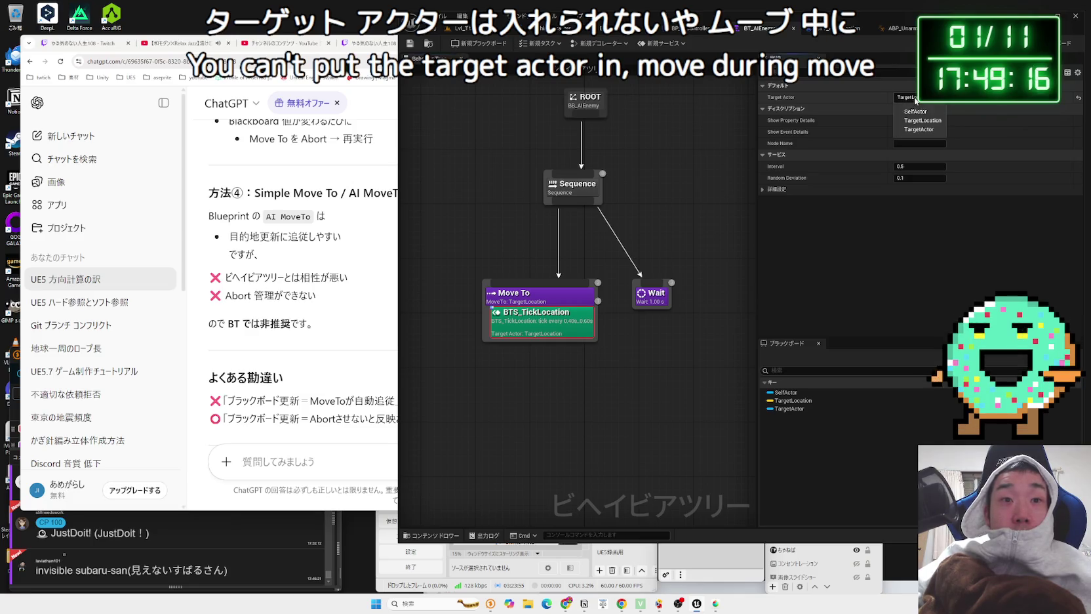
pyautogui.click(924, 130)
pyautogui.doubleClick(537, 312)
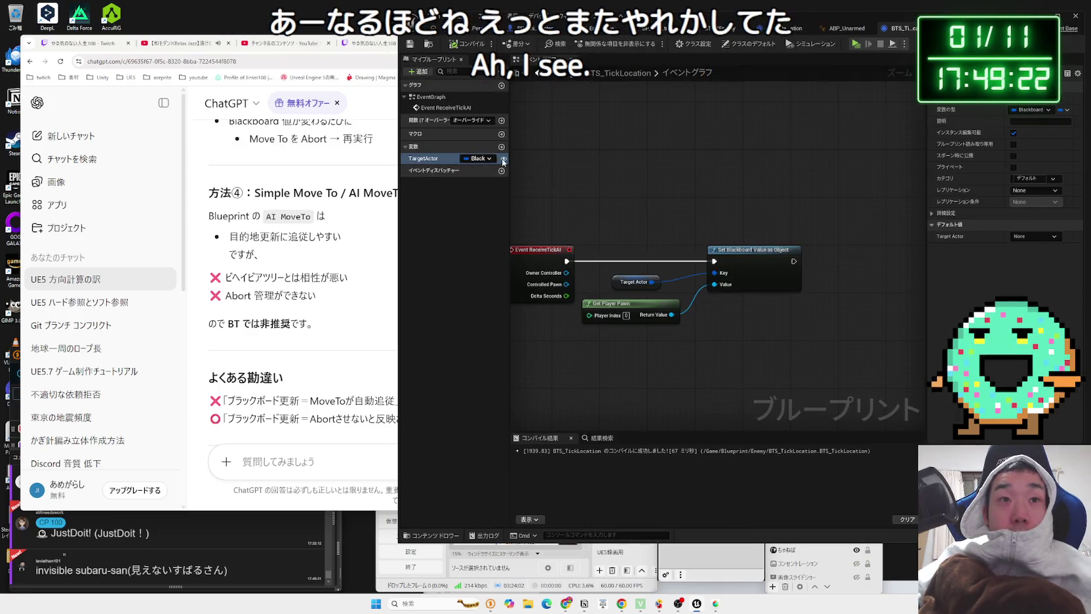
# Step: Delete the BTS_TickLocation service from the Move To task in BT_AIEnemy
pyautogui.click(707, 32)
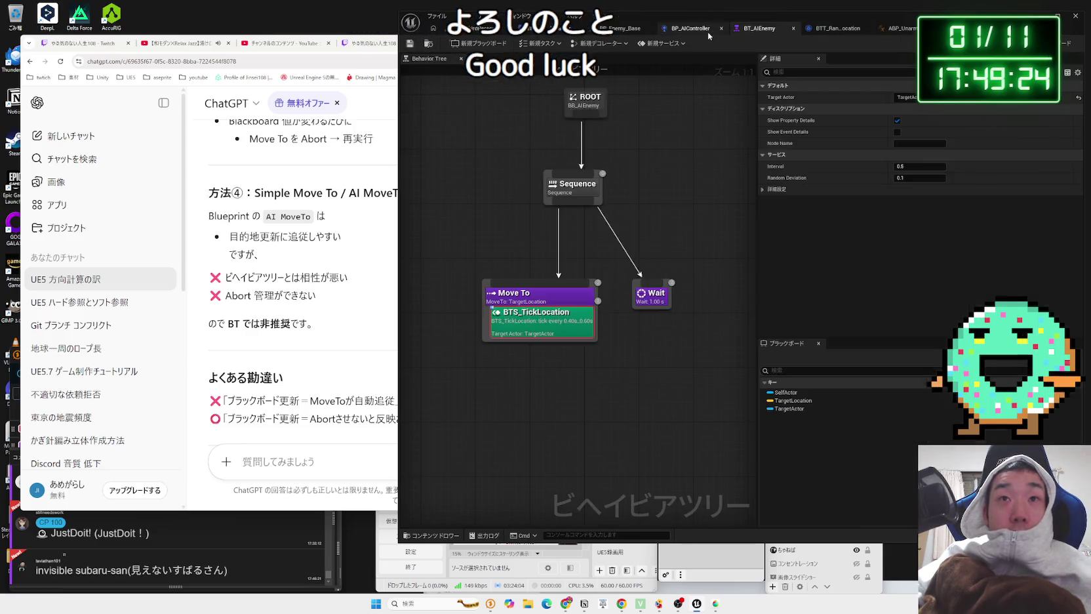
pyautogui.click(538, 299)
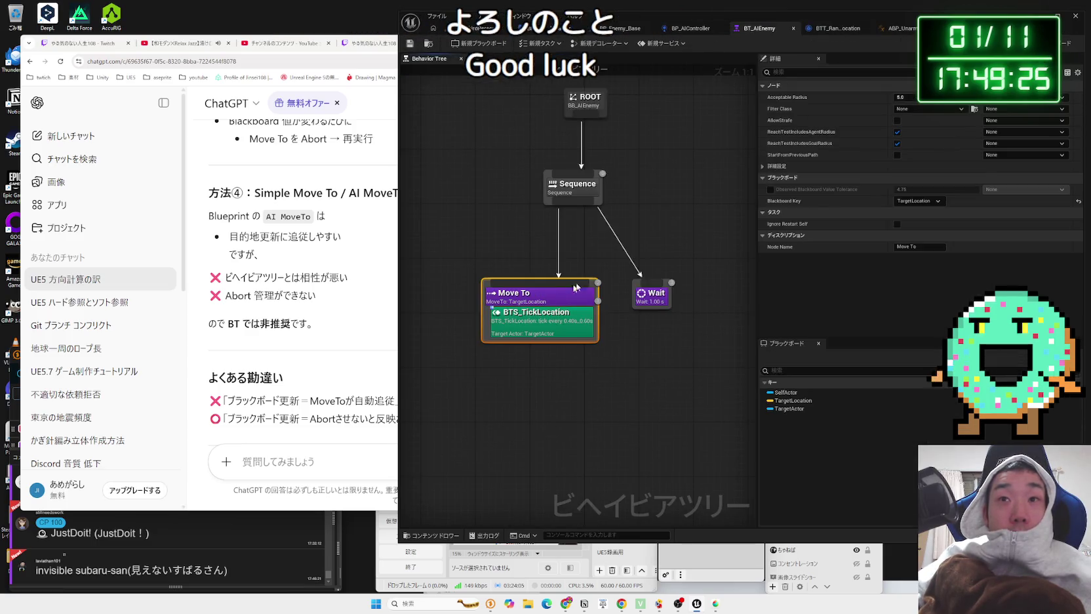
pyautogui.click(915, 202)
pyautogui.click(519, 324)
pyautogui.rightClick(519, 327)
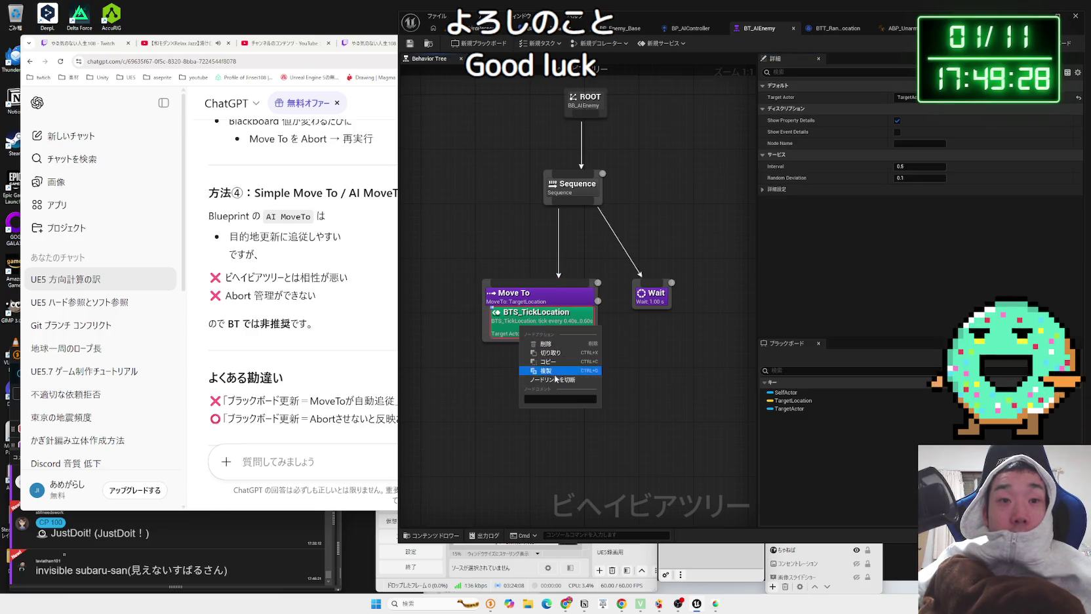
pyautogui.click(546, 344)
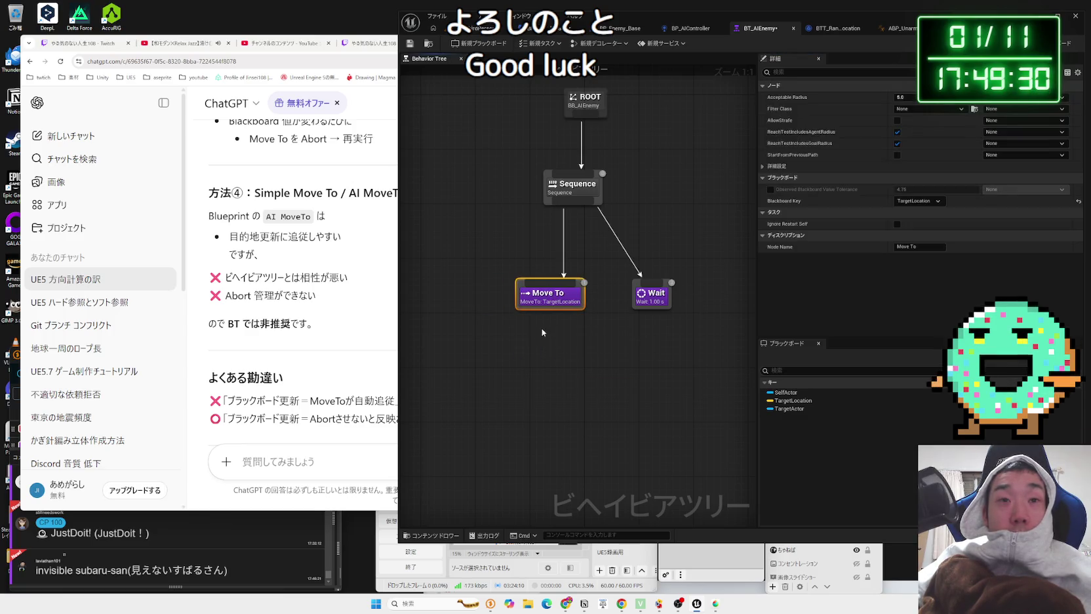
# Step: Review Move To's blackboard target key and the blackboard keys
pyautogui.moveTo(542, 328); pyautogui.dragTo(584, 301)
pyautogui.click(584, 301)
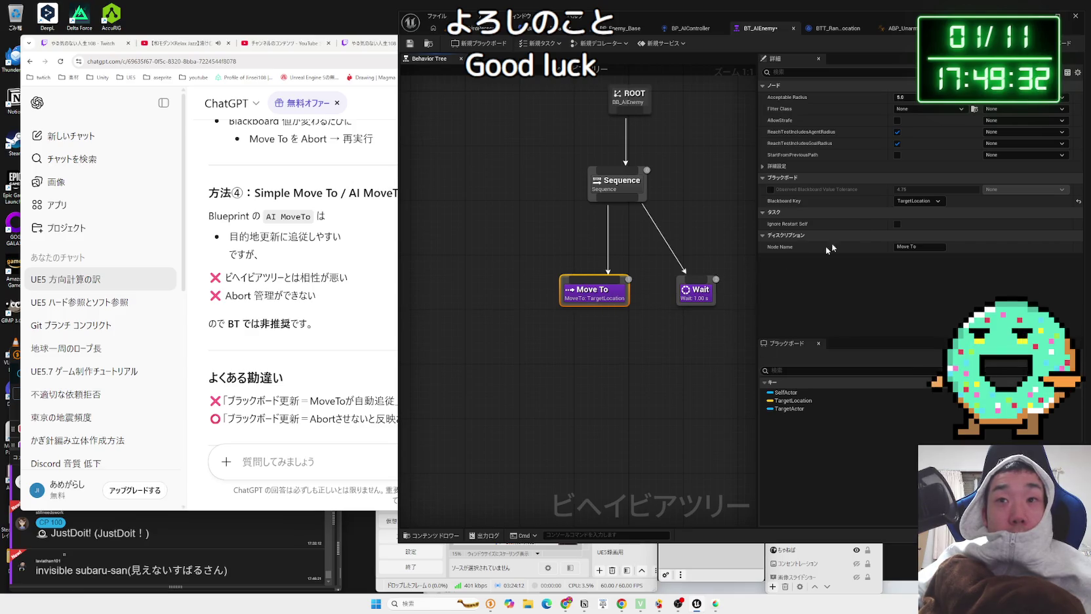
pyautogui.click(917, 201)
pyautogui.click(922, 223)
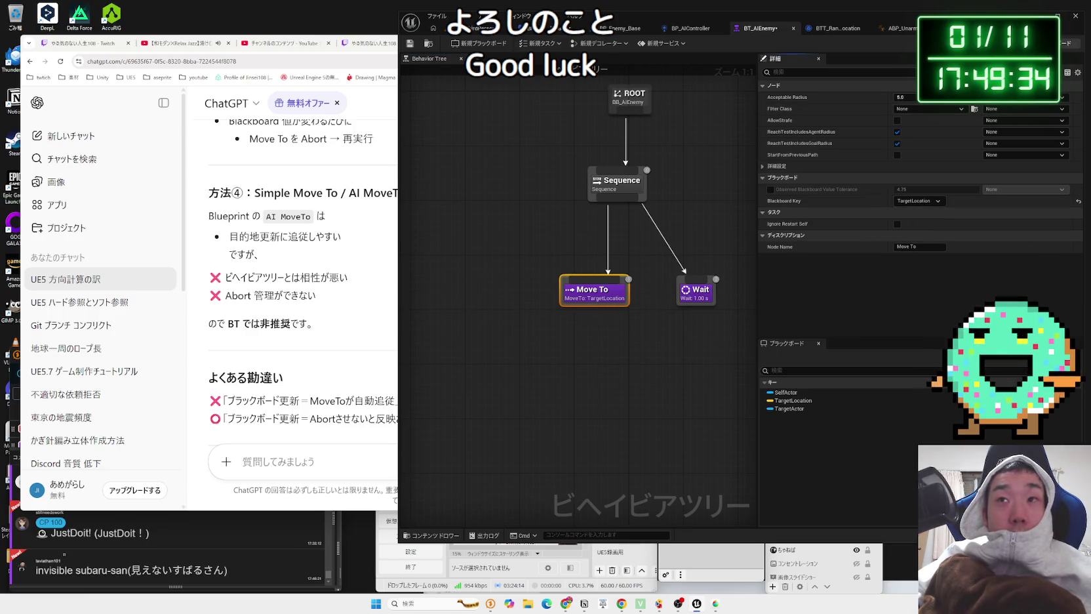
pyautogui.click(1070, 43)
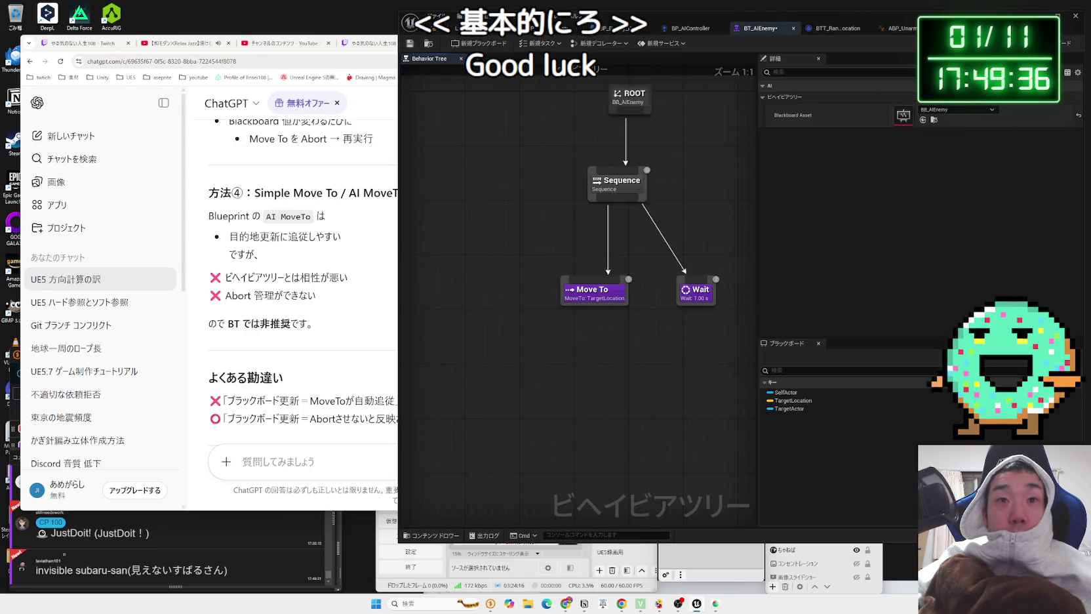
pyautogui.click(1042, 42)
# Step: Move the Move To node lower and reconnect it under Sequence, then return to ChatGPT
pyautogui.click(605, 303)
pyautogui.moveTo(606, 303); pyautogui.dragTo(578, 320)
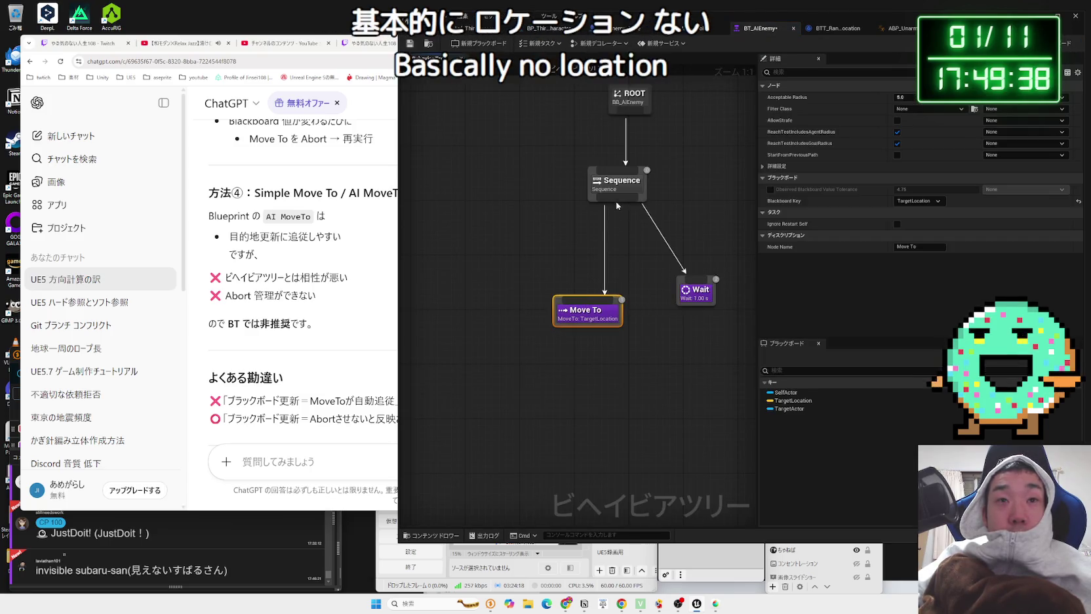
pyautogui.moveTo(617, 204); pyautogui.dragTo(585, 305)
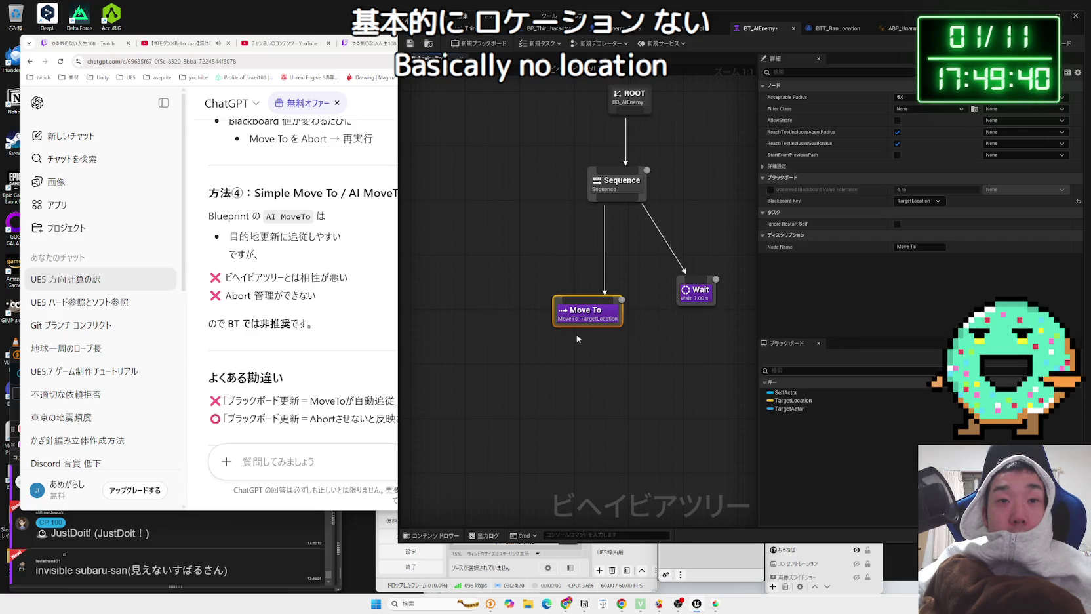
pyautogui.click(383, 407)
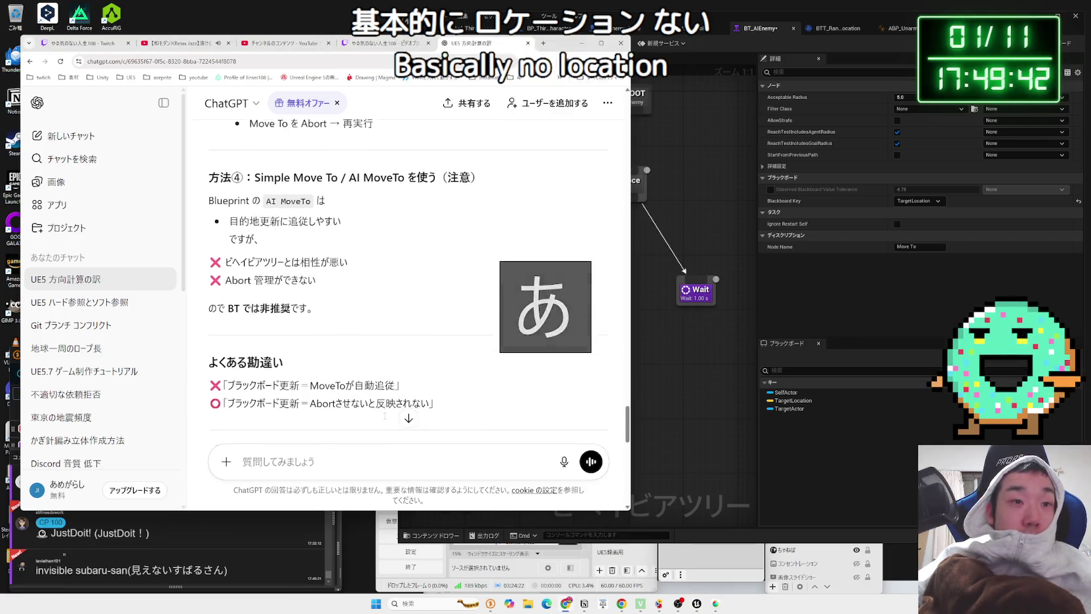
# Step: Ask ChatGPT whether the Blackboard can keep updating continuously like Tick
pyautogui.scroll(-3, 380, 415)
pyautogui.scroll(-5, 380, 415)
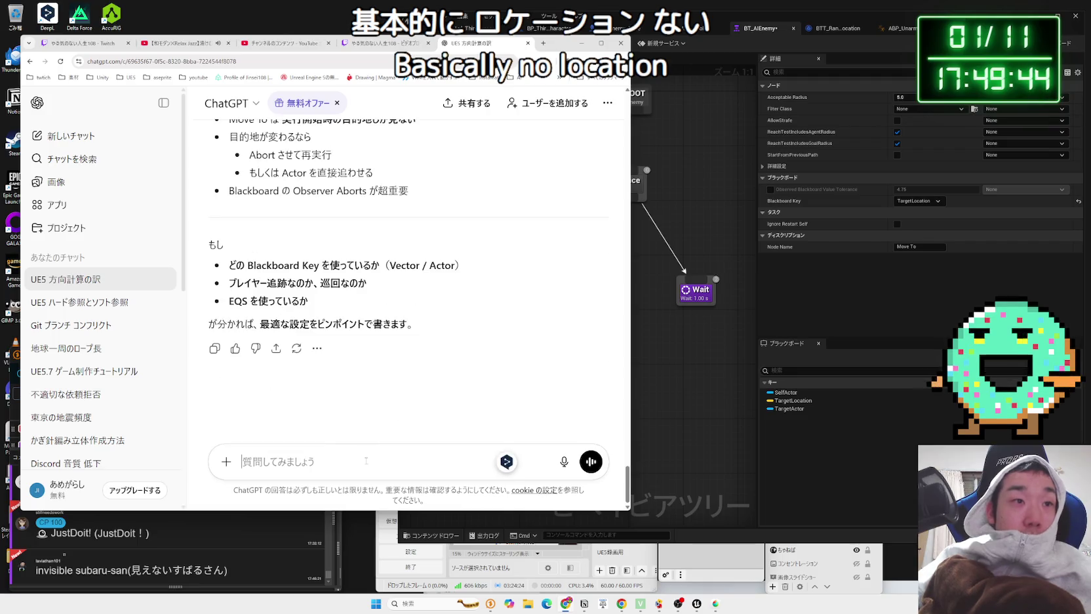
pyautogui.press('BackSpace')
pyautogui.write('bla')
pyautogui.press('Zenkaku_Hankaku')
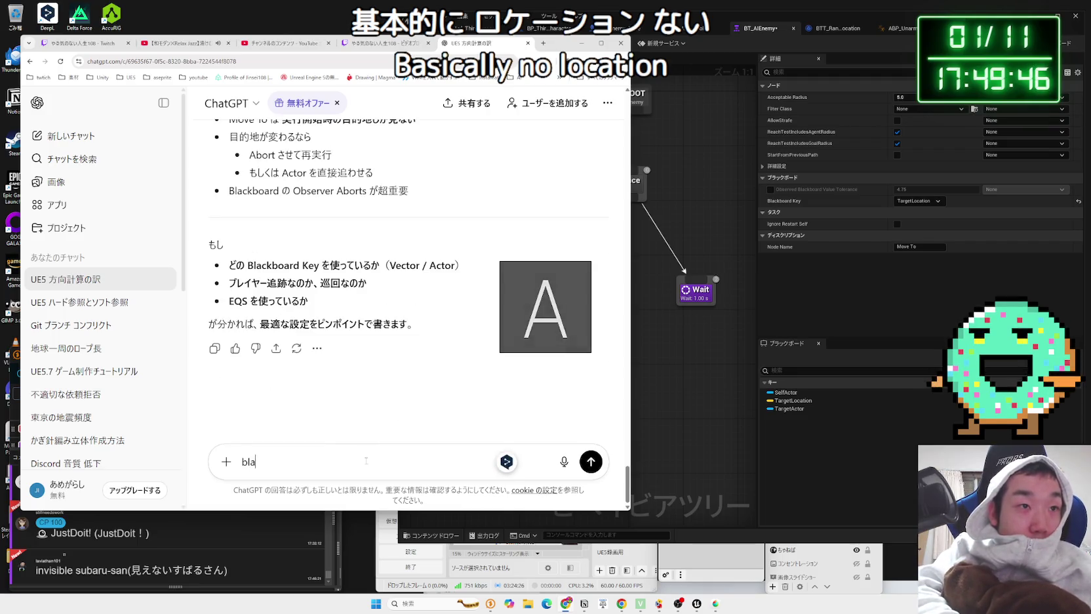
pyautogui.write('ck')
pyautogui.press('Zenkaku_Hankaku')
pyautogui.write('ttet')
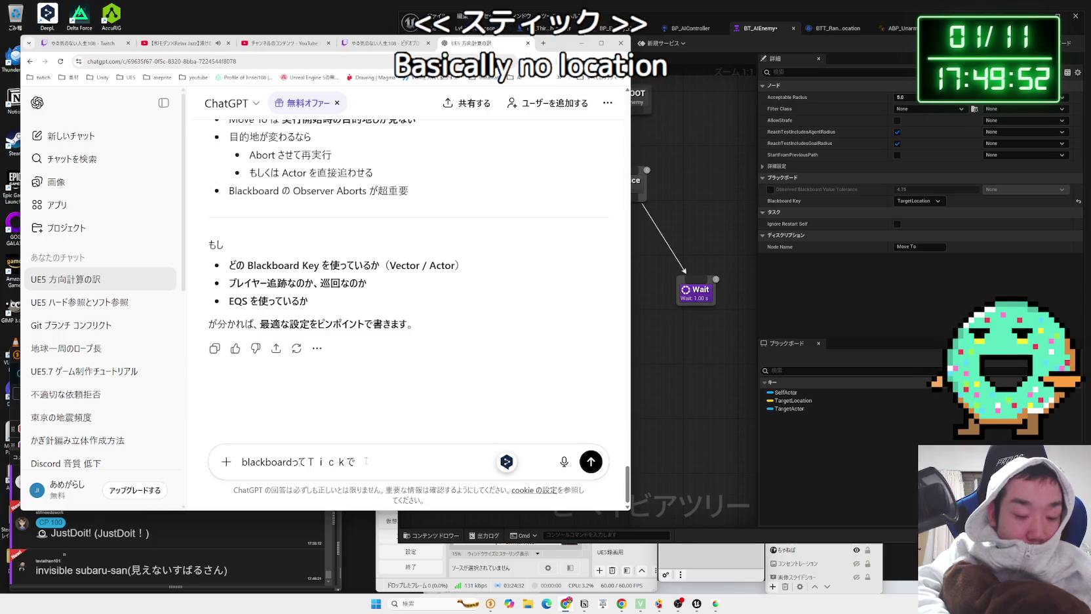
pyautogui.press('BackSpace')
pyautogui.write('noy')
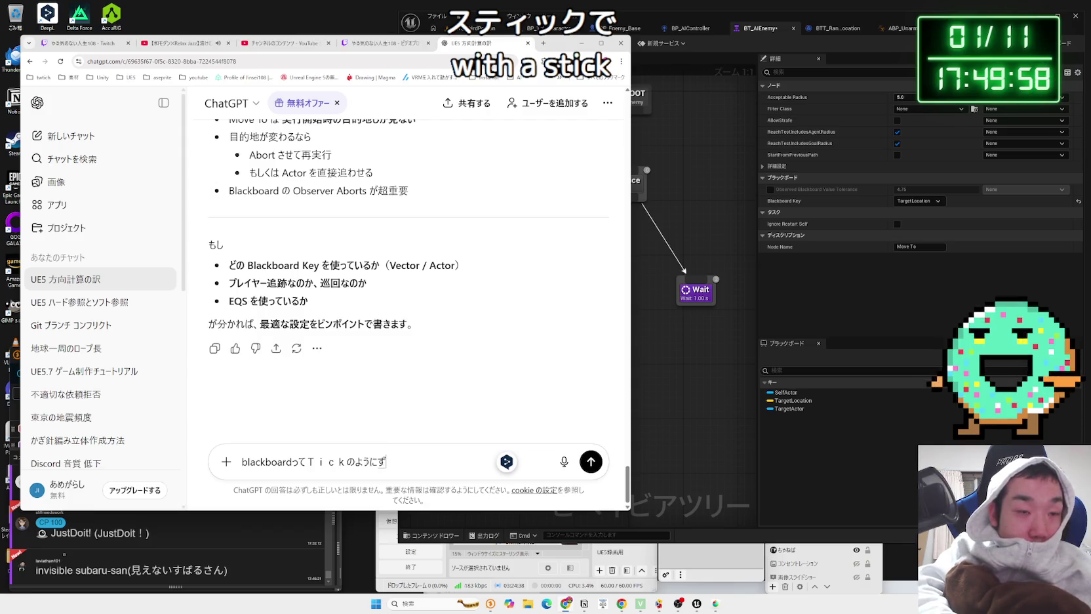
pyautogui.write('ko')
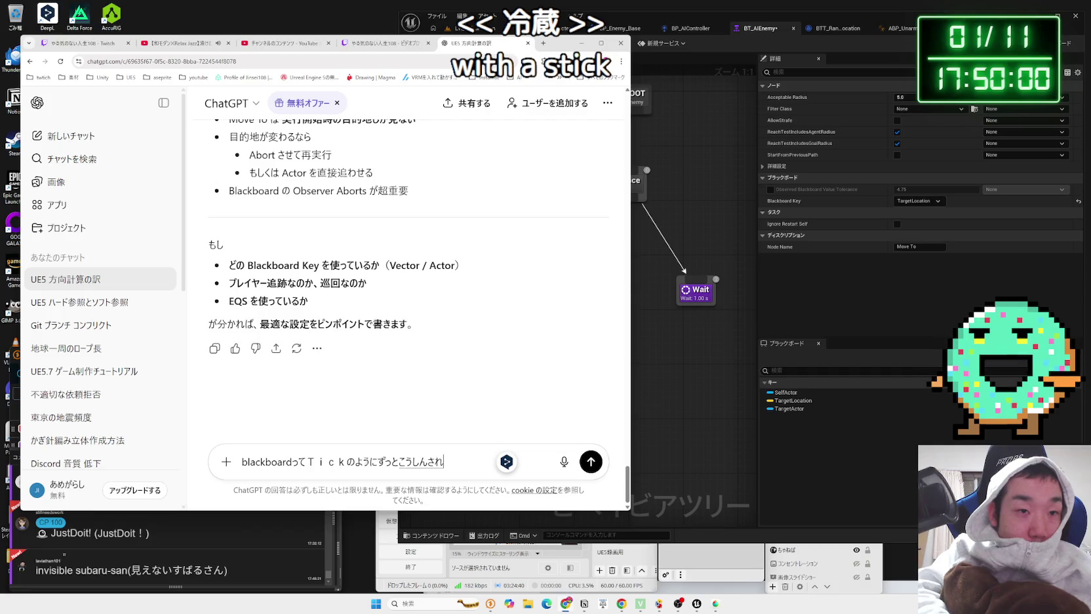
pyautogui.write('ru')
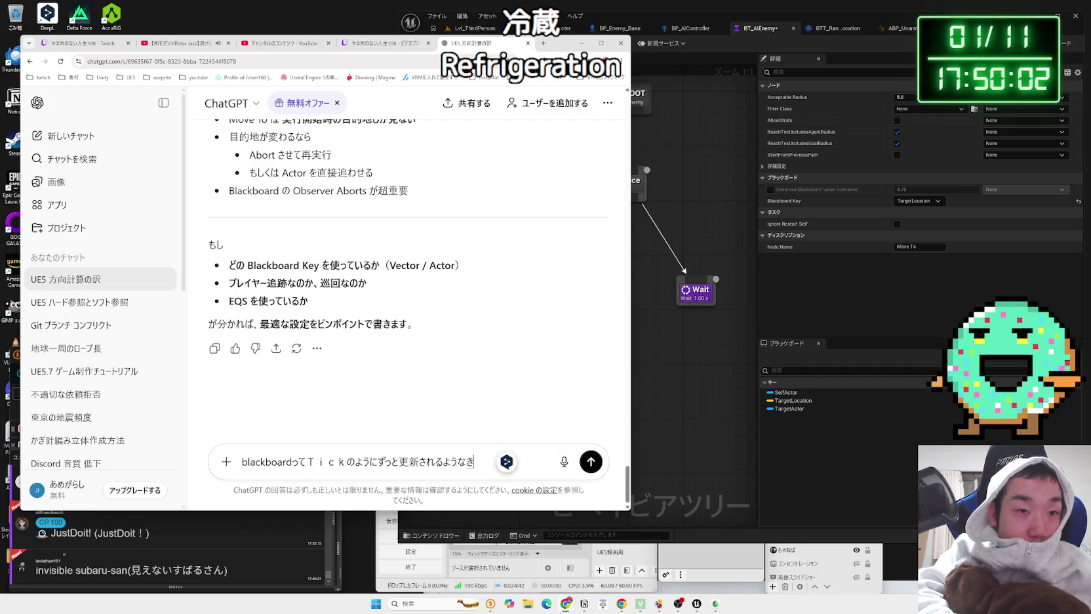
pyautogui.press('Return')
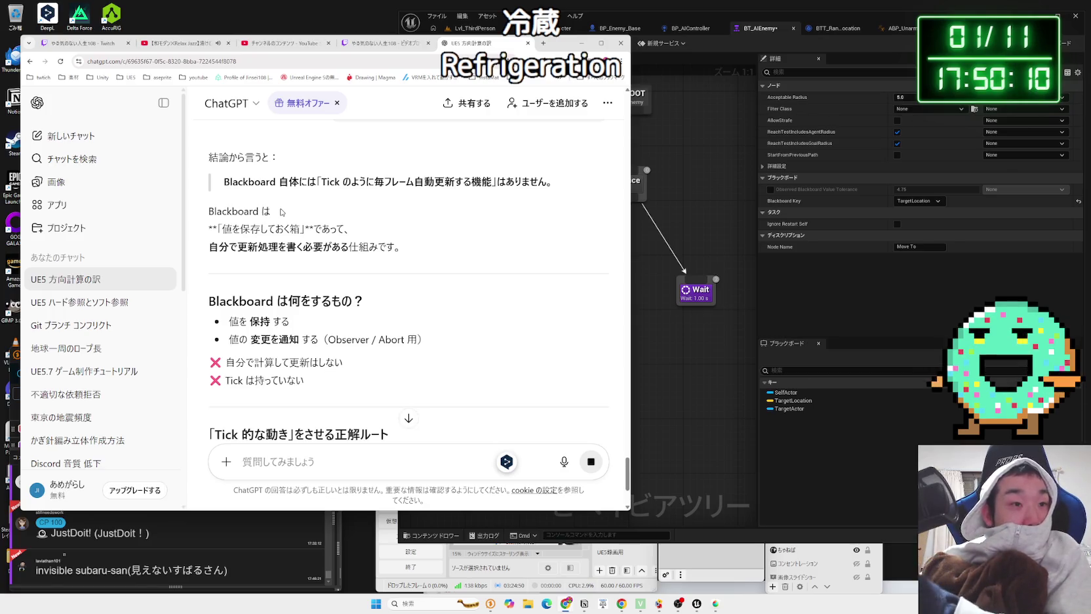
# Step: Read the reply recommending a Behavior Tree Service such as BTService_UpdateTargetLocation
pyautogui.scroll(-3, 249, 255)
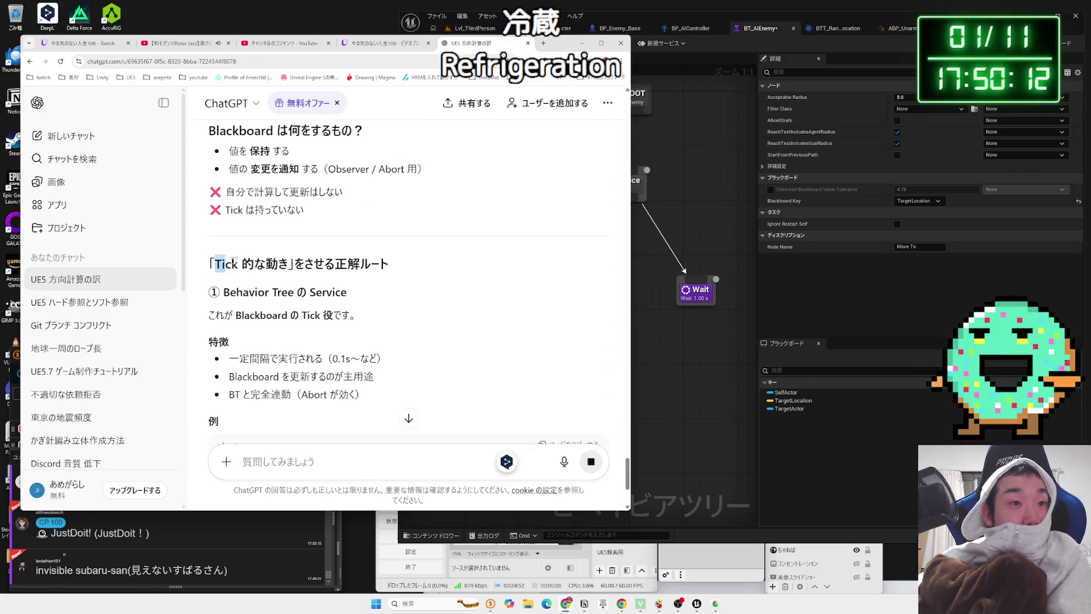
pyautogui.moveTo(295, 263)
pyautogui.mouseDown()
pyautogui.moveTo(388, 263)
pyautogui.moveTo(230, 263)
pyautogui.moveTo(342, 298)
pyautogui.moveTo(229, 292)
pyautogui.mouseUp()
pyautogui.click(328, 308)
pyautogui.click(321, 275)
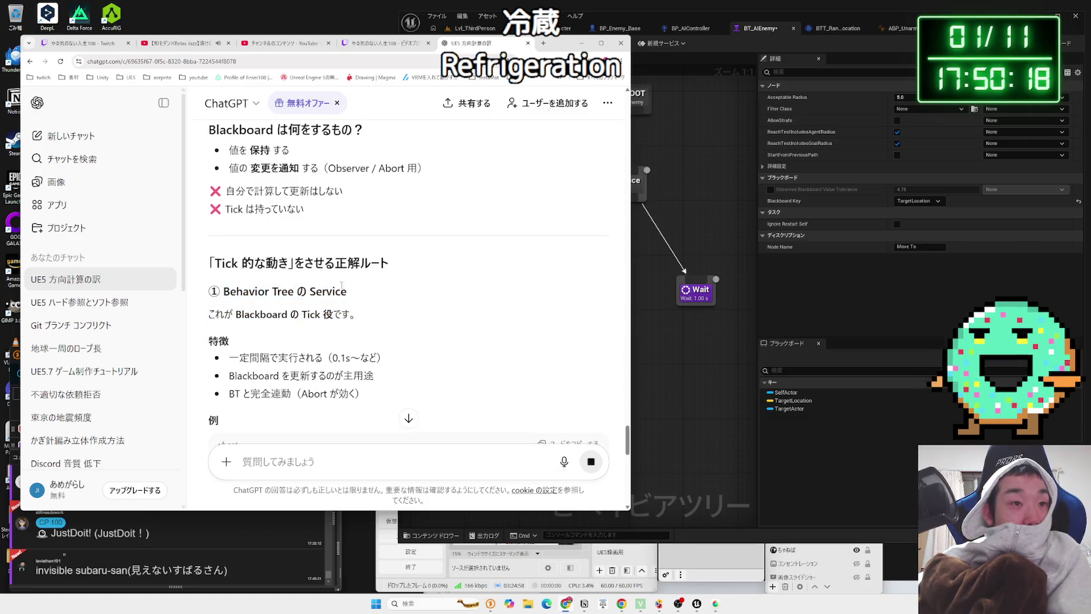
pyautogui.scroll(-3, 322, 268)
pyautogui.scroll(1, 285, 245)
pyautogui.moveTo(368, 269)
pyautogui.mouseDown()
pyautogui.moveTo(259, 230)
pyautogui.moveTo(239, 245)
pyautogui.moveTo(236, 229)
pyautogui.moveTo(367, 269)
pyautogui.moveTo(233, 248)
pyautogui.moveTo(233, 230)
pyautogui.moveTo(377, 274)
pyautogui.moveTo(234, 231)
pyautogui.moveTo(367, 269)
pyautogui.moveTo(234, 241)
pyautogui.moveTo(278, 249)
pyautogui.mouseUp()
pyautogui.click(377, 271)
pyautogui.scroll(-3, 377, 270)
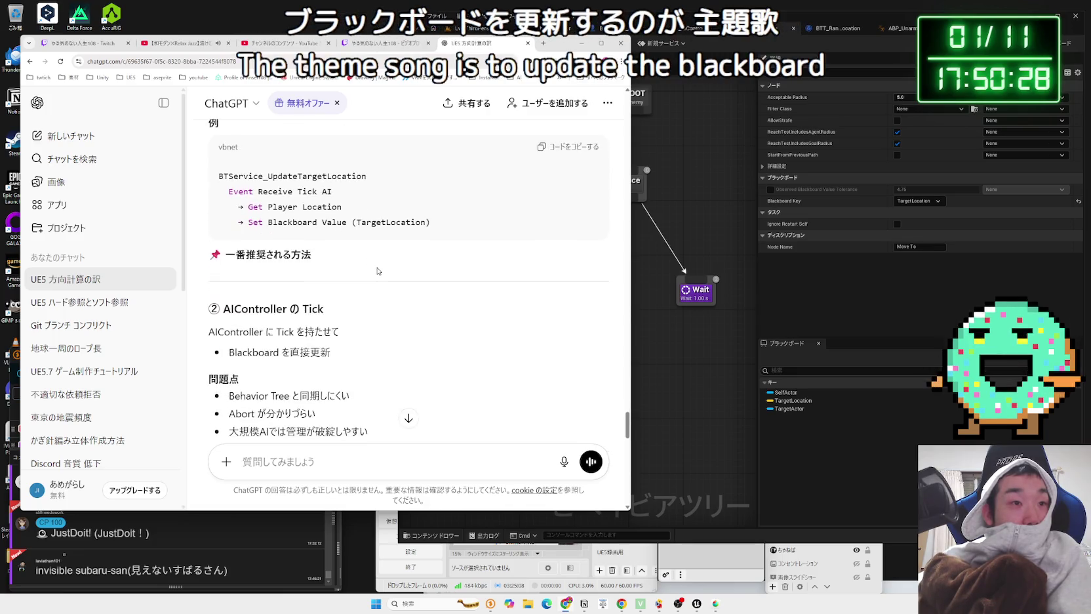
pyautogui.click(670, 310)
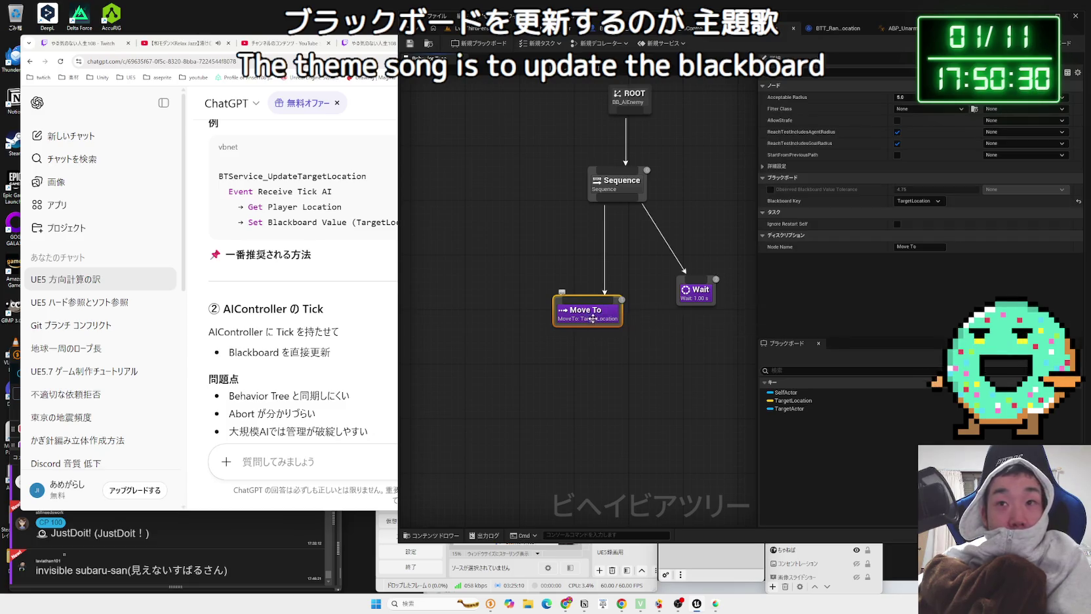
# Step: Leave Move To's filter at None, add a BTT_RandomLocation task under Sequence, and save
pyautogui.click(929, 109)
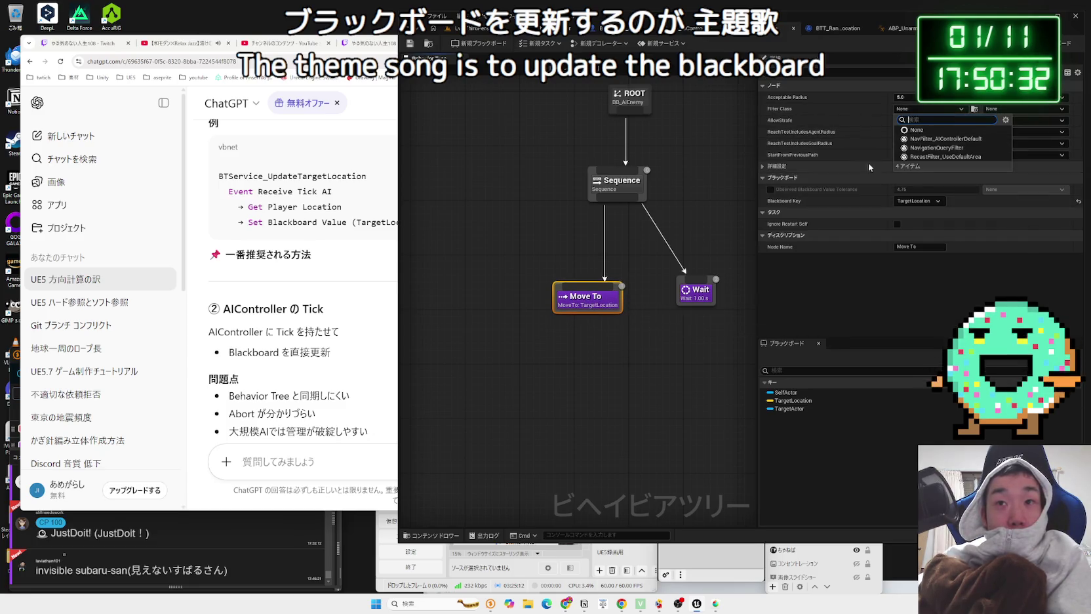
pyautogui.click(884, 288)
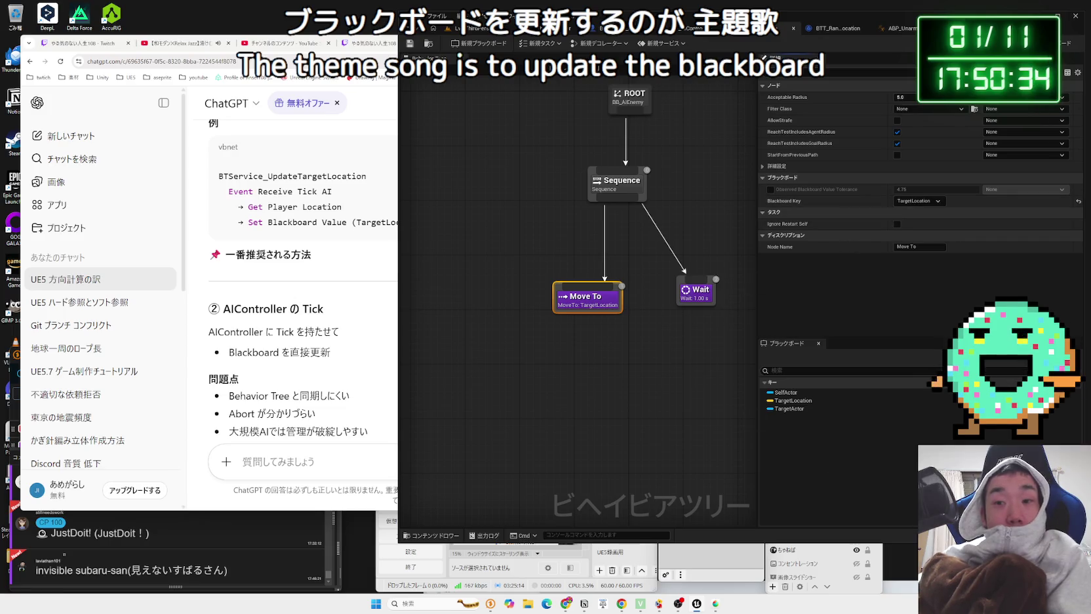
pyautogui.moveTo(594, 205); pyautogui.dragTo(507, 265)
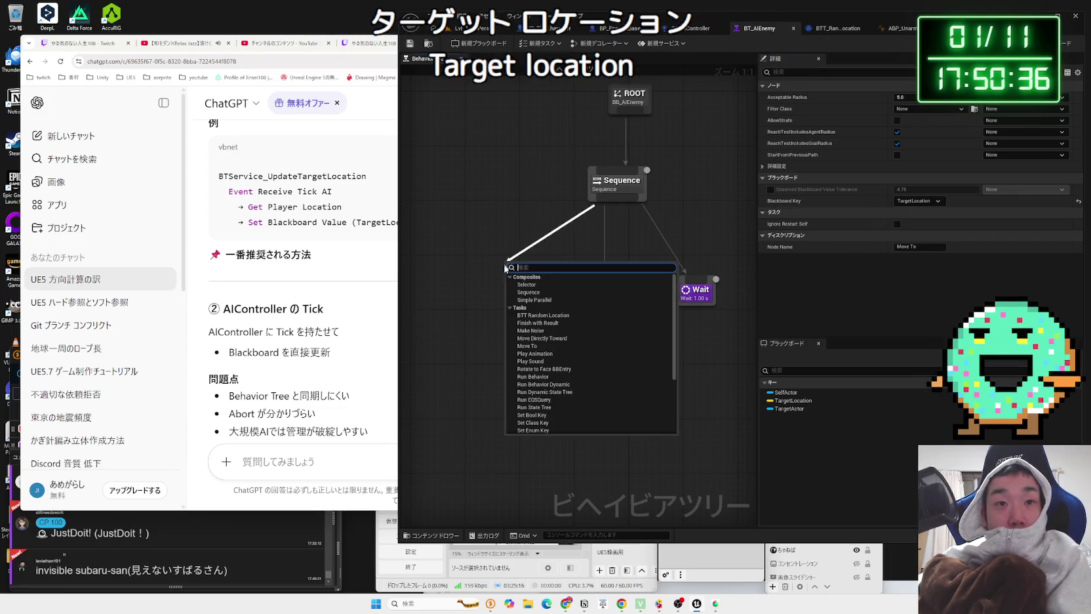
pyautogui.click(550, 315)
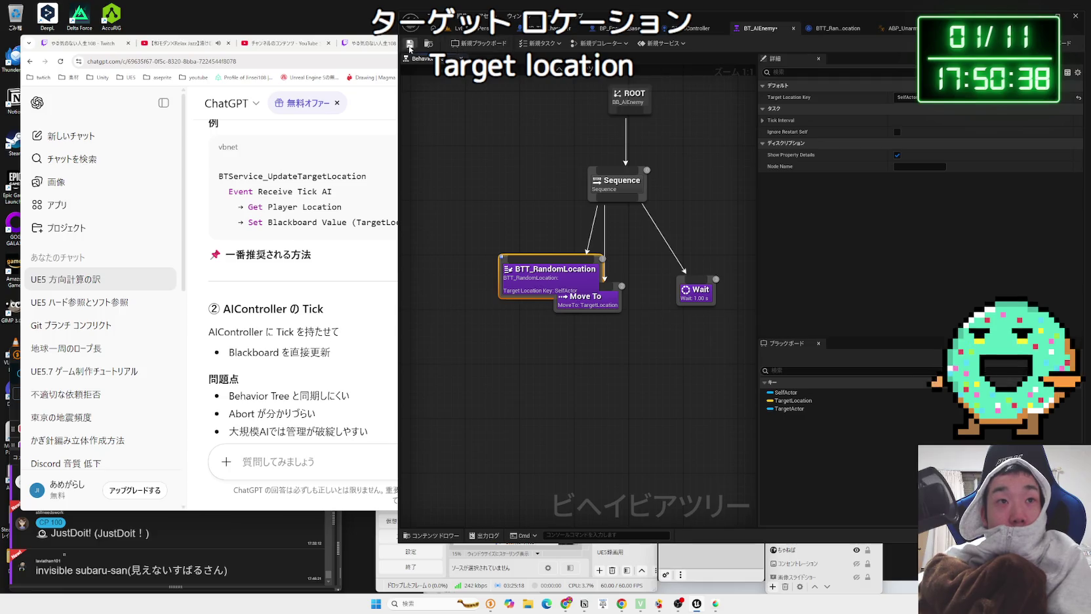
pyautogui.click(409, 43)
# Step: Run a quick play test of the level and glance at the enemy character blueprint
pyautogui.click(452, 28)
pyautogui.hotkey('alt', 'p')
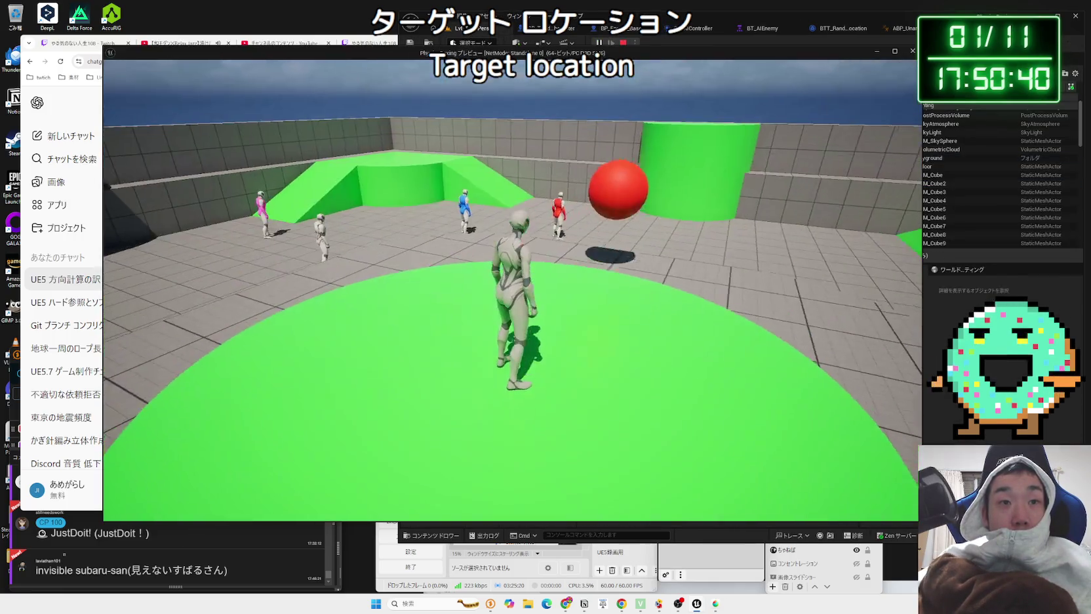
pyautogui.press('Escape')
pyautogui.click(543, 30)
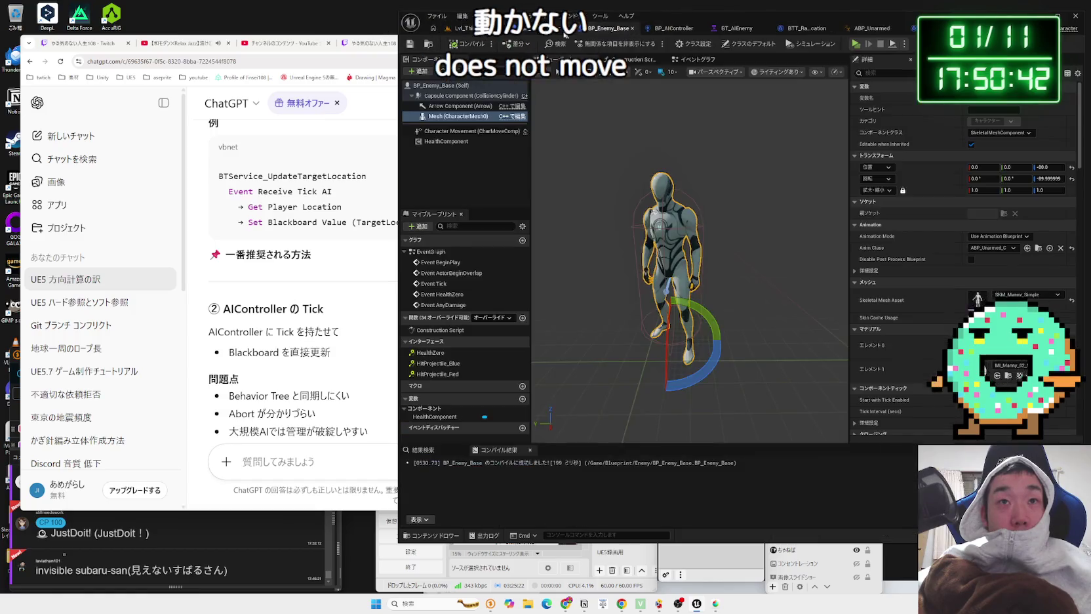
pyautogui.click(736, 28)
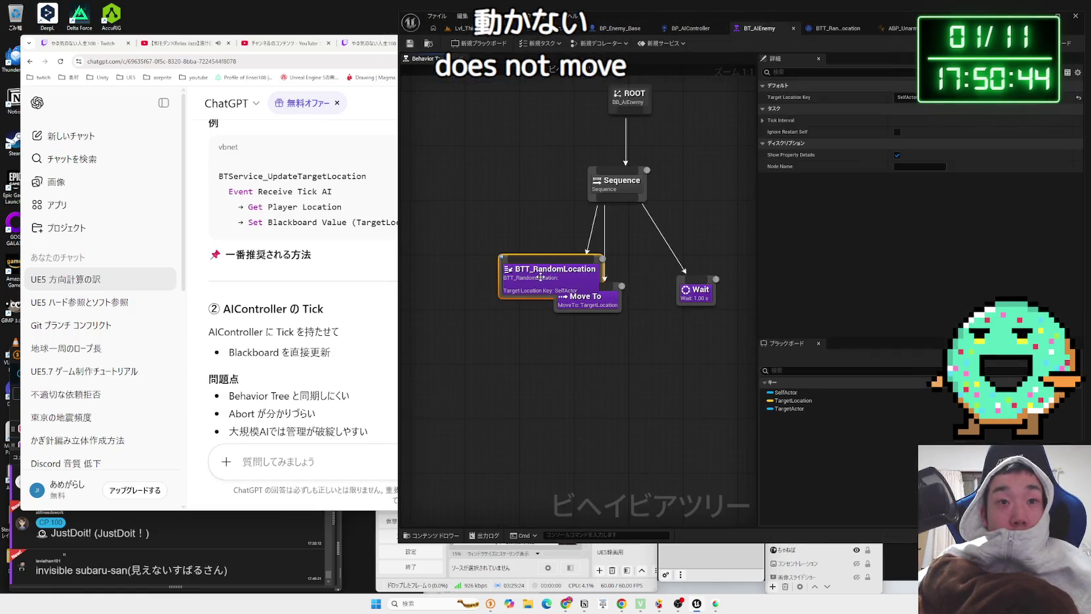
# Step: Place BTT_RandomLocation before Move To, assign its key, and delete the TargetActor blackboard key
pyautogui.moveTo(542, 276); pyautogui.dragTo(493, 289)
pyautogui.click(908, 97)
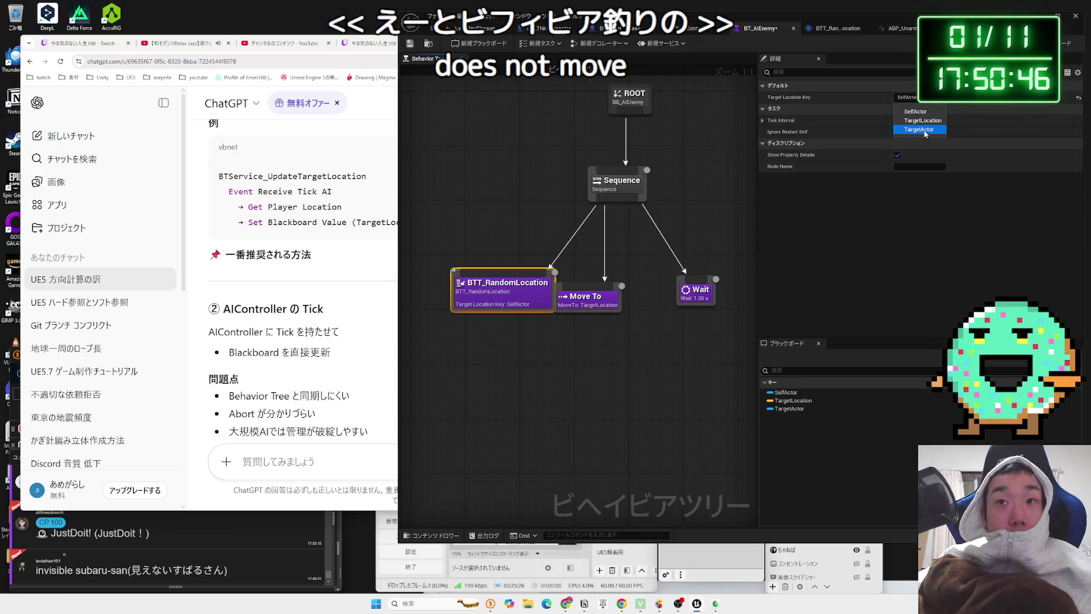
pyautogui.click(925, 129)
pyautogui.click(1069, 42)
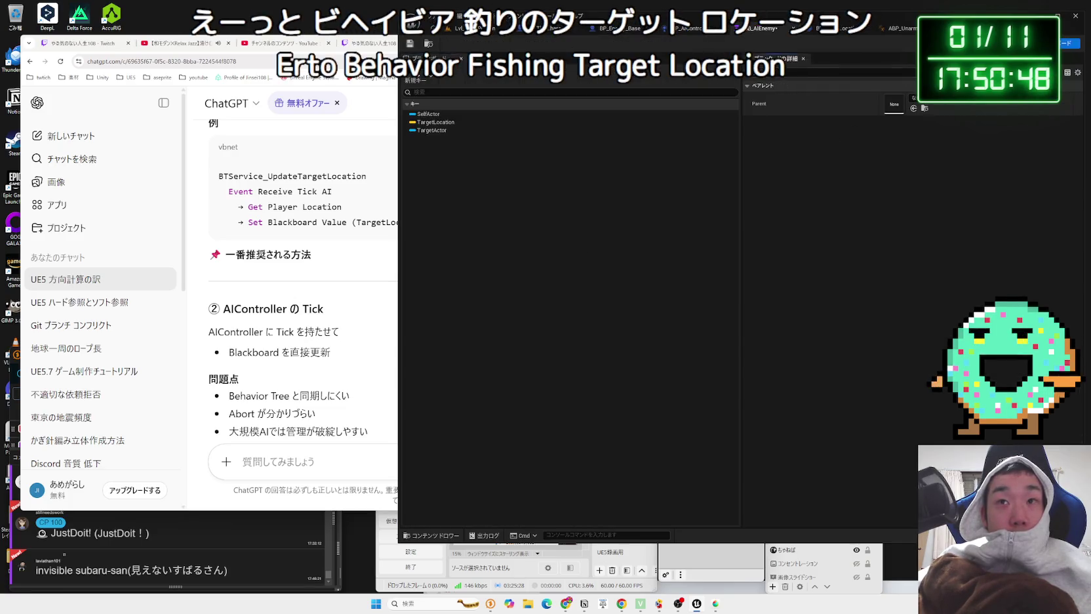
pyautogui.rightClick(425, 129)
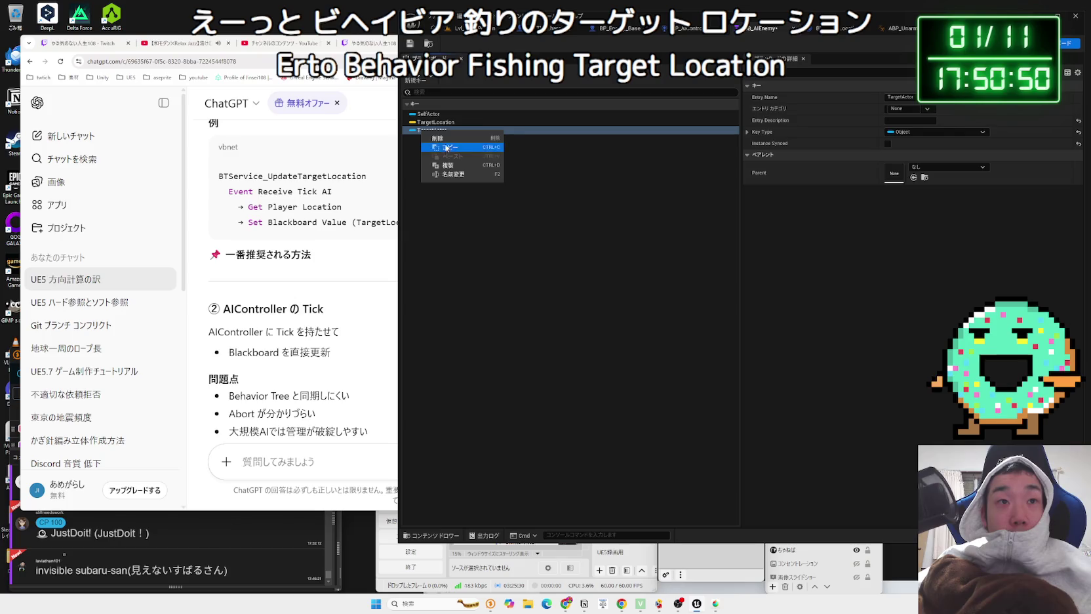
pyautogui.click(458, 141)
# Step: Play-test the level again to watch the enemies move
pyautogui.click(462, 28)
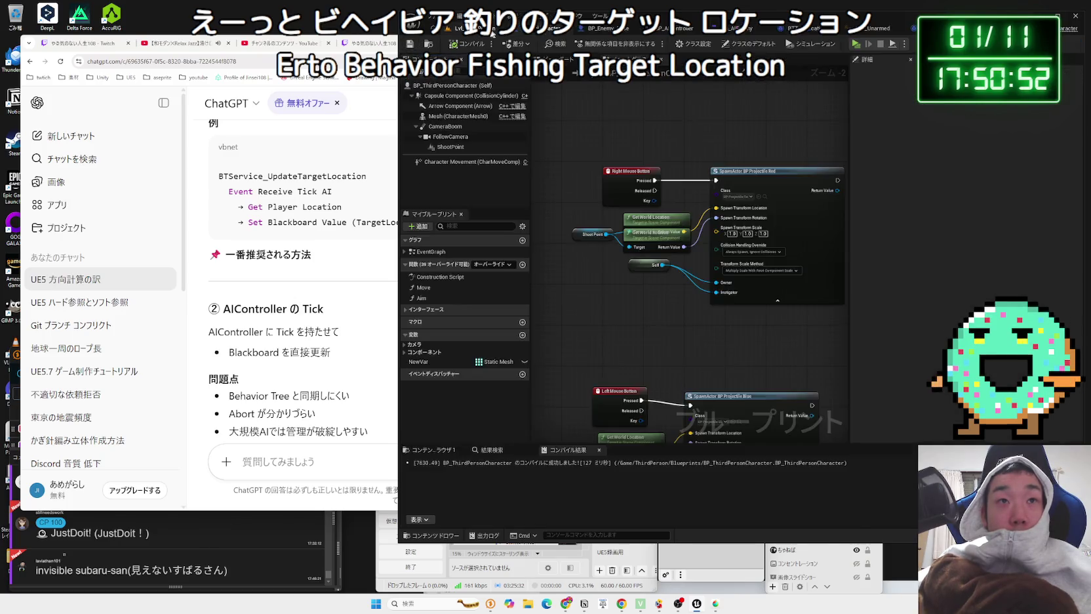
pyautogui.click(598, 44)
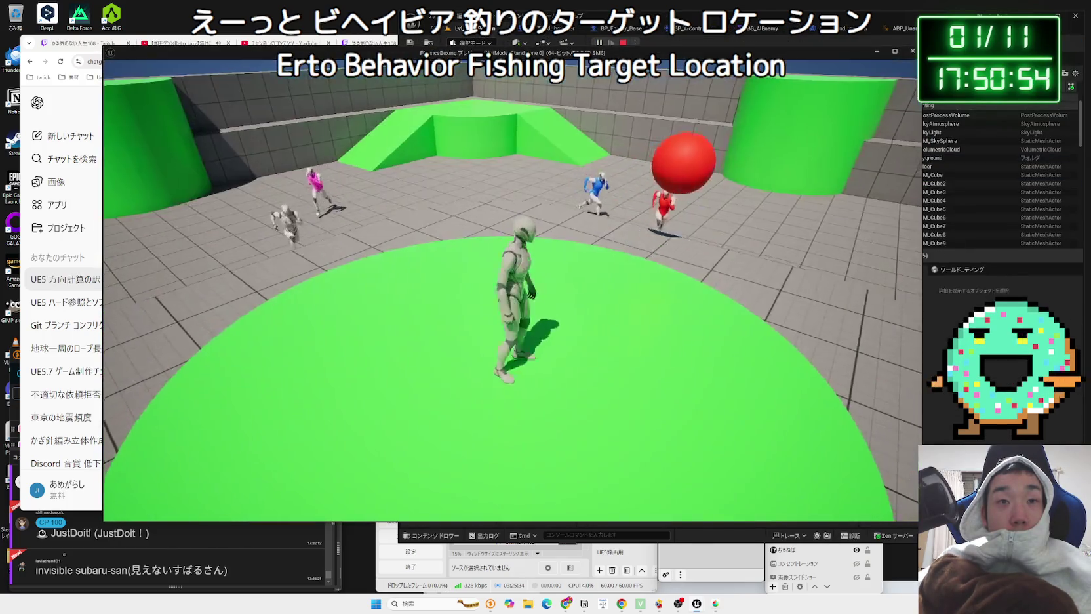
pyautogui.press('Escape')
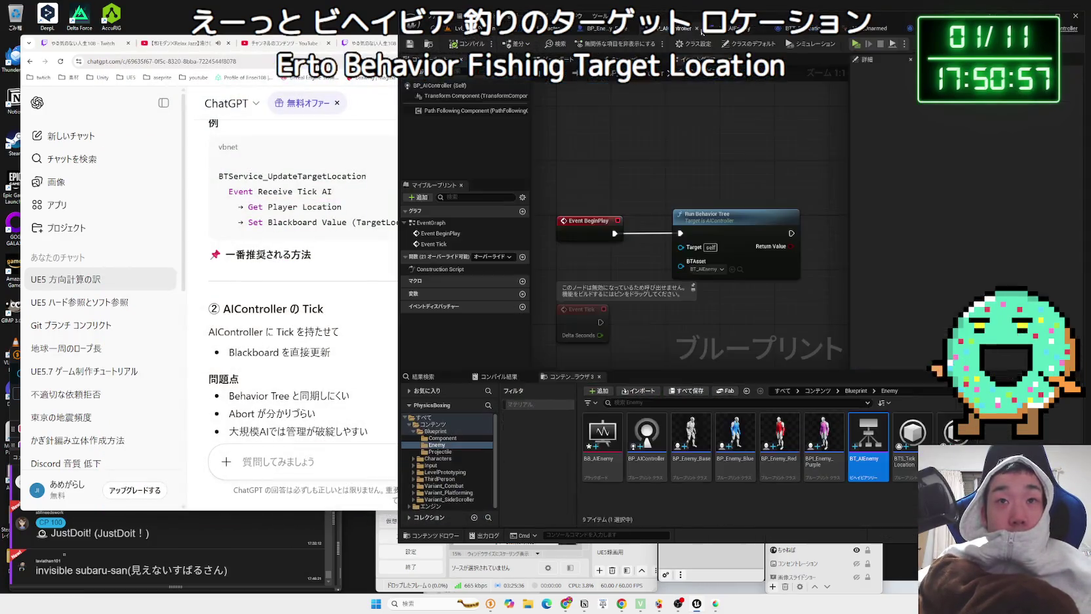
# Step: Look through the open assets, close BB_AIEnemy, and reopen BT_AIEnemy from the Content Browser
pyautogui.click(739, 29)
pyautogui.click(948, 28)
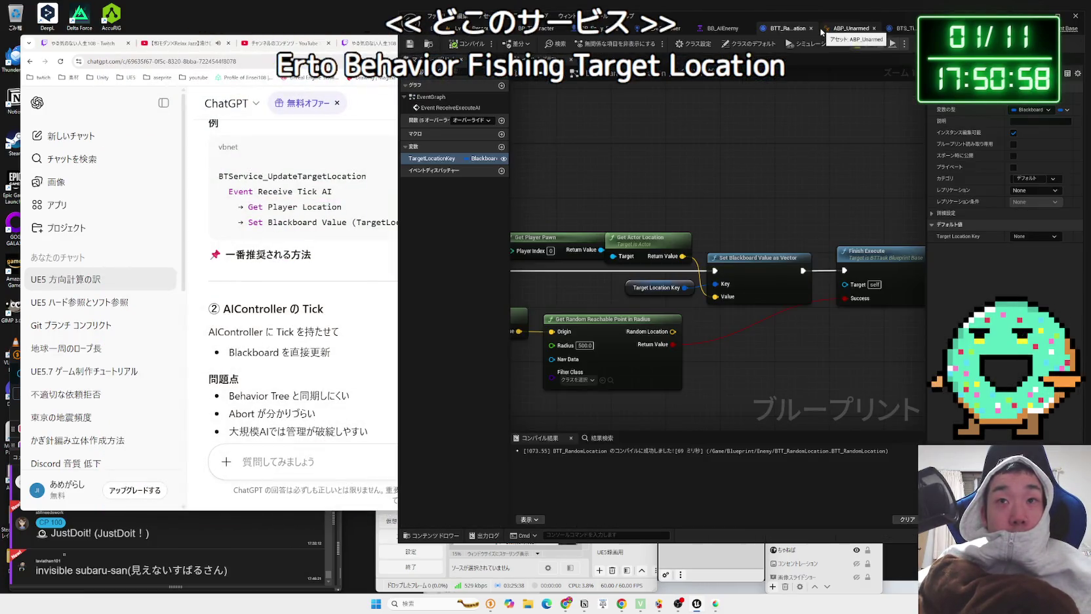
pyautogui.click(841, 29)
pyautogui.click(790, 29)
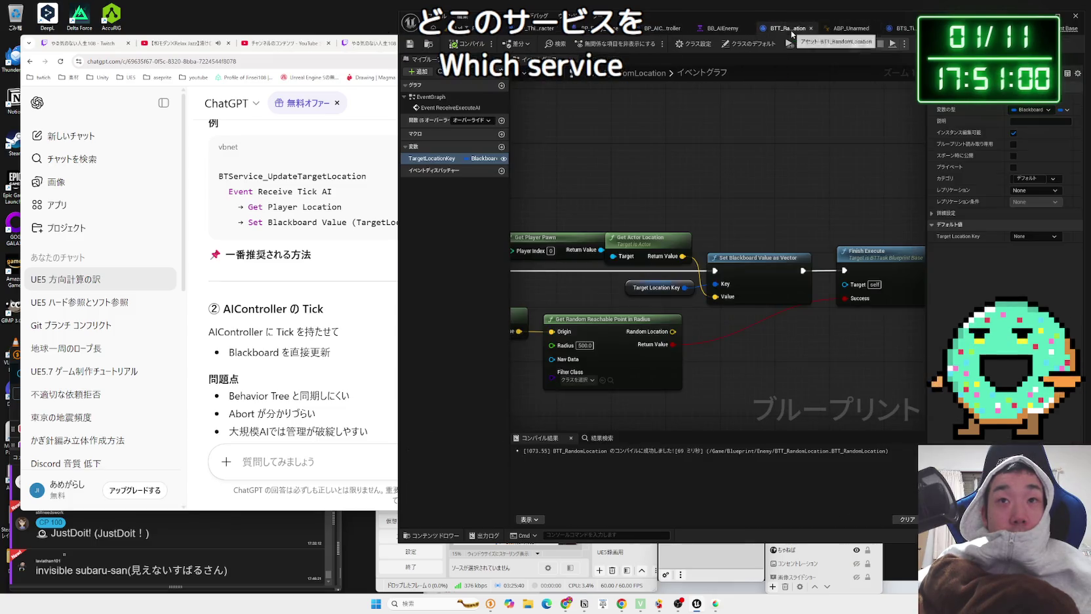
pyautogui.click(820, 29)
pyautogui.click(728, 29)
pyautogui.click(712, 29)
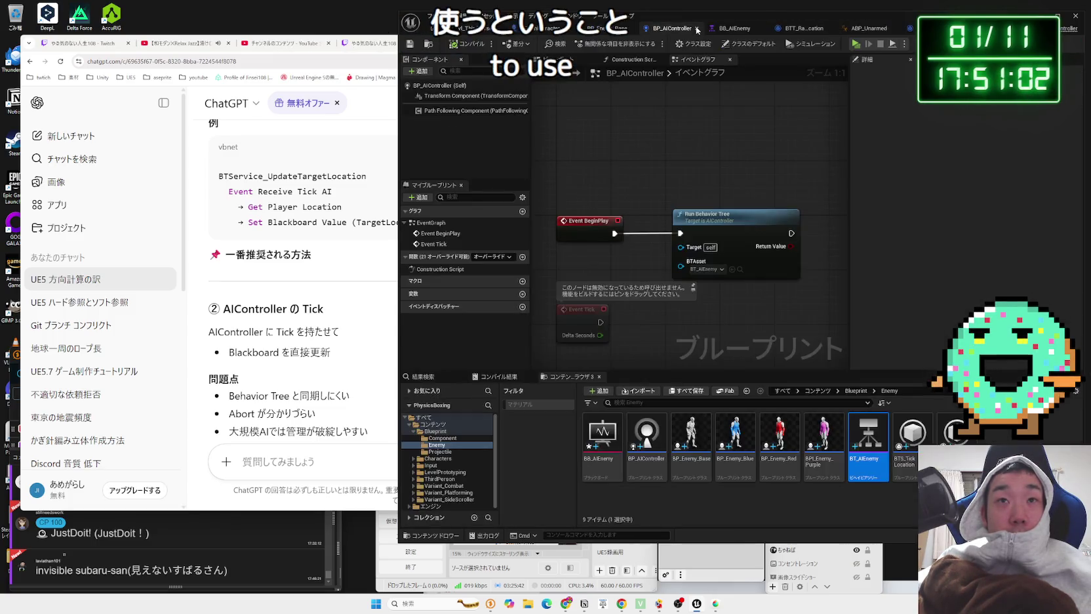
pyautogui.click(761, 30)
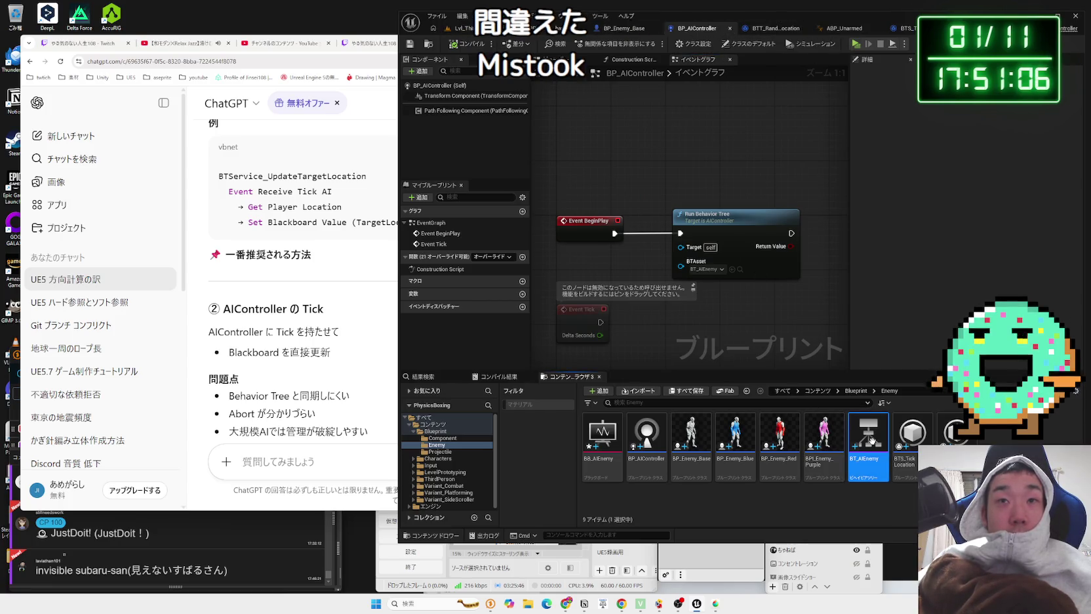
pyautogui.doubleClick(870, 440)
pyautogui.click(693, 292)
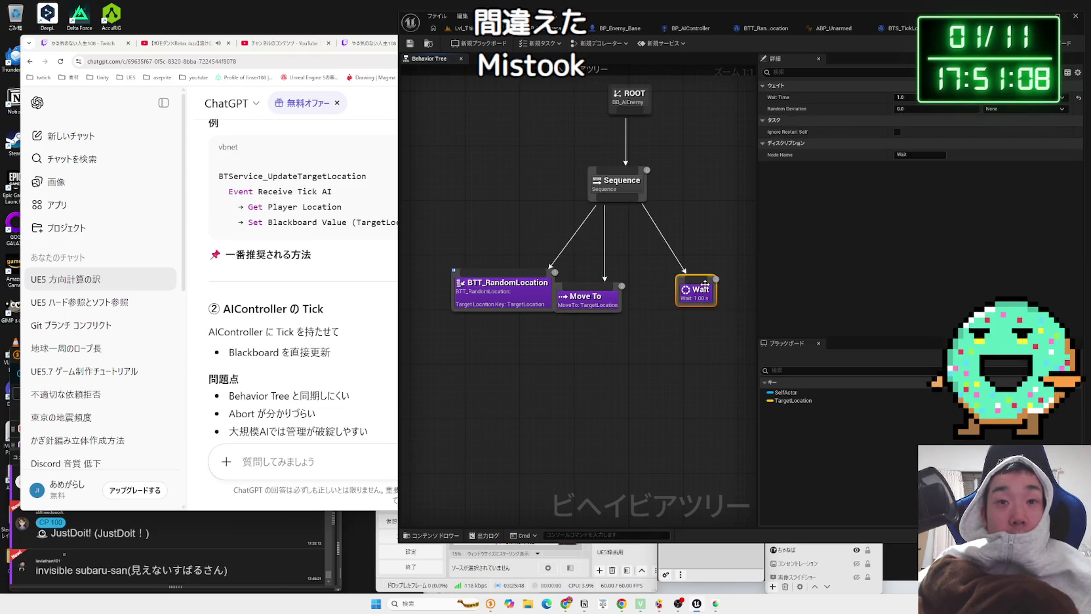
# Step: Delete the Wait task, leaving BTT_RandomLocation then Move To, and review both tasks' settings
pyautogui.press('Delete')
pyautogui.moveTo(587, 297); pyautogui.dragTo(620, 299)
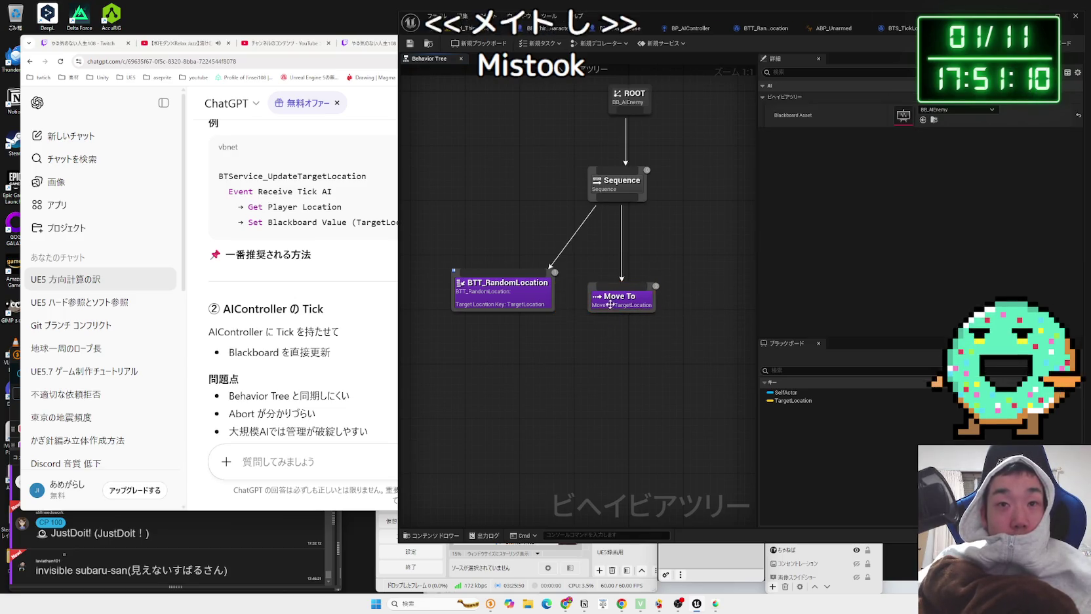
pyautogui.click(620, 299)
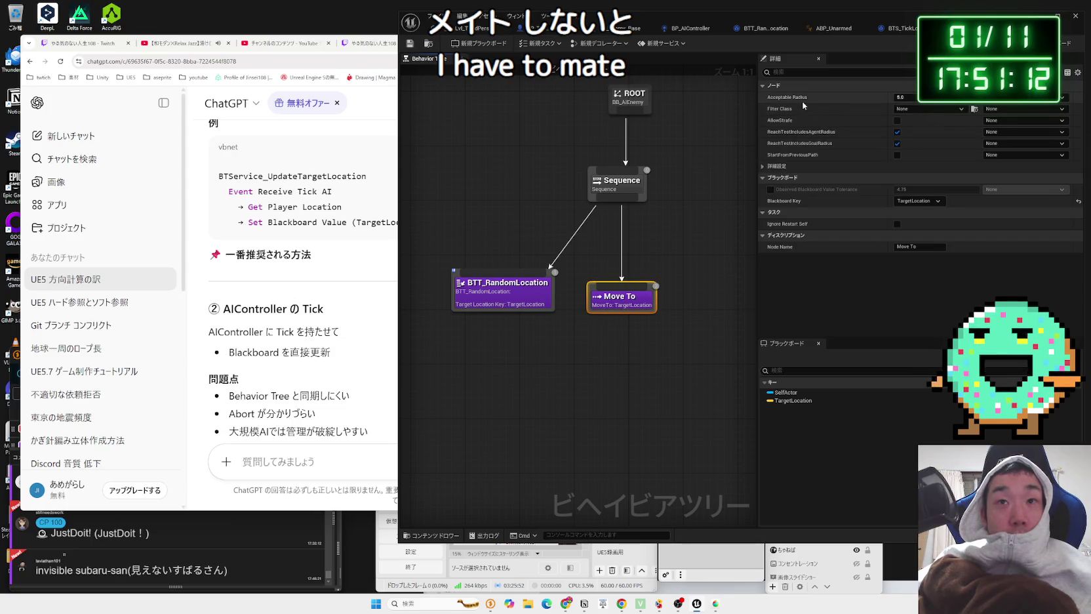
pyautogui.moveTo(806, 100)
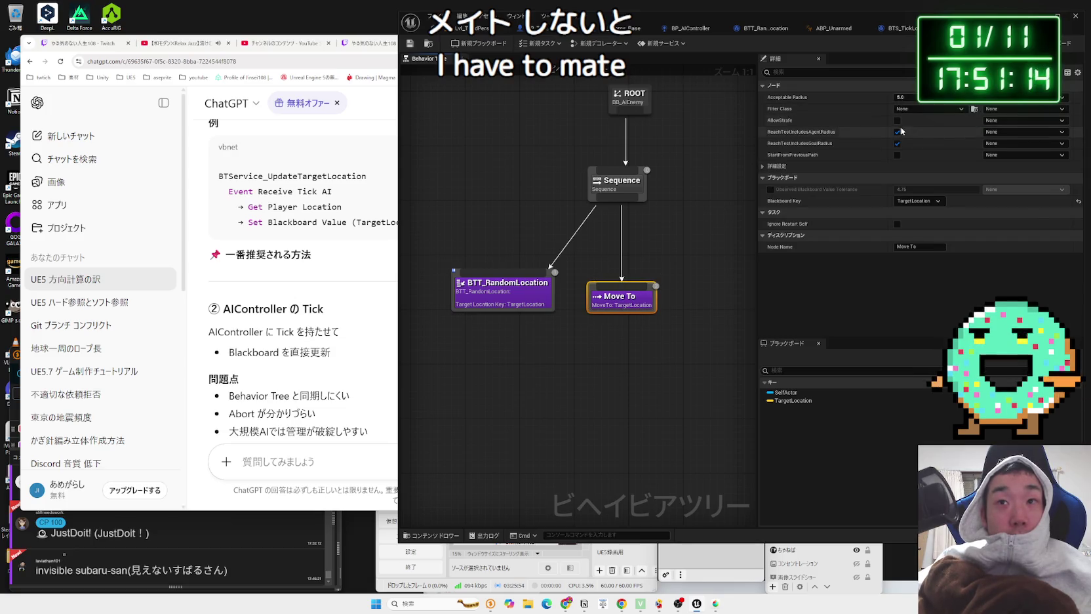
pyautogui.click(508, 296)
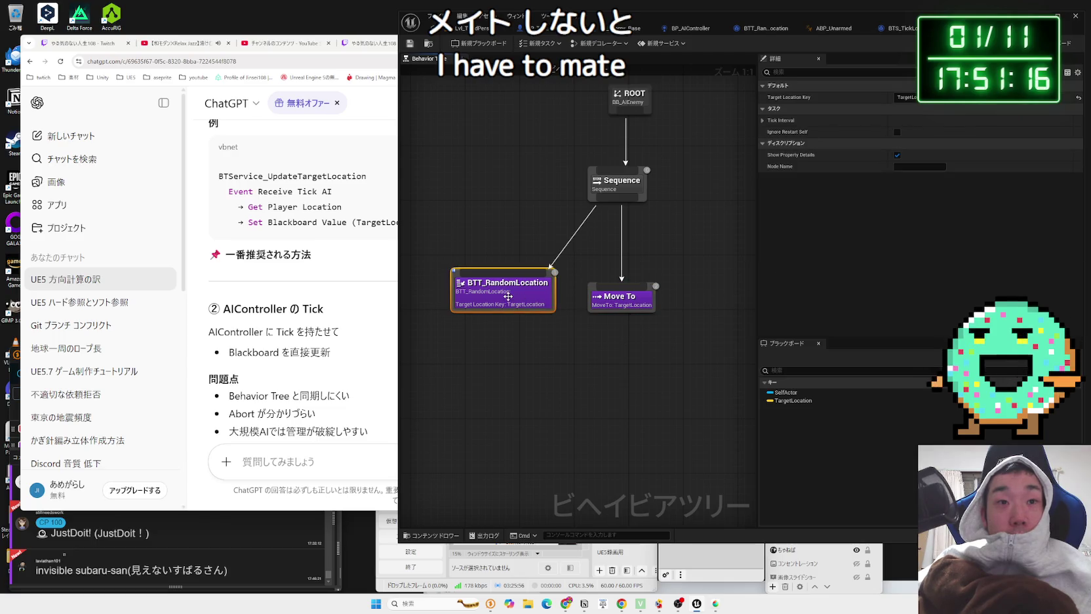
pyautogui.click(567, 332)
pyautogui.click(620, 297)
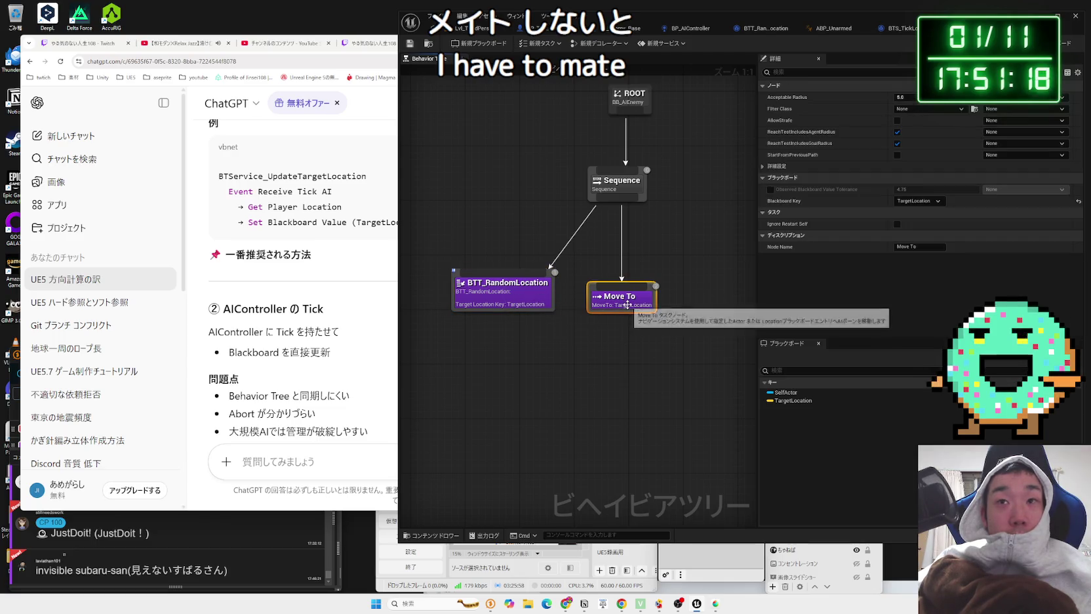
pyautogui.click(464, 29)
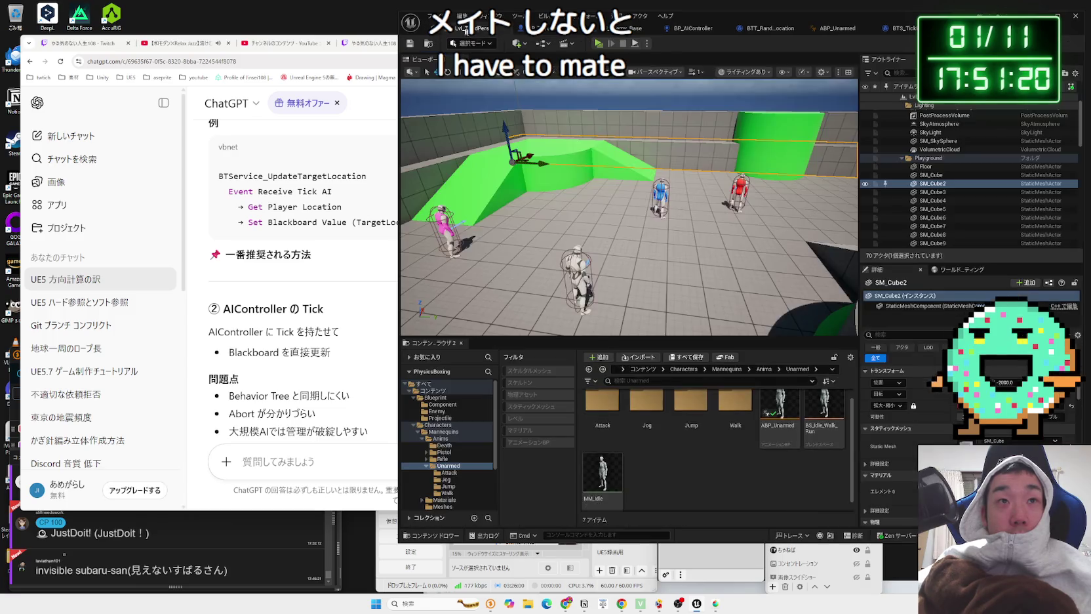
# Step: Play-test, running the player with W and S while the red, blue and pink enemies chase
pyautogui.click(598, 44)
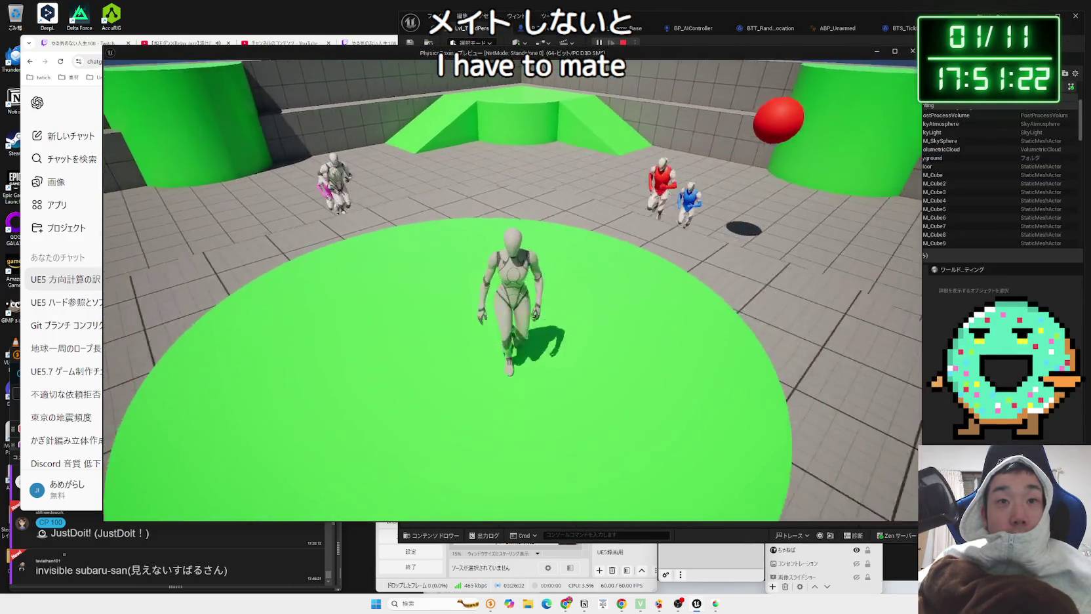
pyautogui.press('w')
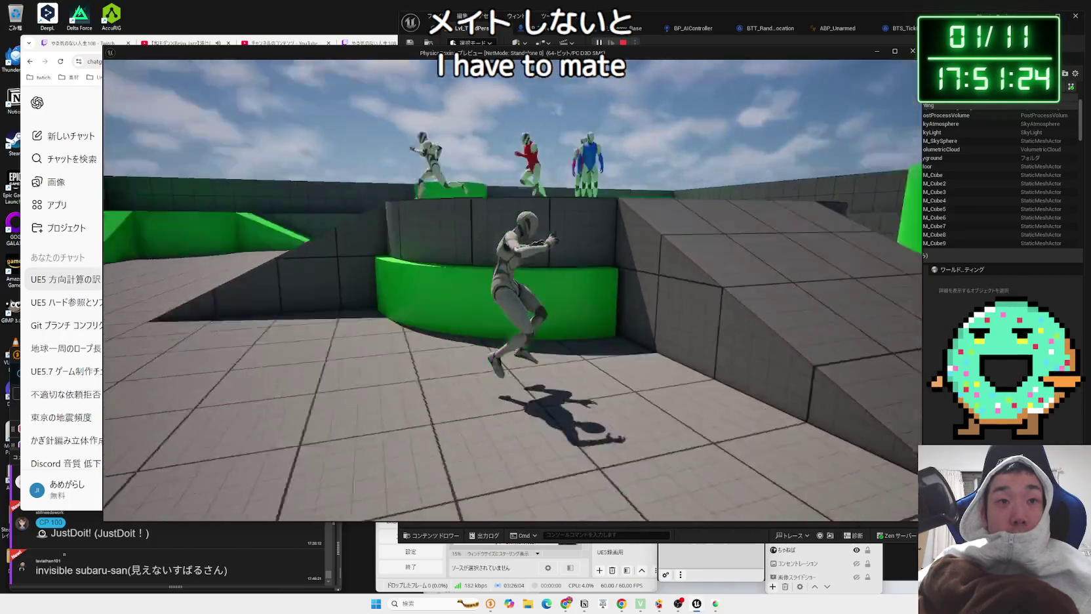
pyautogui.press('s')
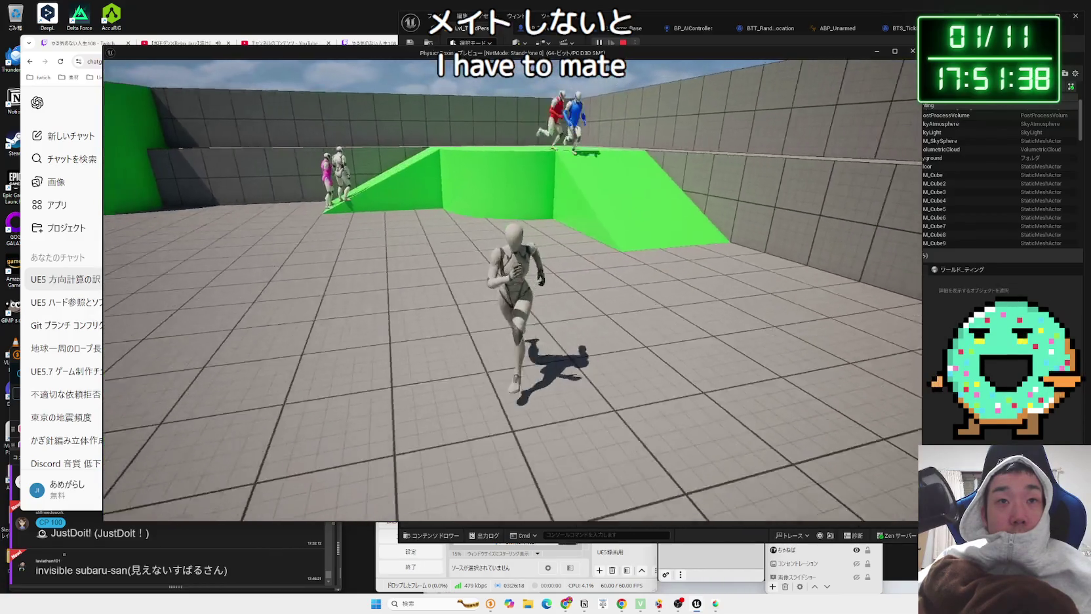
pyautogui.press('w')
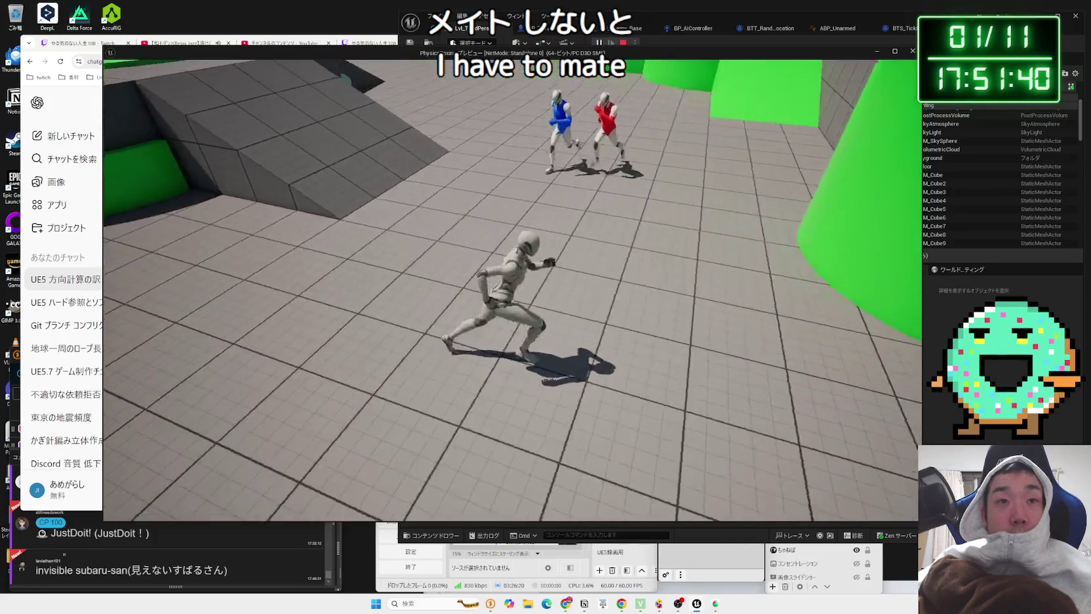
pyautogui.press('Escape')
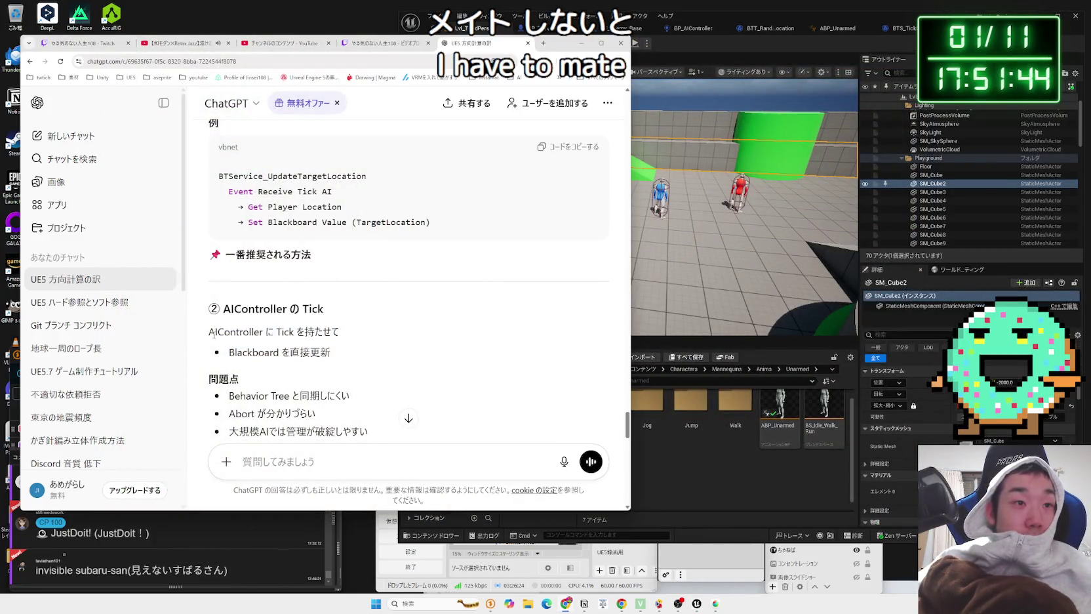
# Step: Read the answer's section on running EQS inside a service
pyautogui.scroll(-2, 342, 355)
pyautogui.moveTo(312, 327); pyautogui.dragTo(348, 312)
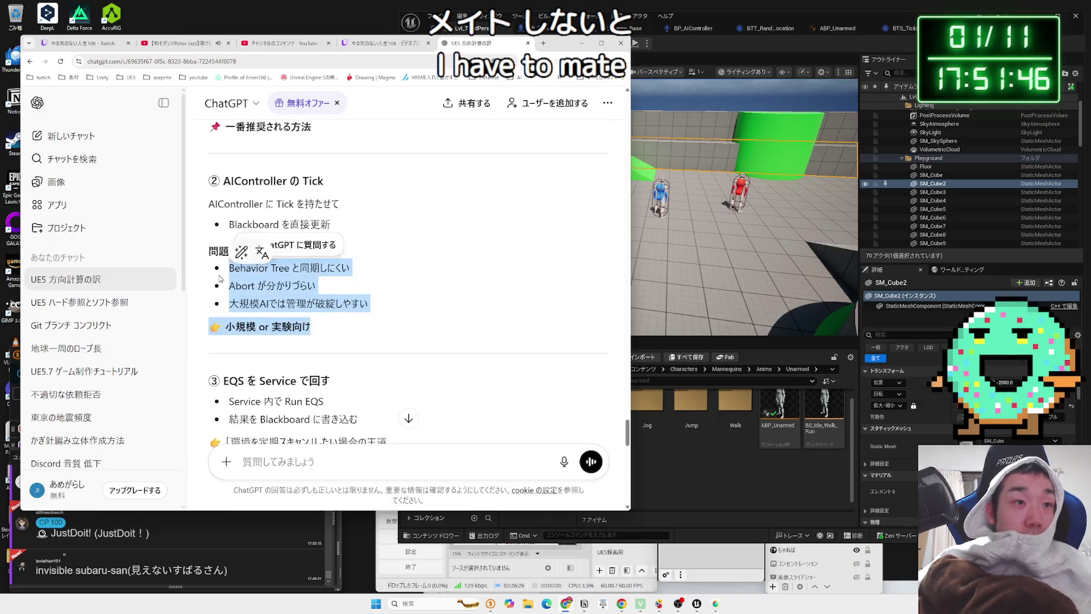
pyautogui.click(381, 305)
pyautogui.scroll(-3, 386, 299)
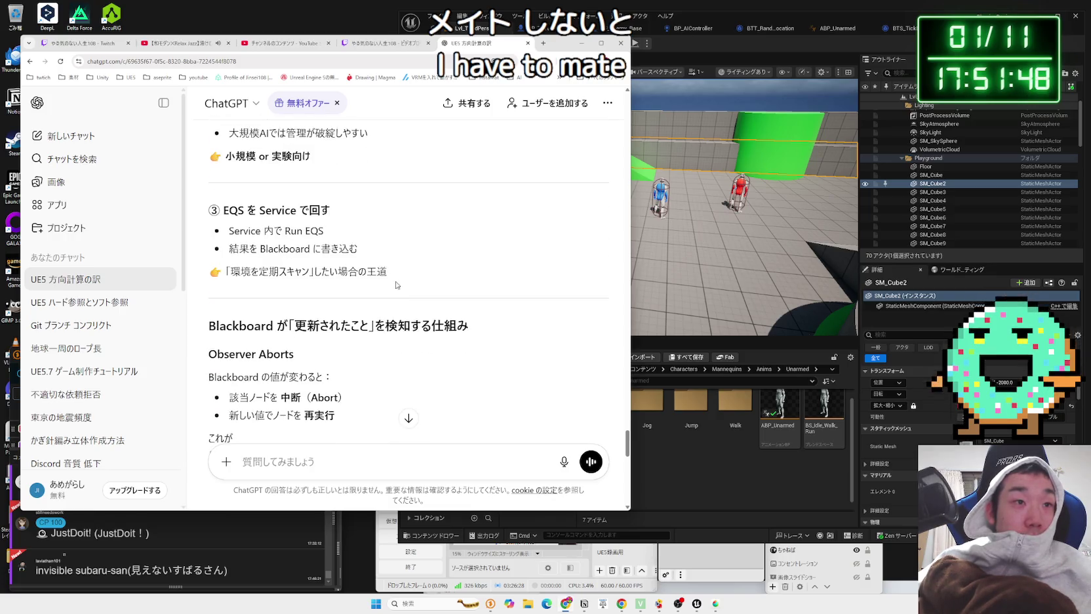
pyautogui.moveTo(396, 285); pyautogui.dragTo(229, 229)
pyautogui.moveTo(359, 249)
pyautogui.mouseDown()
pyautogui.moveTo(276, 231)
pyautogui.moveTo(386, 271)
pyautogui.mouseUp()
pyautogui.click(276, 230)
pyautogui.click(371, 235)
# Step: Continue through Blackboard update detection and Observer Aborts to the chase-AI setup
pyautogui.scroll(-3, 372, 235)
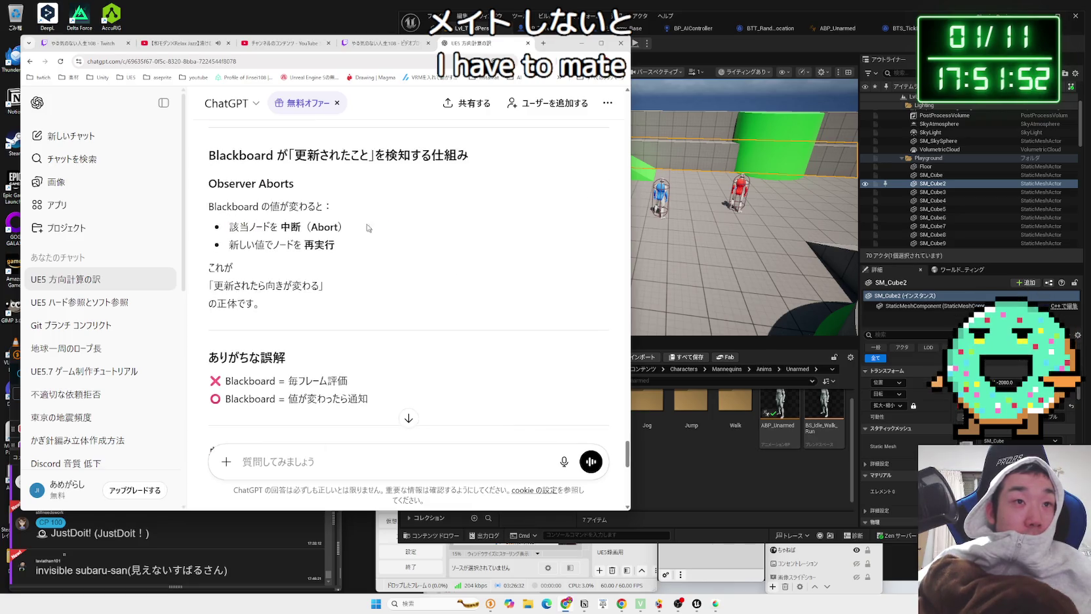
pyautogui.moveTo(359, 157); pyautogui.dragTo(370, 156)
pyautogui.moveTo(293, 185)
pyautogui.mouseDown()
pyautogui.moveTo(208, 152)
pyautogui.moveTo(347, 227)
pyautogui.mouseUp()
pyautogui.click(347, 227)
pyautogui.scroll(-2, 364, 241)
pyautogui.scroll(1, 365, 241)
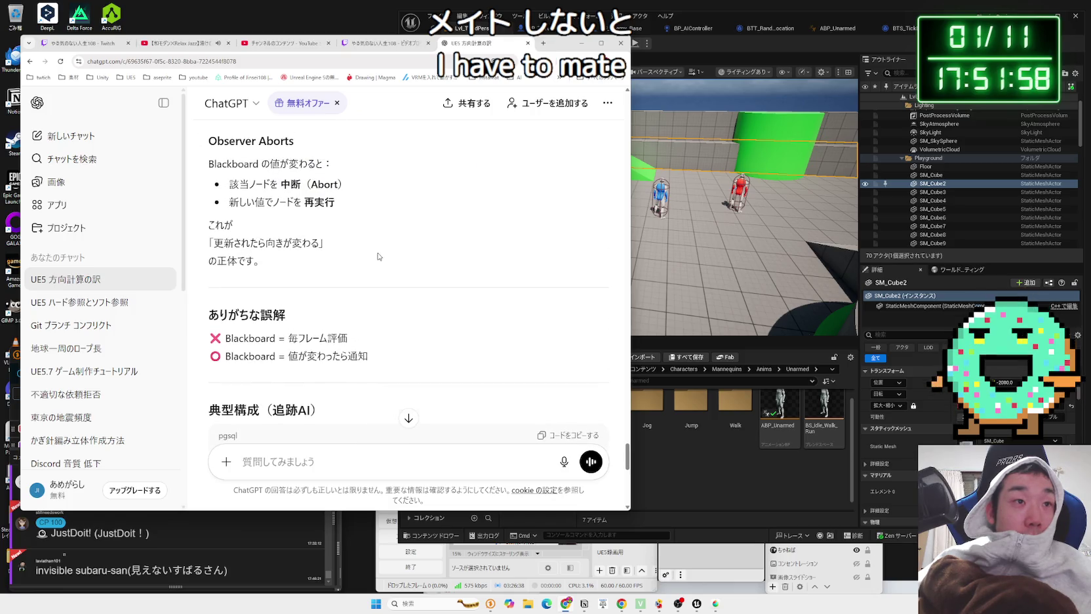
pyautogui.scroll(-2, 378, 256)
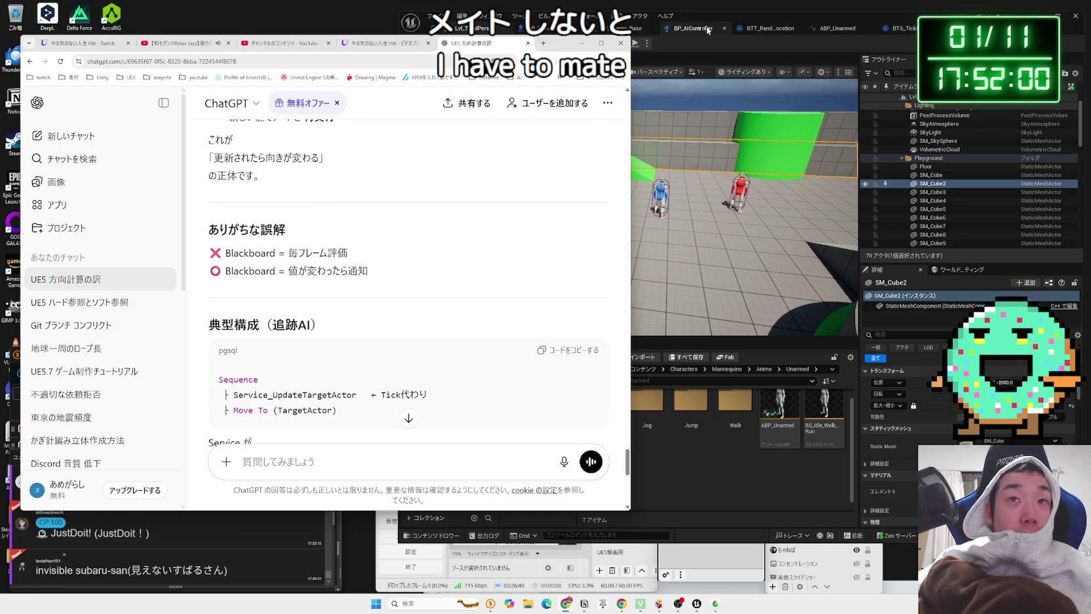
pyautogui.click(829, 28)
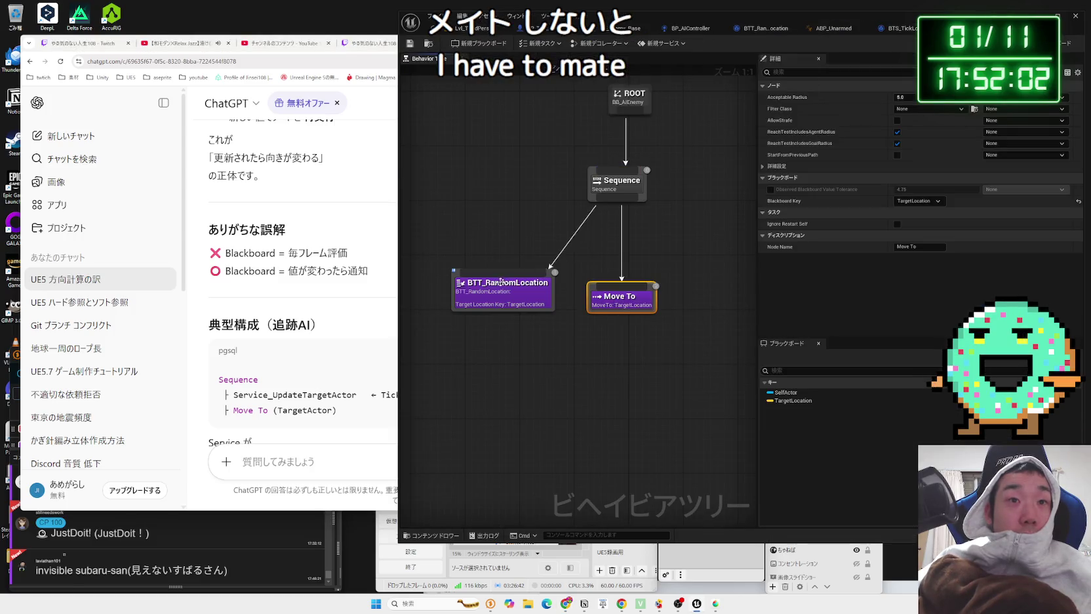
# Step: Review the BTT_RandomLocation graph's player pawn location and Set Blackboard Value as Vector nodes
pyautogui.doubleClick(502, 280)
pyautogui.moveTo(672, 238)
pyautogui.mouseDown()
pyautogui.moveTo(718, 197)
pyautogui.moveTo(705, 197)
pyautogui.mouseUp()
pyautogui.moveTo(592, 229); pyautogui.dragTo(709, 215)
pyautogui.click(579, 204)
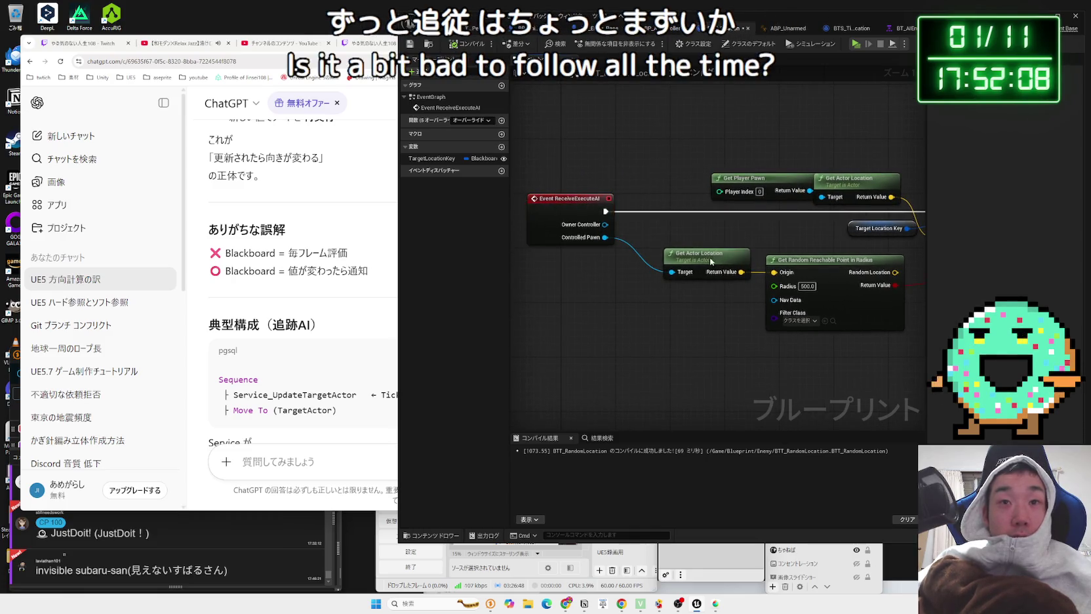
pyautogui.moveTo(711, 262); pyautogui.dragTo(588, 262)
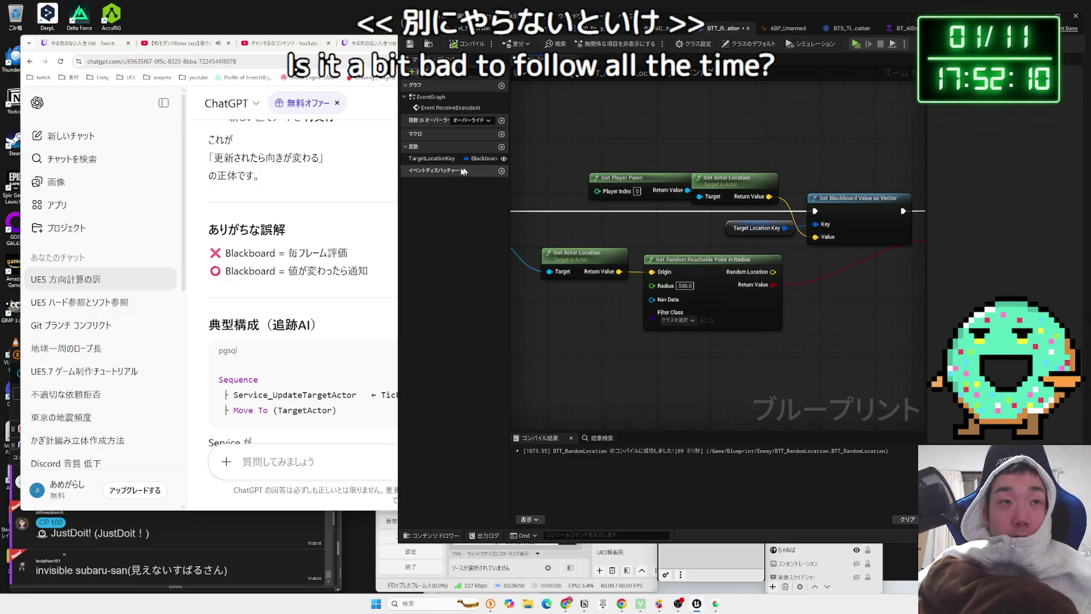
# Step: Open a new Google tab in Chrome and begin a search for ビヘイビアツリー tick
pyautogui.hotkey('alt', 'Tab')
pyautogui.click(544, 44)
pyautogui.write('びへい')
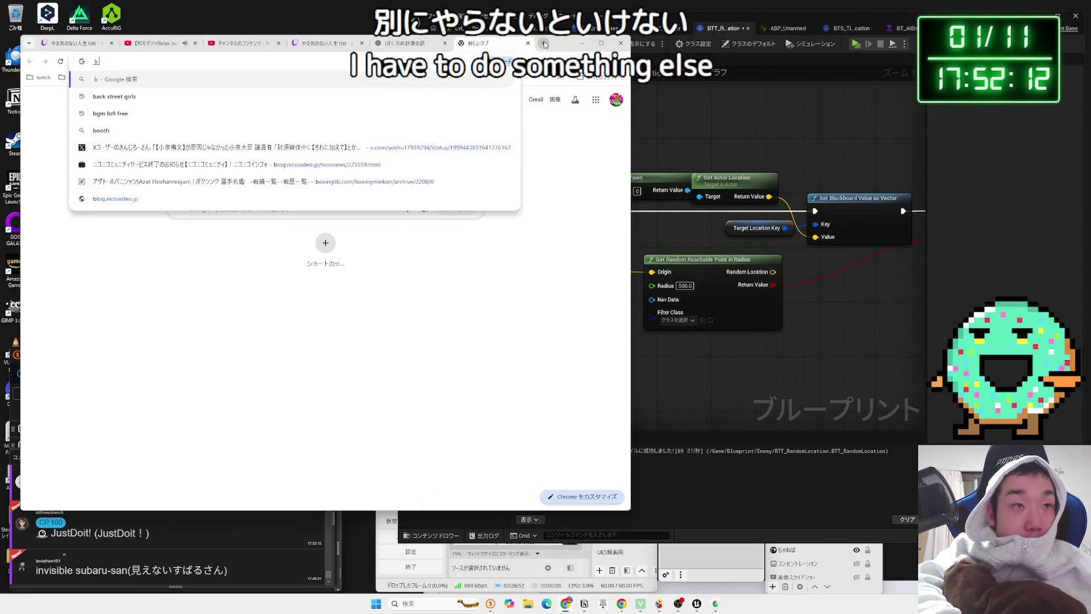
pyautogui.write('ツリー ')
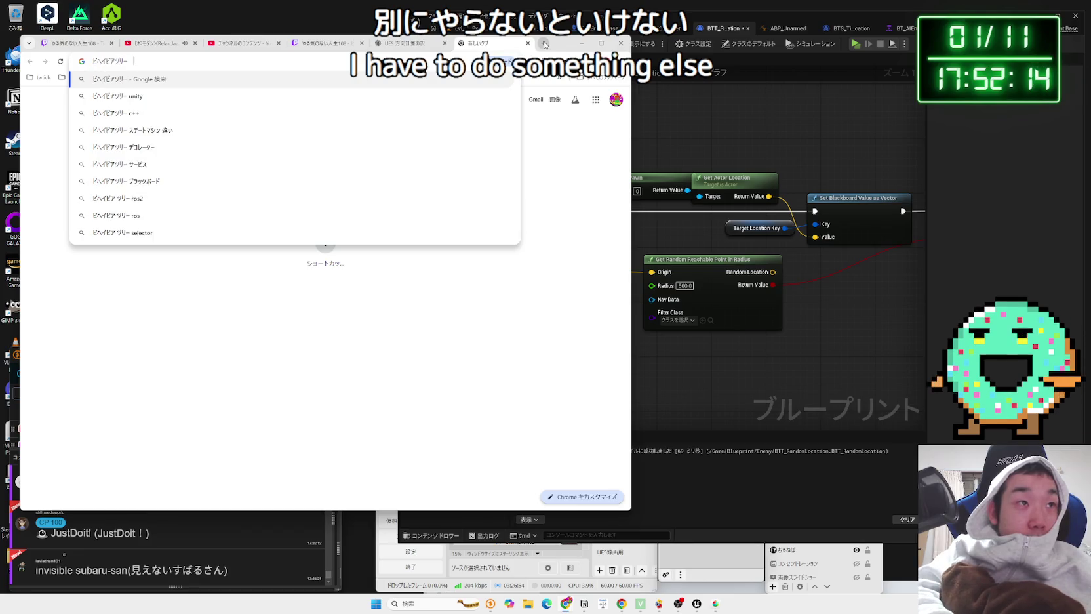
pyautogui.write('tick')
# Step: Search ビヘイビアツリー tick and read the expanded AI overview on 動作の更新 and 継続的な処理
pyautogui.press('Return')
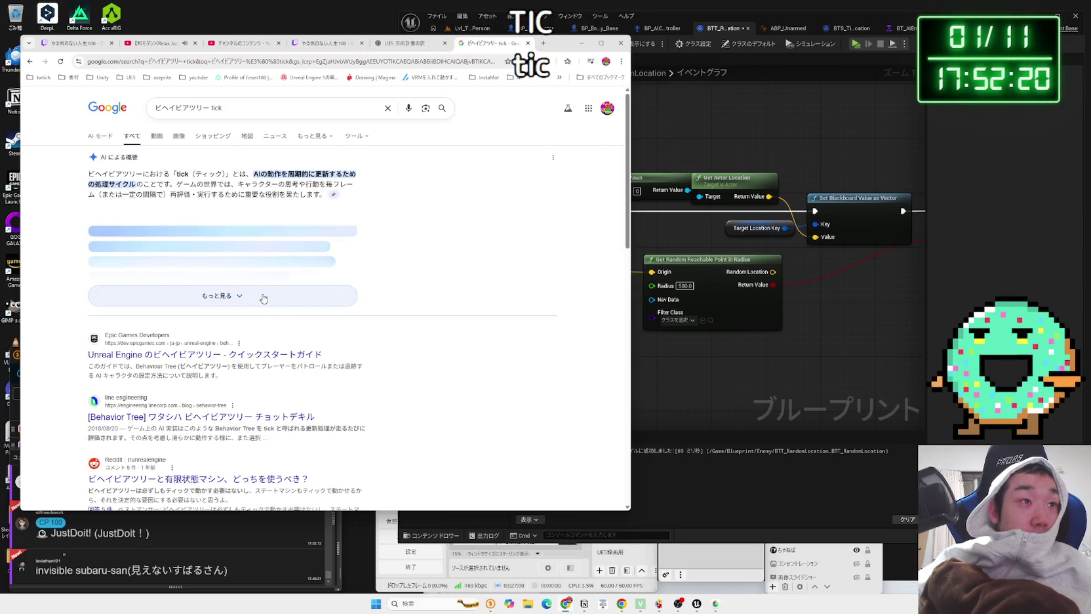
pyautogui.click(247, 300)
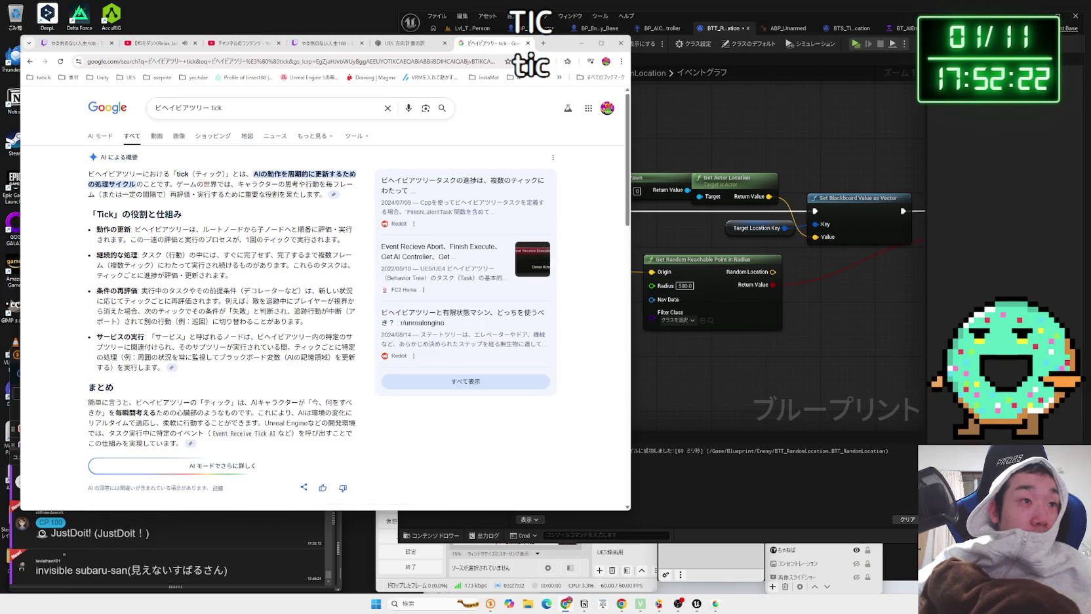
pyautogui.moveTo(249, 173)
pyautogui.mouseDown()
pyautogui.moveTo(354, 448)
pyautogui.moveTo(249, 174)
pyautogui.moveTo(109, 175)
pyautogui.moveTo(315, 195)
pyautogui.moveTo(131, 174)
pyautogui.mouseUp()
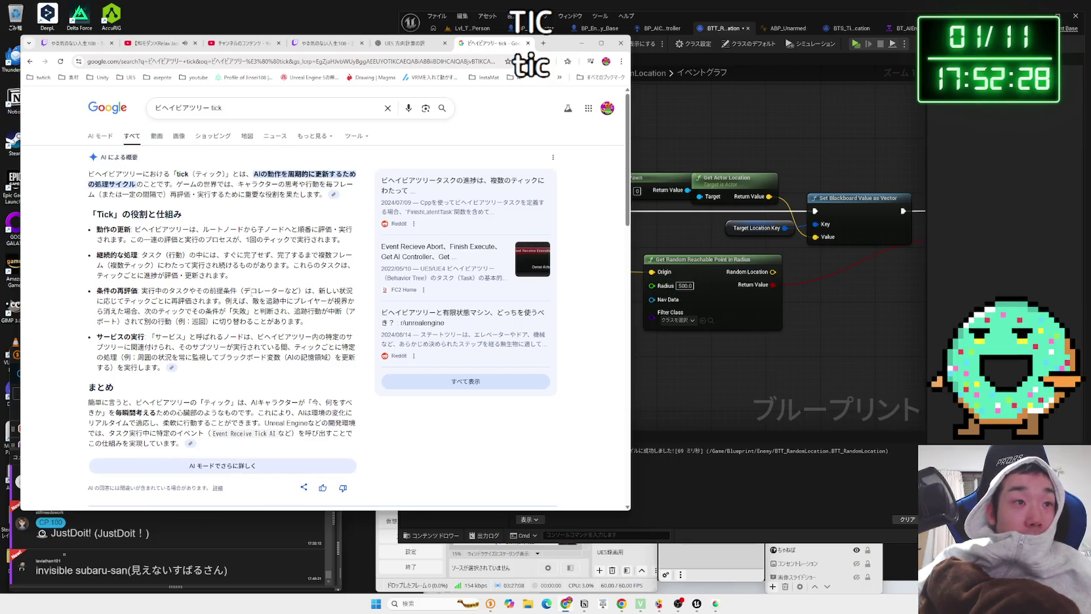
pyautogui.scroll(-1, 235, 218)
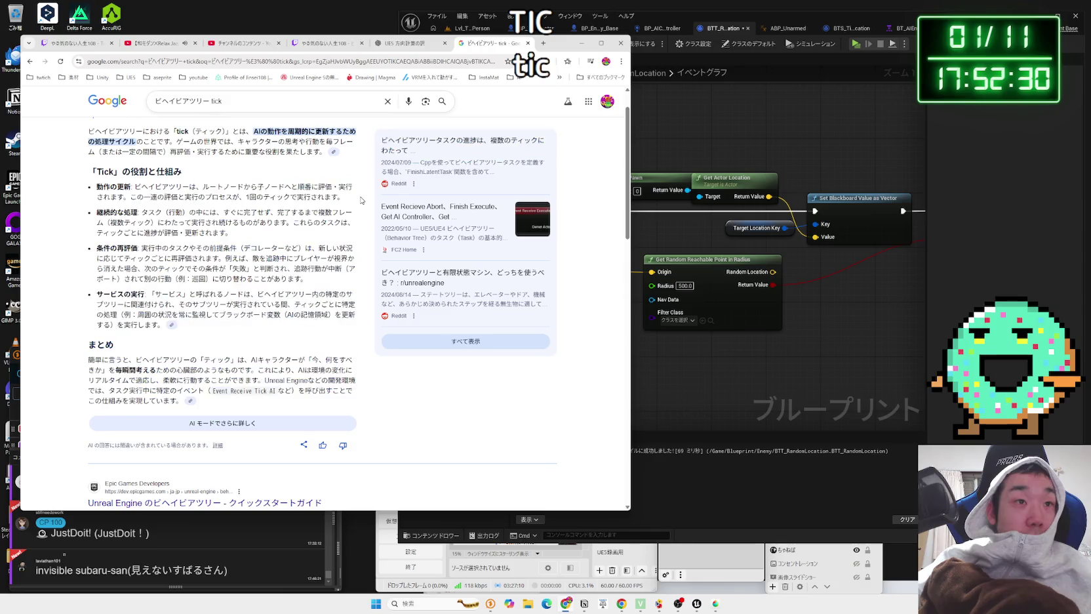
pyautogui.moveTo(342, 196); pyautogui.dragTo(222, 186)
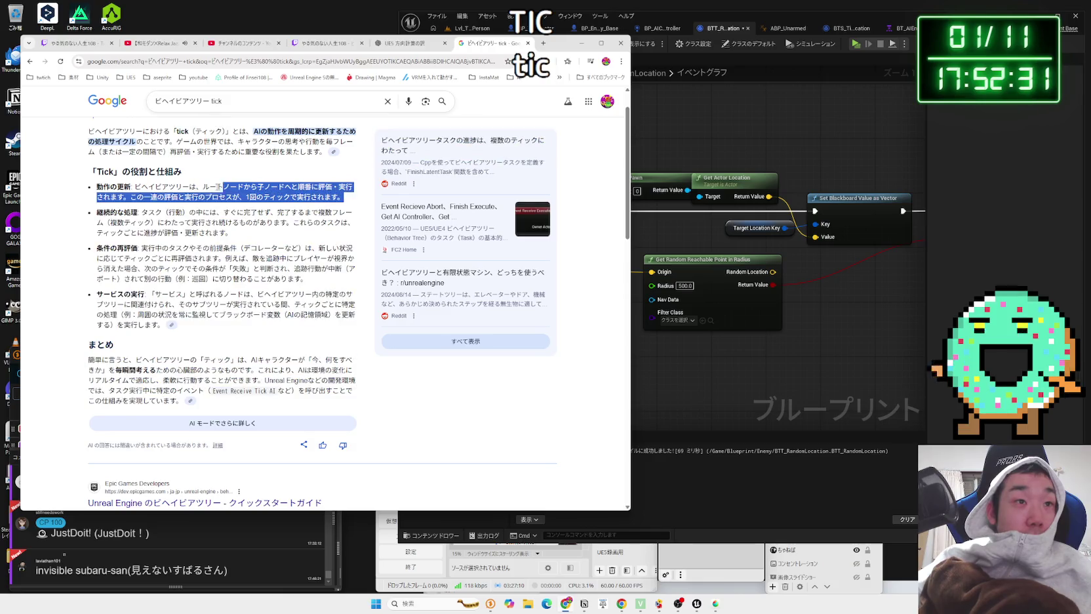
pyautogui.moveTo(141, 212); pyautogui.dragTo(242, 236)
pyautogui.click(248, 238)
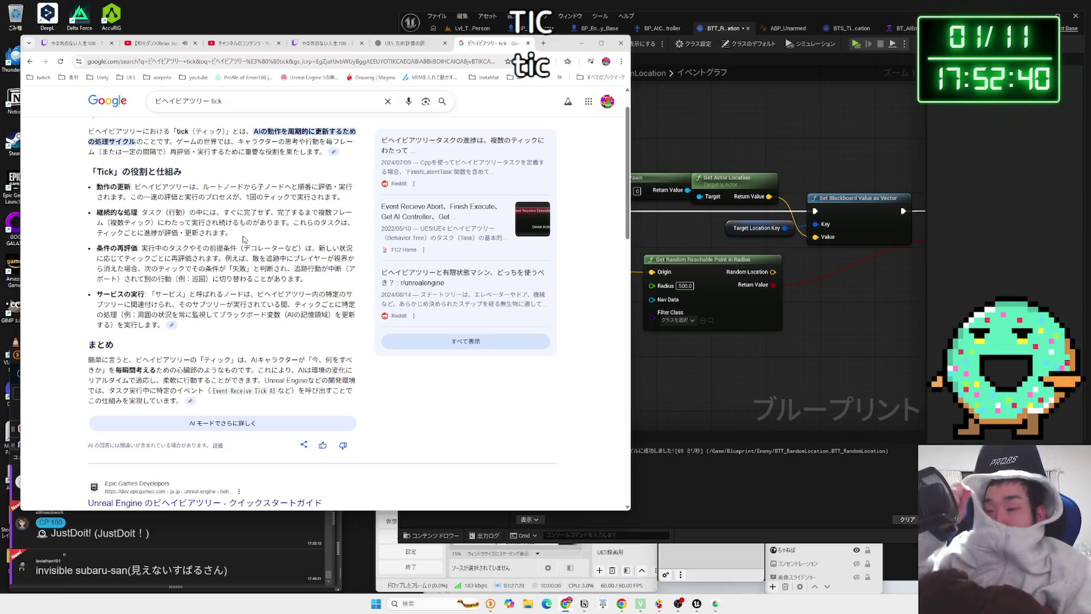
pyautogui.click(636, 112)
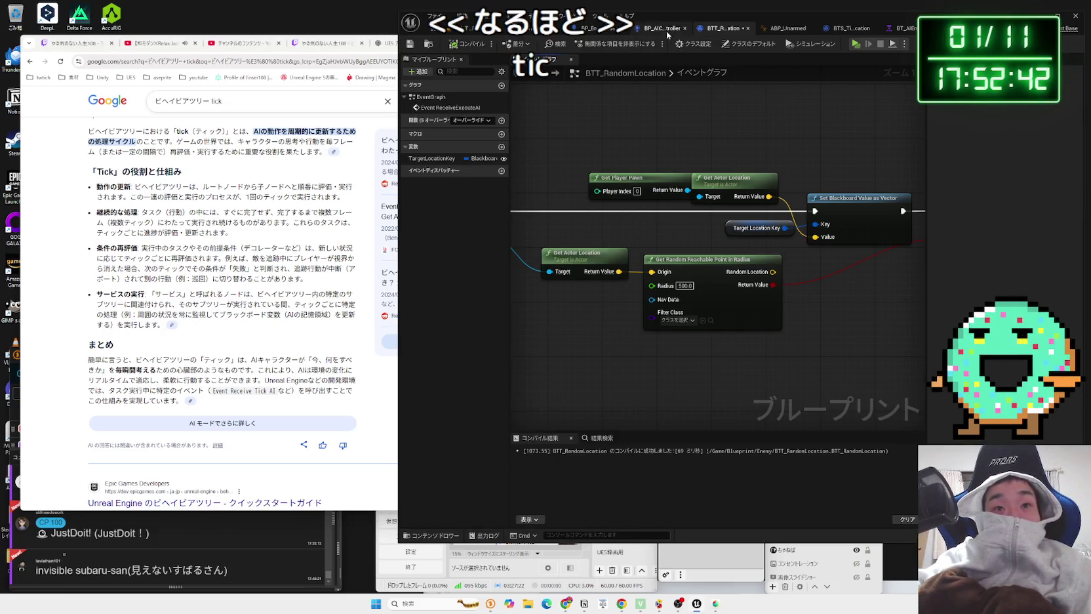
# Step: Inspect Move To in BT_AIEnemy: TargetLocation key and 5.0 Acceptable Radius, reading the property tooltips
pyautogui.click(902, 31)
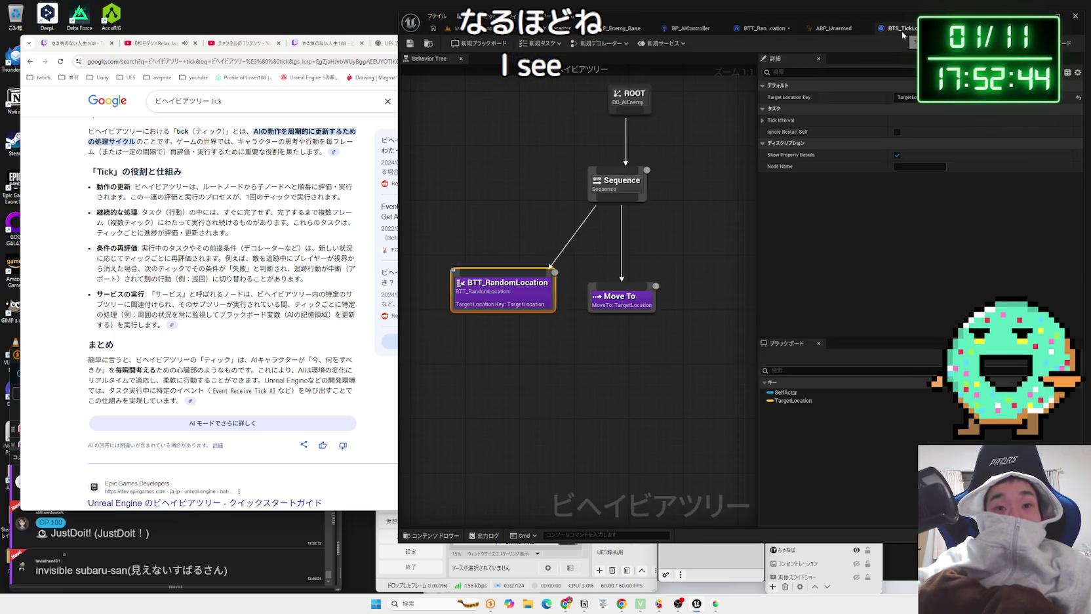
pyautogui.click(624, 303)
pyautogui.rightClick(624, 303)
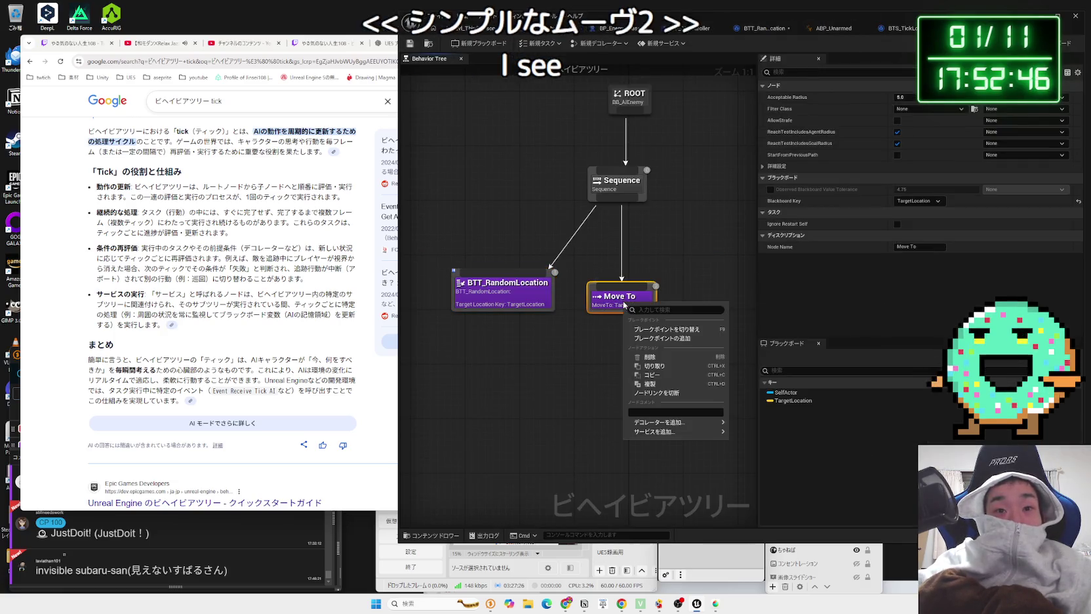
pyautogui.click(597, 336)
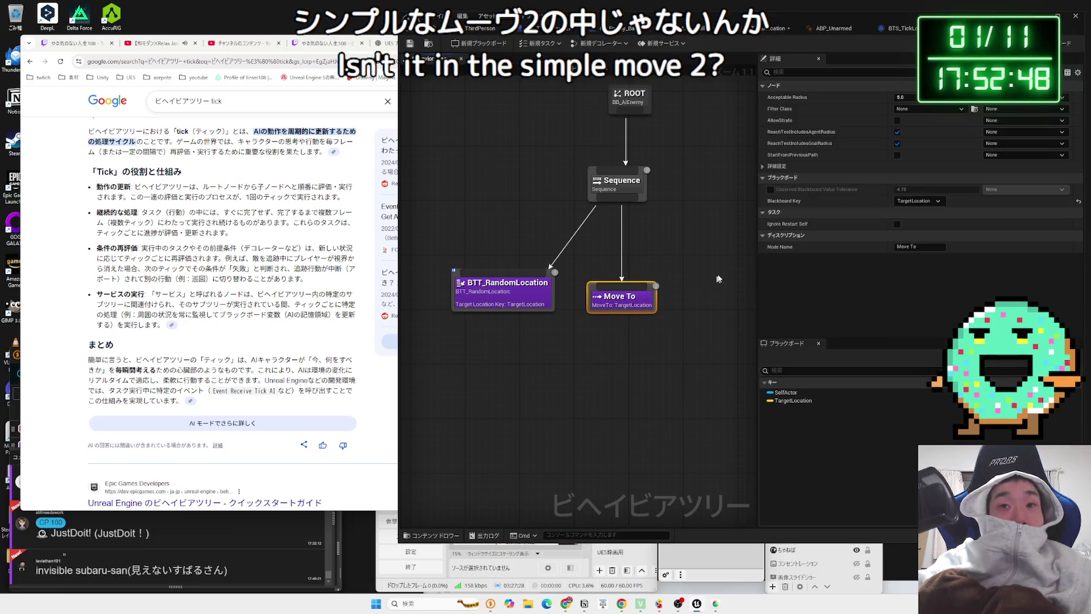
pyautogui.moveTo(790, 227)
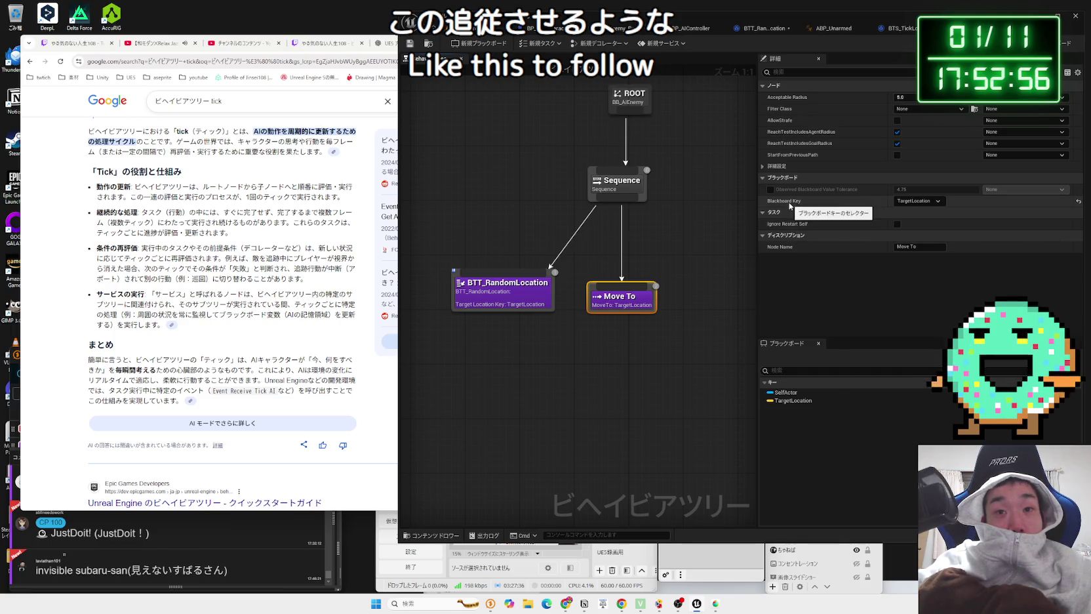
pyautogui.moveTo(782, 193)
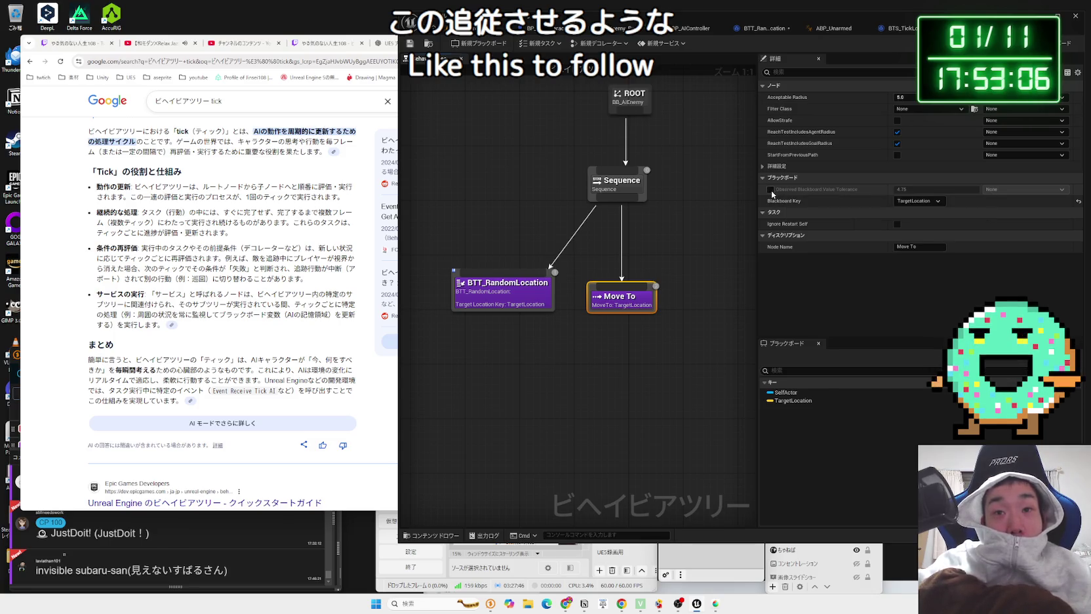
# Step: Run a quick play test, then check the Get Player Pawn node in BTT_RandomLocation
pyautogui.click(459, 28)
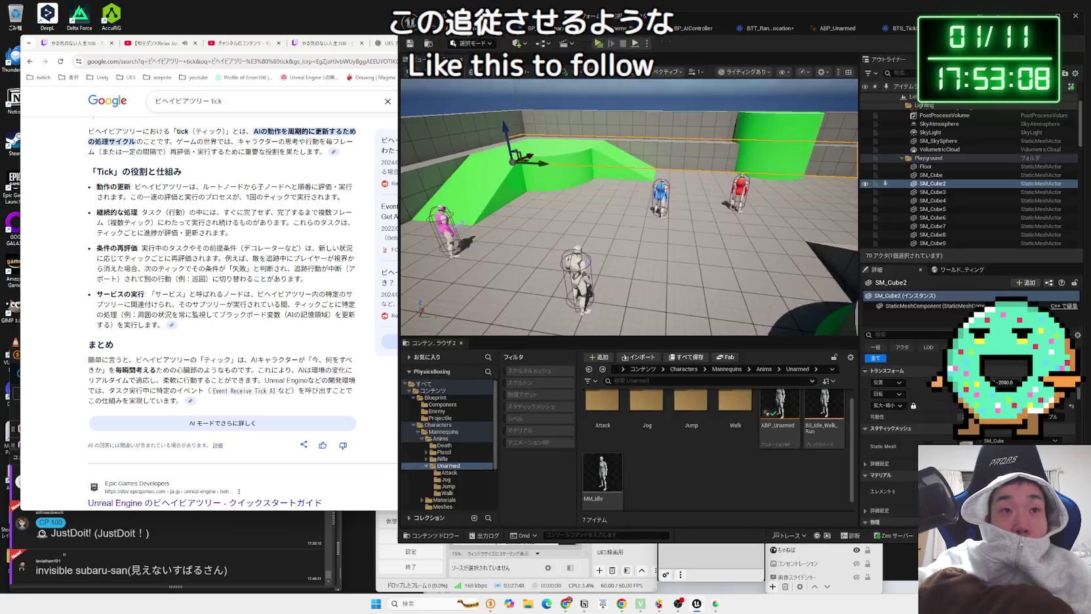
pyautogui.press('w')
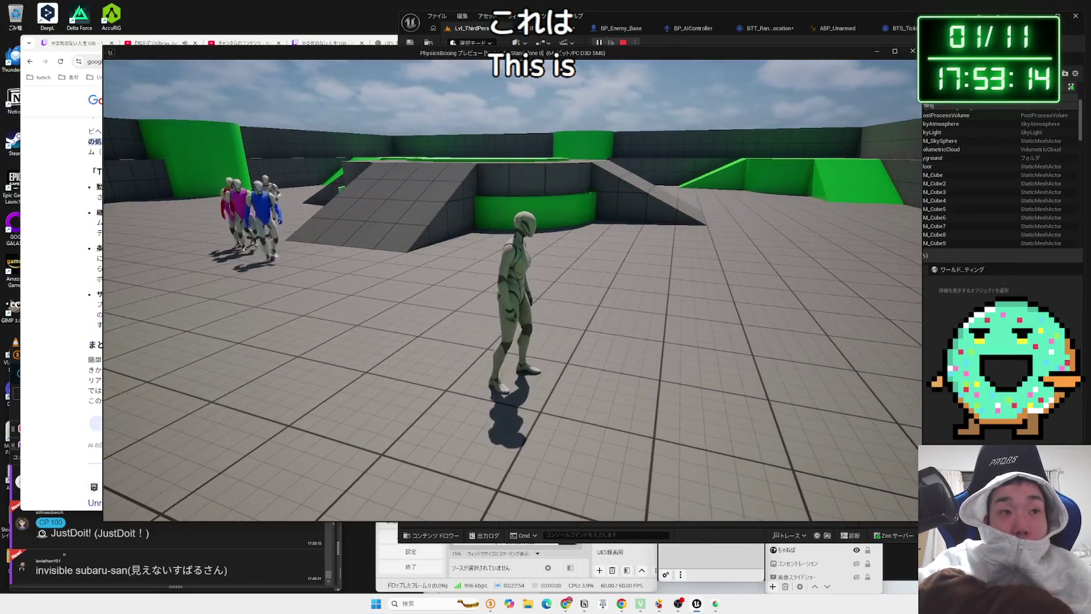
pyautogui.press('Escape')
pyautogui.click(769, 29)
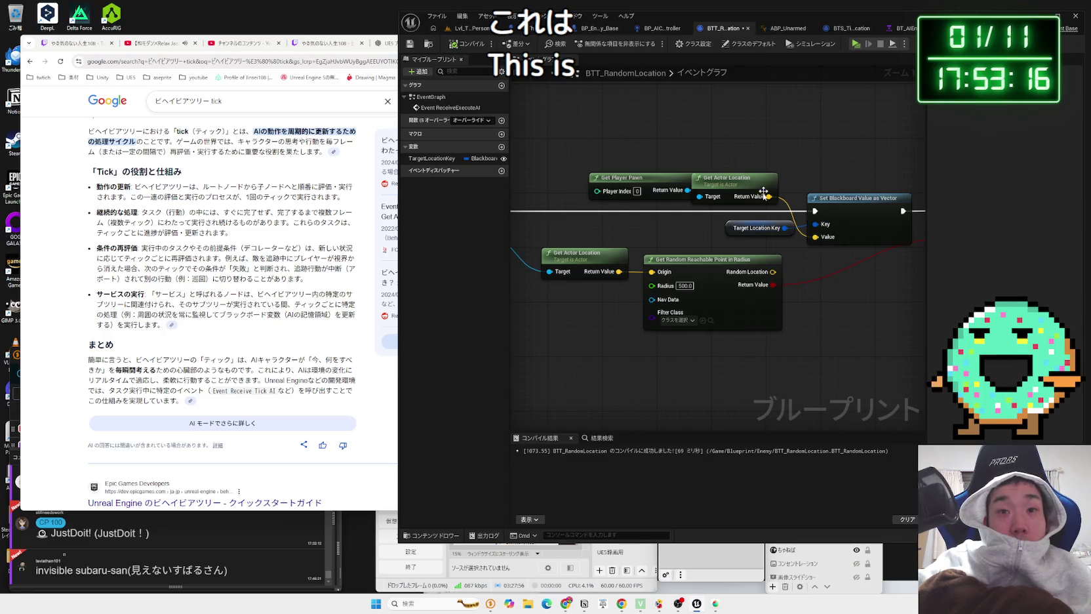
pyautogui.click(616, 187)
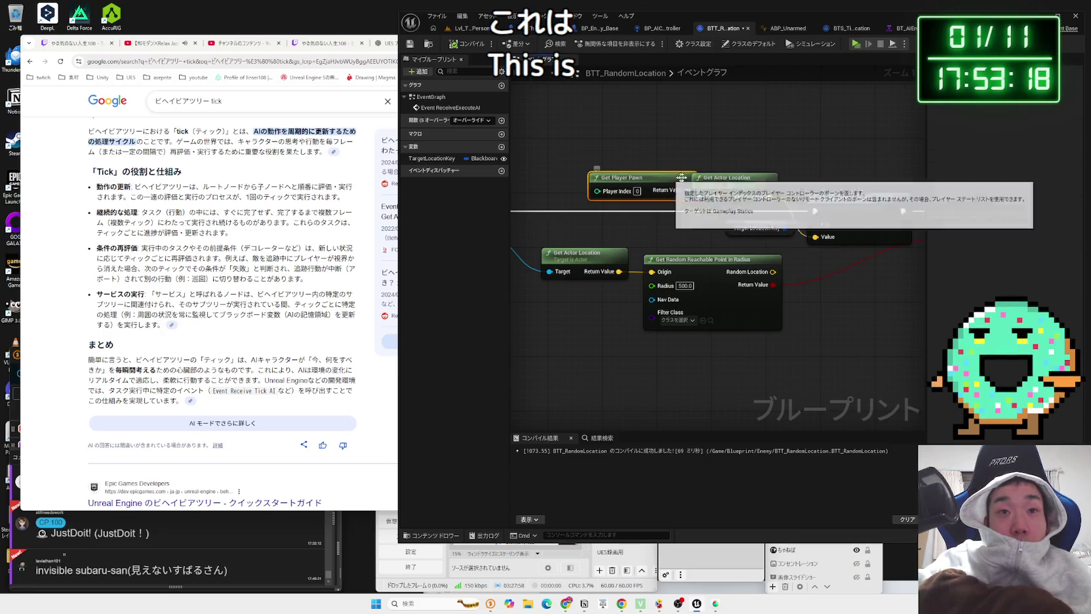
# Step: Turn off Move To's Observed Blackboard Value Tolerance and save BT_AIEnemy
pyautogui.click(898, 29)
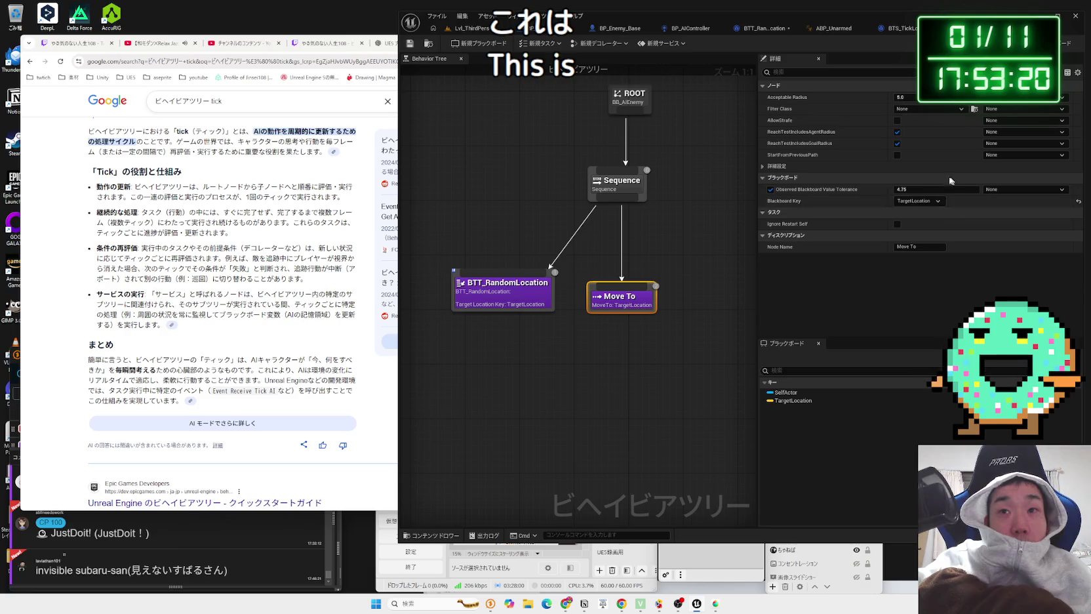
pyautogui.click(770, 189)
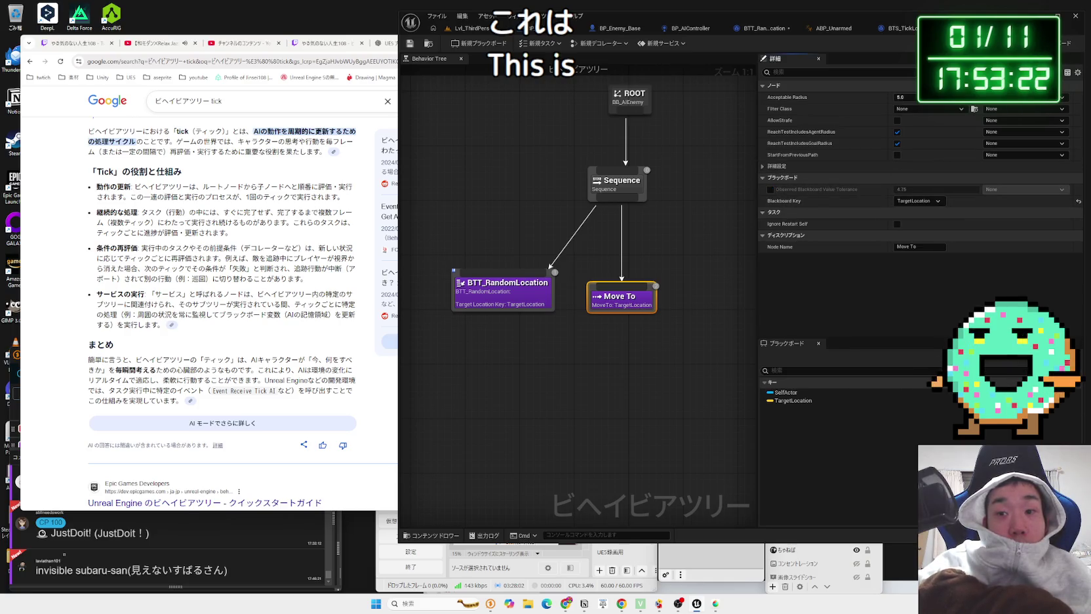
pyautogui.hotkey('ctrl', 'shift', 's')
pyautogui.click(603, 401)
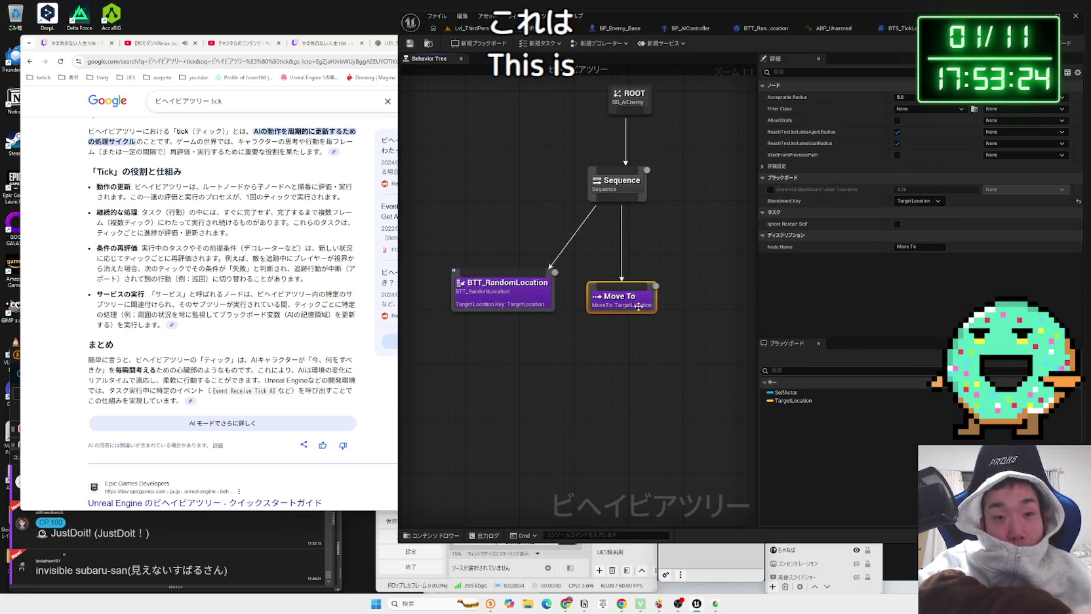
pyautogui.click(625, 207)
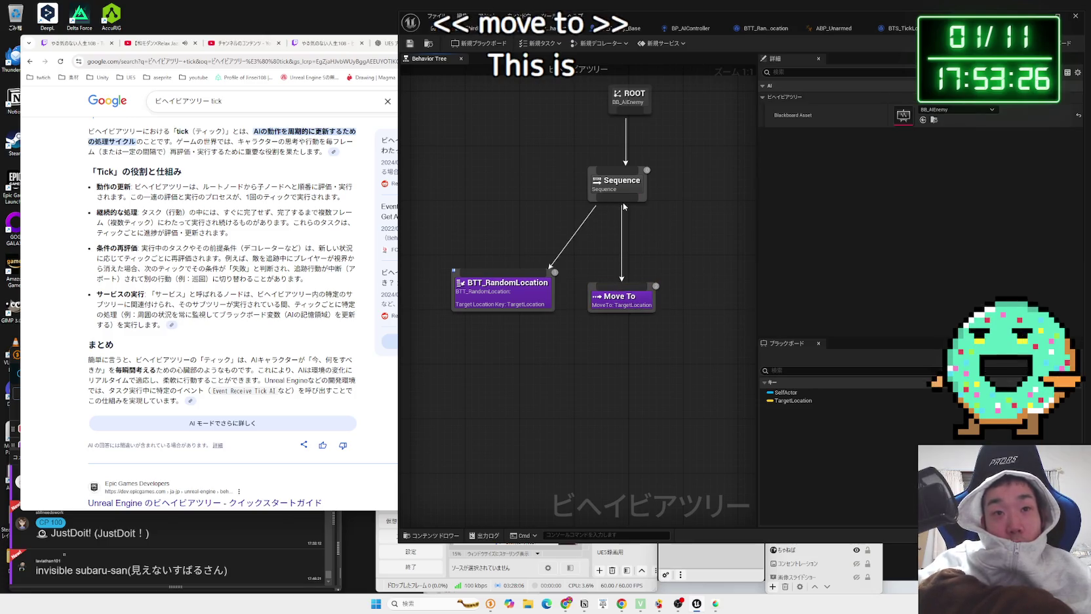
# Step: Add a MoveDirectlyToward task under Sequence with TargetLocation as its Blackboard Key
pyautogui.moveTo(625, 205); pyautogui.dragTo(702, 283)
pyautogui.write('move')
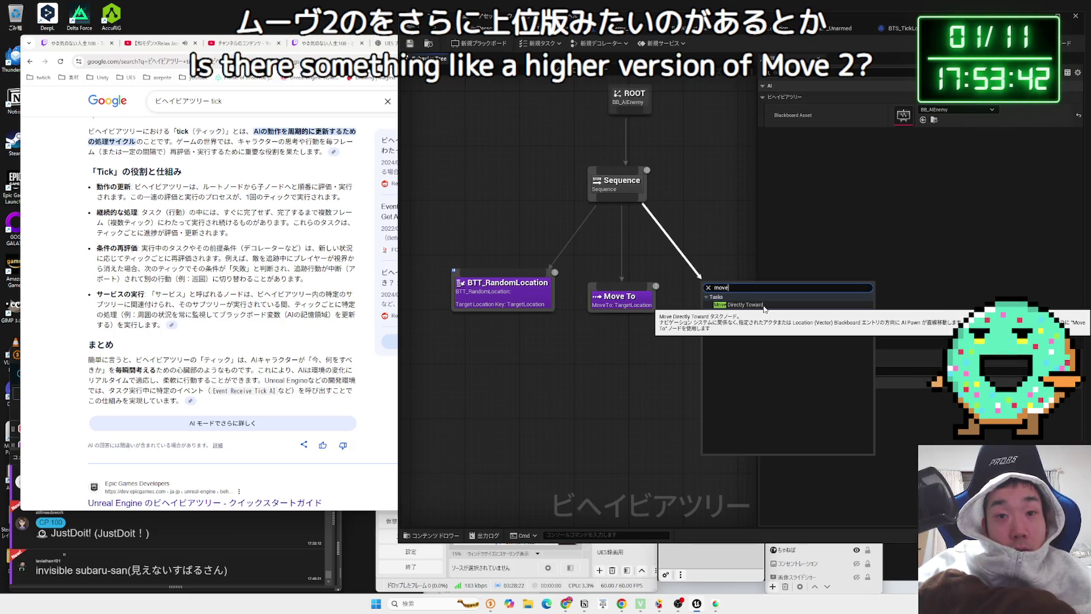
pyautogui.click(764, 306)
pyautogui.moveTo(663, 324); pyautogui.dragTo(643, 330)
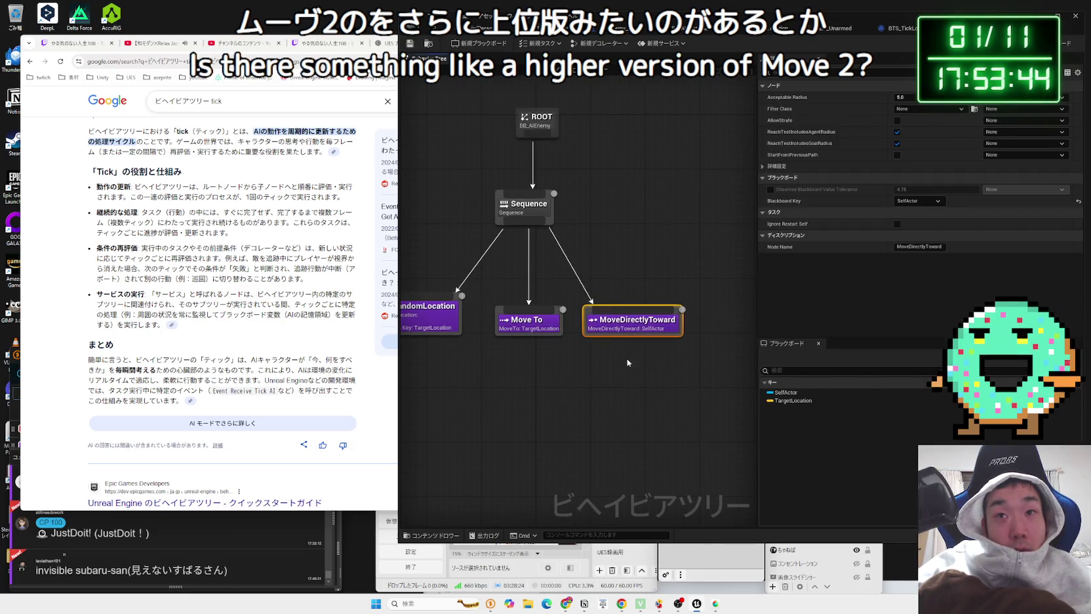
pyautogui.click(922, 202)
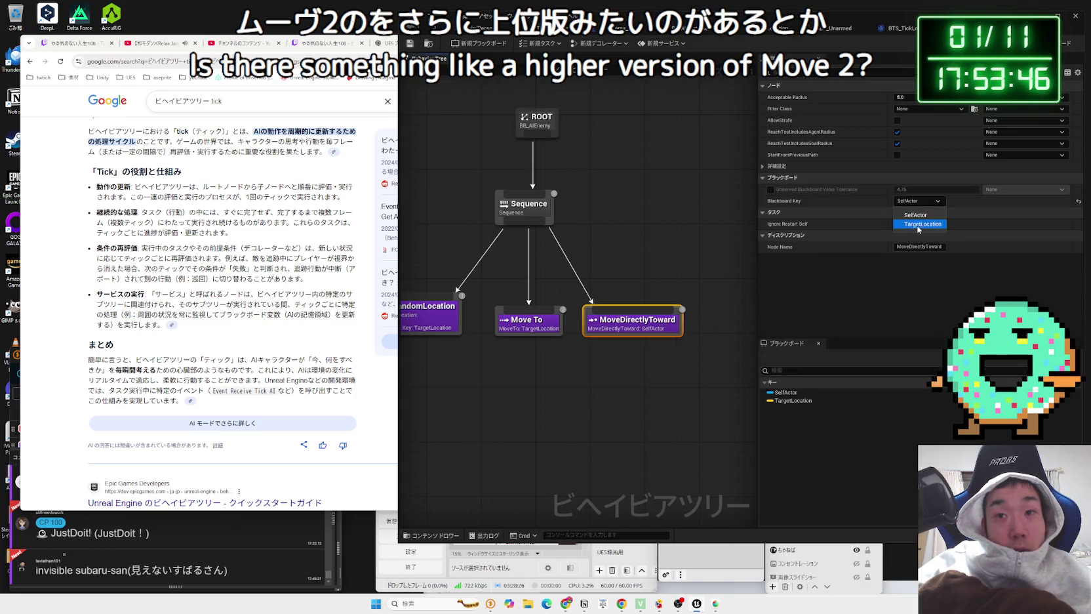
pyautogui.click(922, 223)
# Step: Move the Move To node lower under Sequence and start a new play test
pyautogui.click(528, 325)
pyautogui.moveTo(572, 338); pyautogui.dragTo(567, 365)
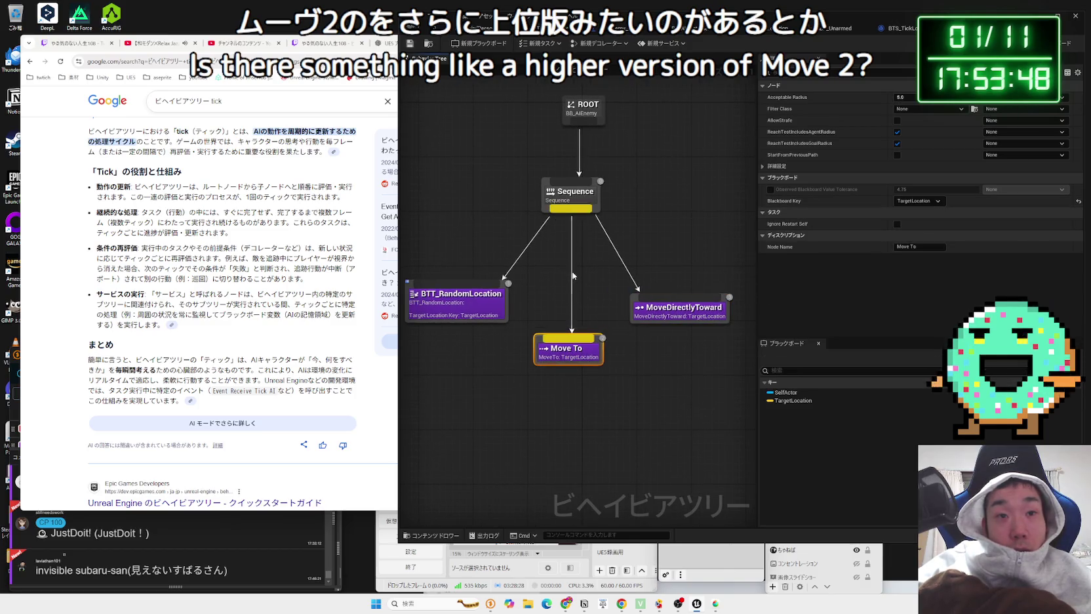
pyautogui.click(574, 275)
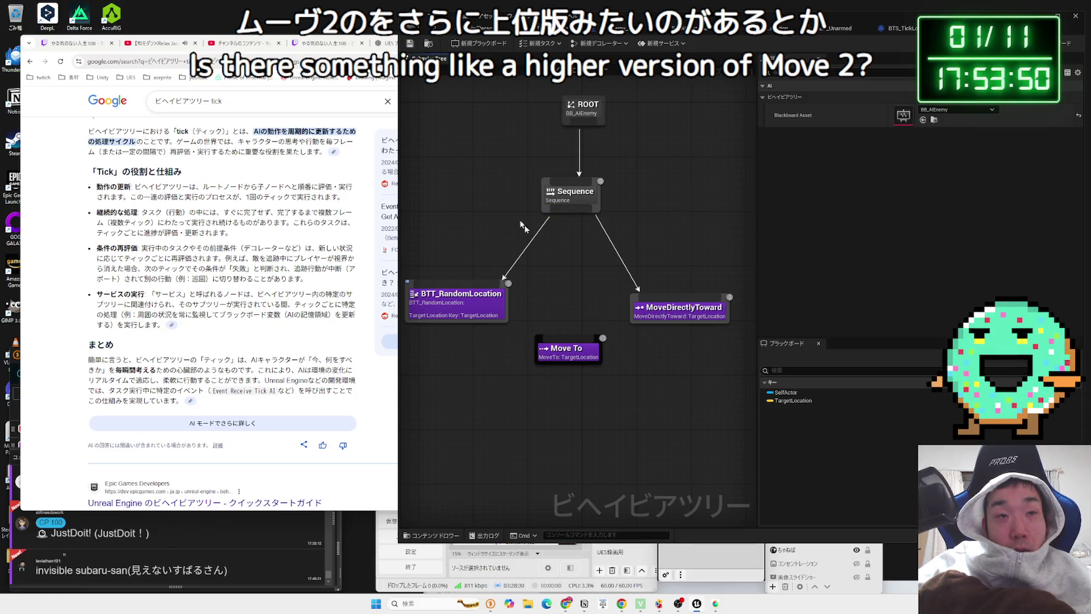
pyautogui.click(465, 34)
pyautogui.click(595, 44)
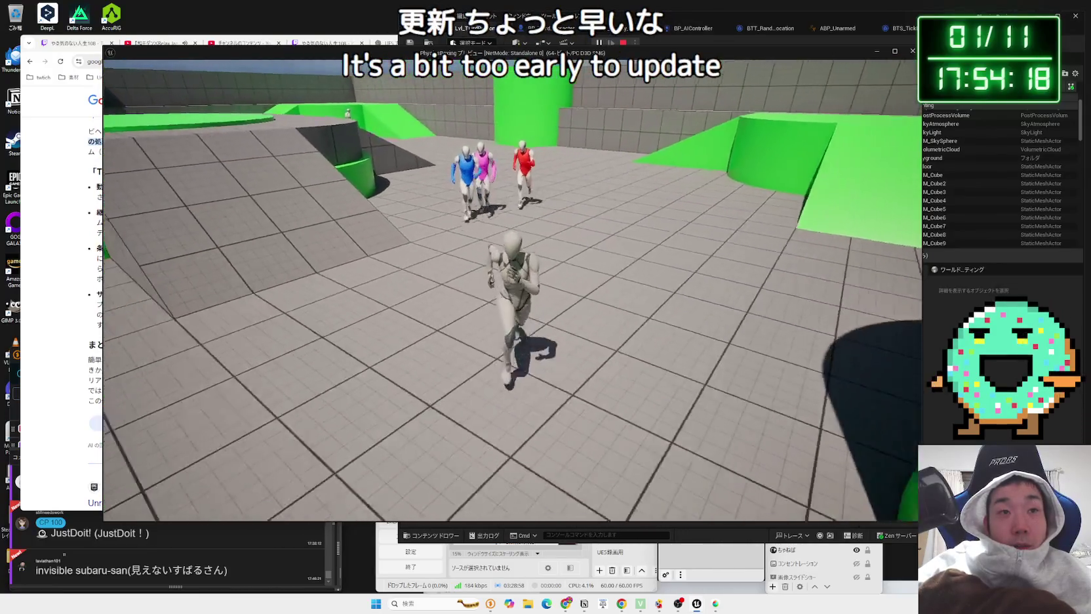
pyautogui.press('Escape')
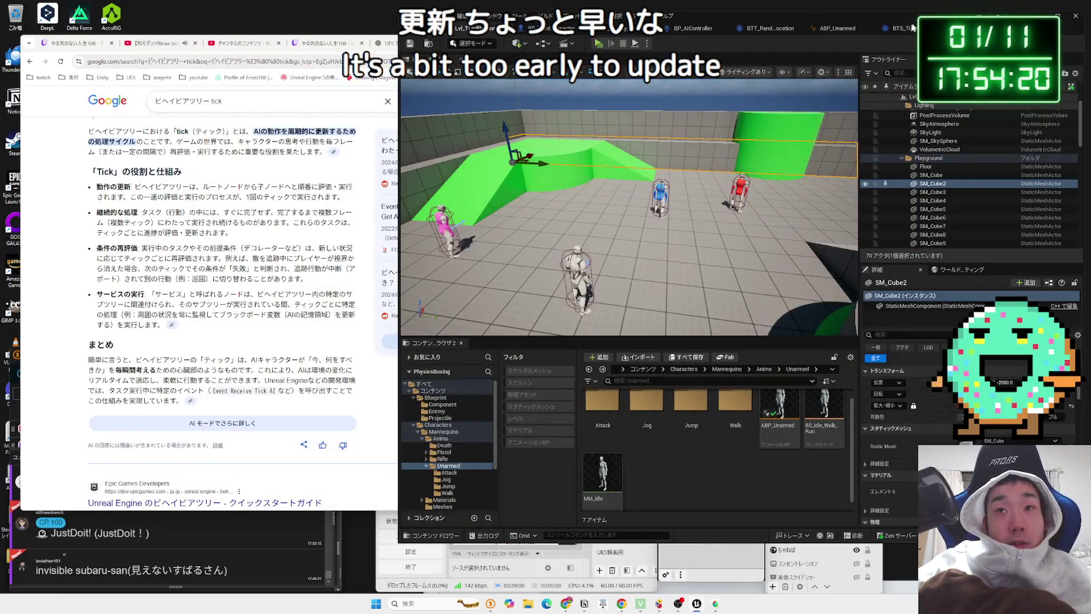
pyautogui.click(906, 29)
# Step: Delete MoveDirectlyToward in BT_AIEnemy, reattach Move To under Sequence, and start a play test
pyautogui.click(906, 31)
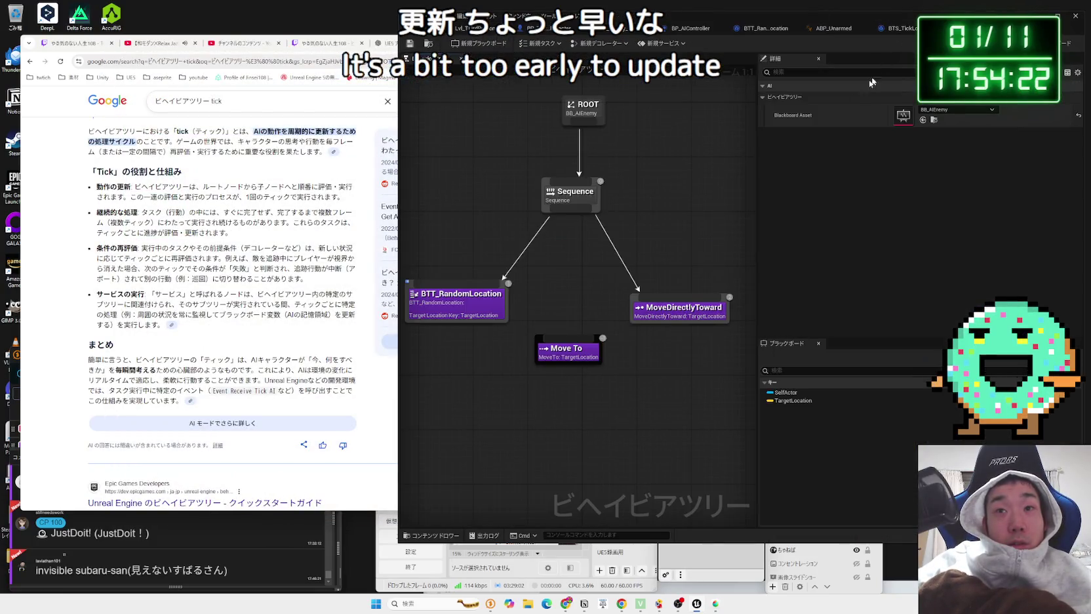
pyautogui.click(668, 313)
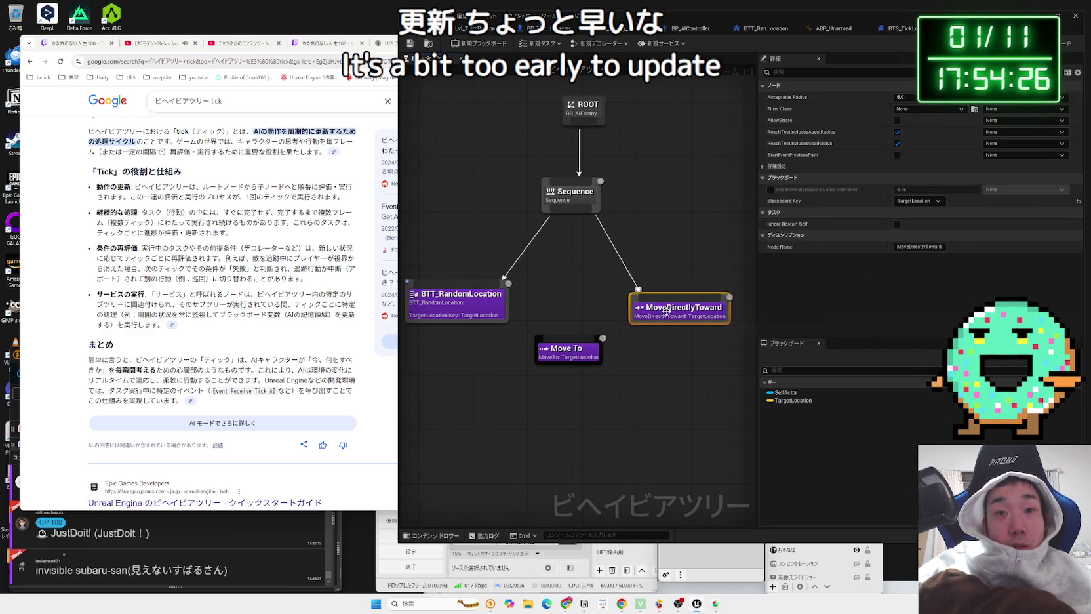
pyautogui.press('Delete')
pyautogui.moveTo(556, 344); pyautogui.dragTo(617, 279)
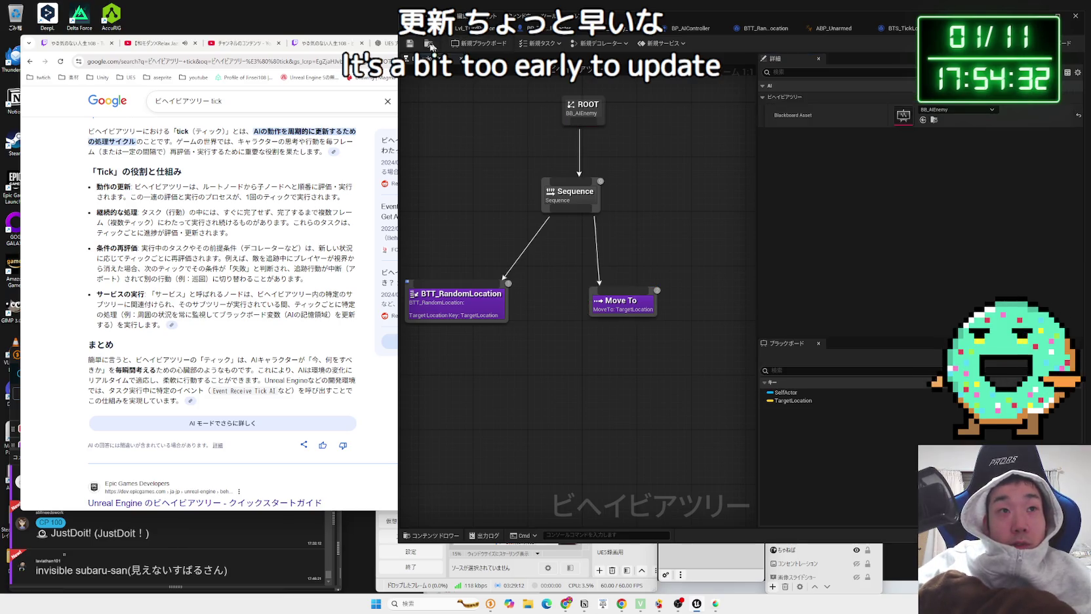
pyautogui.click(469, 27)
pyautogui.click(598, 43)
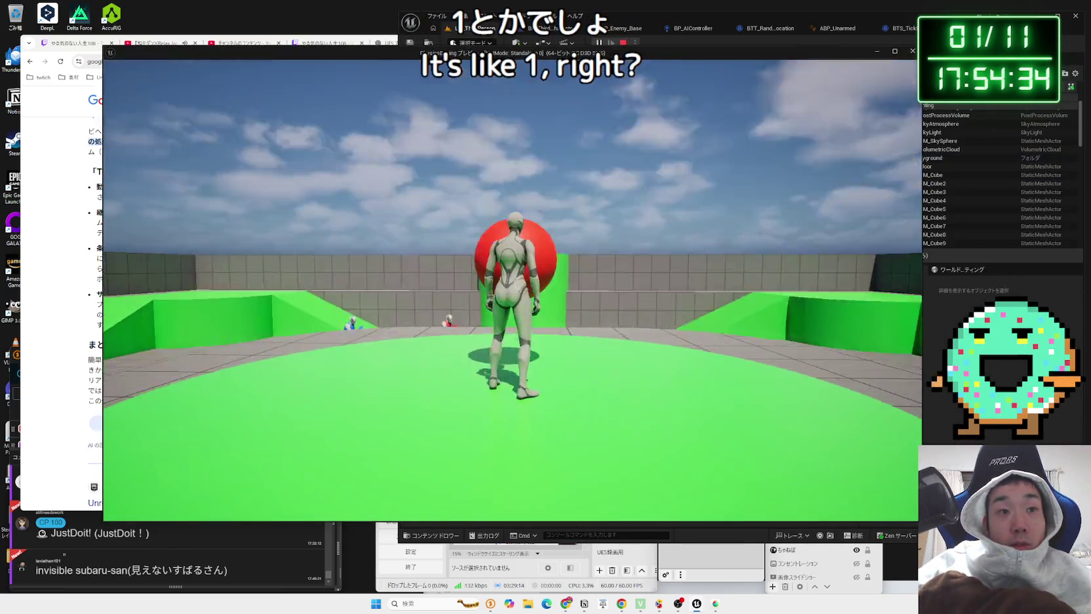
# Step: Run the player around the arena to watch enemies chase, then stop and reopen the behavior tree
pyautogui.press('w')
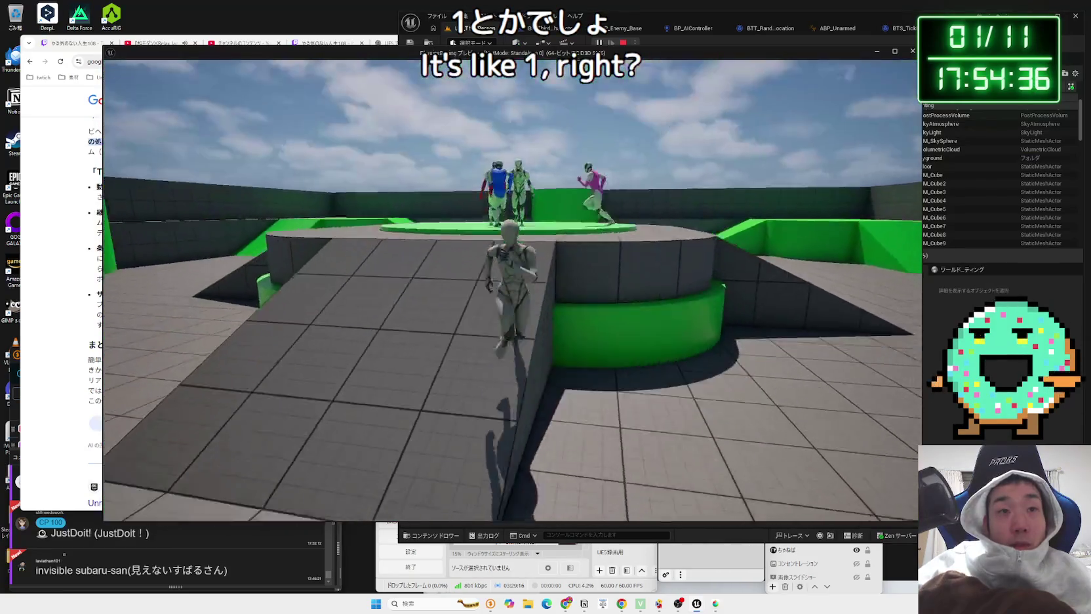
pyautogui.press('w')
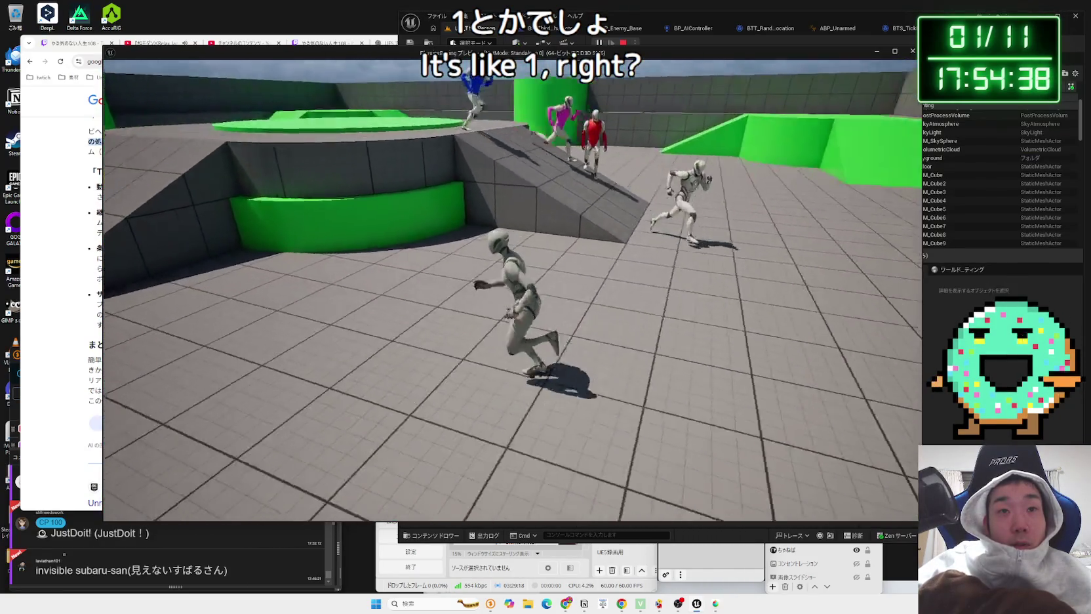
pyautogui.press('w')
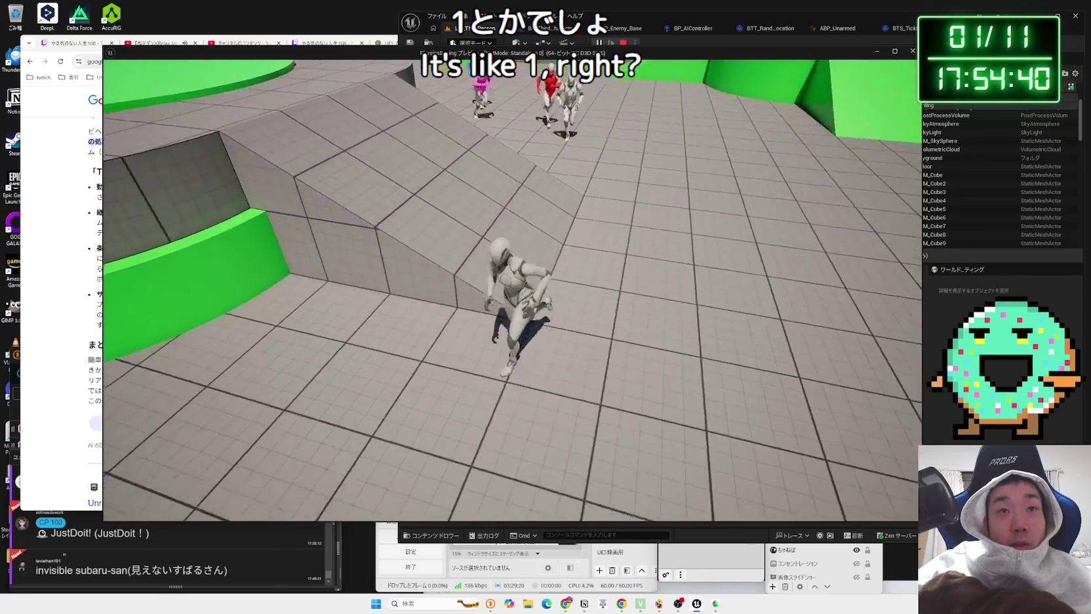
pyautogui.press('w')
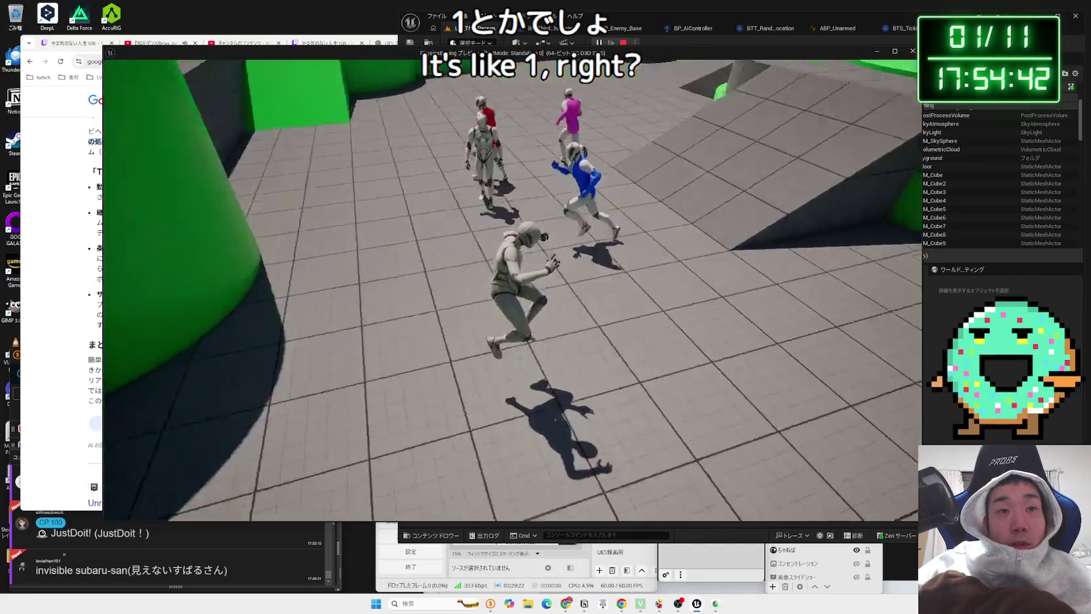
pyautogui.press('w')
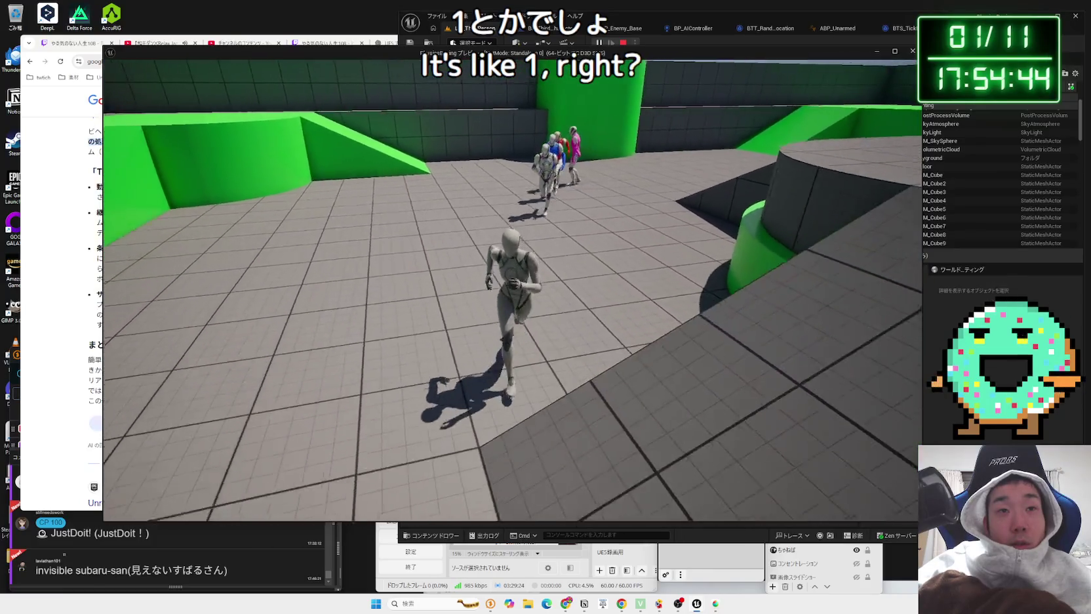
pyautogui.press('w')
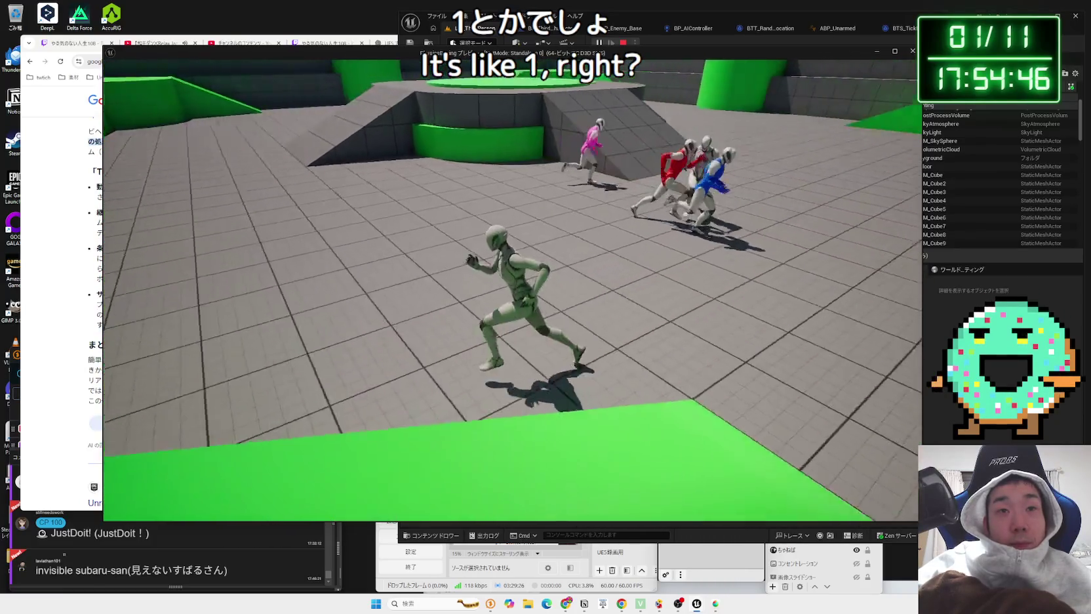
pyautogui.press('w')
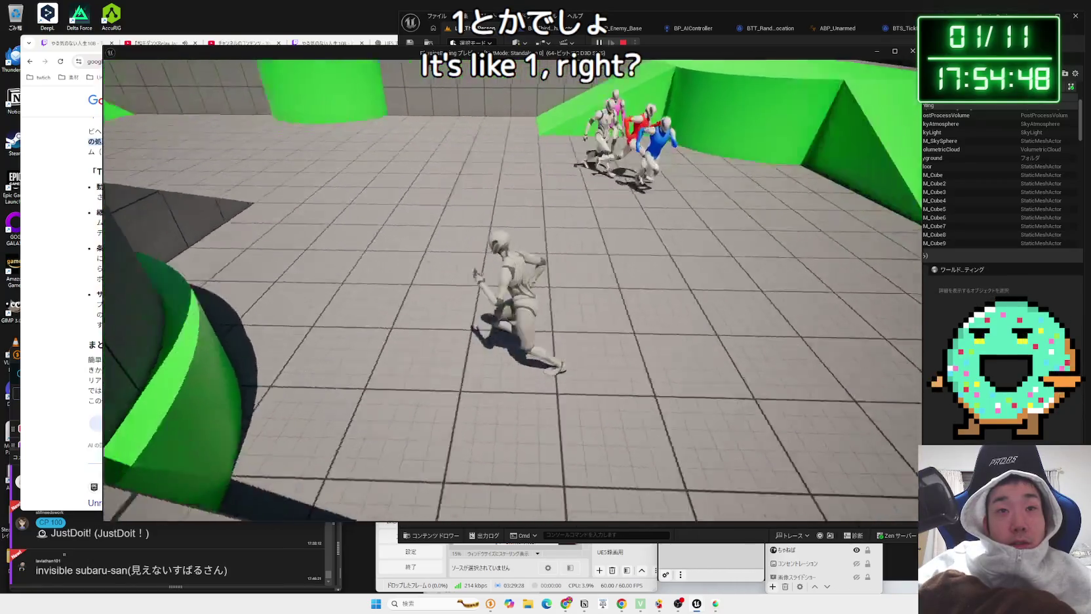
pyautogui.press('w')
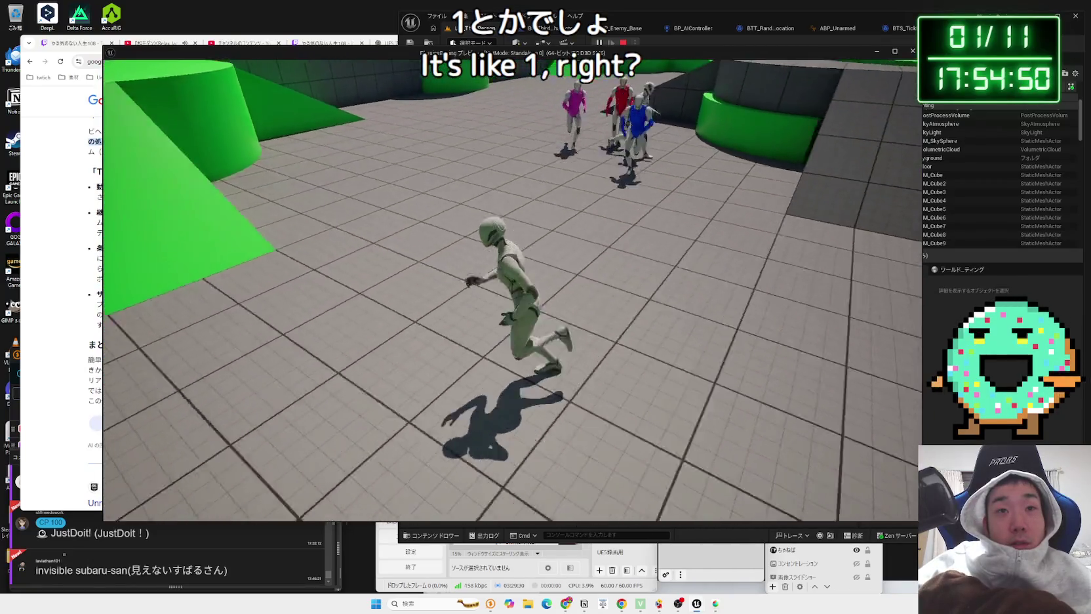
pyautogui.press('Escape')
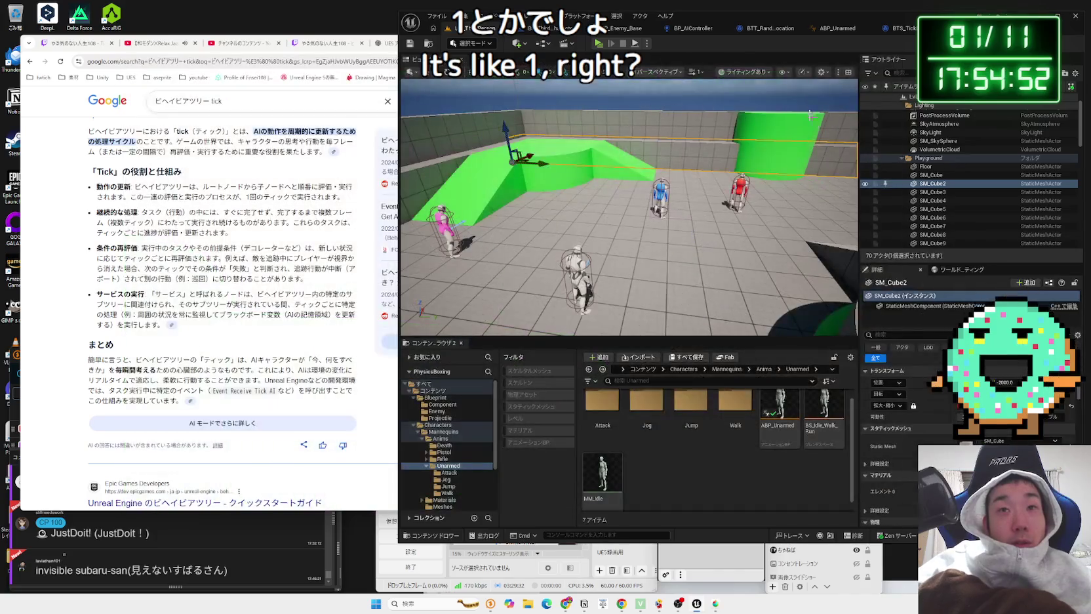
pyautogui.click(472, 28)
# Step: Set Move To's Acceptable Radius to 5.0 and play-test the level
pyautogui.click(639, 307)
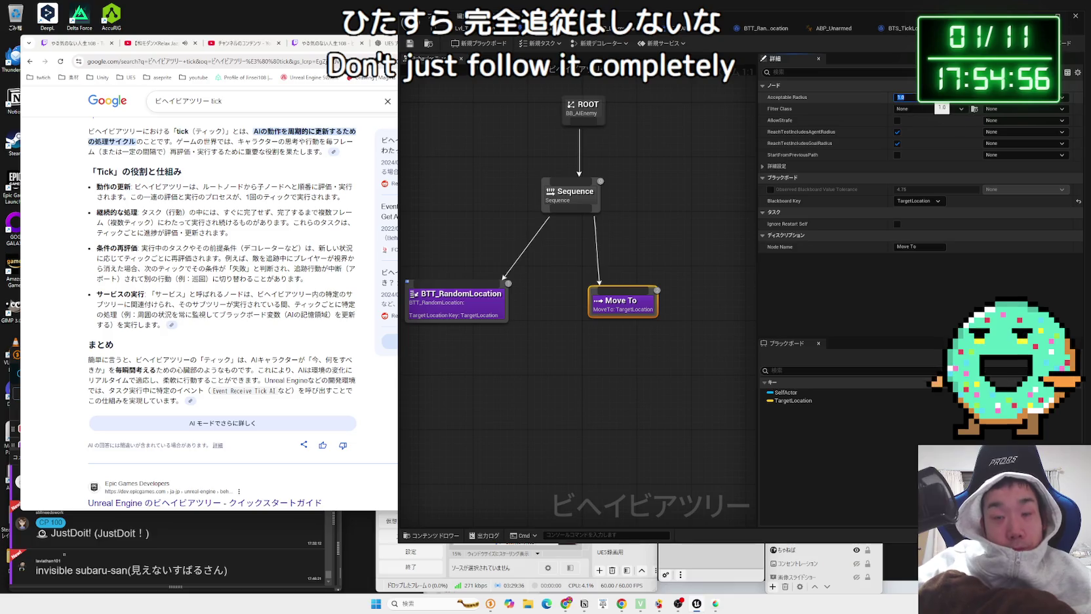
pyautogui.press('BackSpace')
pyautogui.press('Return')
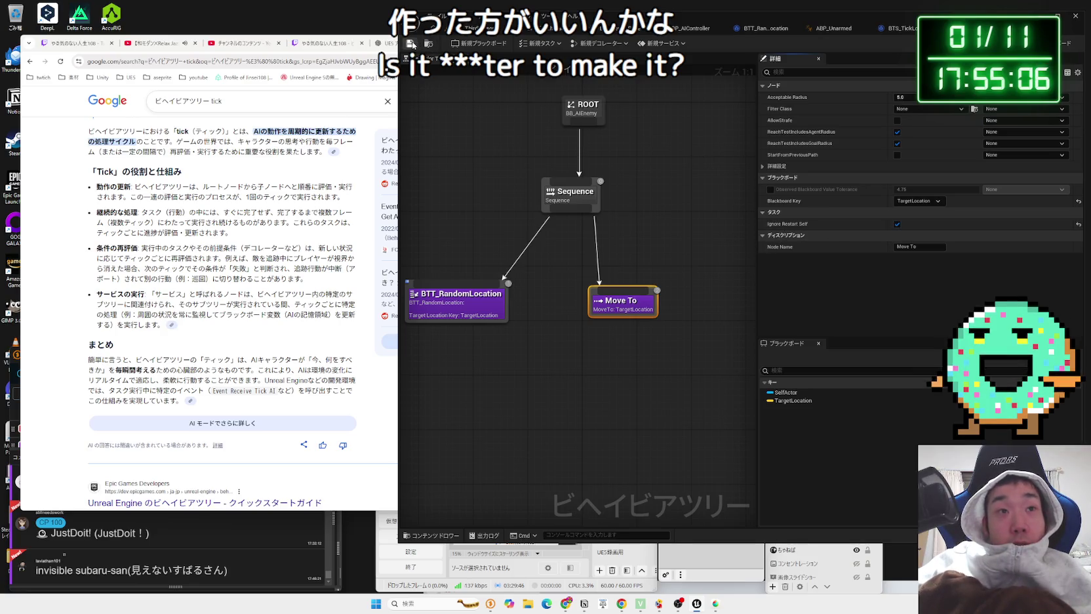
pyautogui.click(473, 28)
pyautogui.click(598, 44)
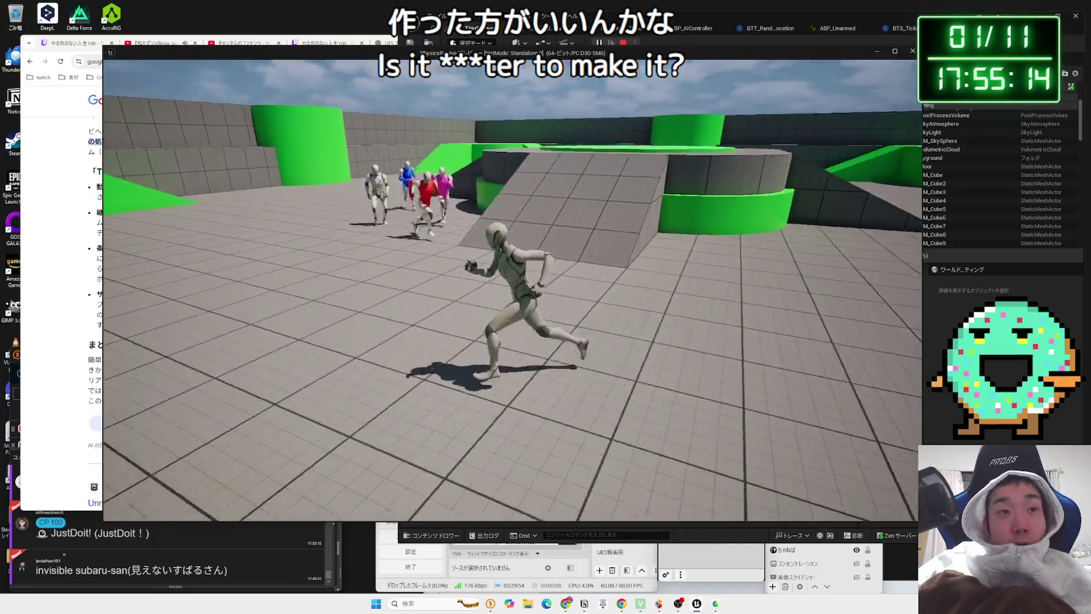
pyautogui.press('Escape')
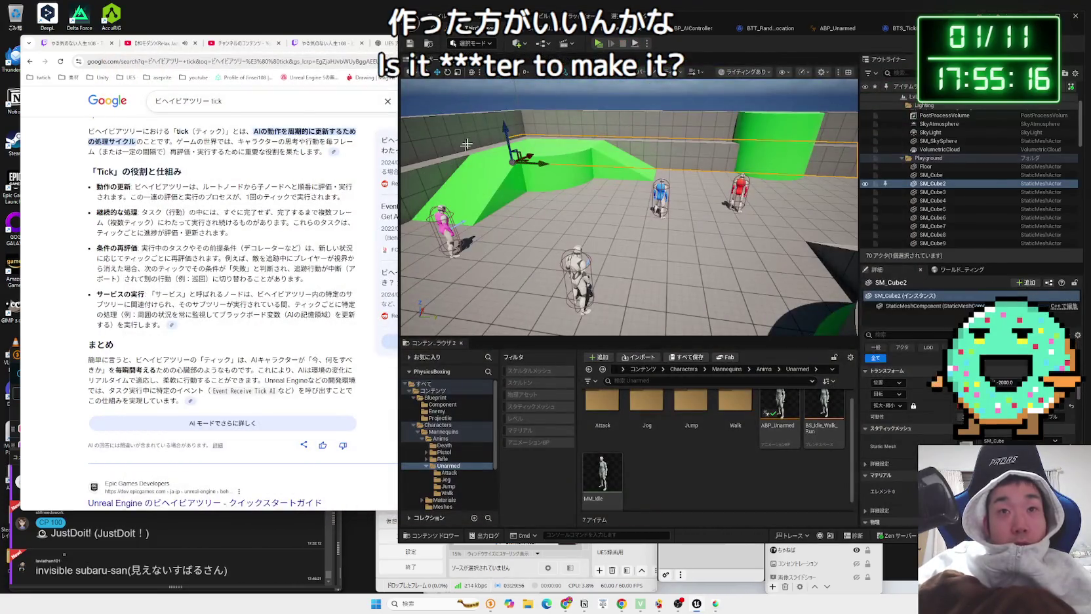
# Step: Turn off Ignore Restart Self on the Move To task
pyautogui.click(837, 28)
pyautogui.click(911, 30)
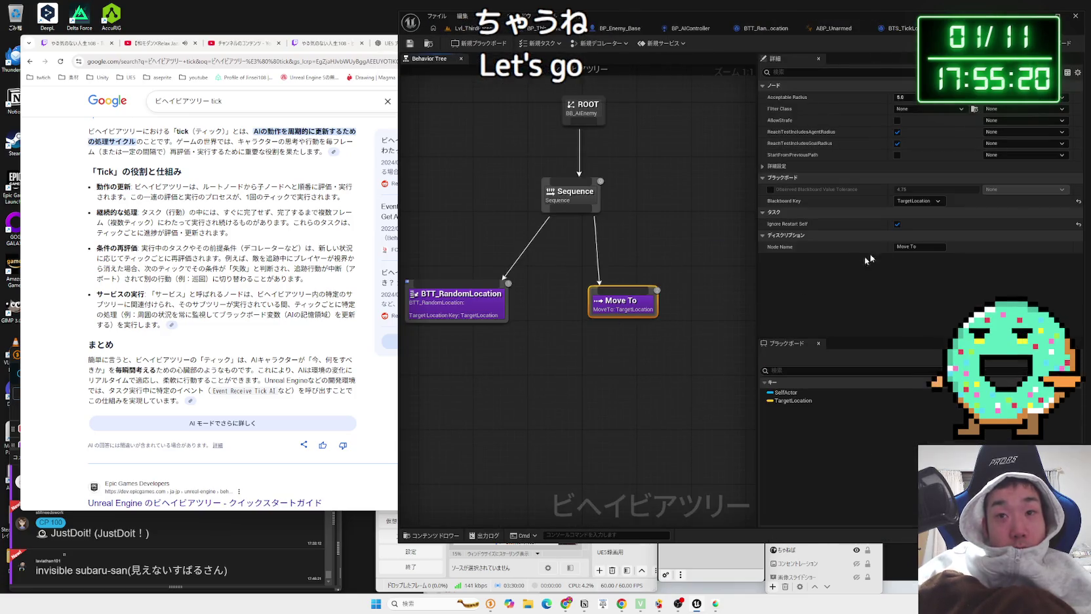
pyautogui.click(897, 224)
# Step: Open the BTT_RandomLocation task's blueprint graph
pyautogui.rightClick(409, 185)
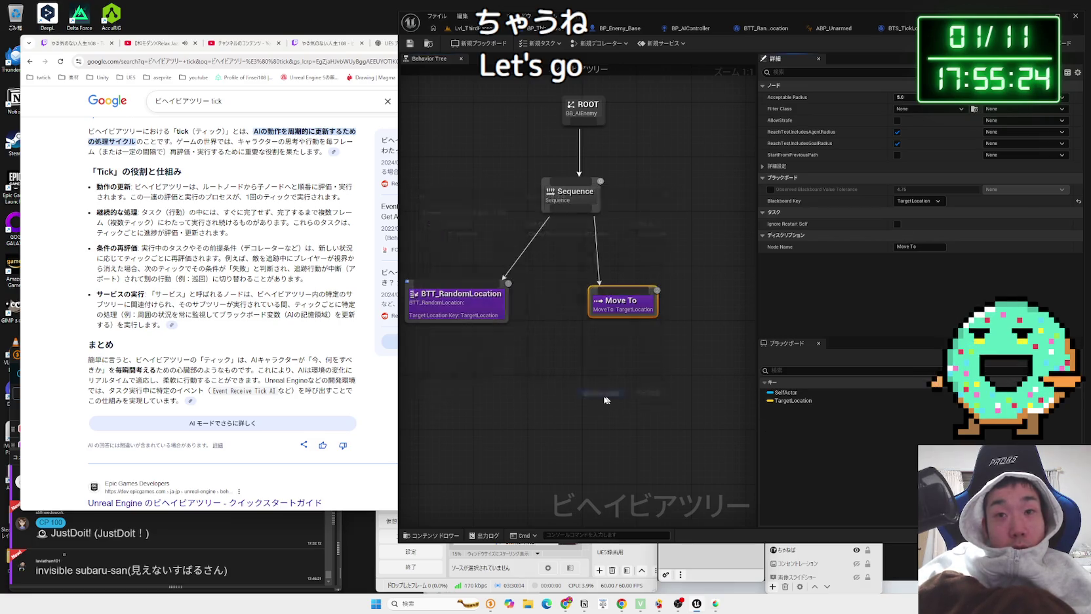
pyautogui.click(537, 315)
pyautogui.doubleClick(537, 315)
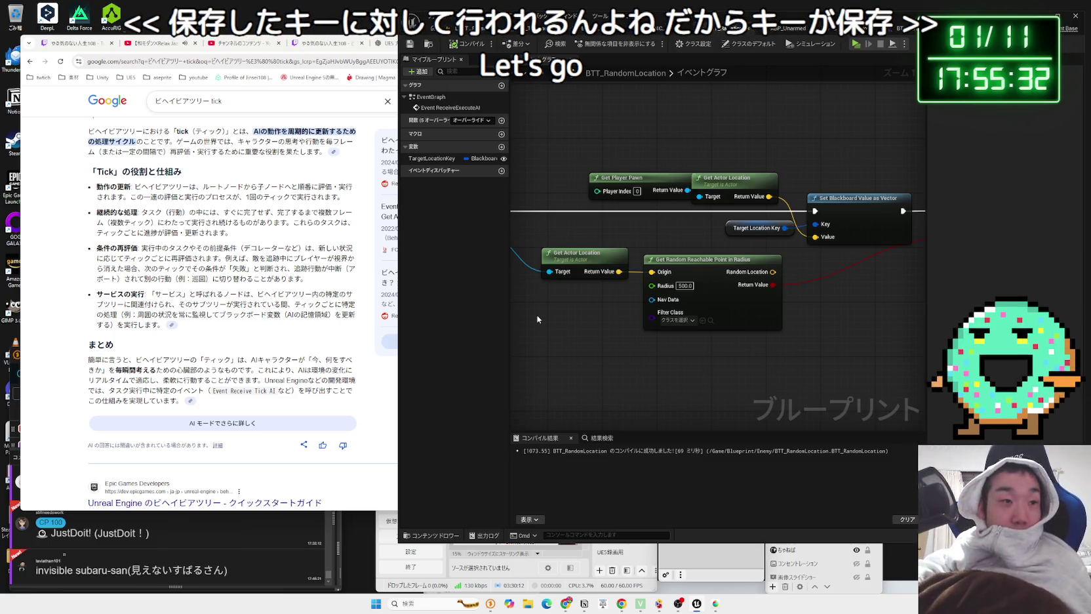
# Step: Skim the browser results, then review the open BTS_TickLocation, ABP_Unarmed and BTT_RandomLocation graphs
pyautogui.click(262, 246)
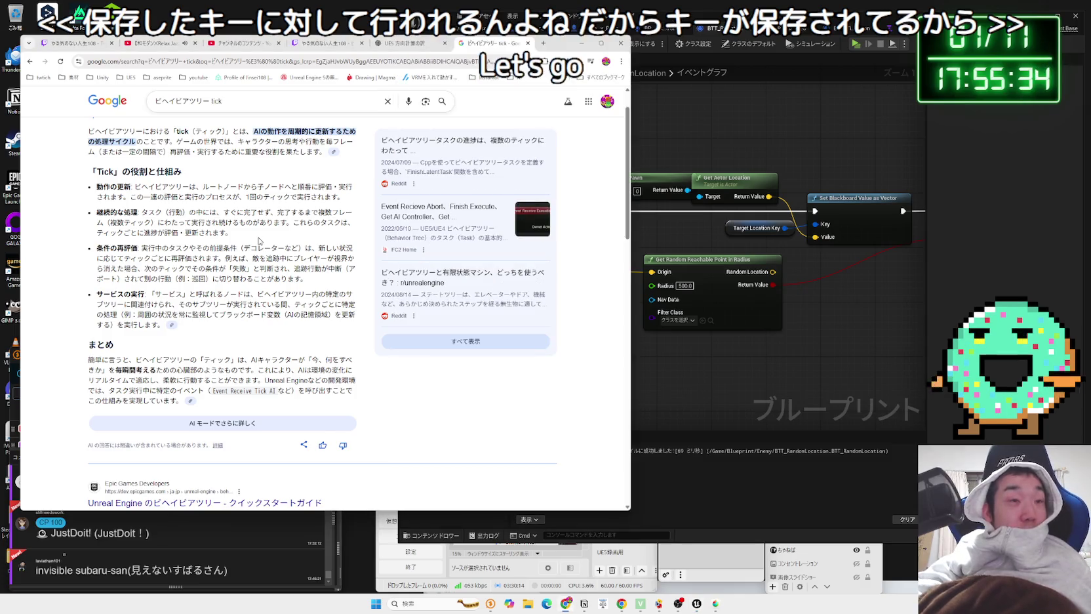
pyautogui.scroll(-6, 259, 242)
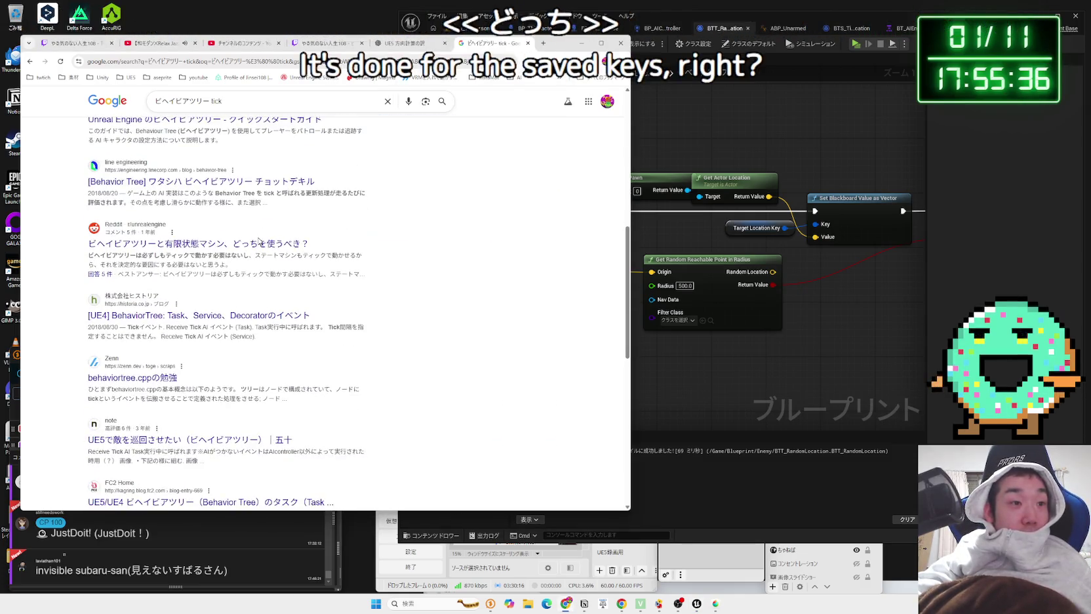
pyautogui.click(799, 64)
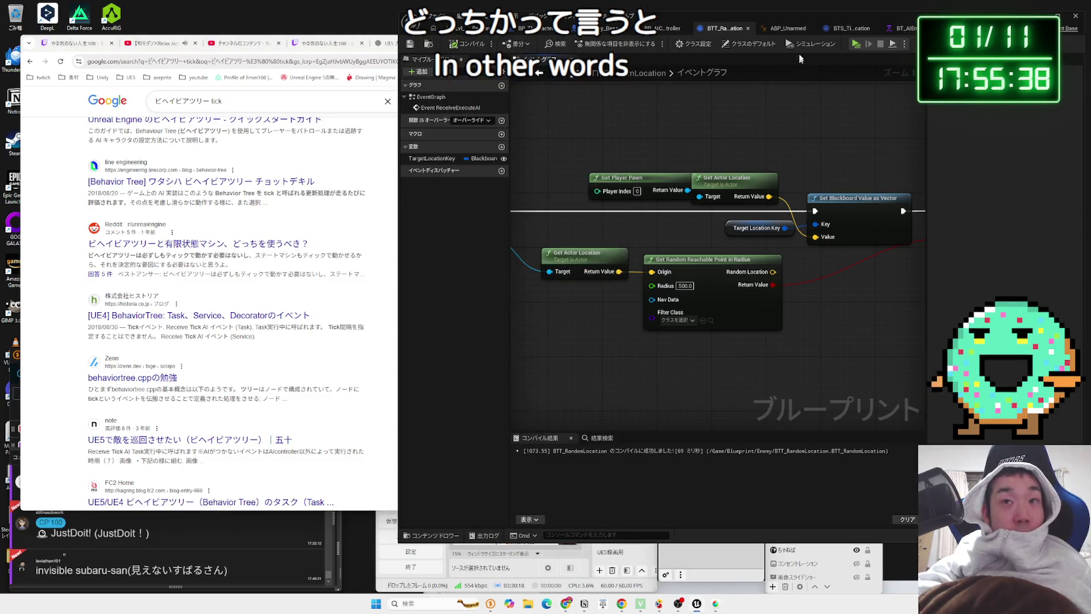
pyautogui.click(793, 28)
pyautogui.click(852, 28)
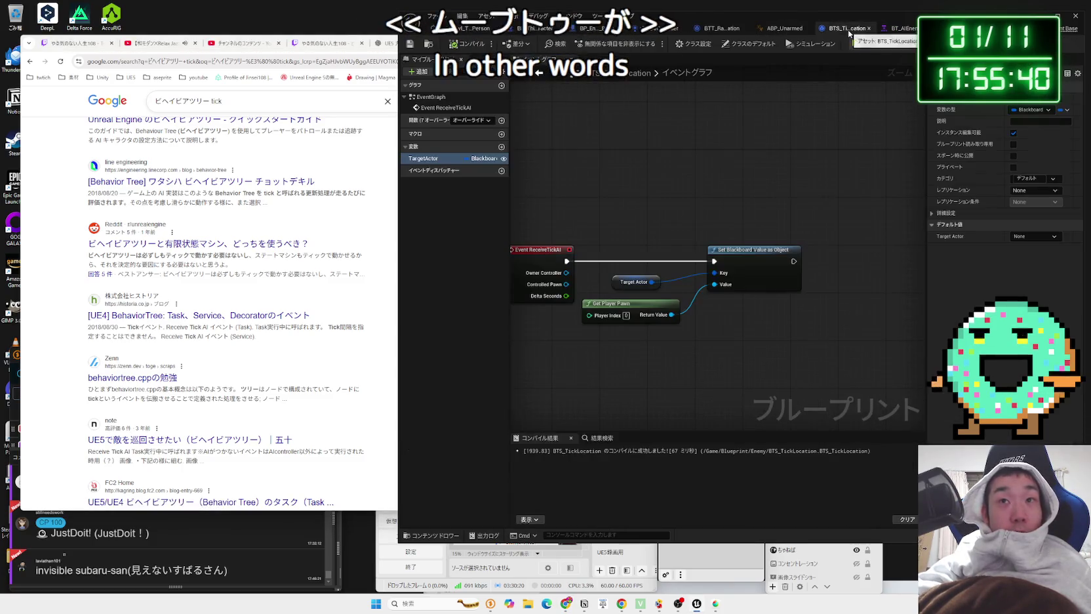
pyautogui.click(905, 30)
pyautogui.click(832, 28)
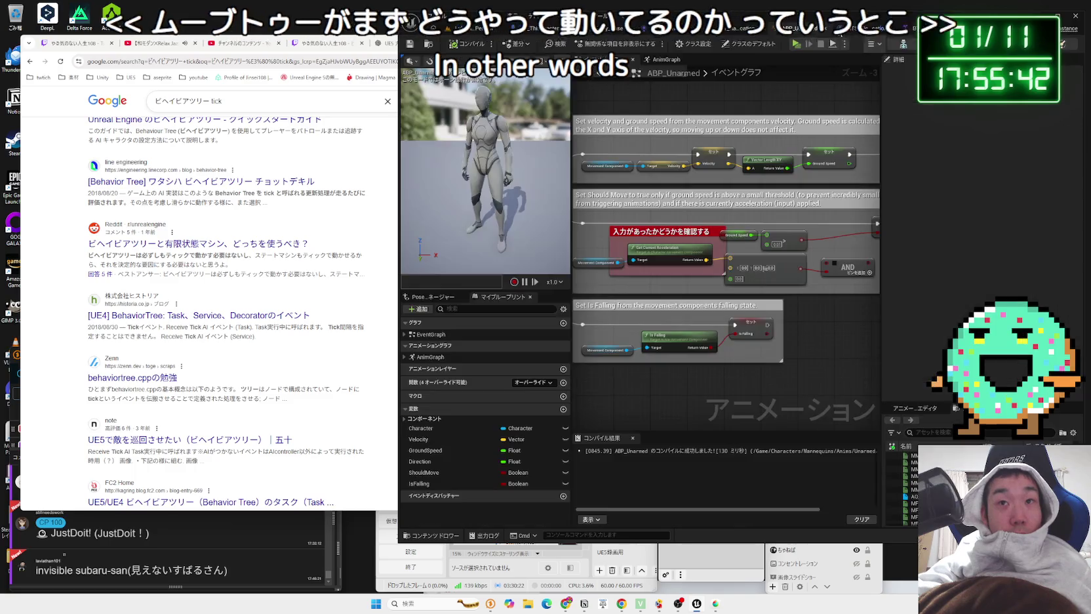
pyautogui.click(732, 32)
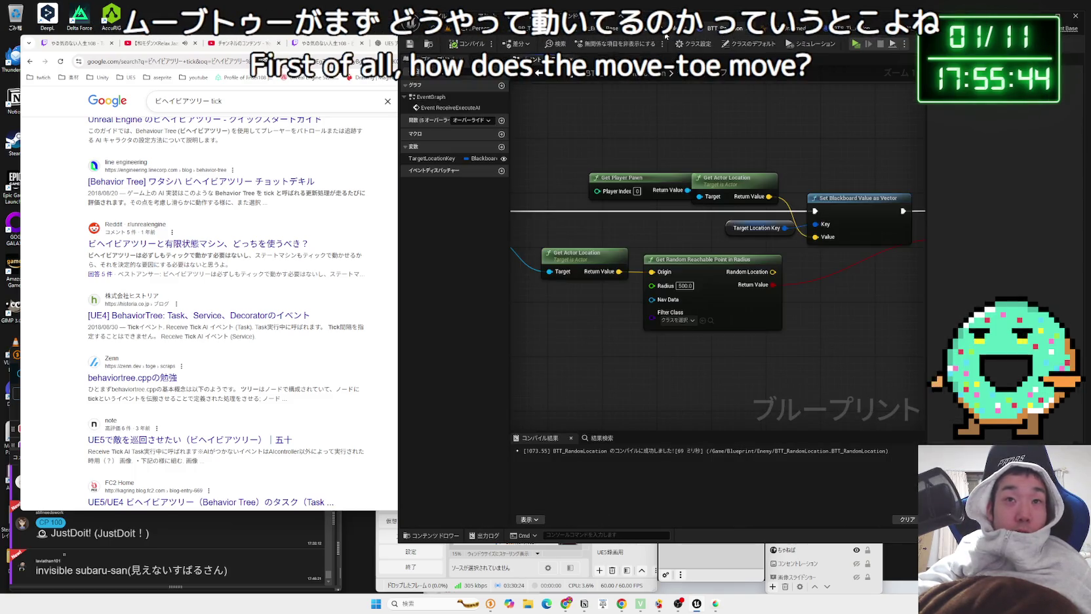
# Step: Select the Move To node in the behavior tree, then widen Chrome across the editor
pyautogui.click(655, 28)
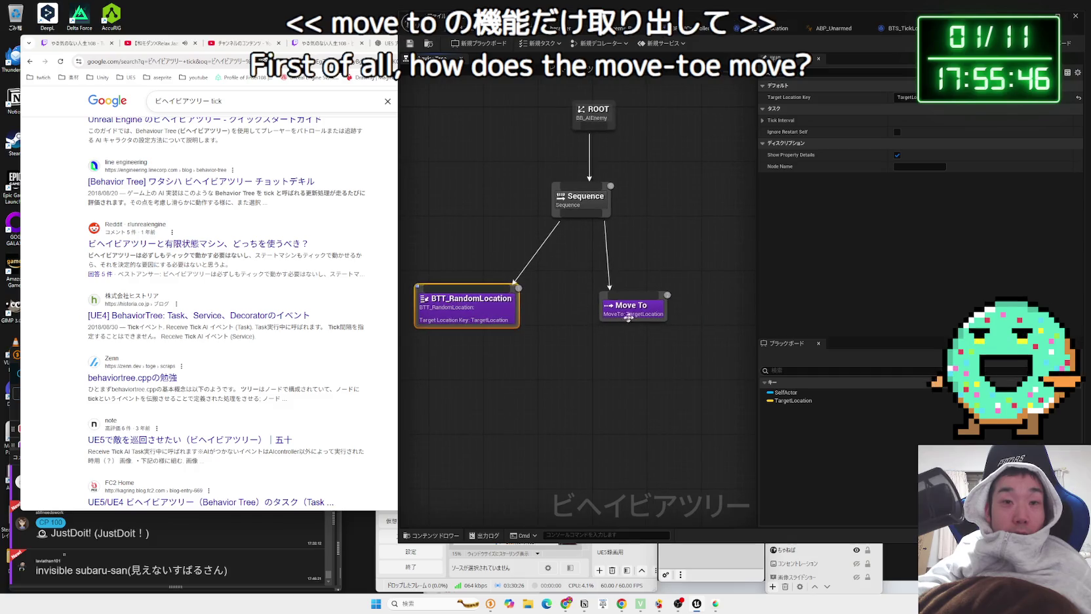
pyautogui.moveTo(633, 308); pyautogui.dragTo(598, 309)
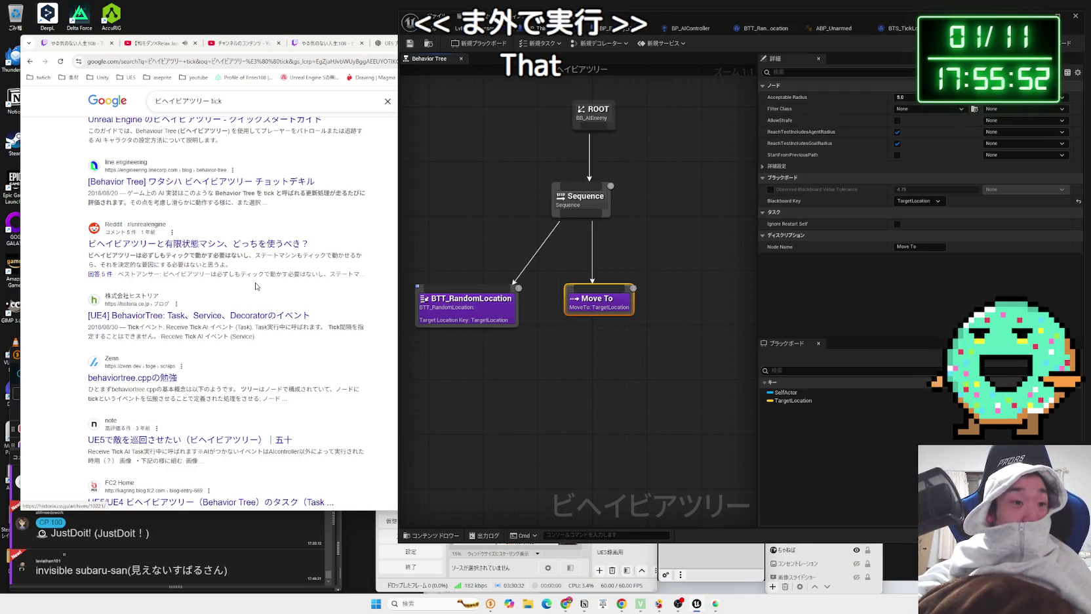
pyautogui.moveTo(398, 302); pyautogui.dragTo(631, 302)
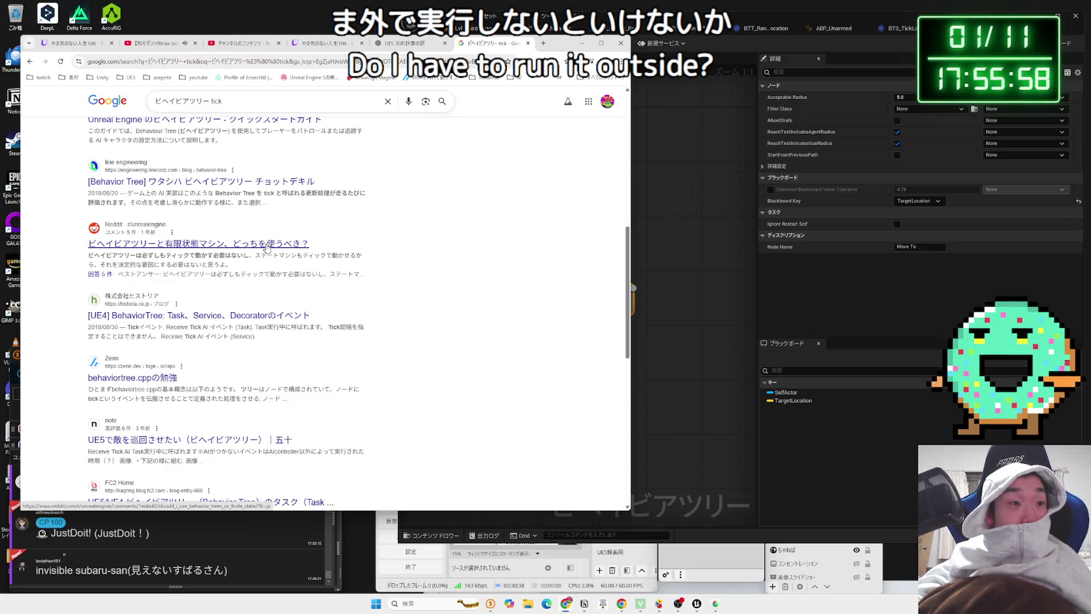
# Step: Skim the FC2 blog post on behavior tree tasks, then return to the search results
pyautogui.scroll(-3, 266, 248)
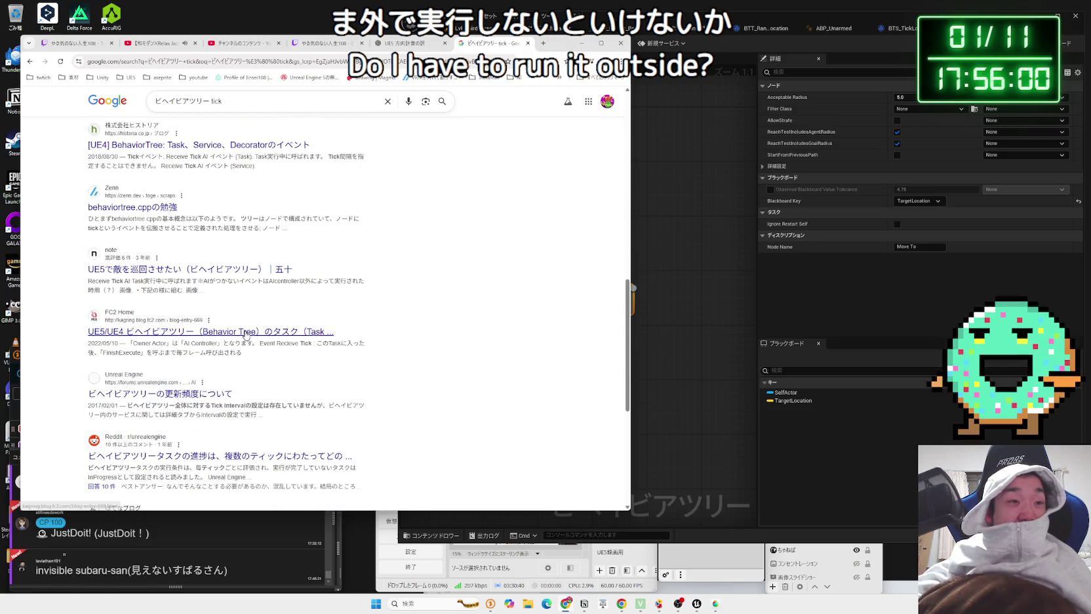
pyautogui.click(246, 331)
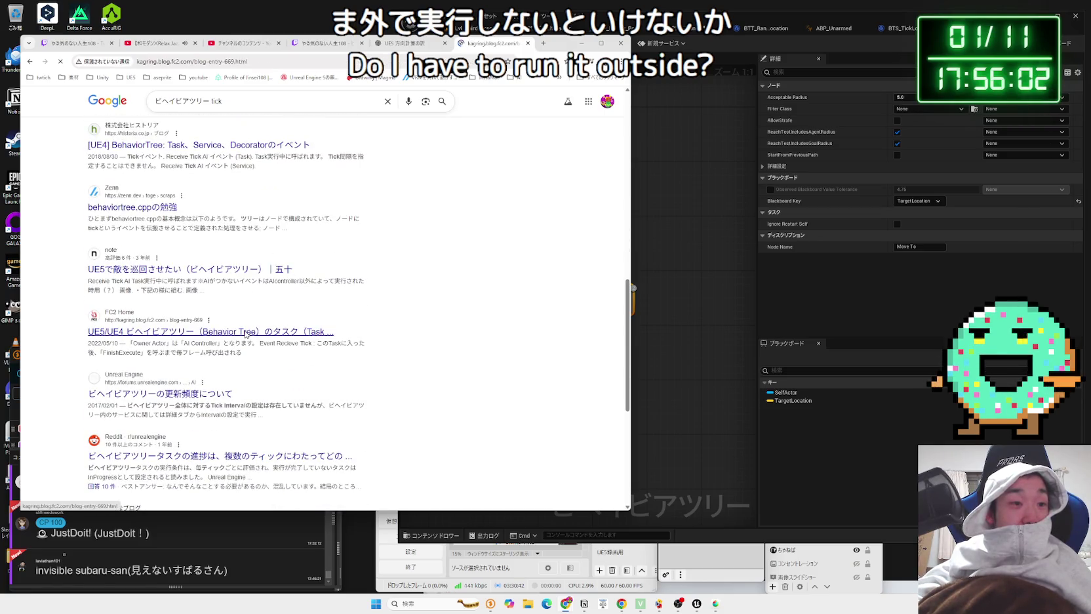
pyautogui.scroll(-5, 247, 333)
pyautogui.scroll(-15, 246, 333)
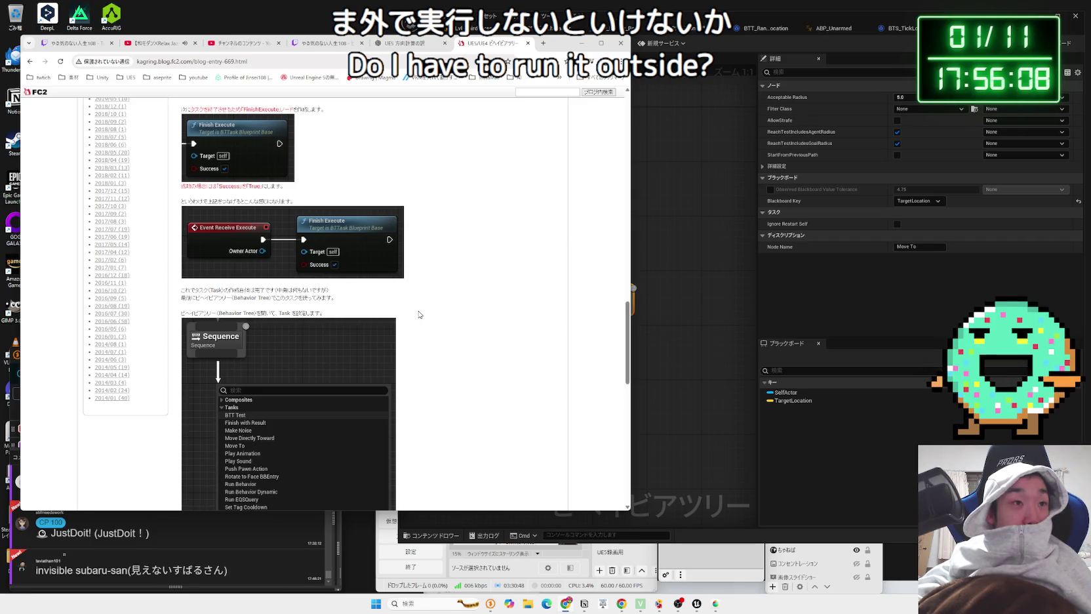
pyautogui.scroll(-4, 418, 314)
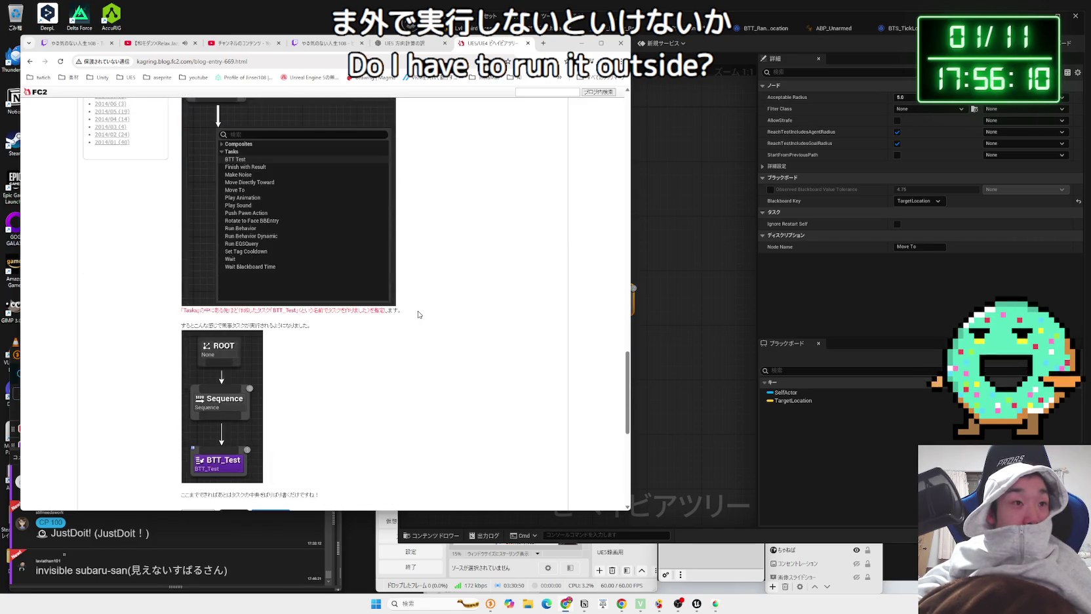
pyautogui.scroll(-3, 418, 314)
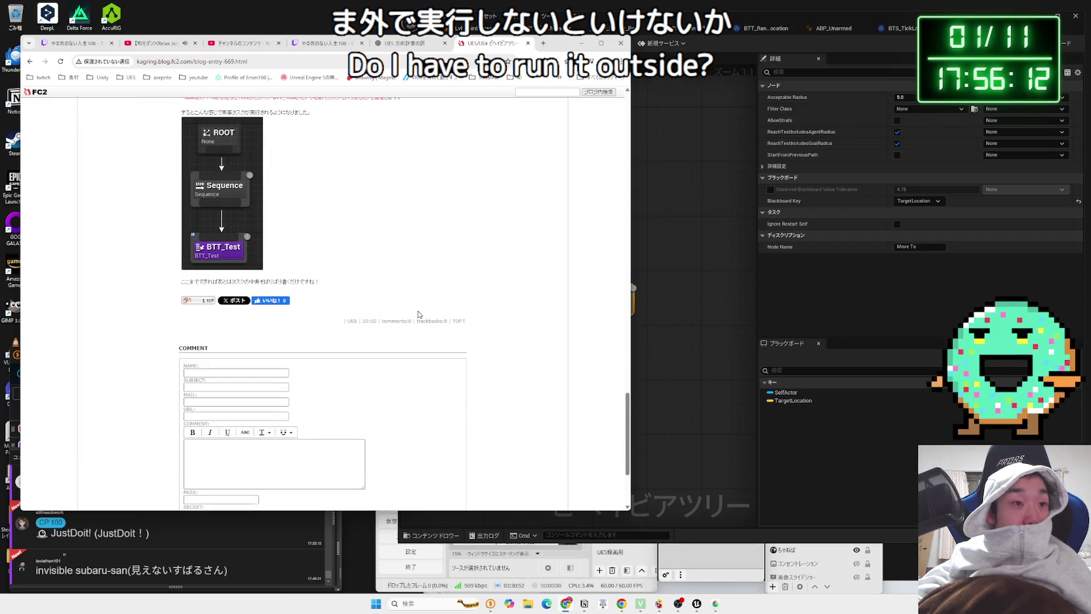
pyautogui.hotkey('alt', 'Left')
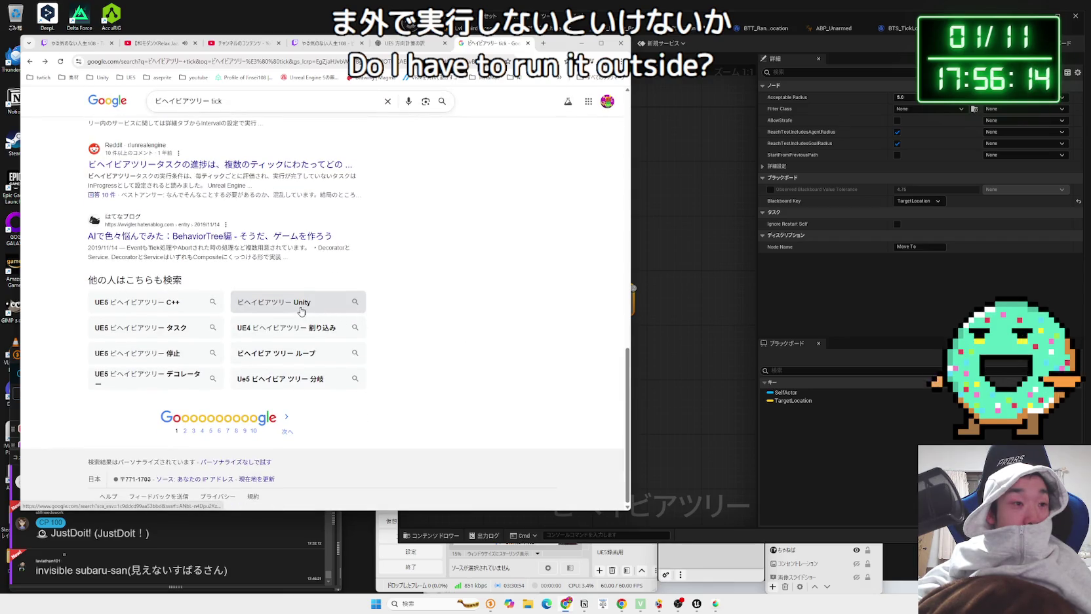
# Step: Open the Hatena BehaviorTree article and view its enlarged AI system diagram
pyautogui.scroll(1, 301, 311)
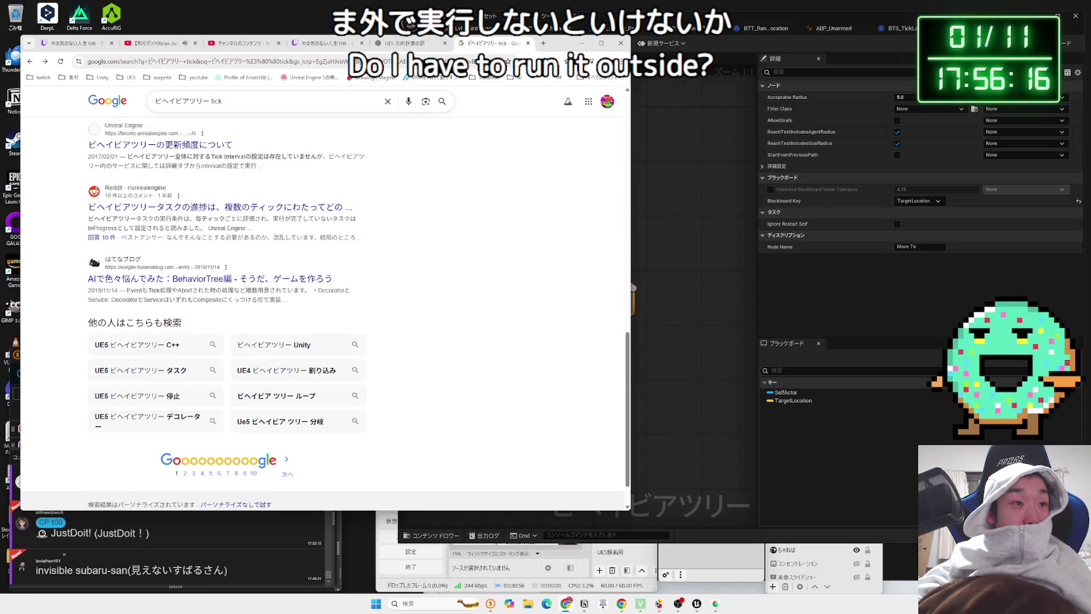
pyautogui.moveTo(305, 290); pyautogui.dragTo(125, 290)
pyautogui.click(300, 290)
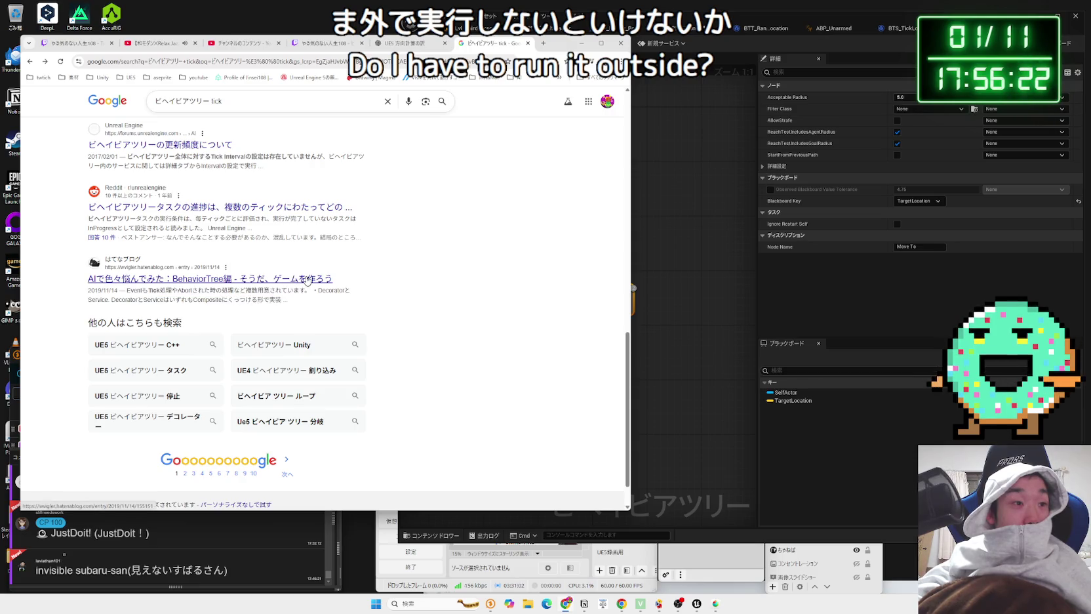
pyautogui.click(307, 280)
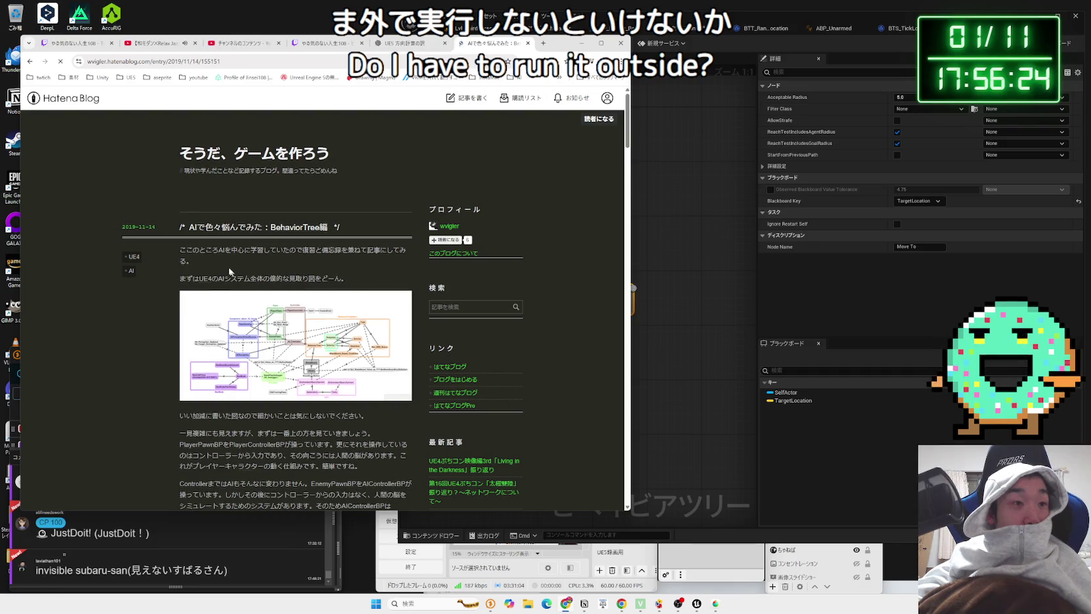
pyautogui.moveTo(188, 249); pyautogui.dragTo(314, 272)
pyautogui.click(336, 276)
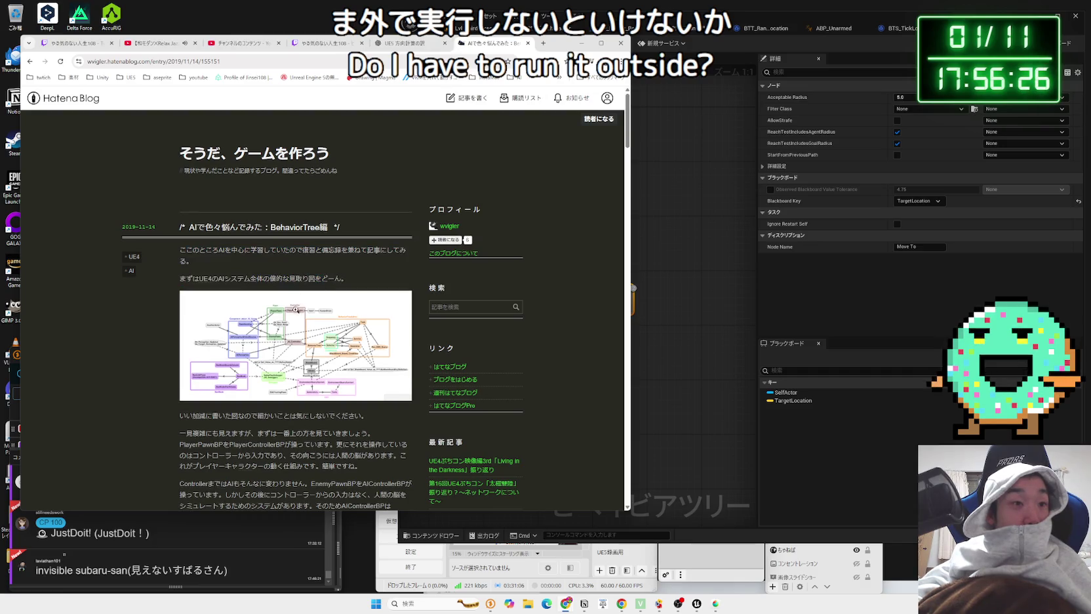
pyautogui.scroll(-2, 283, 328)
pyautogui.click(286, 267)
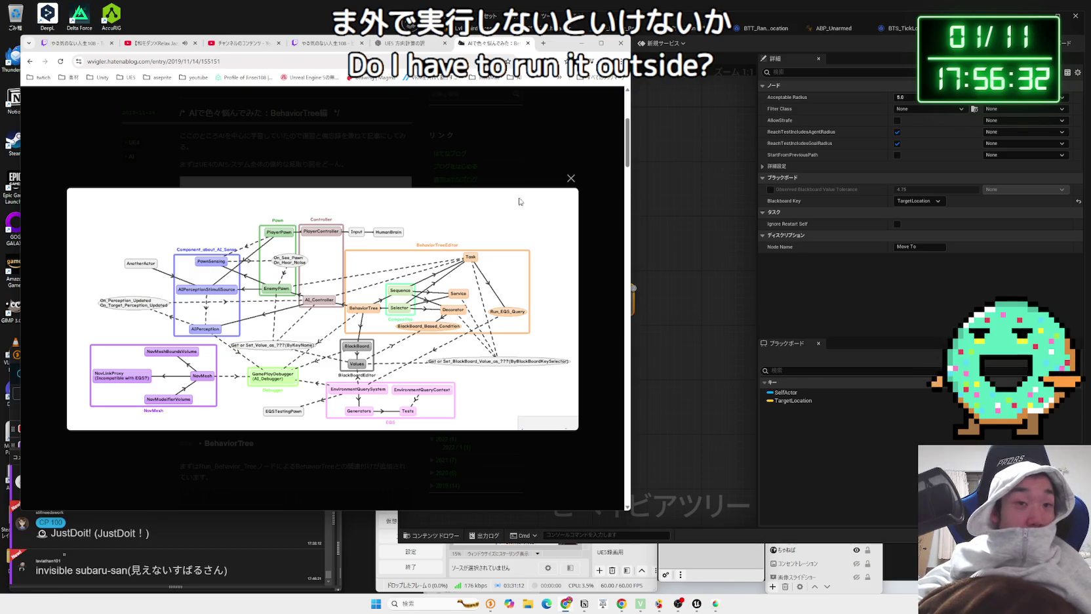
pyautogui.click(570, 177)
# Step: Read the article's Decorator and Composites passages, highlighting key sentences
pyautogui.scroll(-4, 571, 178)
pyautogui.scroll(-4, 283, 275)
pyautogui.scroll(-1, 312, 262)
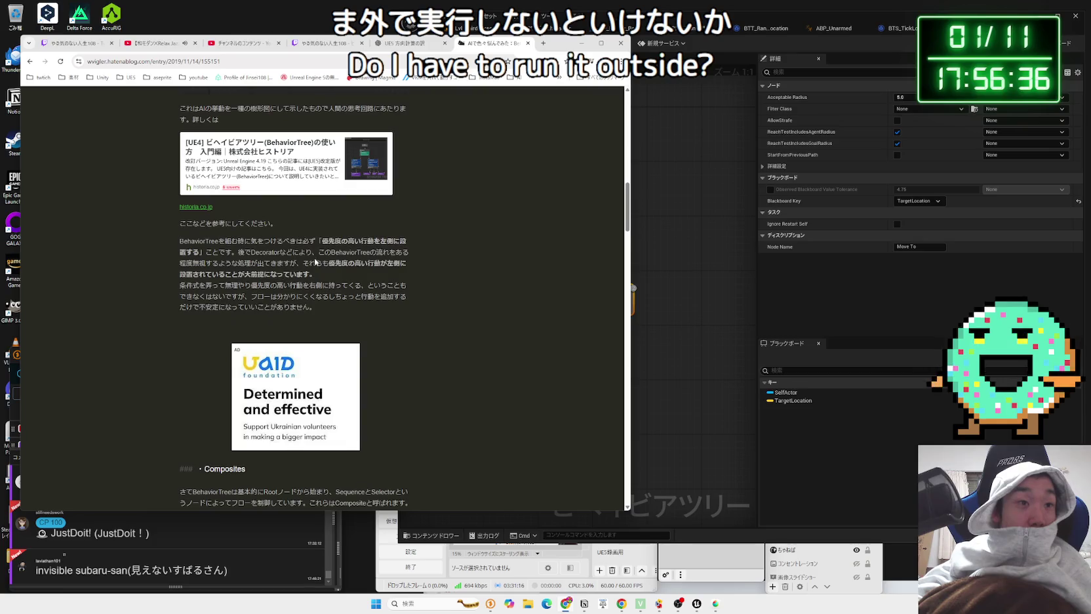
pyautogui.moveTo(345, 241)
pyautogui.mouseDown()
pyautogui.moveTo(309, 459)
pyautogui.moveTo(408, 242)
pyautogui.mouseUp()
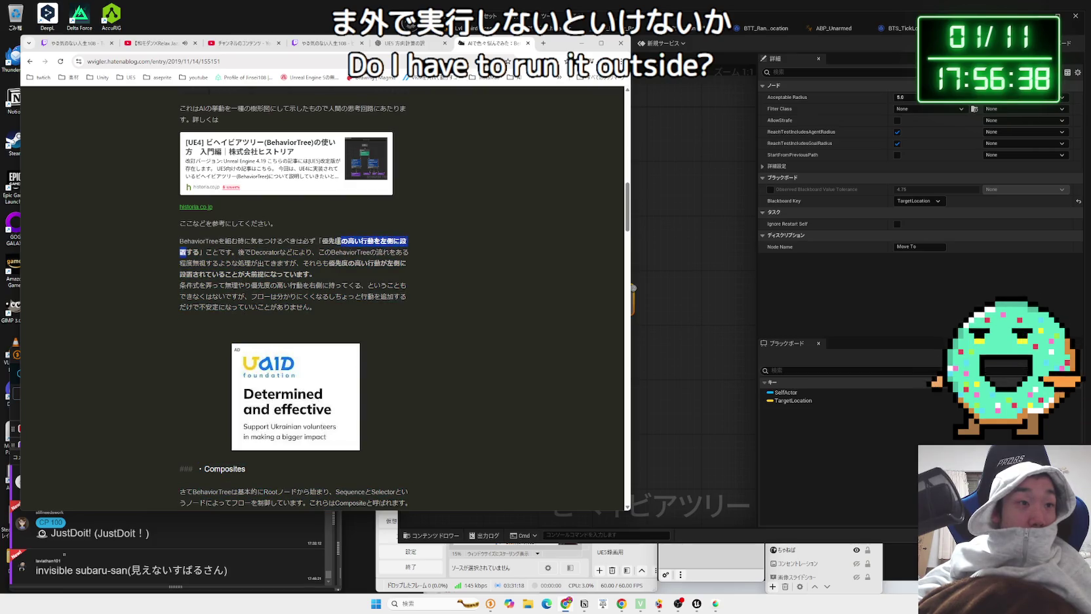
pyautogui.click(294, 248)
pyautogui.moveTo(238, 251)
pyautogui.mouseDown()
pyautogui.moveTo(103, 291)
pyautogui.moveTo(103, 301)
pyautogui.moveTo(219, 246)
pyautogui.moveTo(273, 264)
pyautogui.moveTo(99, 282)
pyautogui.moveTo(367, 272)
pyautogui.moveTo(263, 288)
pyautogui.moveTo(333, 306)
pyautogui.moveTo(196, 288)
pyautogui.moveTo(179, 241)
pyautogui.moveTo(223, 244)
pyautogui.moveTo(327, 299)
pyautogui.moveTo(314, 309)
pyautogui.moveTo(197, 151)
pyautogui.mouseUp()
pyautogui.click(219, 266)
pyautogui.scroll(-4, 219, 265)
pyautogui.moveTo(182, 238); pyautogui.dragTo(333, 238)
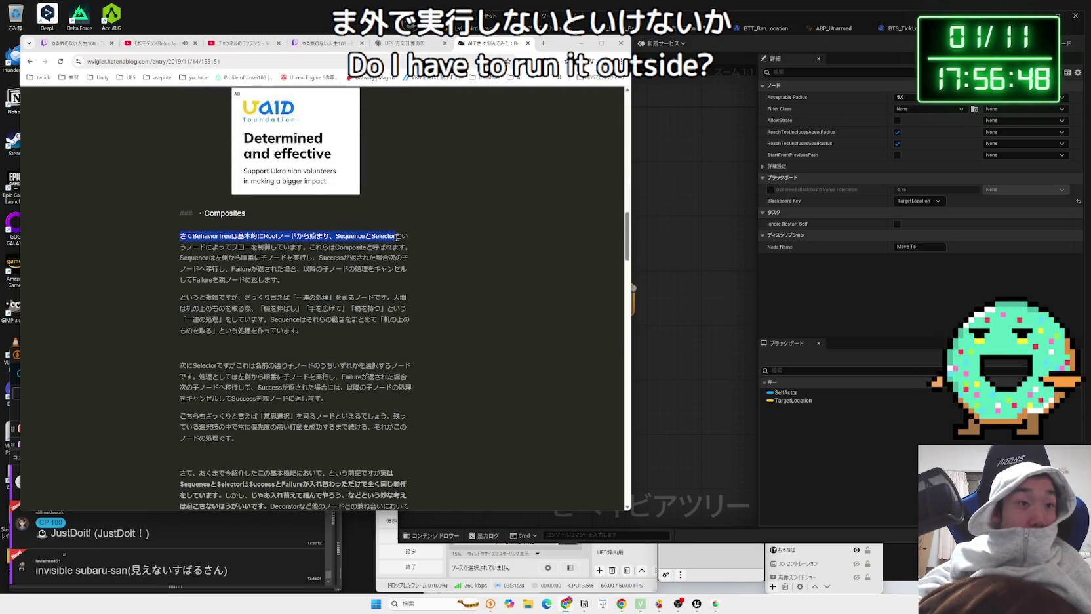
pyautogui.moveTo(404, 238); pyautogui.dragTo(299, 248)
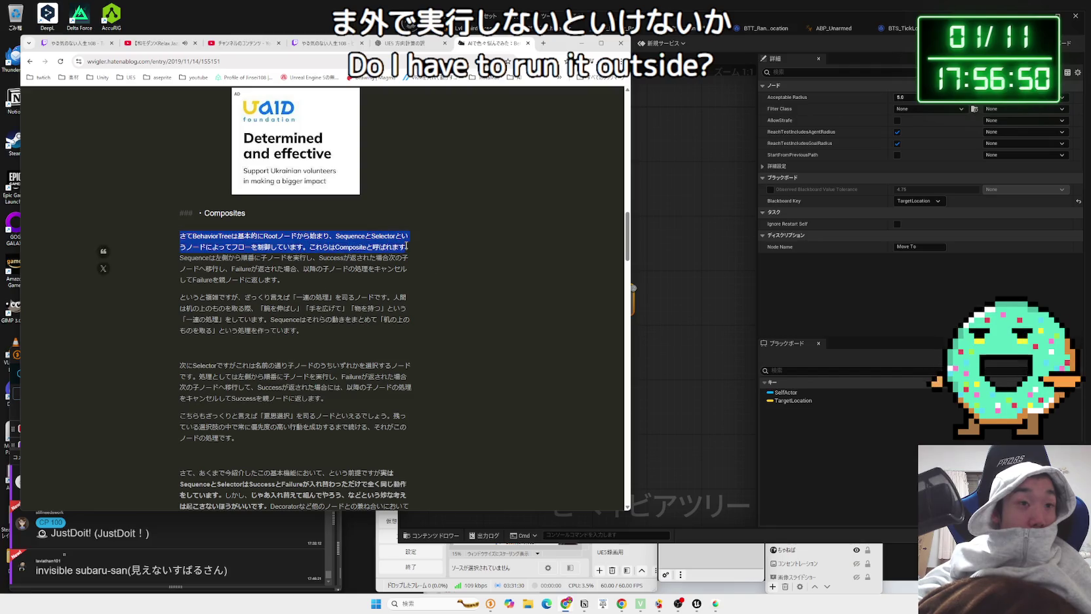
pyautogui.click(286, 277)
# Step: Scroll past the Task section and highlight the opening of the Decorator and Service paragraph
pyautogui.scroll(-2, 279, 276)
pyautogui.scroll(-2, 279, 276)
pyautogui.moveTo(182, 236); pyautogui.dragTo(407, 288)
pyautogui.click(328, 276)
pyautogui.scroll(-2, 330, 273)
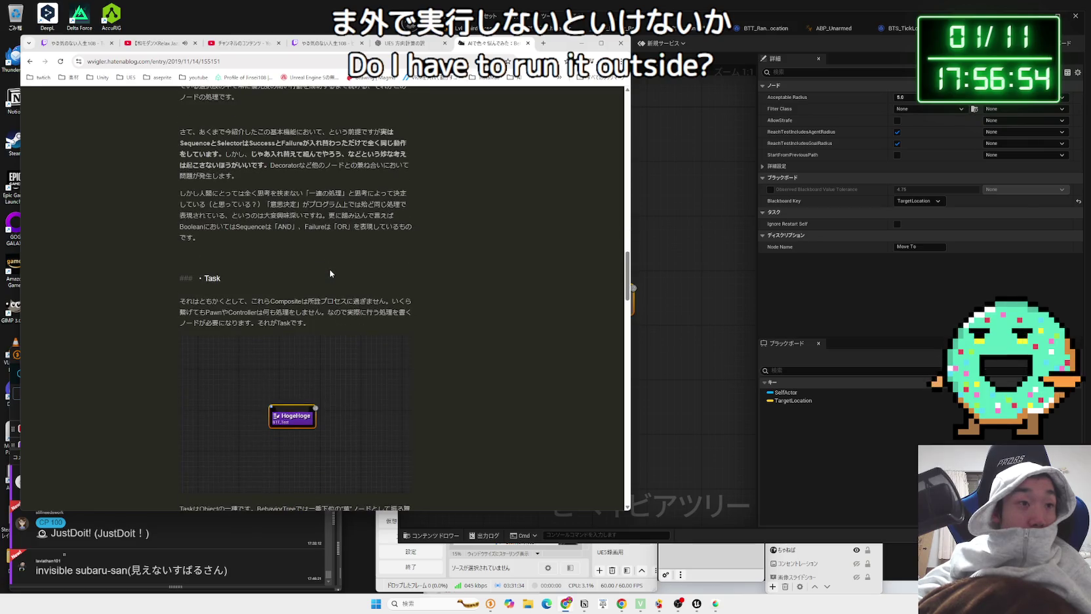
pyautogui.scroll(-3, 330, 273)
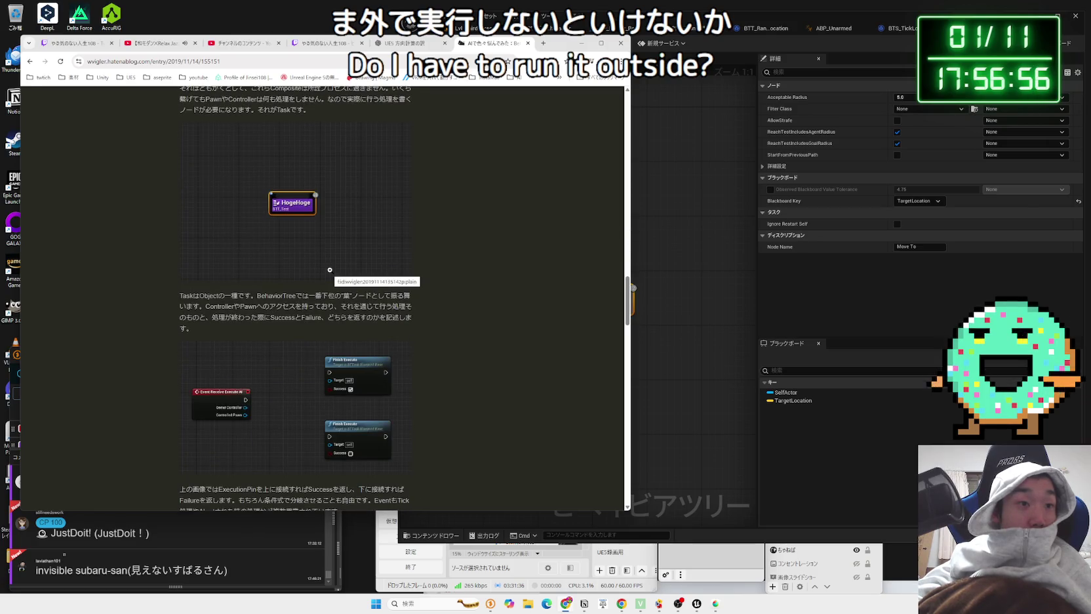
pyautogui.scroll(-4, 320, 290)
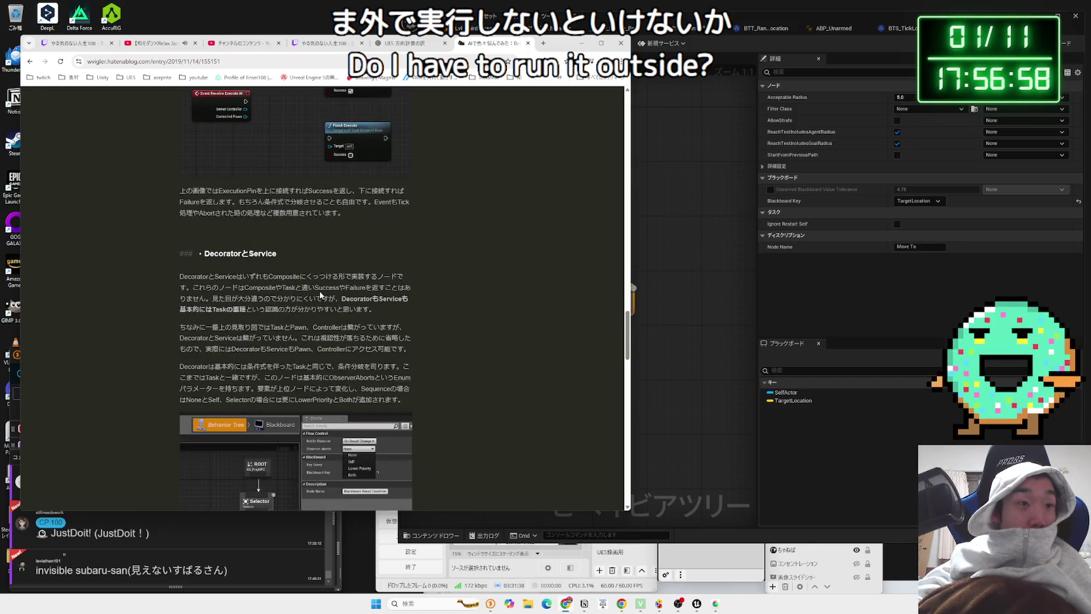
pyautogui.scroll(-5, 321, 295)
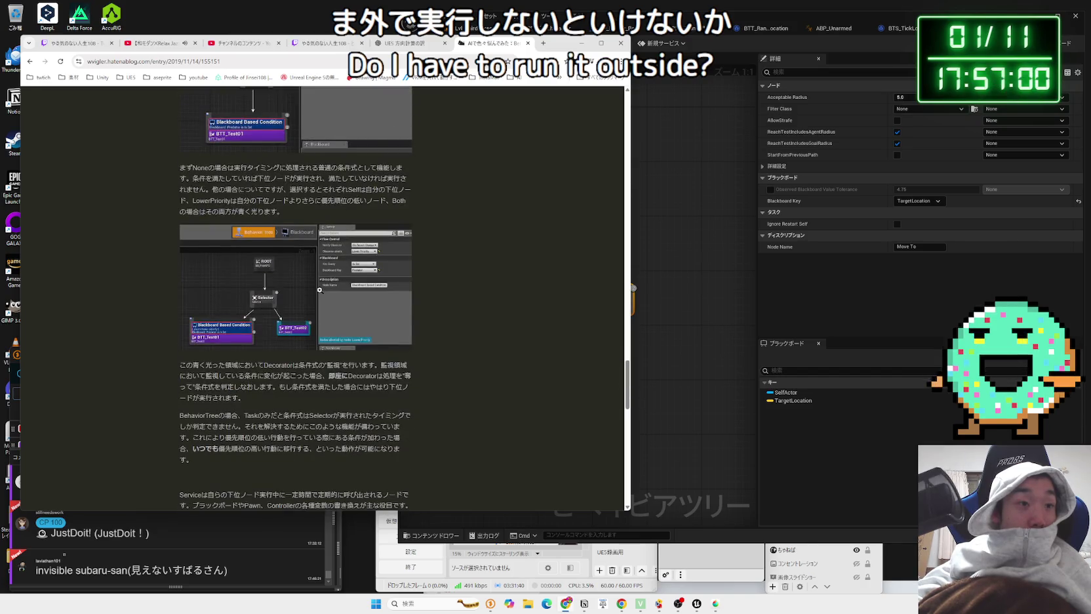
pyautogui.scroll(4, 320, 289)
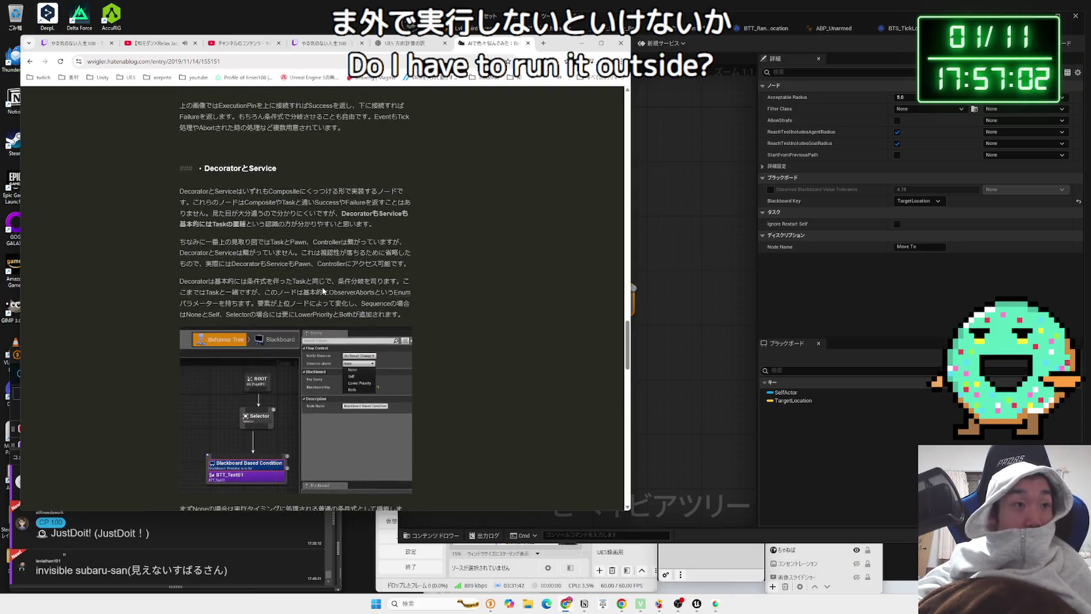
pyautogui.moveTo(215, 191)
pyautogui.mouseDown()
pyautogui.moveTo(394, 193)
pyautogui.moveTo(324, 202)
pyautogui.mouseUp()
# Step: Read the lines comparing decorators and services to tasks, and the Pawn/Controller access note
pyautogui.moveTo(232, 201); pyautogui.dragTo(337, 209)
pyautogui.moveTo(245, 201)
pyautogui.mouseDown()
pyautogui.moveTo(226, 193)
pyautogui.moveTo(216, 213)
pyautogui.moveTo(329, 215)
pyautogui.mouseUp()
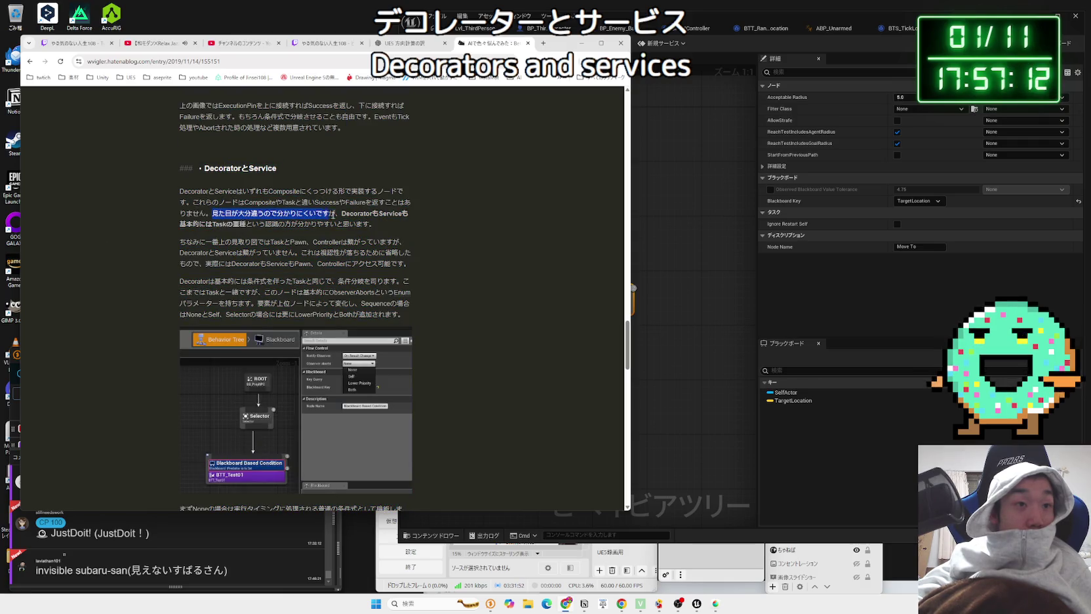
pyautogui.moveTo(402, 221); pyautogui.dragTo(276, 214)
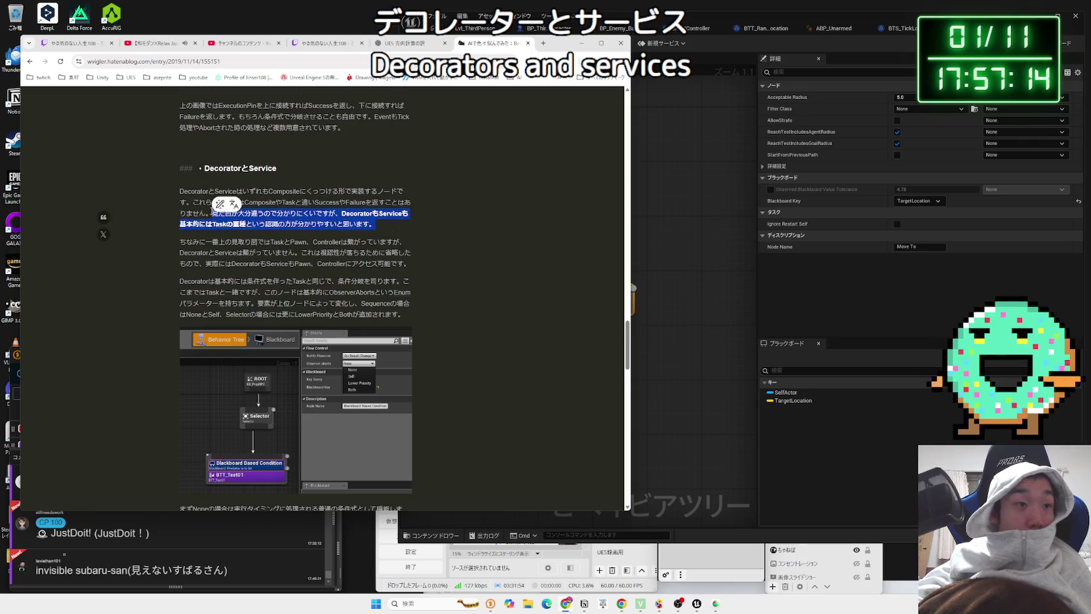
pyautogui.click(311, 241)
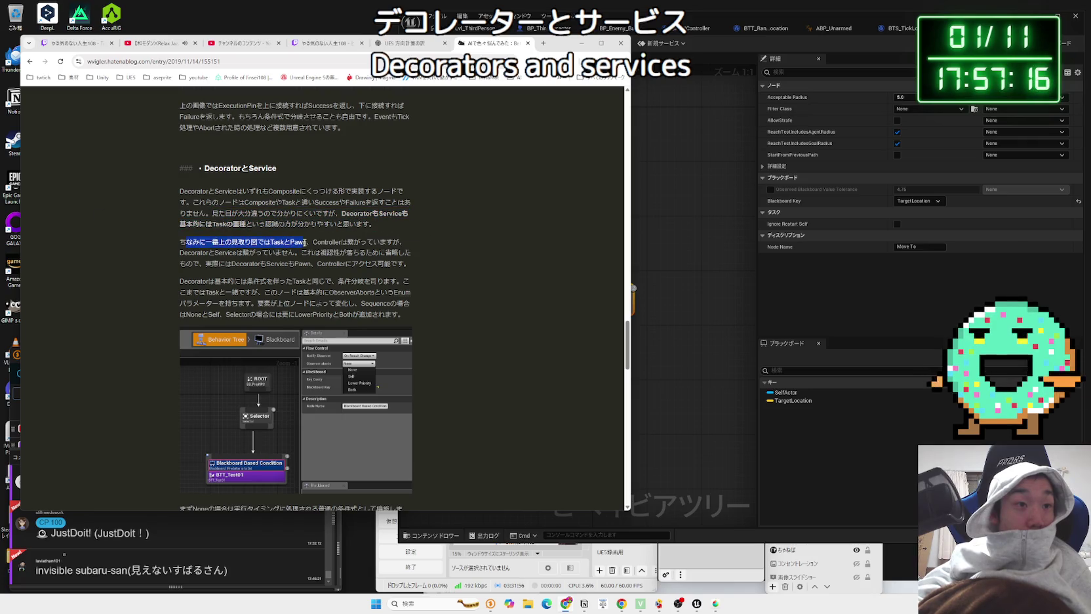
pyautogui.moveTo(396, 252)
pyautogui.mouseDown()
pyautogui.moveTo(182, 242)
pyautogui.moveTo(205, 241)
pyautogui.mouseUp()
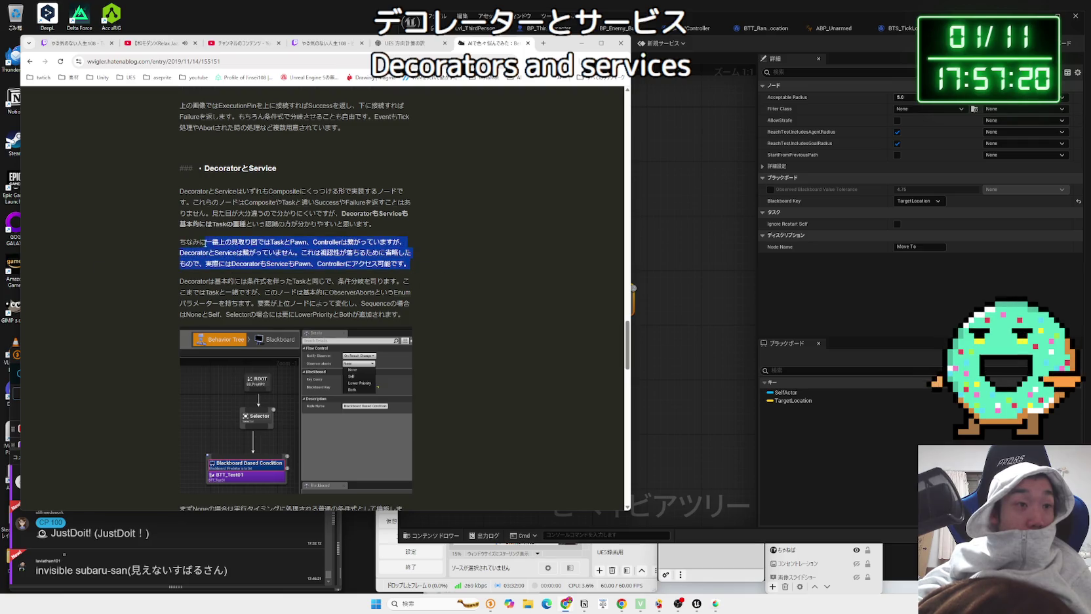
pyautogui.click(200, 244)
# Step: Read the explanation of the None, Self and LowerPriority abort settings
pyautogui.scroll(-1, 201, 243)
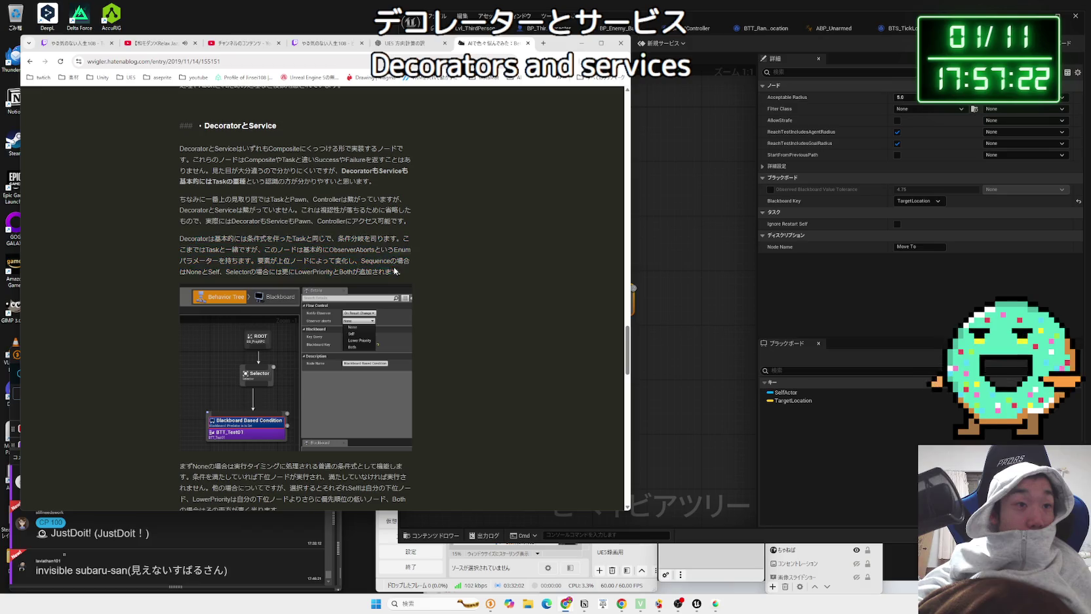
pyautogui.moveTo(401, 272); pyautogui.dragTo(206, 242)
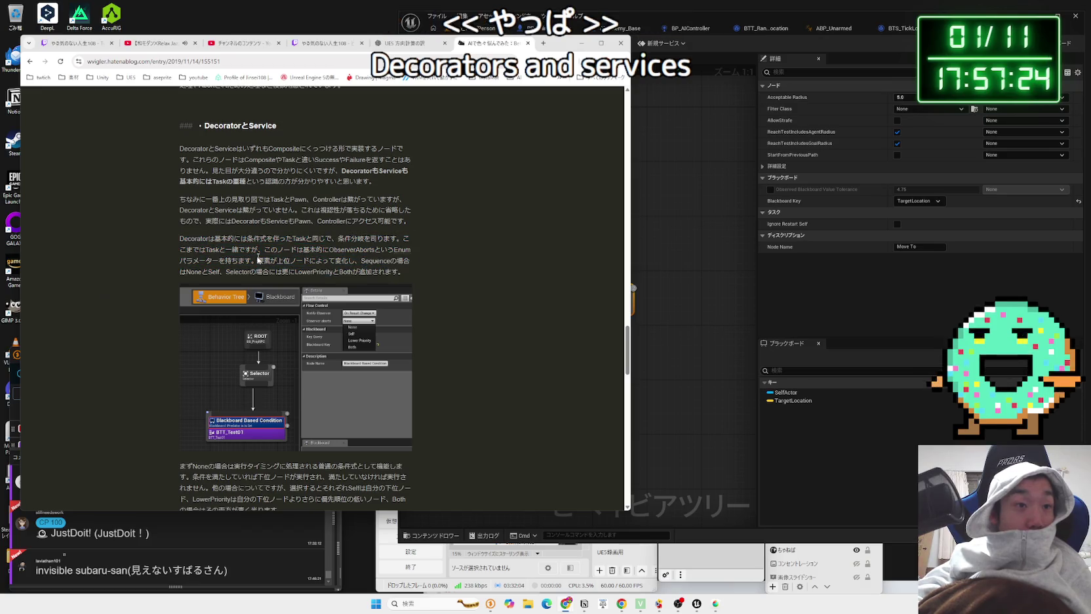
pyautogui.scroll(-5, 181, 249)
pyautogui.moveTo(341, 261)
pyautogui.mouseDown()
pyautogui.moveTo(408, 263)
pyautogui.moveTo(379, 275)
pyautogui.moveTo(221, 263)
pyautogui.moveTo(288, 297)
pyautogui.mouseUp()
pyautogui.moveTo(196, 261)
pyautogui.mouseDown()
pyautogui.moveTo(252, 286)
pyautogui.moveTo(190, 252)
pyautogui.moveTo(252, 287)
pyautogui.mouseUp()
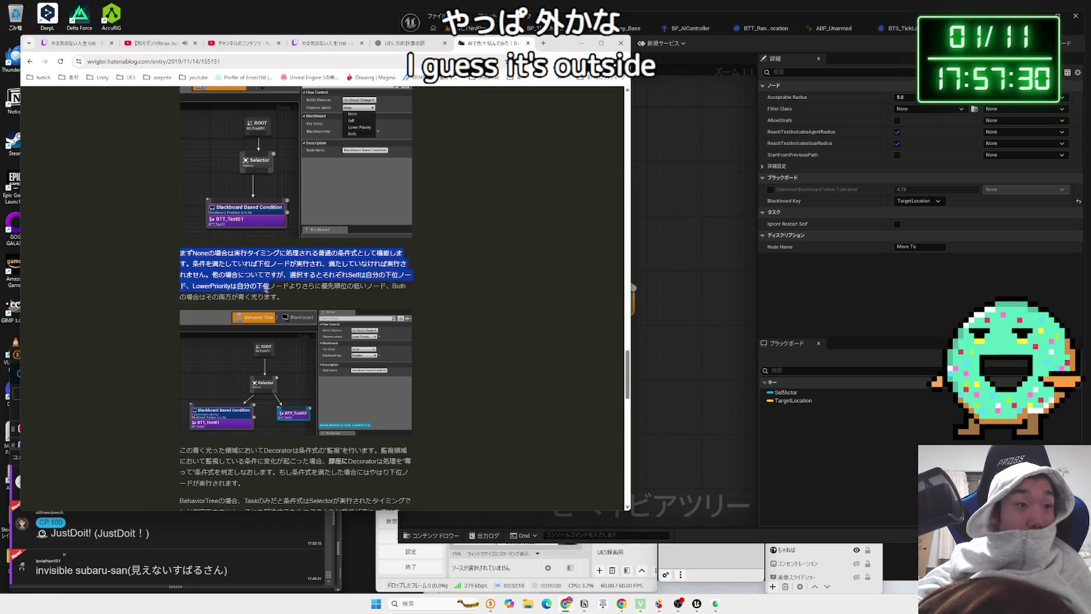
pyautogui.click(253, 287)
# Step: Select the paragraph about decorators monitoring conditions
pyautogui.scroll(-4, 234, 259)
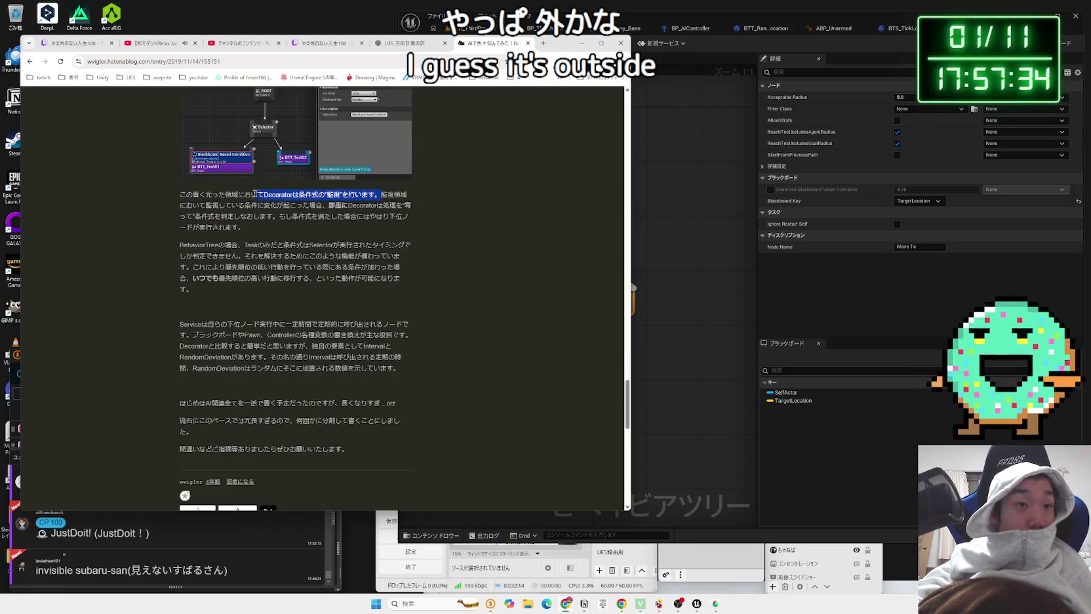
pyautogui.moveTo(180, 194)
pyautogui.mouseDown()
pyautogui.moveTo(406, 197)
pyautogui.moveTo(367, 164)
pyautogui.moveTo(405, 216)
pyautogui.moveTo(393, 195)
pyautogui.moveTo(394, 205)
pyautogui.moveTo(367, 205)
pyautogui.moveTo(417, 215)
pyautogui.moveTo(184, 195)
pyautogui.mouseUp()
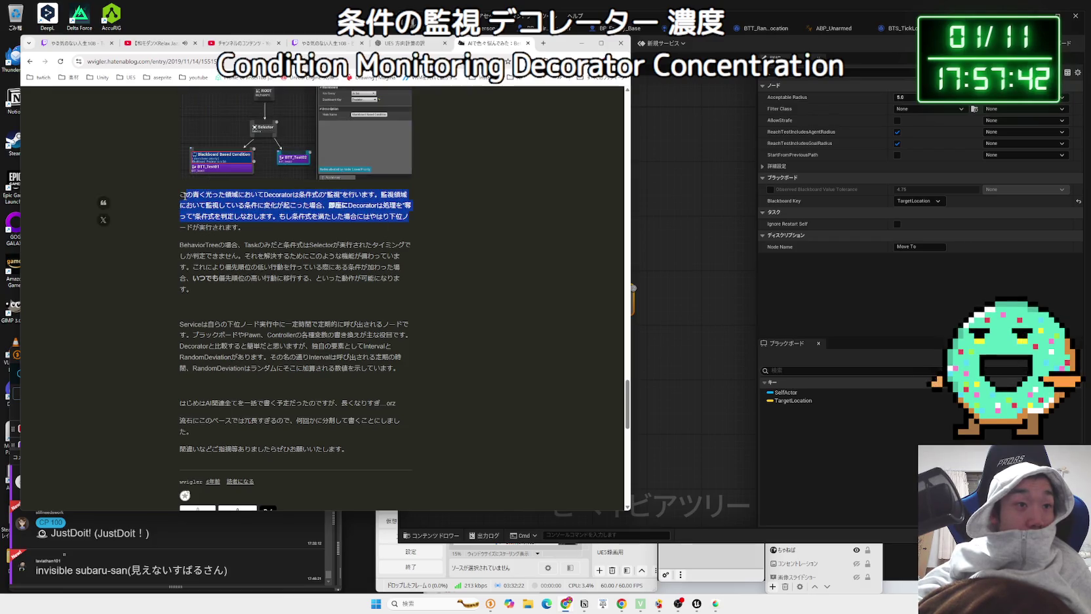
pyautogui.tripleClick(183, 196)
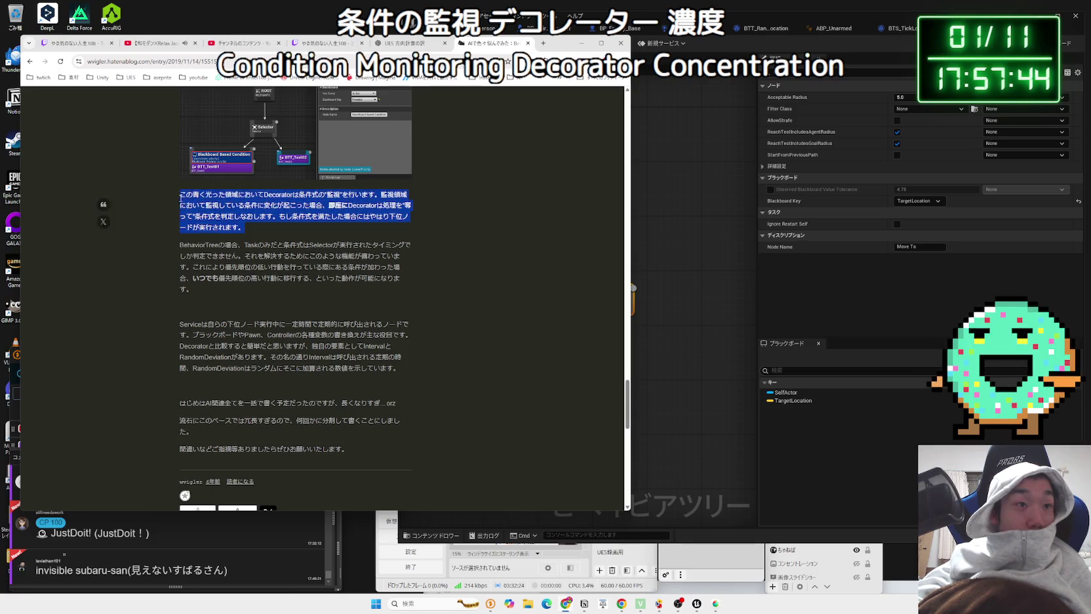
pyautogui.moveTo(181, 198)
pyautogui.mouseDown()
pyautogui.moveTo(393, 223)
pyautogui.moveTo(204, 205)
pyautogui.moveTo(400, 282)
pyautogui.moveTo(193, 289)
pyautogui.moveTo(181, 207)
pyautogui.mouseUp()
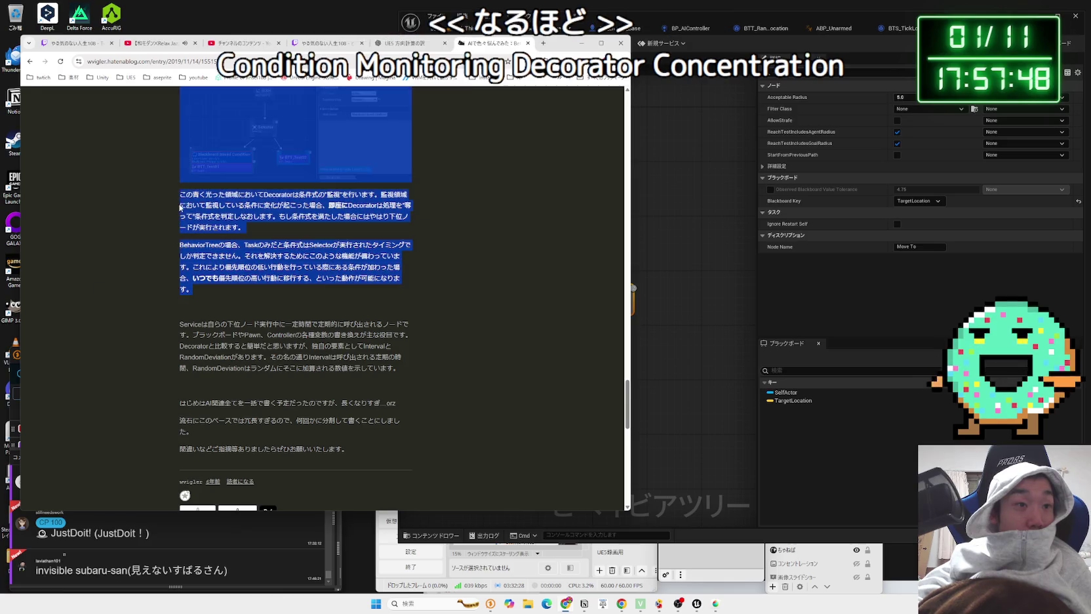
pyautogui.click(230, 270)
# Step: Read through the Service paragraph, highlighting its text
pyautogui.scroll(-1, 216, 275)
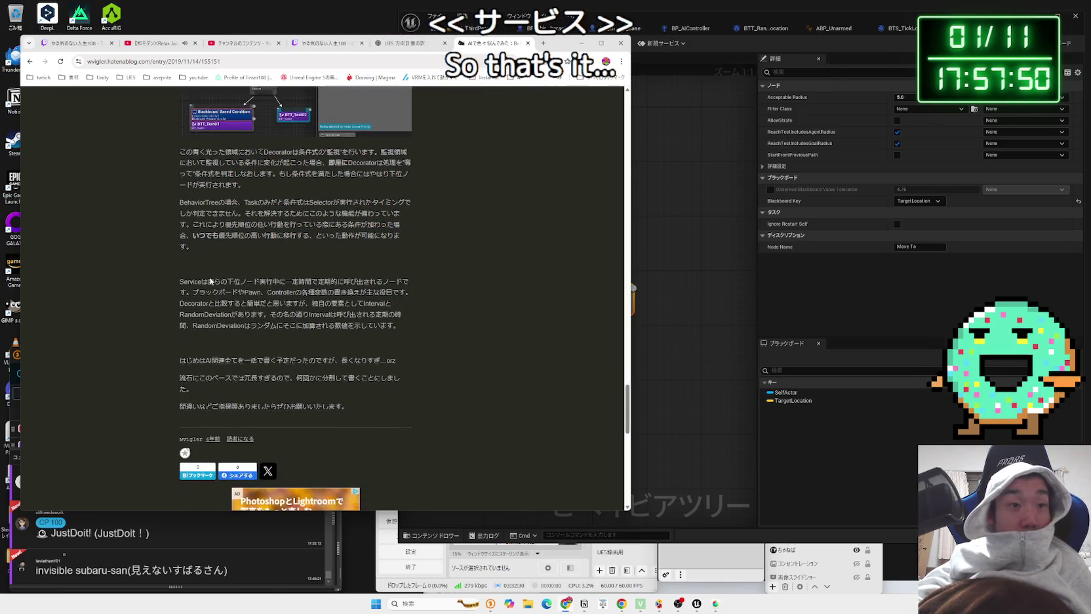
pyautogui.moveTo(210, 280); pyautogui.dragTo(266, 281)
pyautogui.click(267, 280)
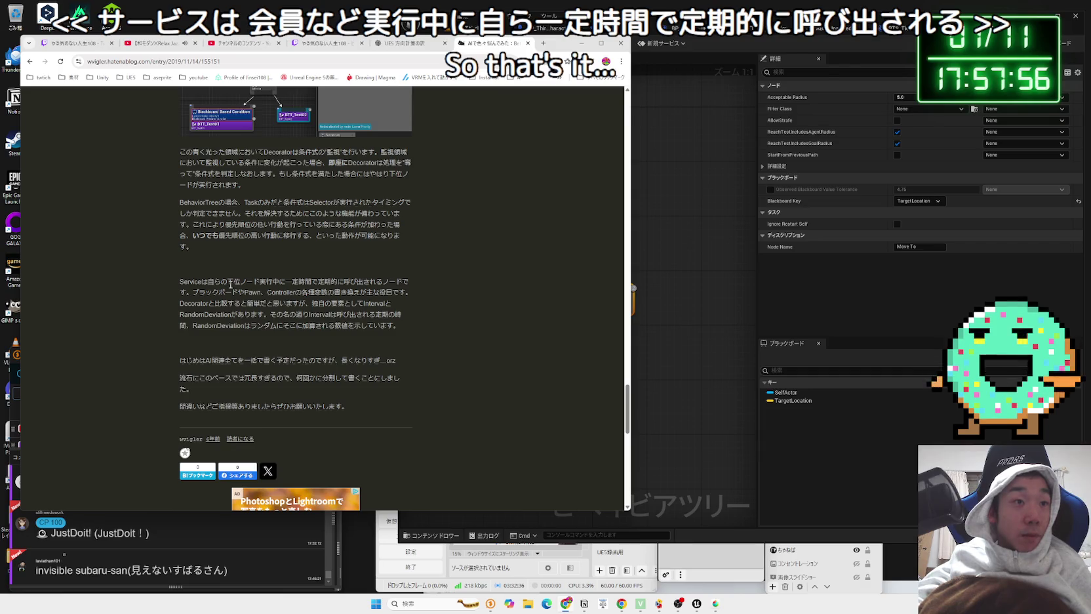
pyautogui.moveTo(230, 282); pyautogui.dragTo(271, 290)
pyautogui.moveTo(407, 289)
pyautogui.mouseDown()
pyautogui.moveTo(295, 197)
pyautogui.moveTo(284, 290)
pyautogui.moveTo(231, 313)
pyautogui.moveTo(341, 303)
pyautogui.moveTo(210, 281)
pyautogui.mouseUp()
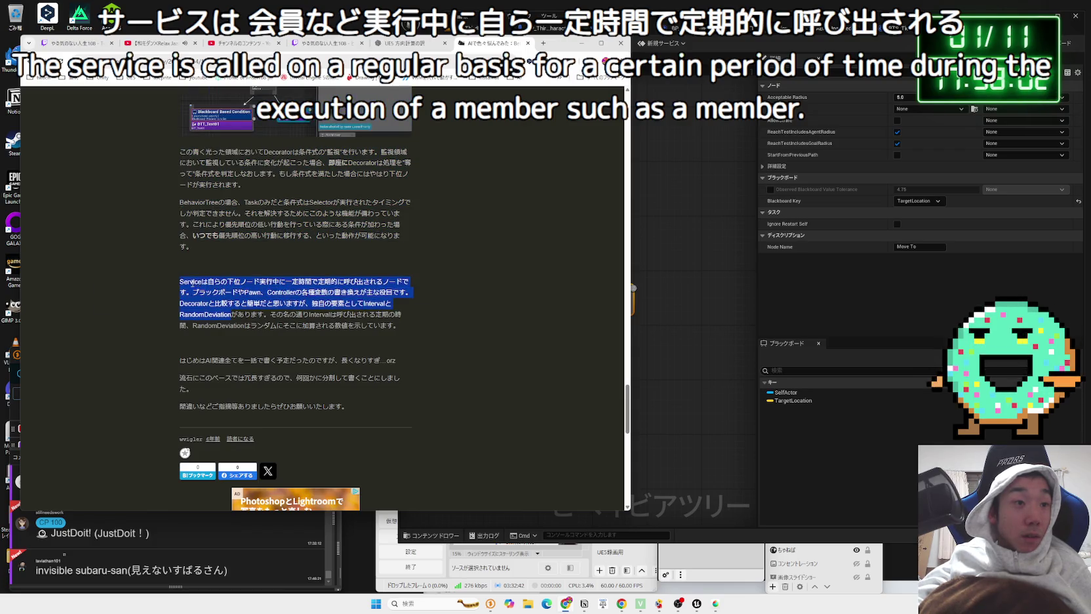
# Step: Return to the Unreal behavior tree and select the BTT_RandomLocation node
pyautogui.click(685, 262)
pyautogui.moveTo(596, 299)
pyautogui.mouseDown()
pyautogui.moveTo(564, 301)
pyautogui.moveTo(620, 301)
pyautogui.mouseUp()
pyautogui.click(492, 310)
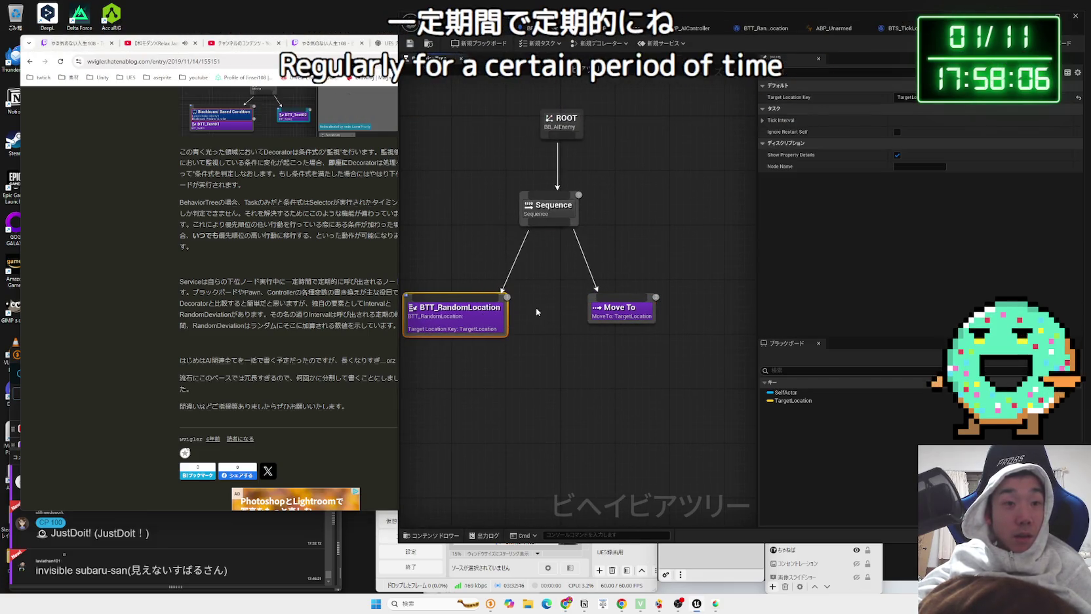
# Step: Review the BTS_TickLocation and BTT_RandomLocation blueprint graphs, then return to BT_AIEnemy
pyautogui.click(480, 313)
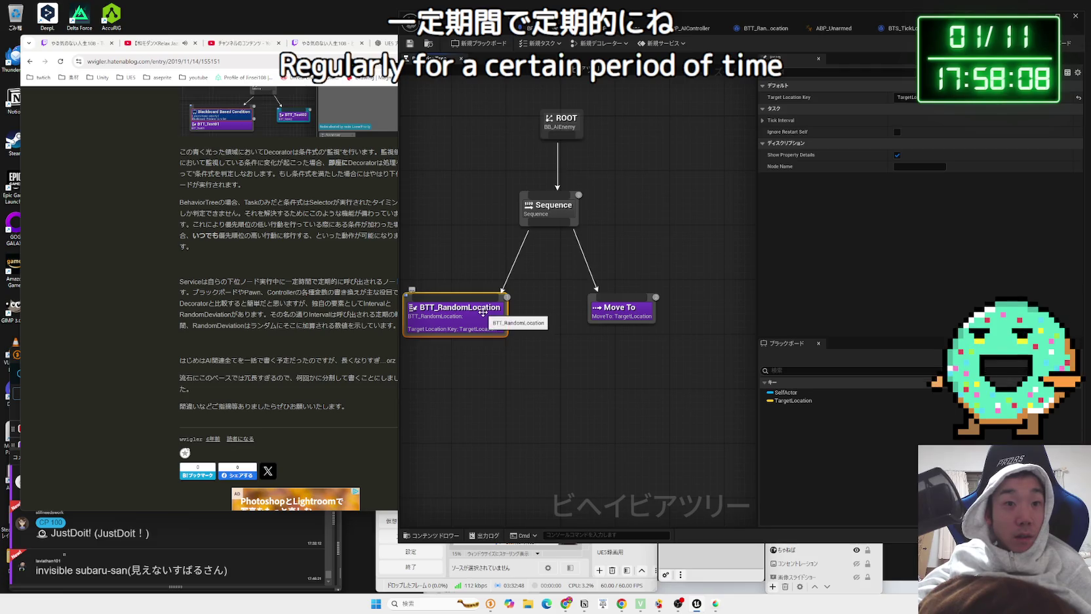
pyautogui.click(902, 28)
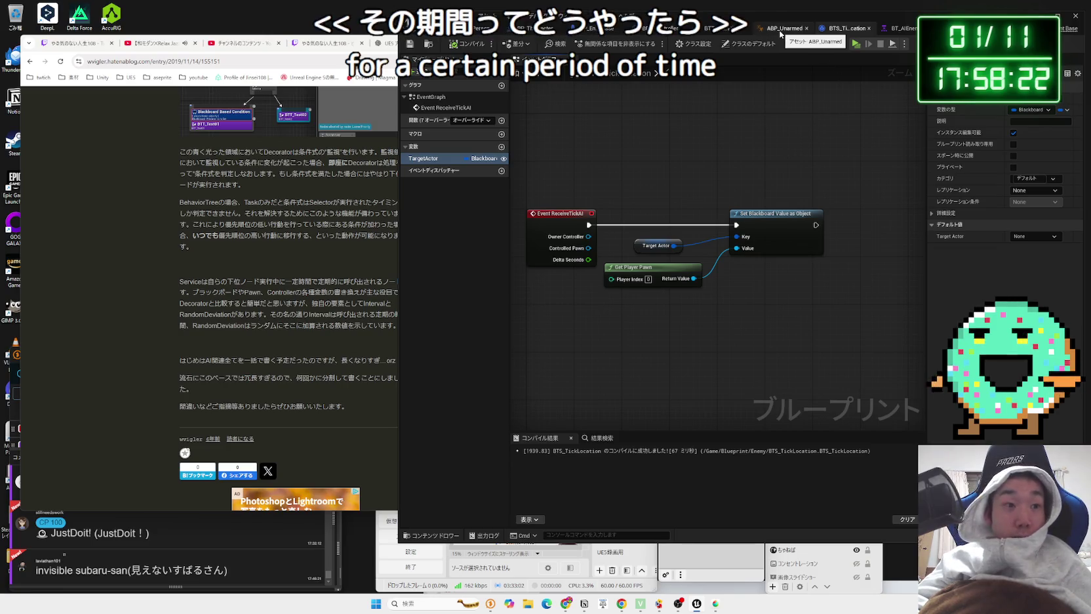
pyautogui.click(748, 28)
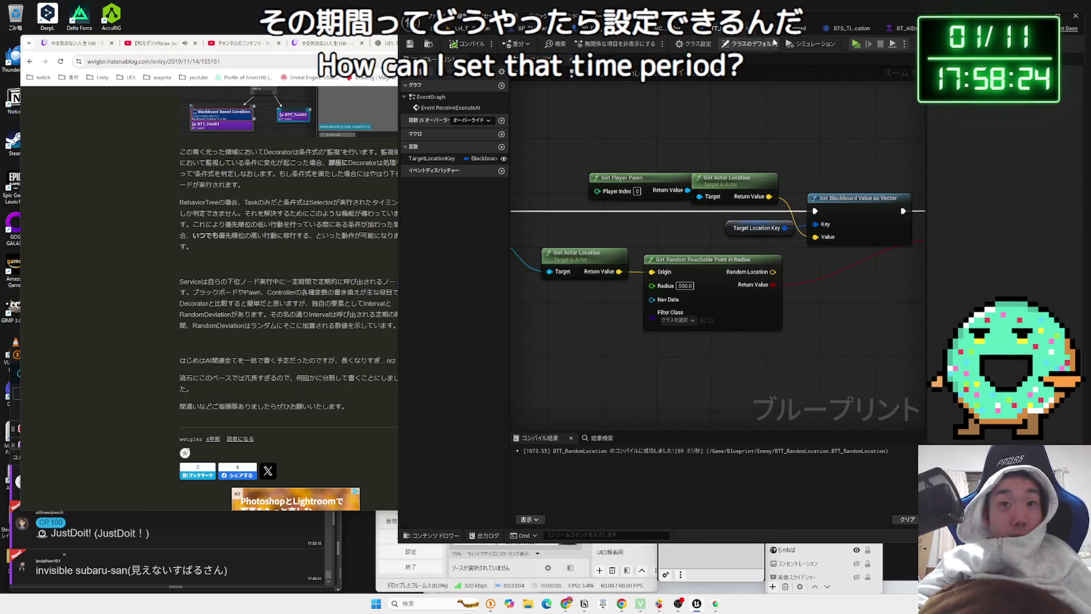
pyautogui.click(833, 28)
pyautogui.click(852, 28)
pyautogui.click(898, 29)
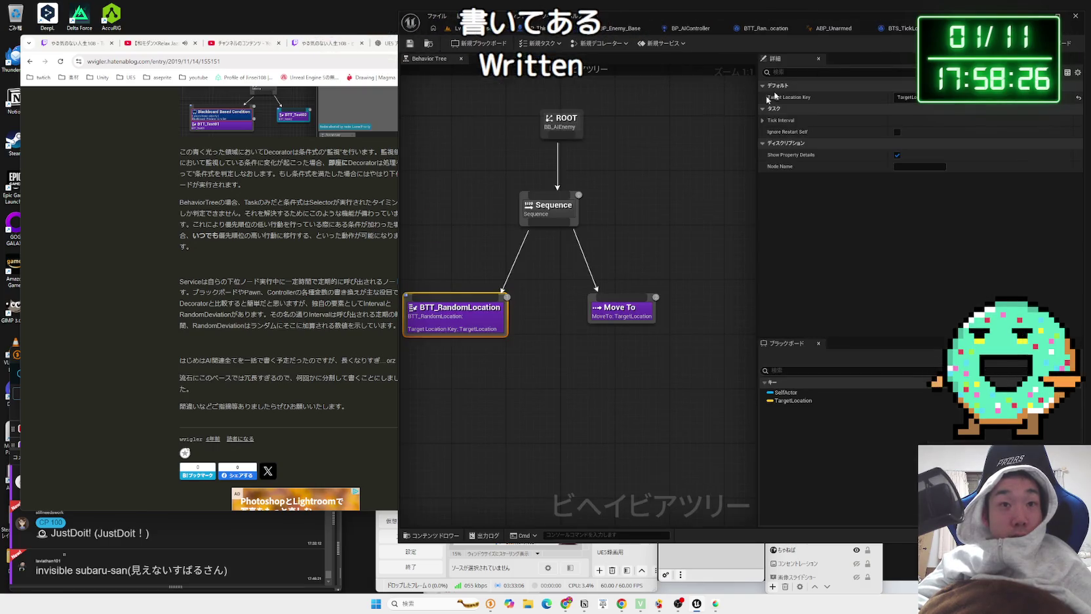
# Step: Select the Sequence node and open its context menu for adding a service
pyautogui.click(548, 206)
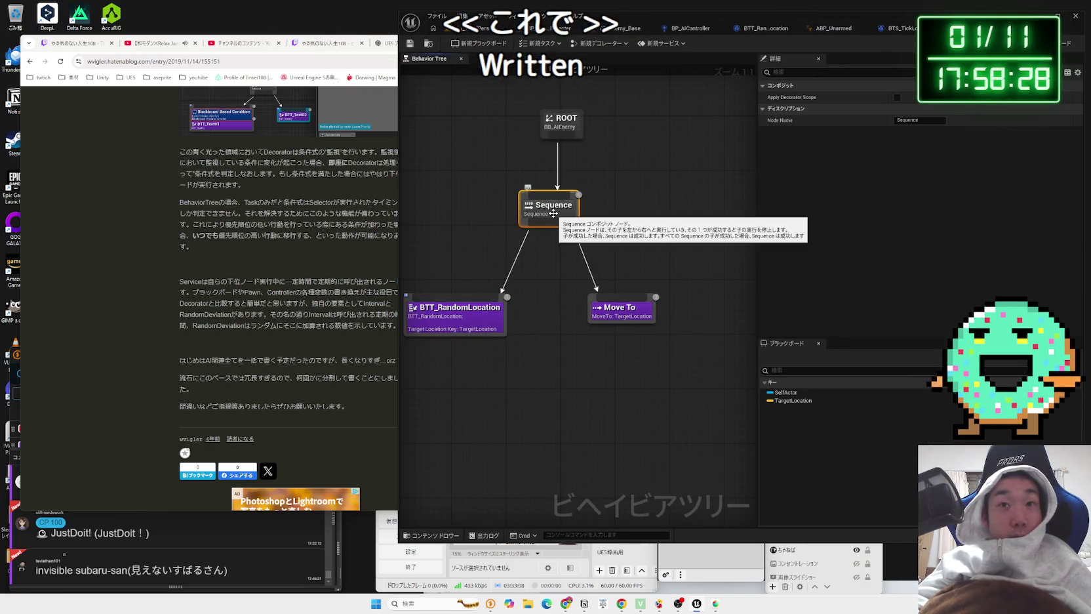
pyautogui.click(447, 316)
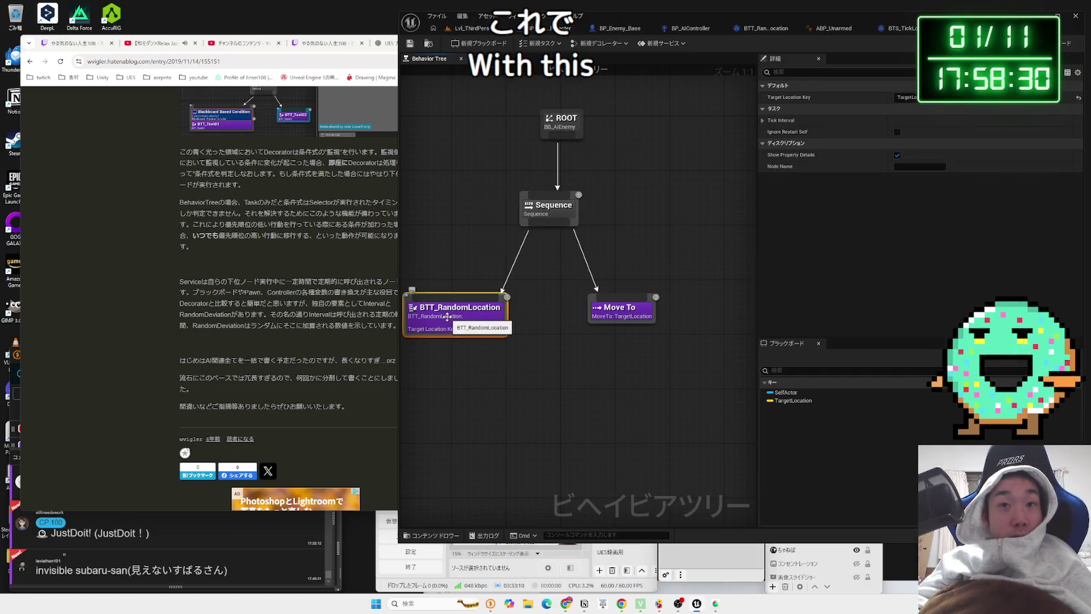
pyautogui.click(549, 211)
pyautogui.rightClick(551, 211)
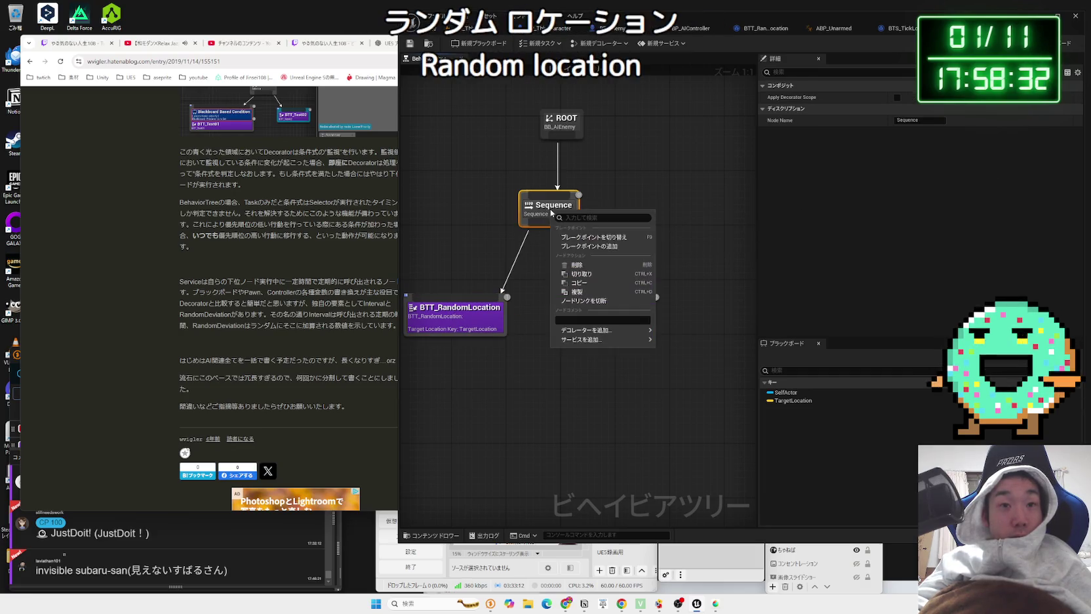
# Step: Attach BTS_TickLocation to the Sequence and set its Interval to 0.1
pyautogui.moveTo(590, 338)
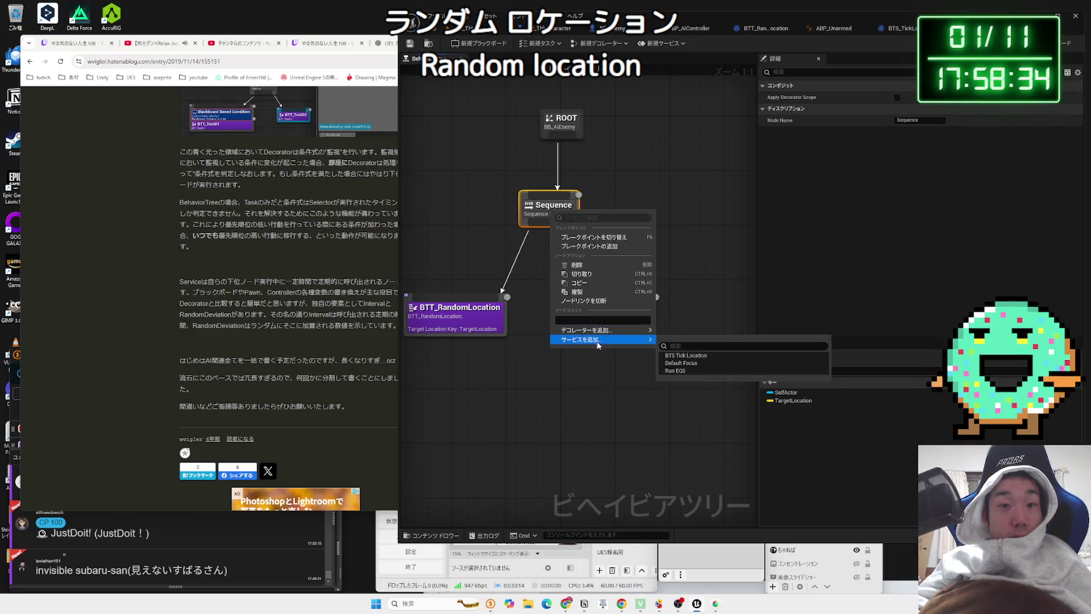
pyautogui.click(685, 362)
pyautogui.click(583, 239)
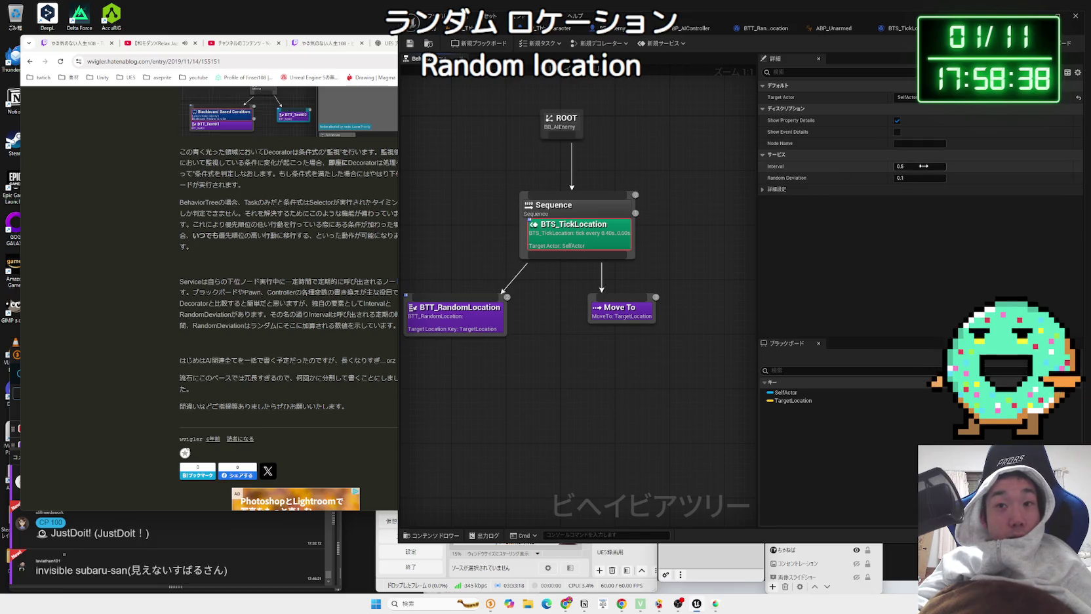
pyautogui.press('BackSpace')
pyautogui.press('BackSpace')
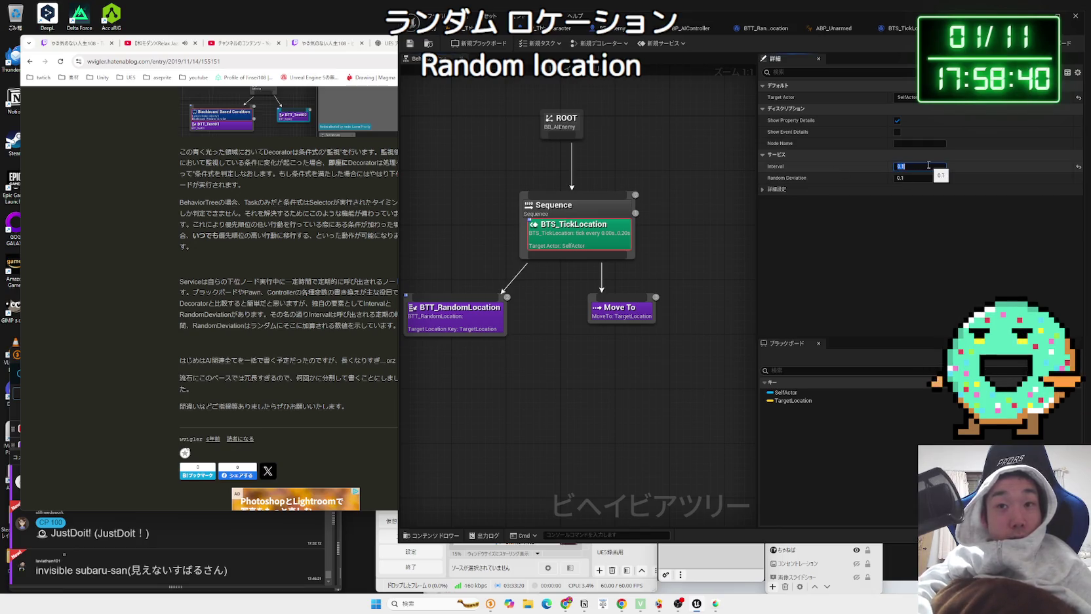
pyautogui.press('Return')
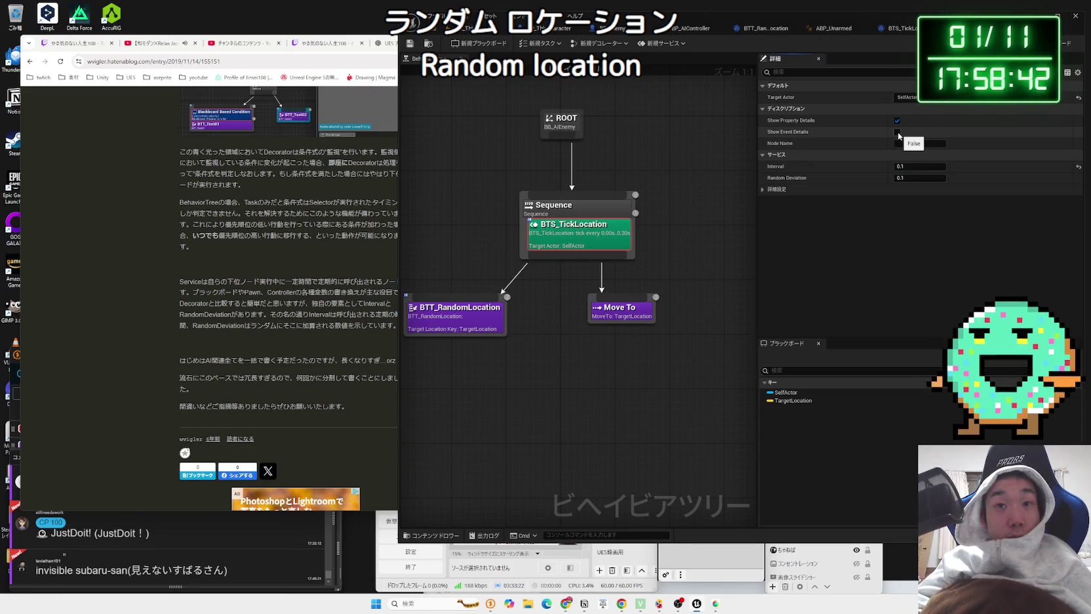
# Step: Play-test the level with Alt+P to watch the enemies, then stop
pyautogui.click(468, 28)
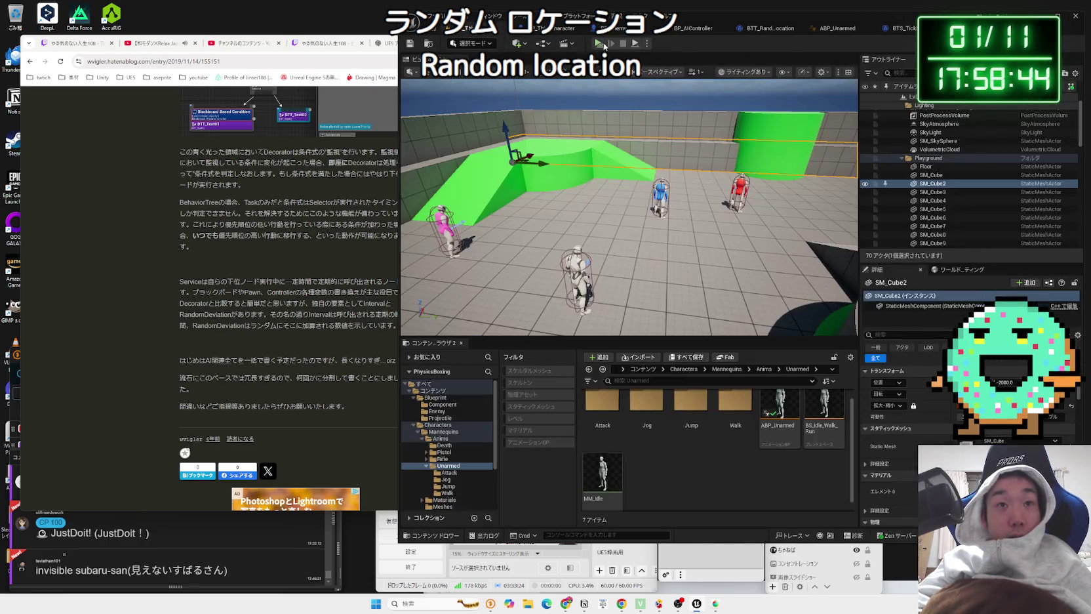
pyautogui.hotkey('alt', 'p')
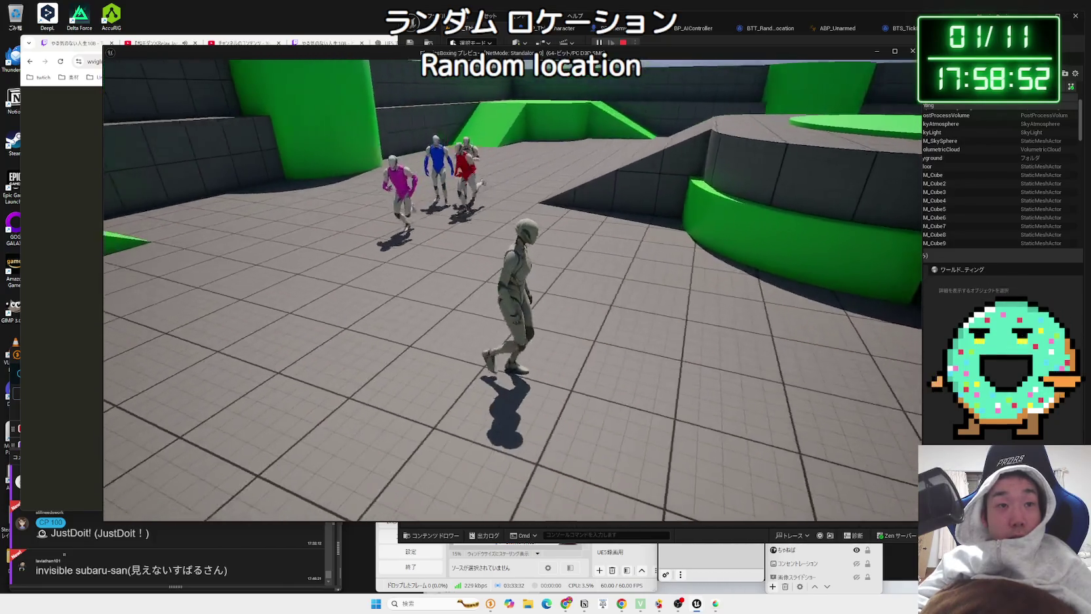
pyautogui.press('Escape')
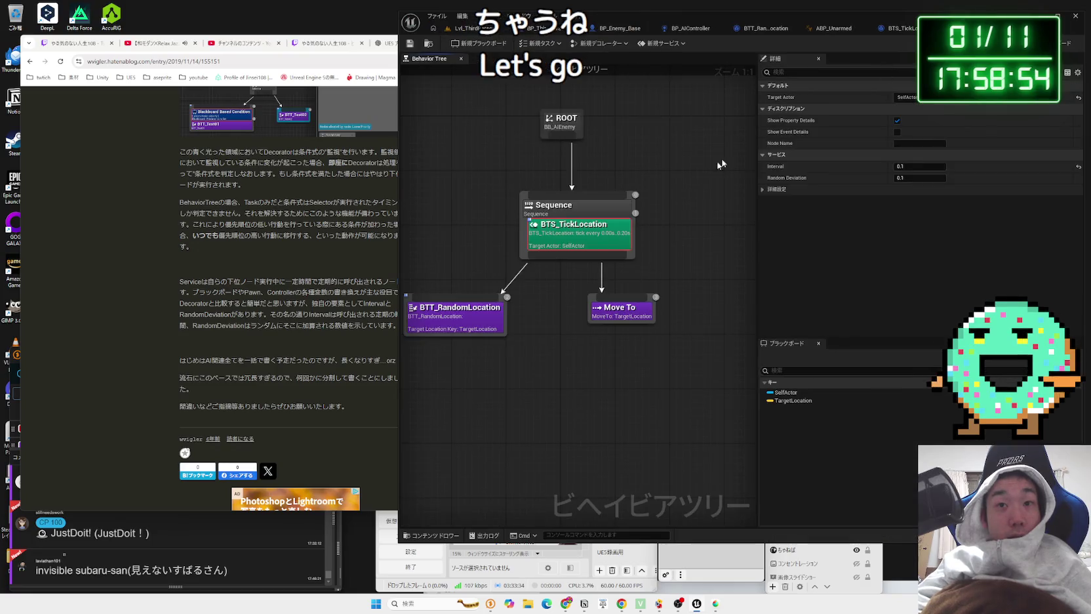
# Step: Set the service's Target Actor key to TargetLocation and play-test the level
pyautogui.click(911, 97)
pyautogui.click(921, 121)
pyautogui.click(661, 135)
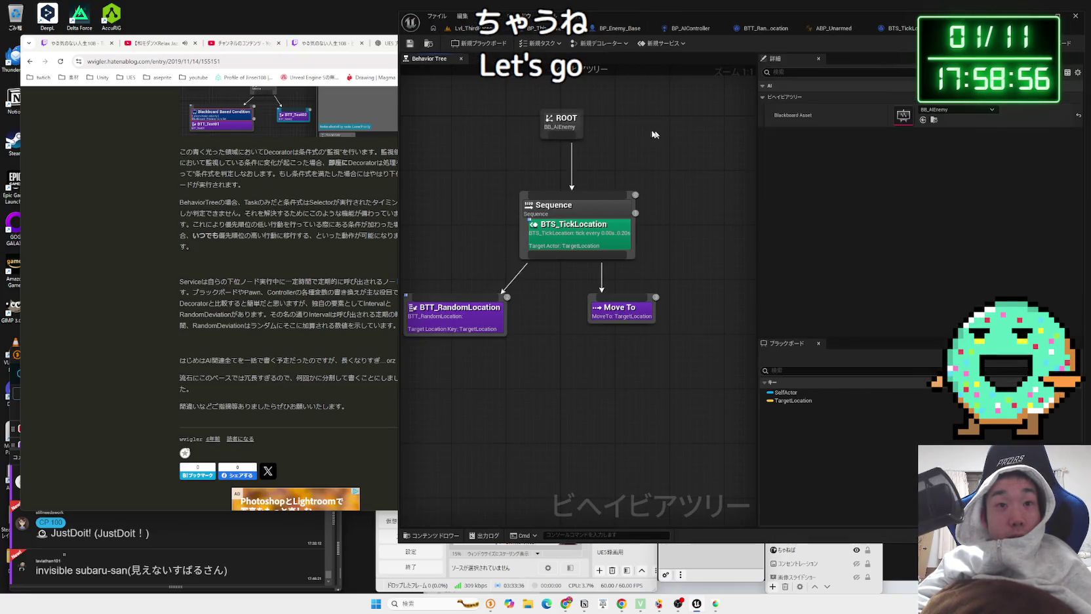
pyautogui.click(614, 235)
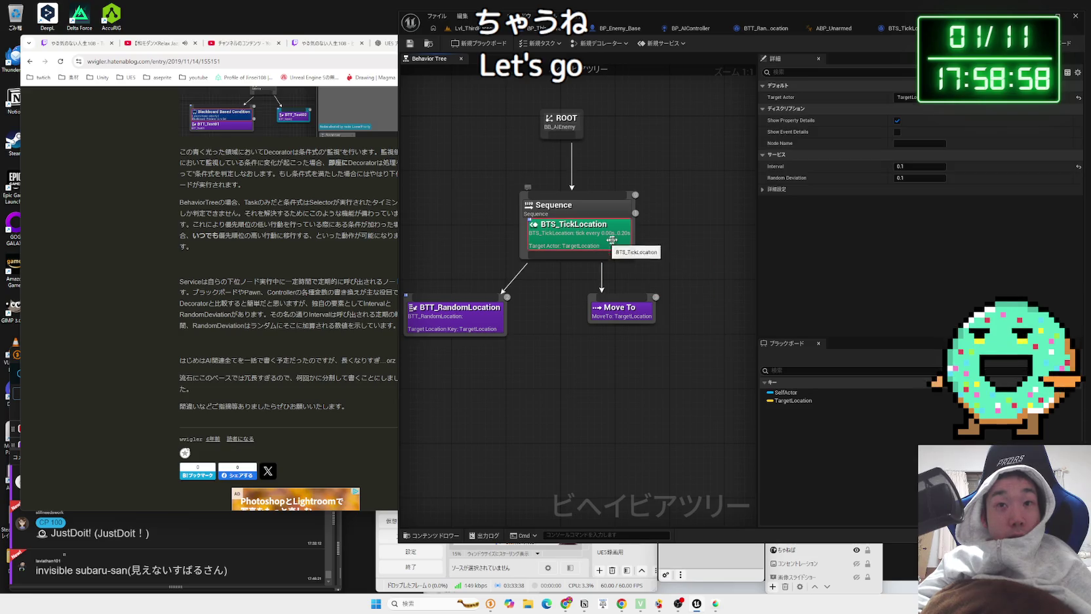
pyautogui.click(476, 29)
pyautogui.click(598, 44)
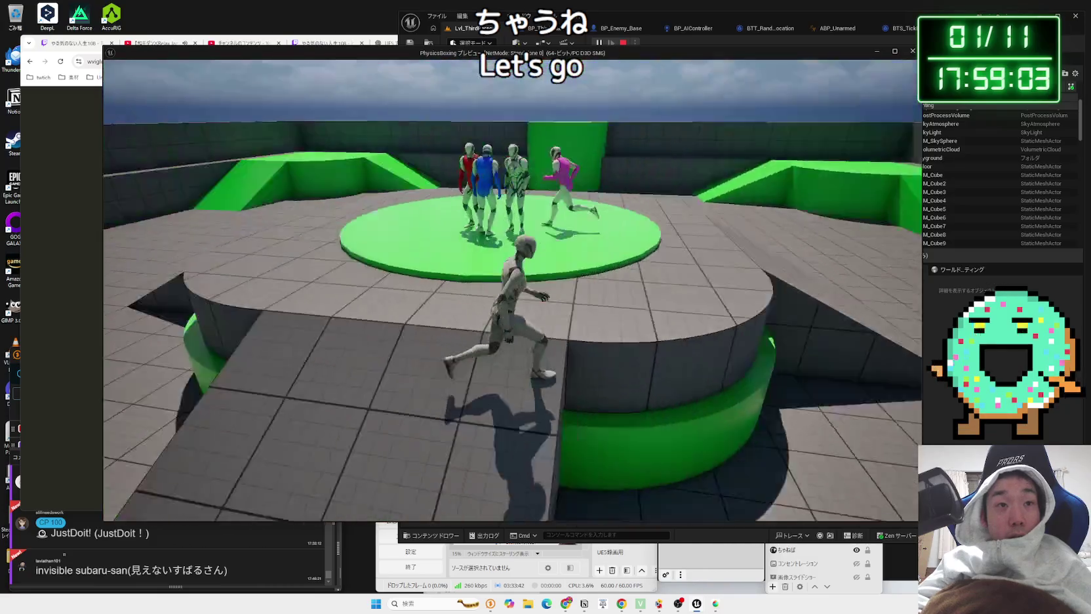
pyautogui.press('Escape')
# Step: Look over the BTS_TickLocation and BTT_RandomLocation blueprint graphs
pyautogui.click(908, 29)
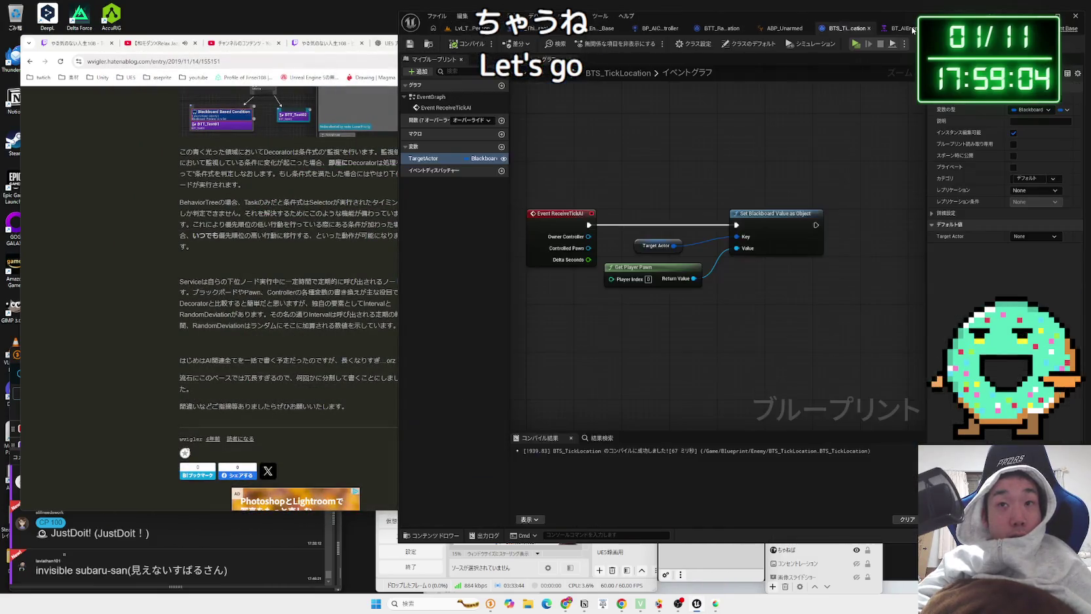
pyautogui.click(764, 30)
pyautogui.click(721, 29)
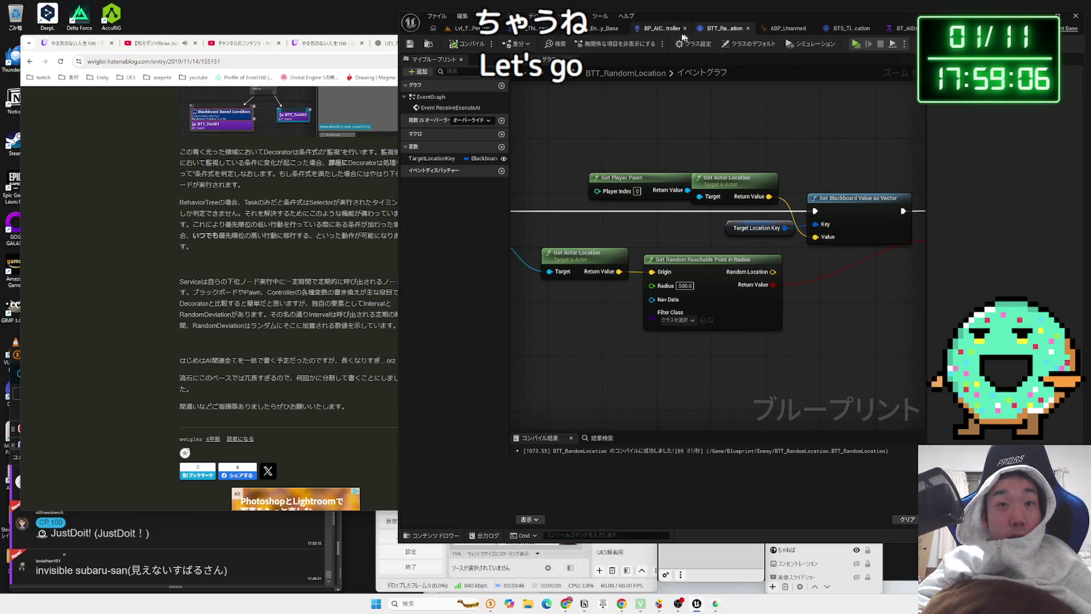
pyautogui.click(690, 29)
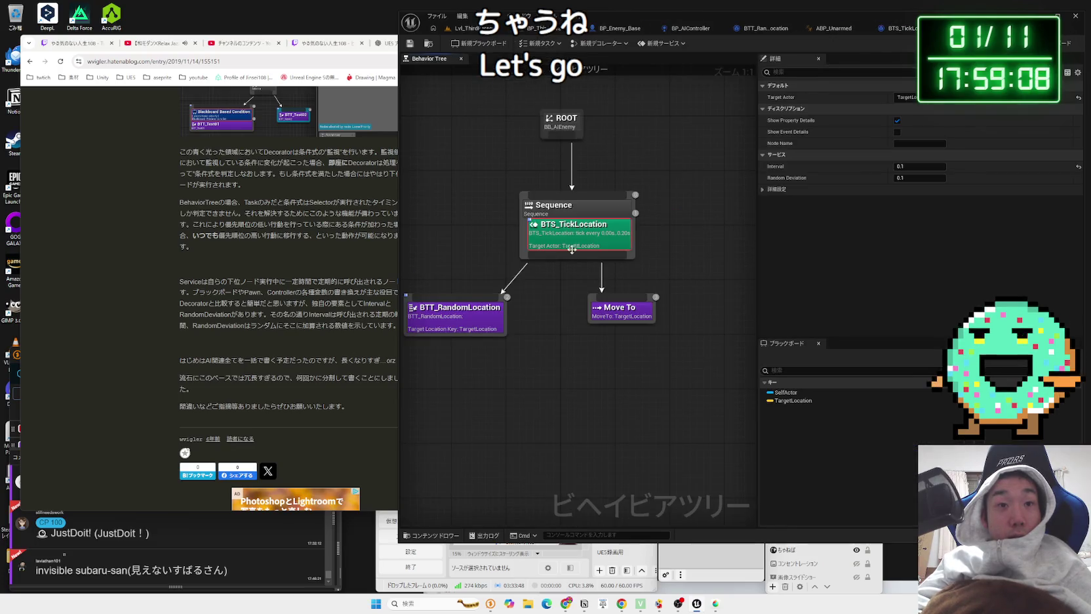
# Step: Delete BTS_TickLocation via its 削除 (Delete) menu entry, glance at the article, and return
pyautogui.rightClick(561, 245)
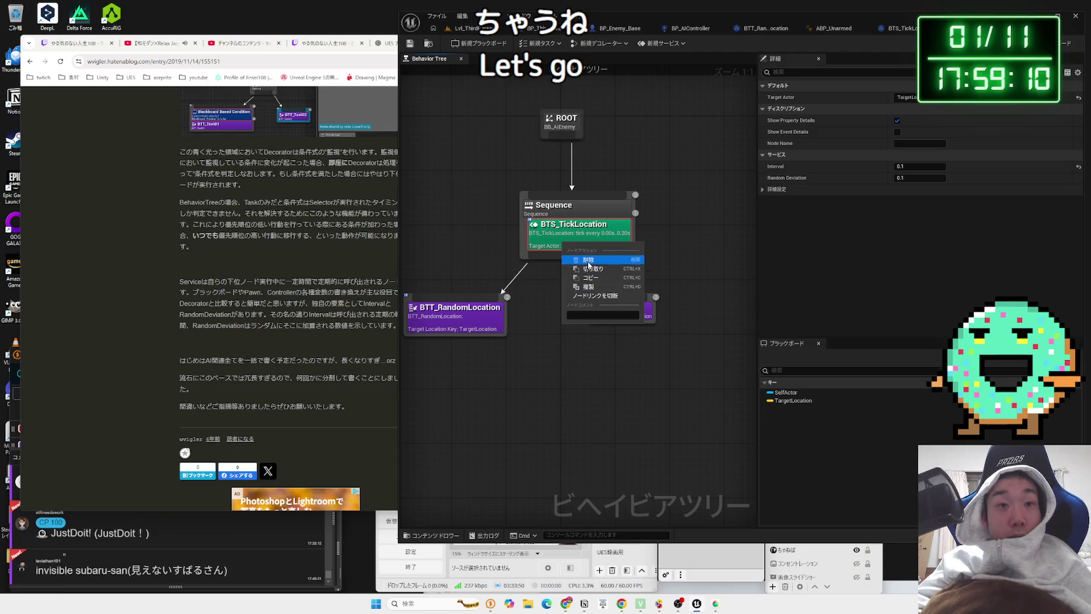
pyautogui.click(588, 262)
pyautogui.click(315, 279)
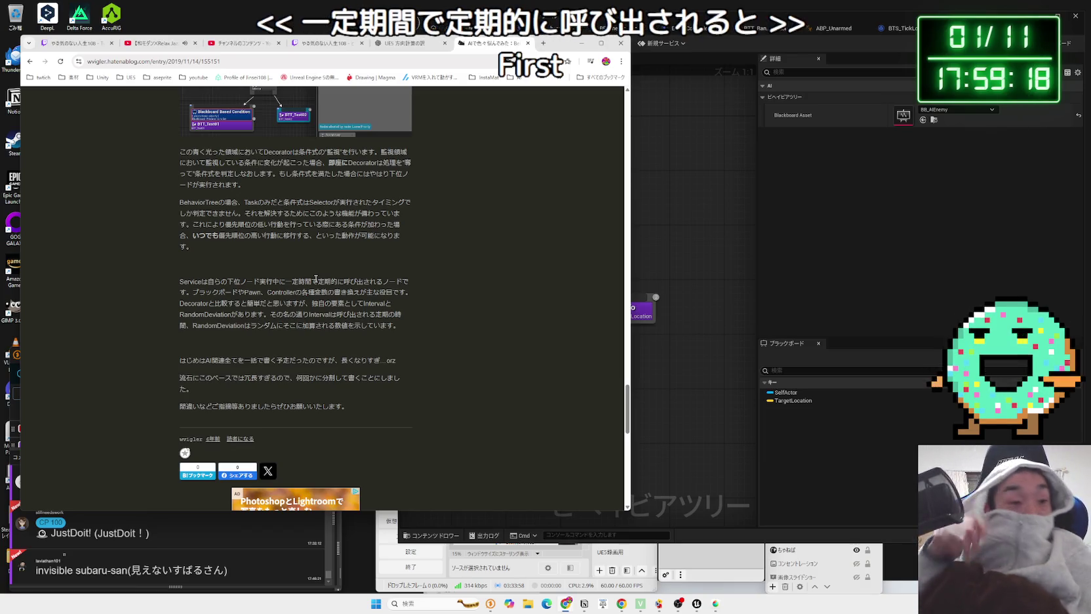
pyautogui.click(646, 256)
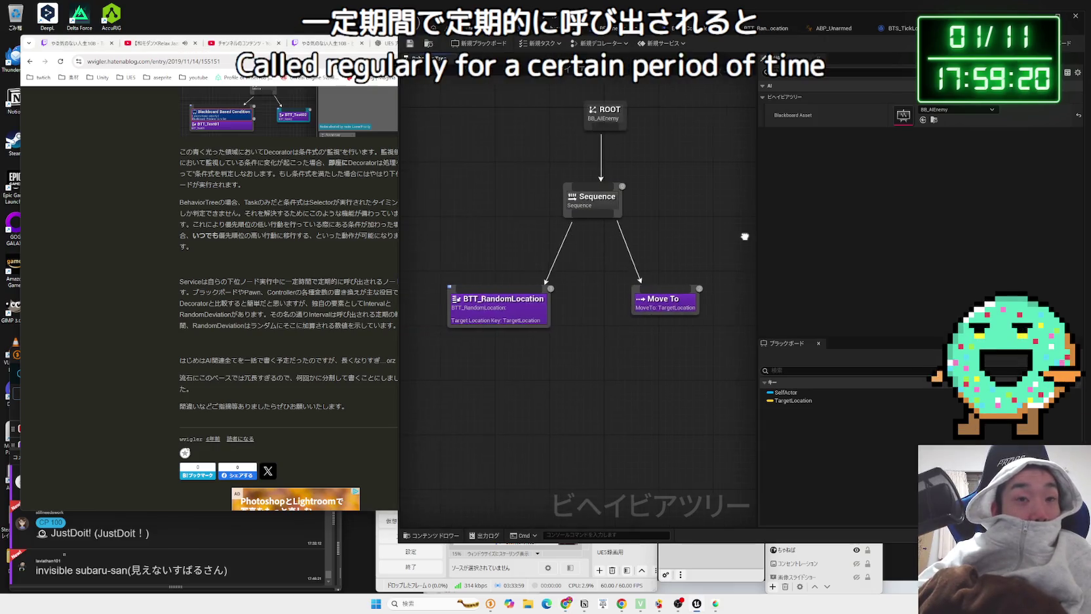
# Step: Delete the BTT_RandomLocation task node and place Move To directly under Sequence
pyautogui.click(528, 319)
pyautogui.press('Delete')
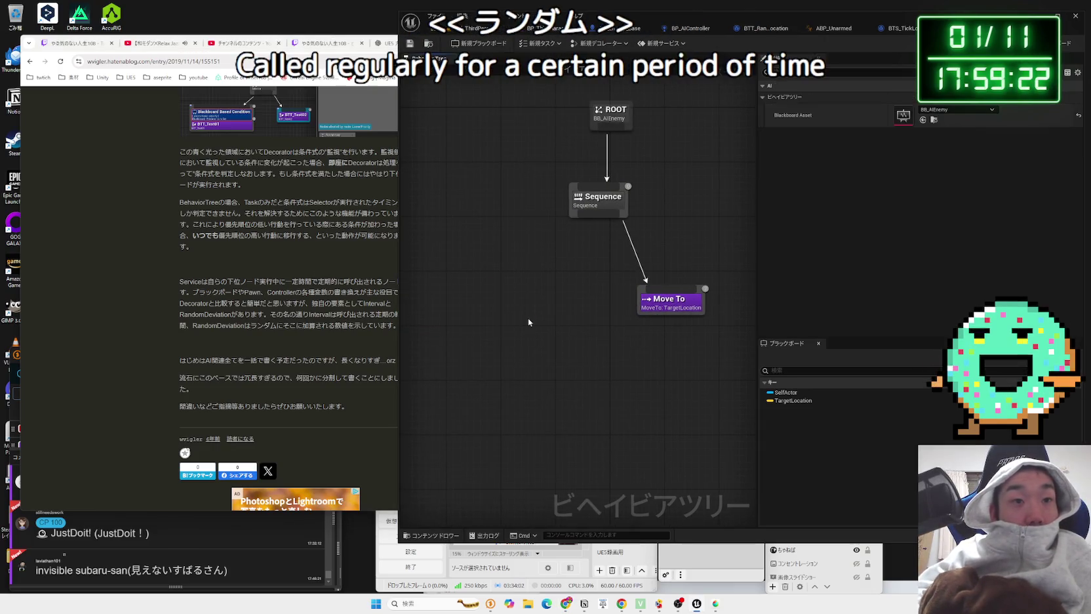
pyautogui.moveTo(649, 305); pyautogui.dragTo(581, 311)
pyautogui.click(598, 200)
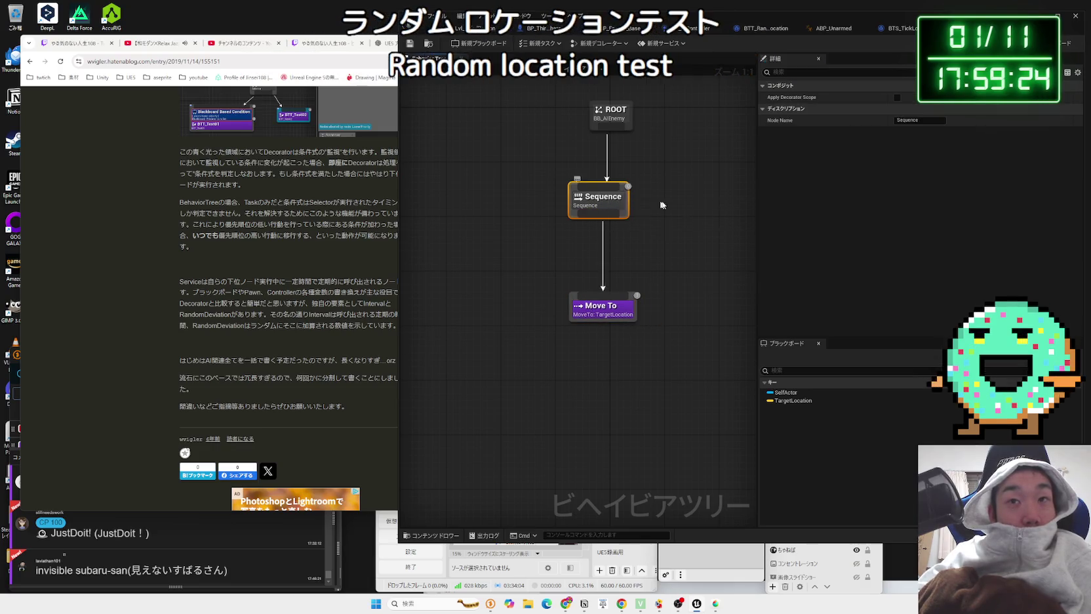
pyautogui.moveTo(568, 231); pyautogui.dragTo(471, 288)
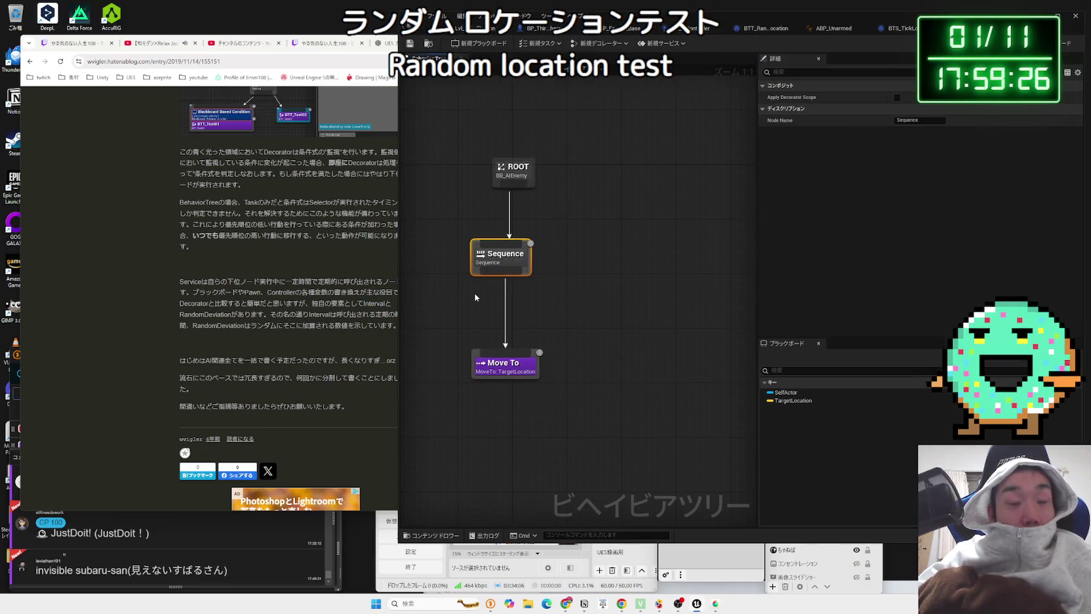
# Step: Undo the deletion and view the BTT_RandomLocation task's event graph
pyautogui.hotkey('ctrl', 'z')
pyautogui.hotkey('ctrl', 'z')
pyautogui.hotkey('ctrl', 'z')
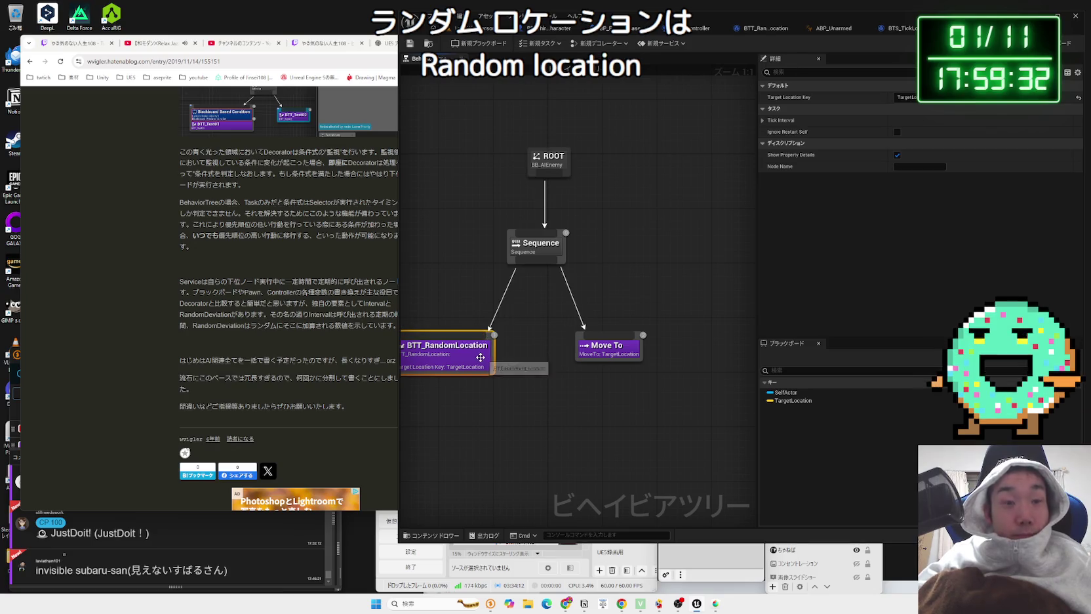
pyautogui.click(761, 29)
pyautogui.moveTo(702, 248)
pyautogui.mouseDown()
pyautogui.moveTo(769, 256)
pyautogui.moveTo(657, 272)
pyautogui.mouseUp()
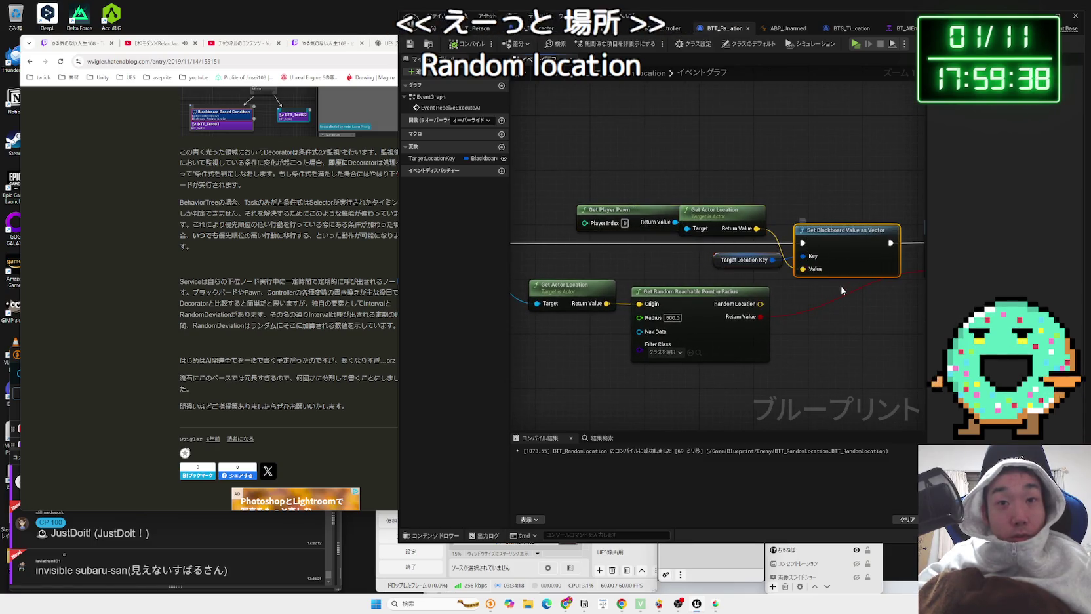
# Step: Inspect the Finish Execute and Set Blackboard Value as Vector nodes, then switch to BTS_TickLocation
pyautogui.moveTo(951, 220); pyautogui.dragTo(754, 223)
pyautogui.click(754, 223)
pyautogui.scroll(-2, 649, 177)
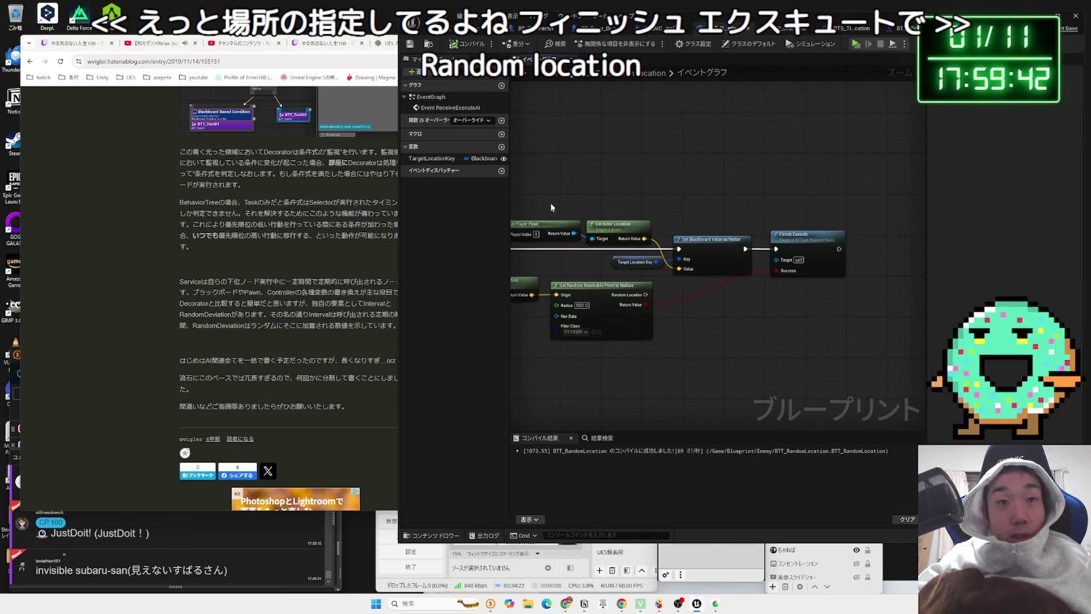
pyautogui.moveTo(551, 202); pyautogui.dragTo(714, 267)
pyautogui.click(719, 238)
pyautogui.click(806, 29)
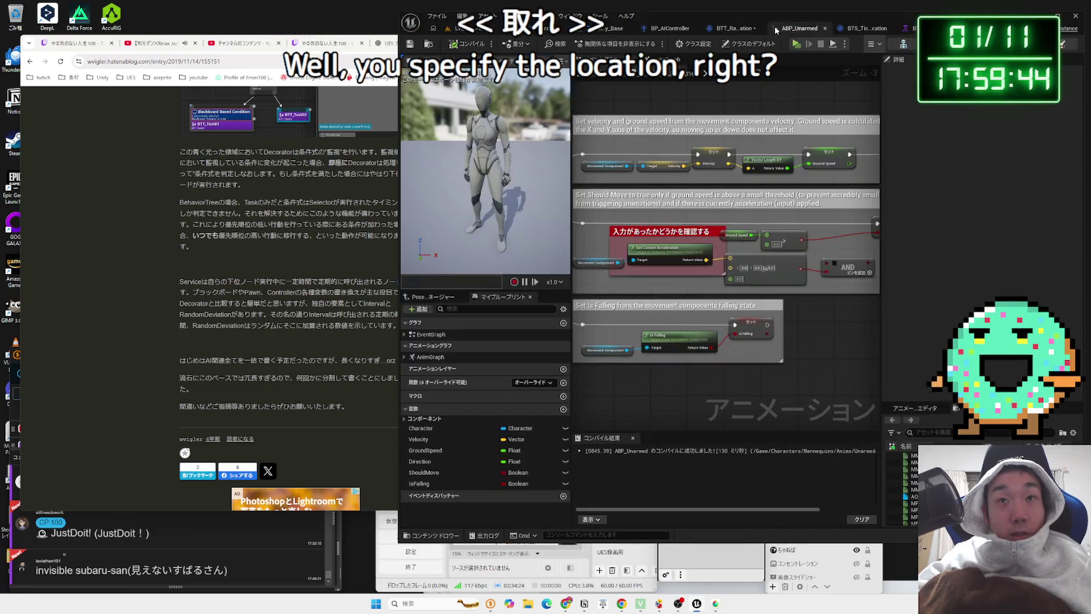
pyautogui.click(849, 29)
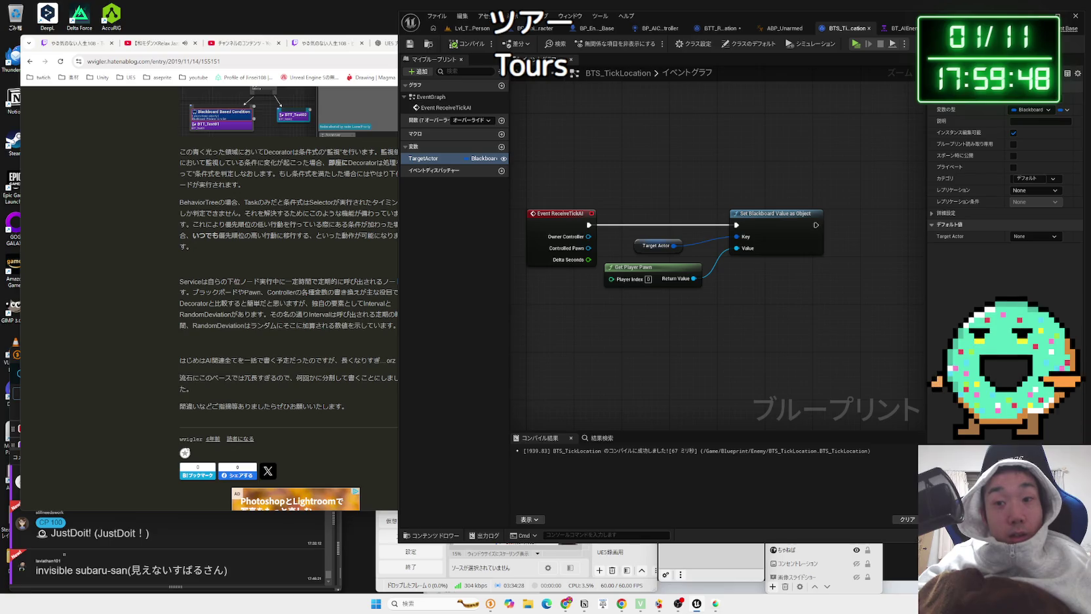
# Step: Save all assets and rename the TargetActor variable to TargetLocation
pyautogui.hotkey('ctrl', 'shift', 's')
pyautogui.click(610, 392)
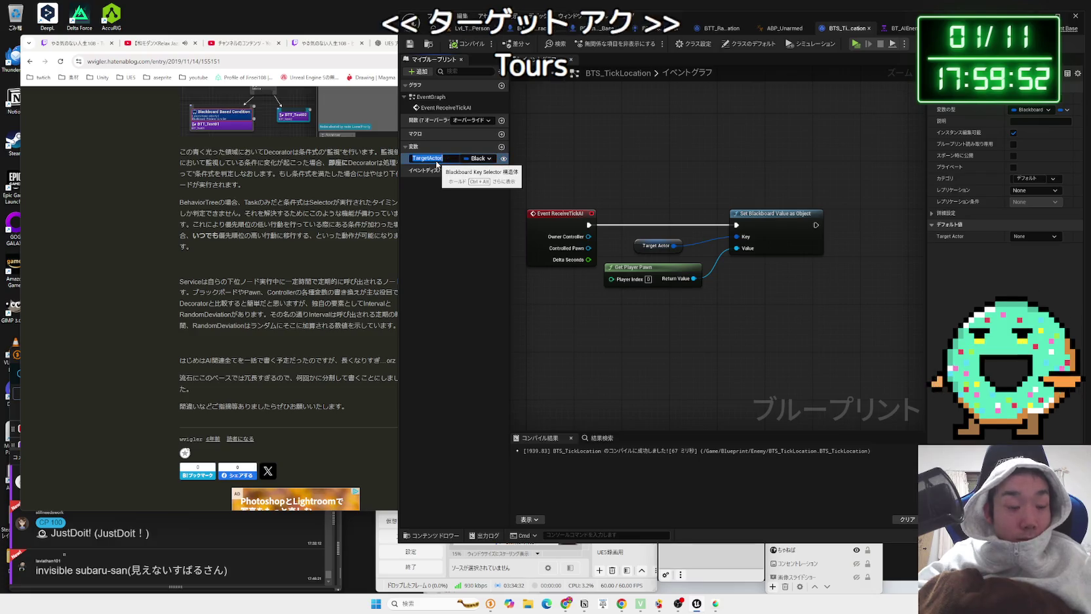
pyautogui.doubleClick(436, 161)
pyautogui.press('BackSpace')
pyautogui.press('BackSpace')
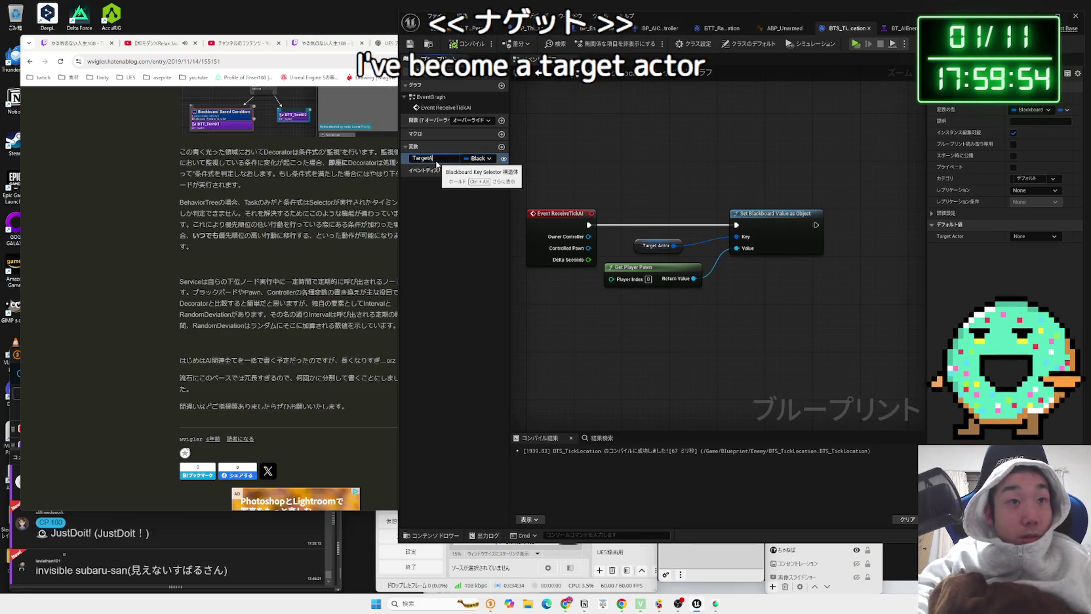
pyautogui.write('Location')
pyautogui.press('Return')
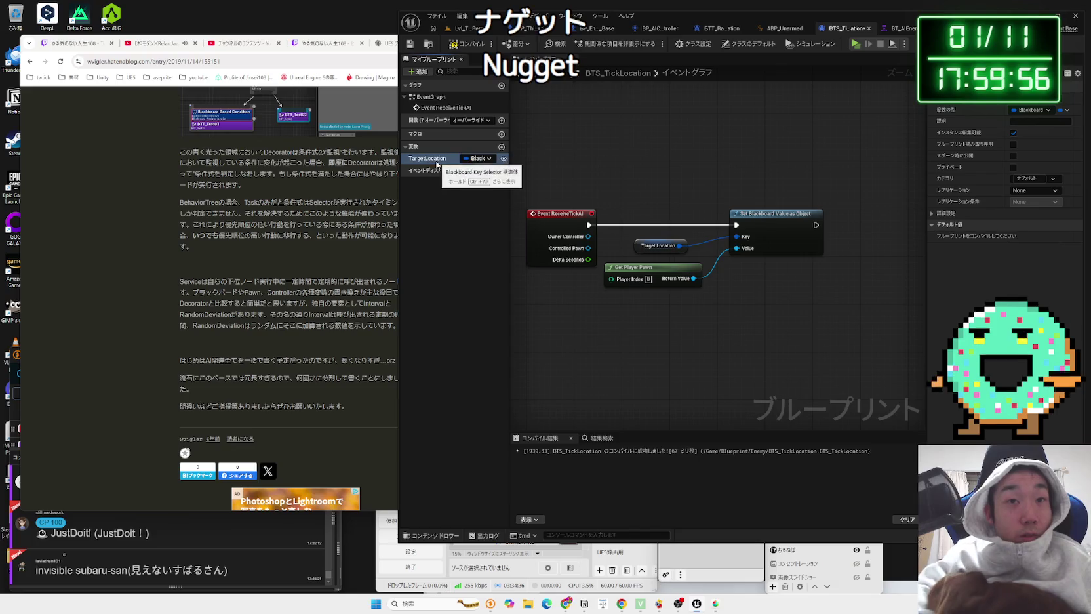
# Step: Recompile the service and return to the BT_AIEnemy behavior tree
pyautogui.rightClick(711, 409)
pyautogui.press('Escape')
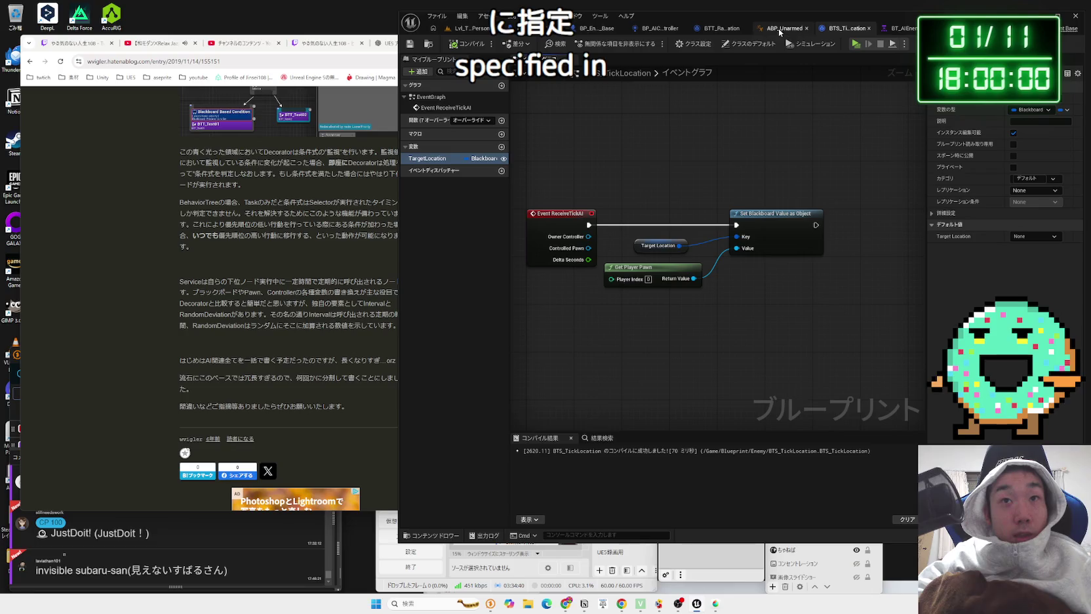
pyautogui.click(900, 29)
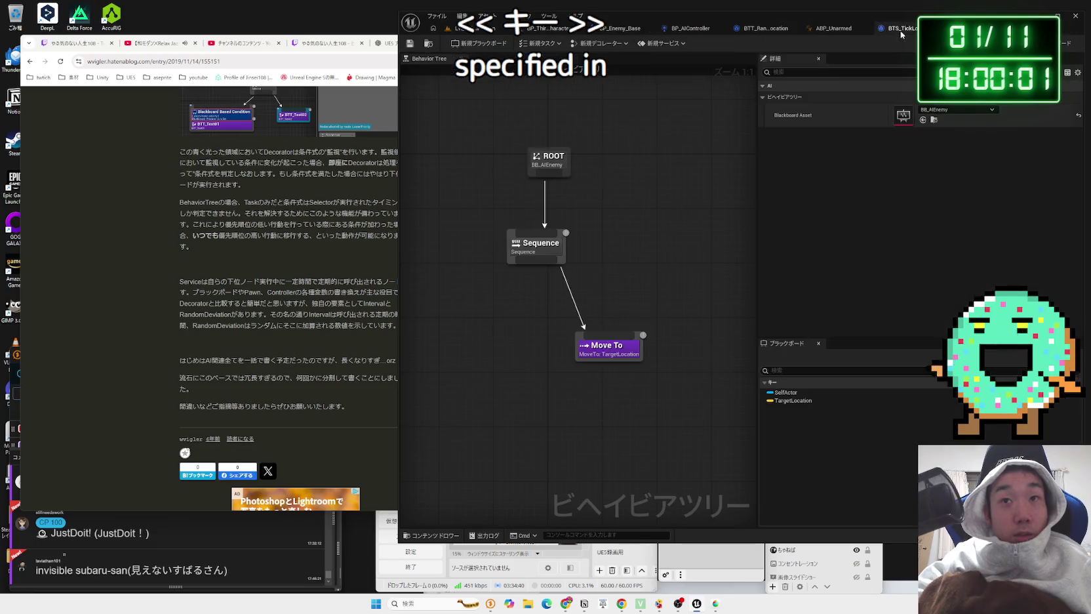
# Step: Attach the BTS Tick Location service to the Sequence node
pyautogui.click(534, 248)
pyautogui.rightClick(522, 250)
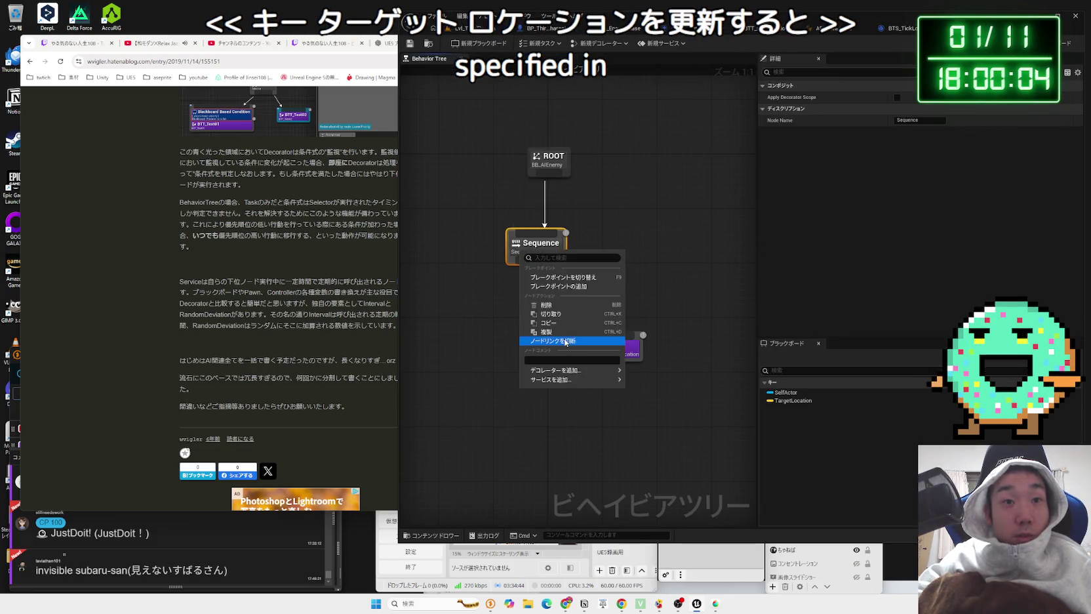
pyautogui.moveTo(570, 380)
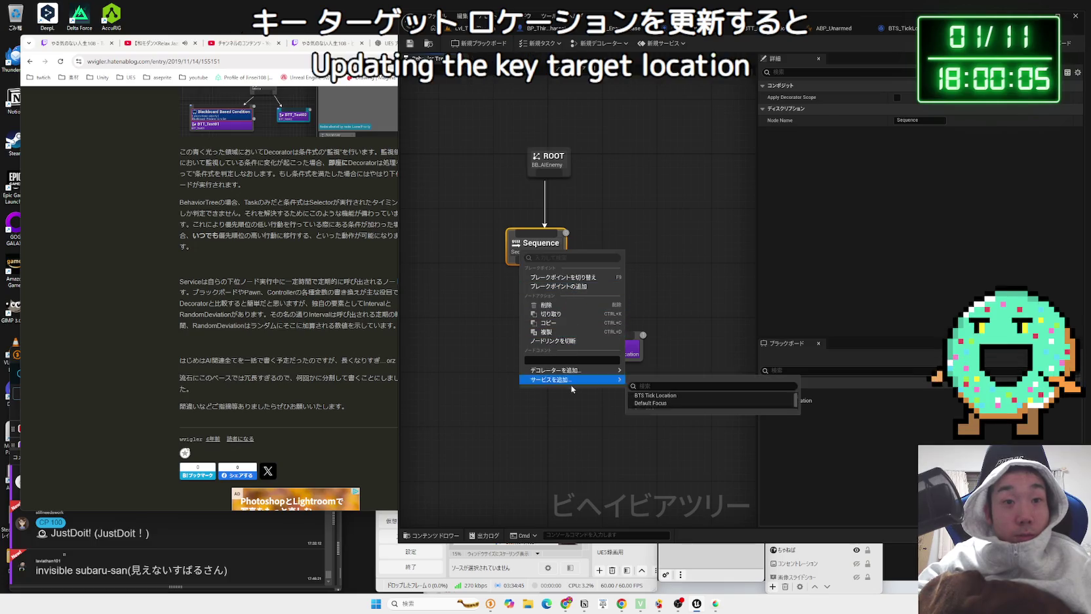
pyautogui.click(663, 396)
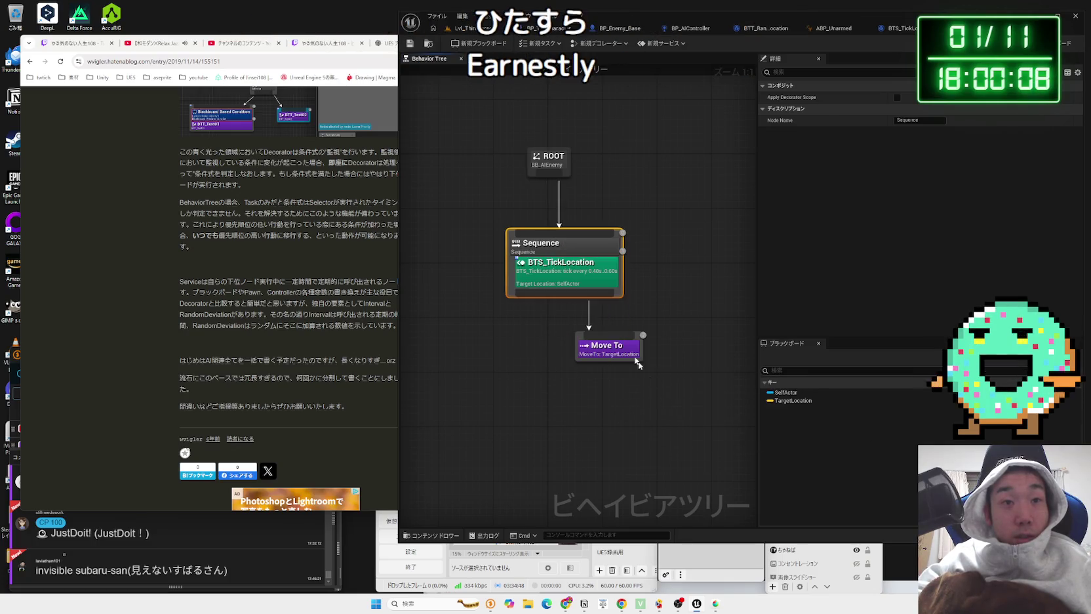
# Step: Set the service's tick interval to 0.1 and start a play test
pyautogui.click(563, 276)
pyautogui.click(921, 167)
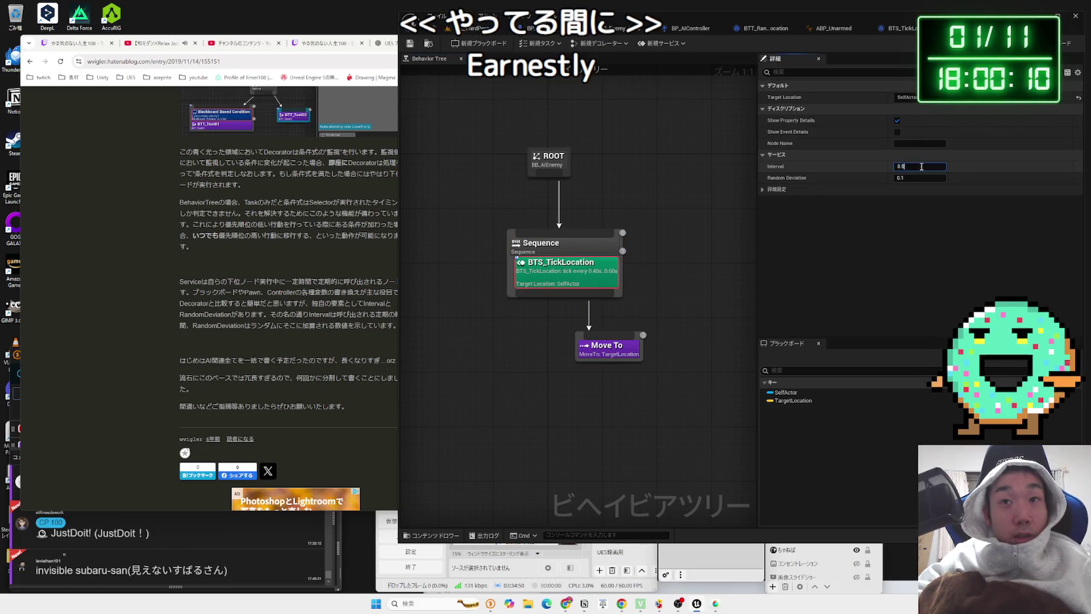
pyautogui.click(605, 181)
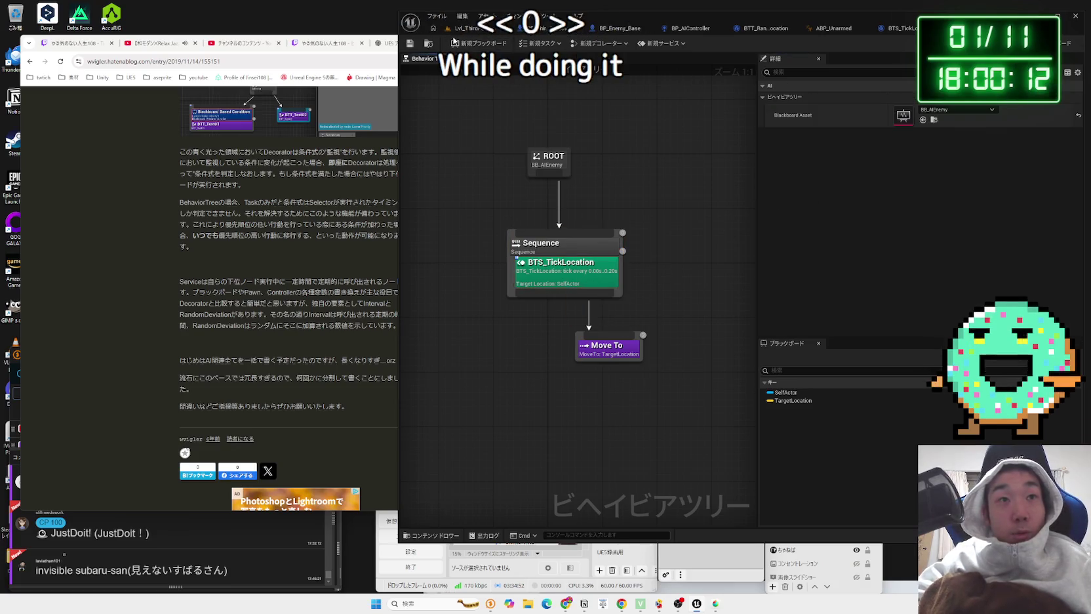
pyautogui.hotkey('alt', 'p')
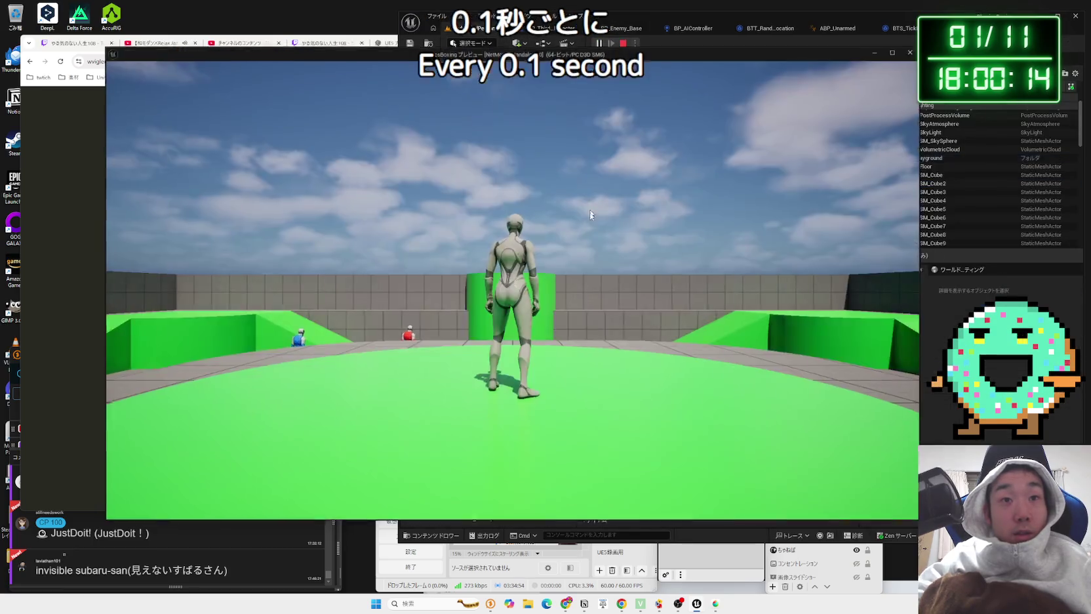
# Step: Run the player forward in the play test, see the enemies stand still, and exit
pyautogui.press('w')
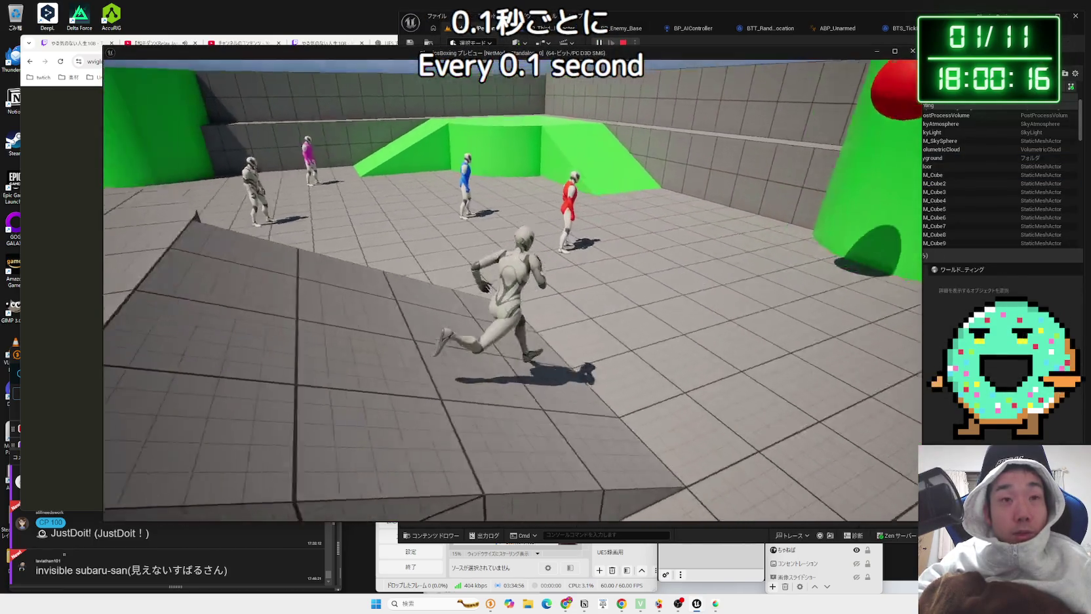
pyautogui.press('w')
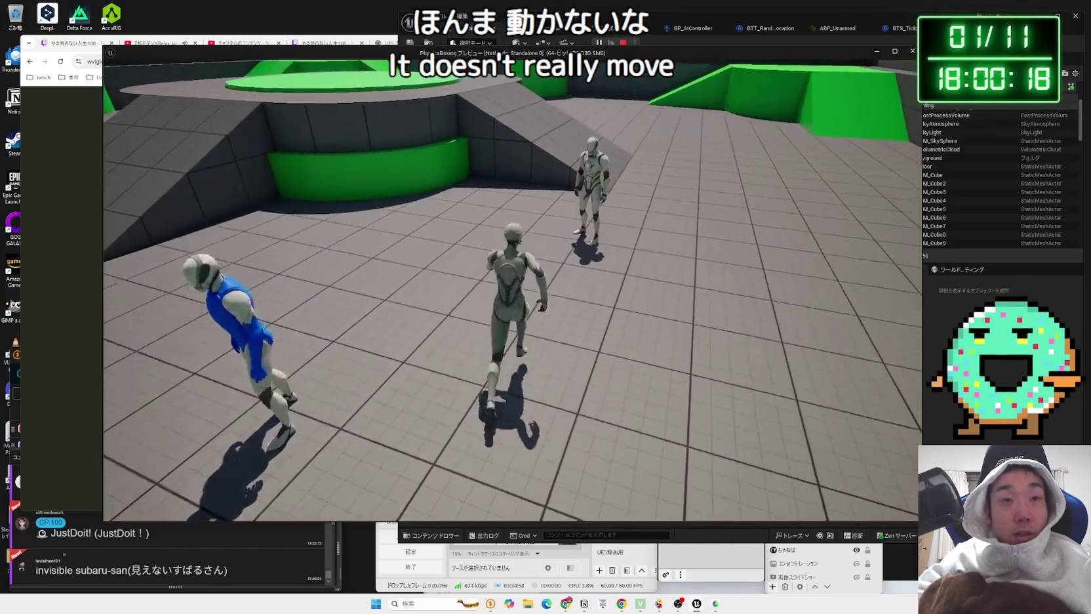
pyautogui.press('Escape')
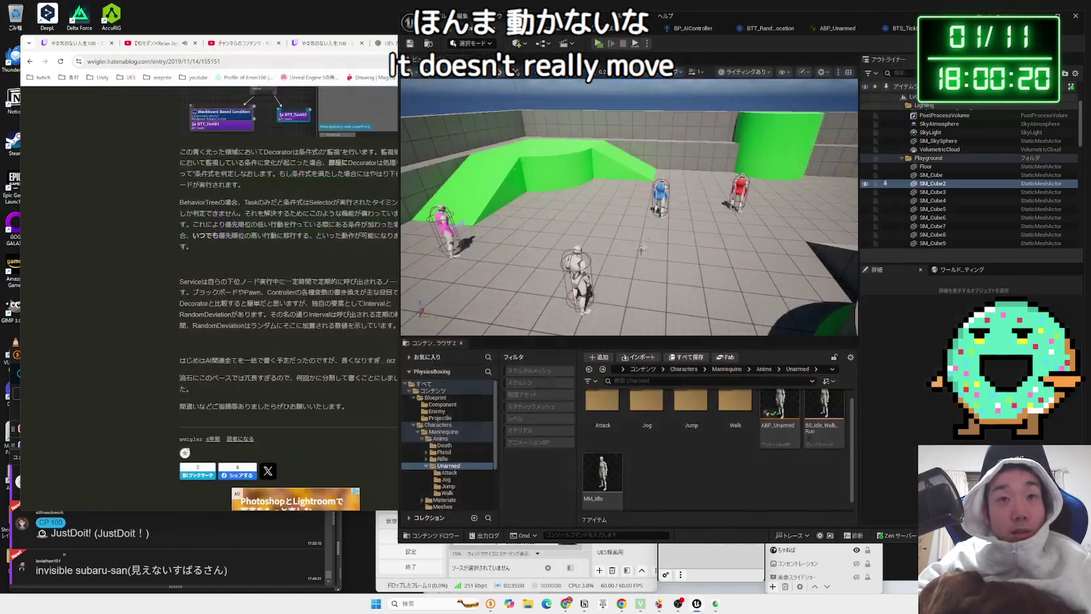
# Step: Nudge the Get Player Pawn node in BTS_TickLocation, replay while watching BT_AIEnemy, then stop
pyautogui.click(907, 28)
pyautogui.moveTo(663, 268); pyautogui.dragTo(657, 275)
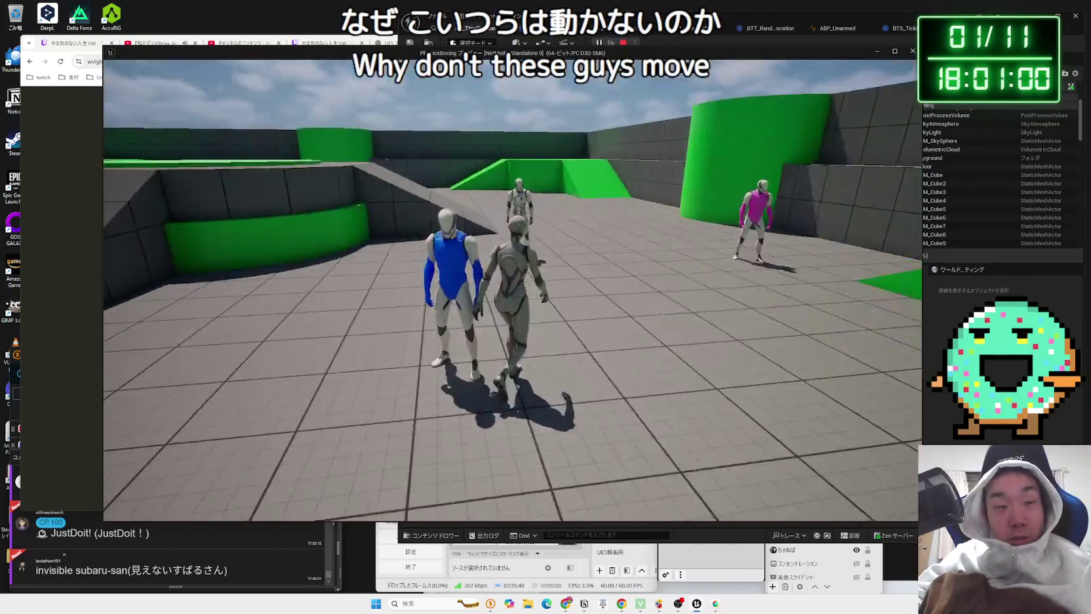
pyautogui.press('Escape')
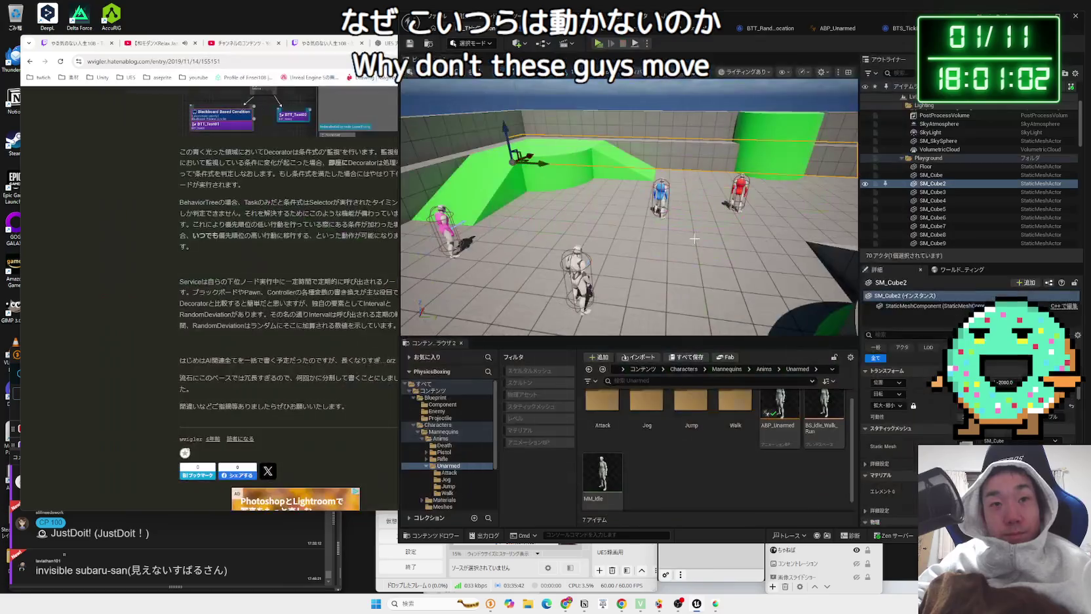
pyautogui.click(601, 45)
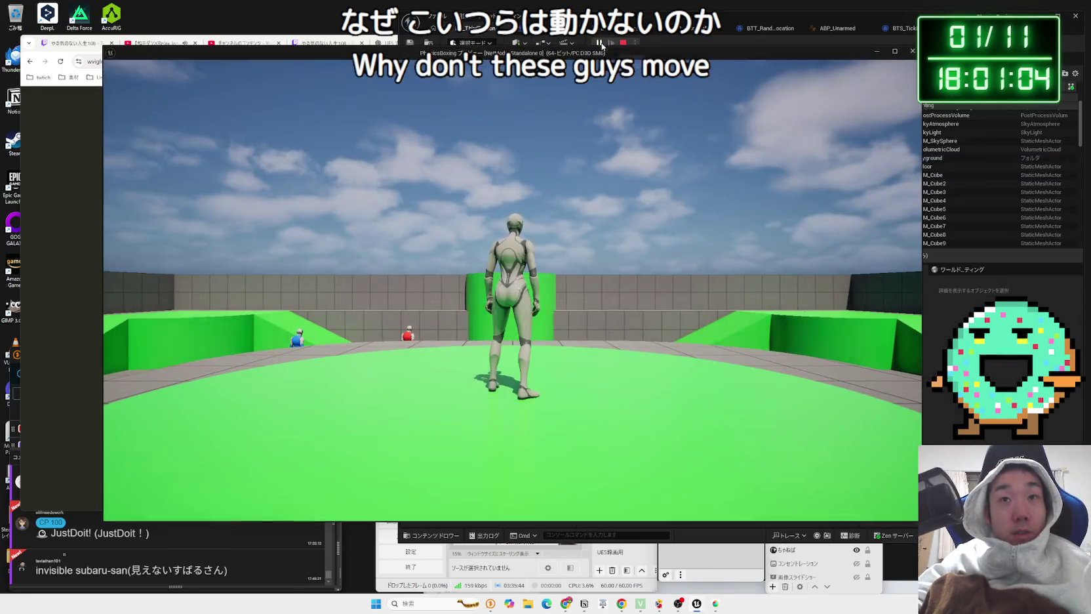
pyautogui.click(886, 45)
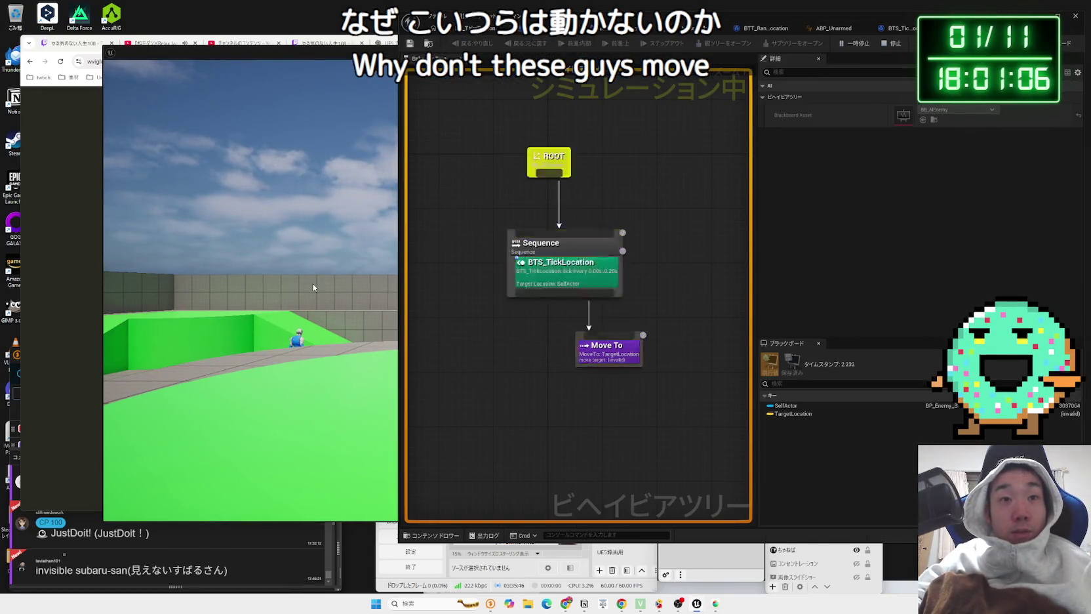
pyautogui.click(332, 256)
pyautogui.press('Escape')
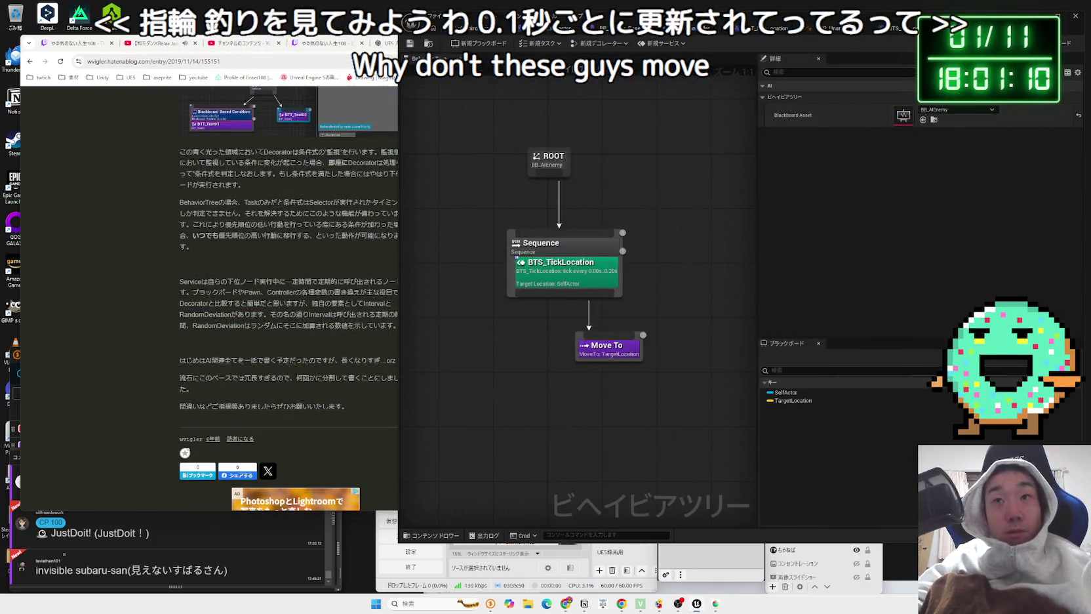
# Step: Remove the BTS_TickLocation service from the Sequence node
pyautogui.click(578, 270)
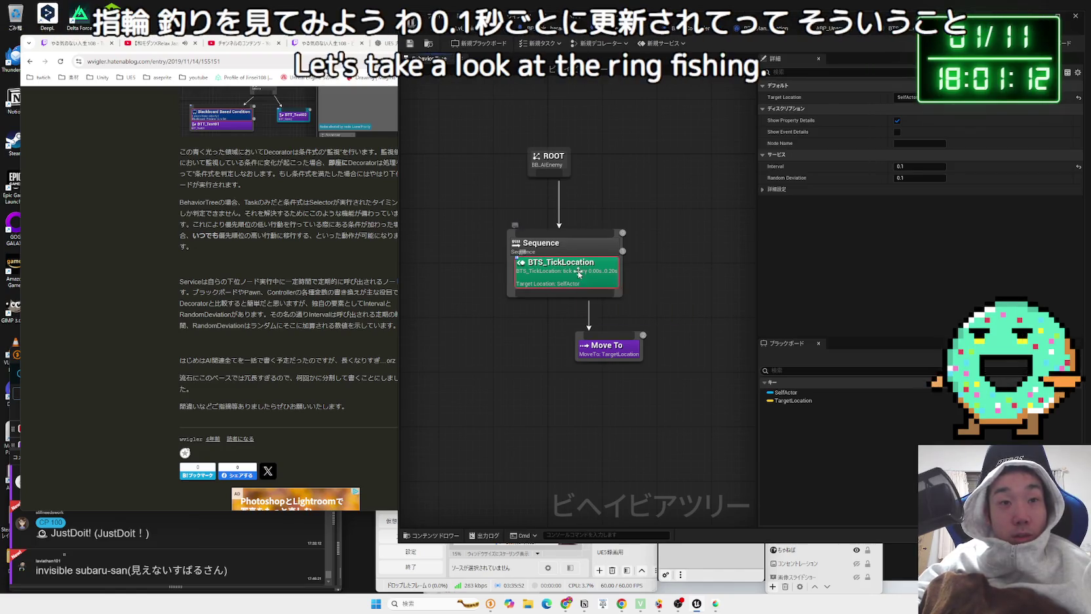
pyautogui.rightClick(578, 270)
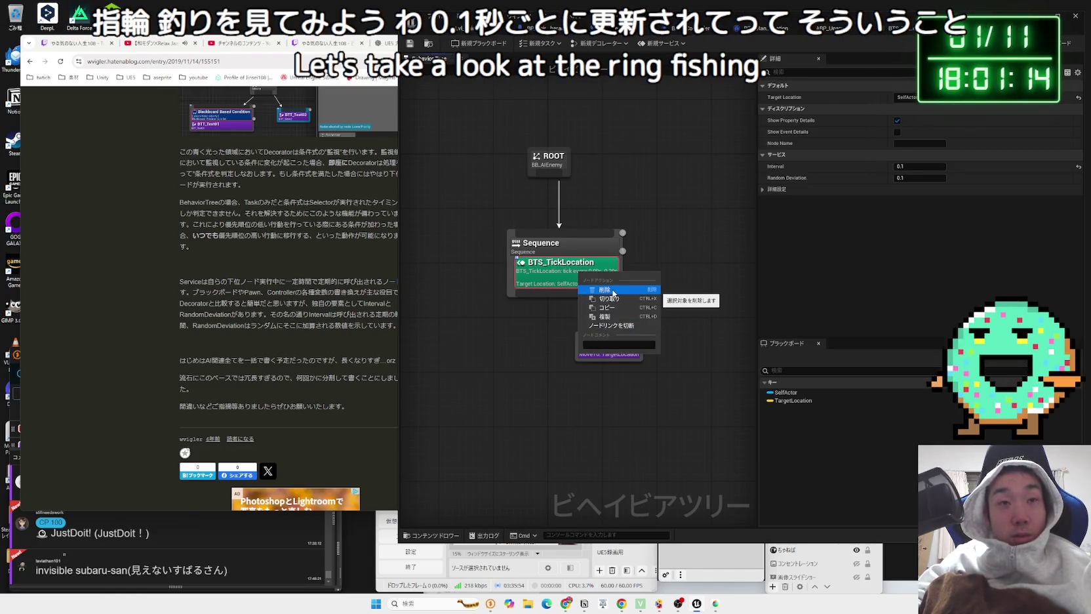
pyautogui.click(604, 290)
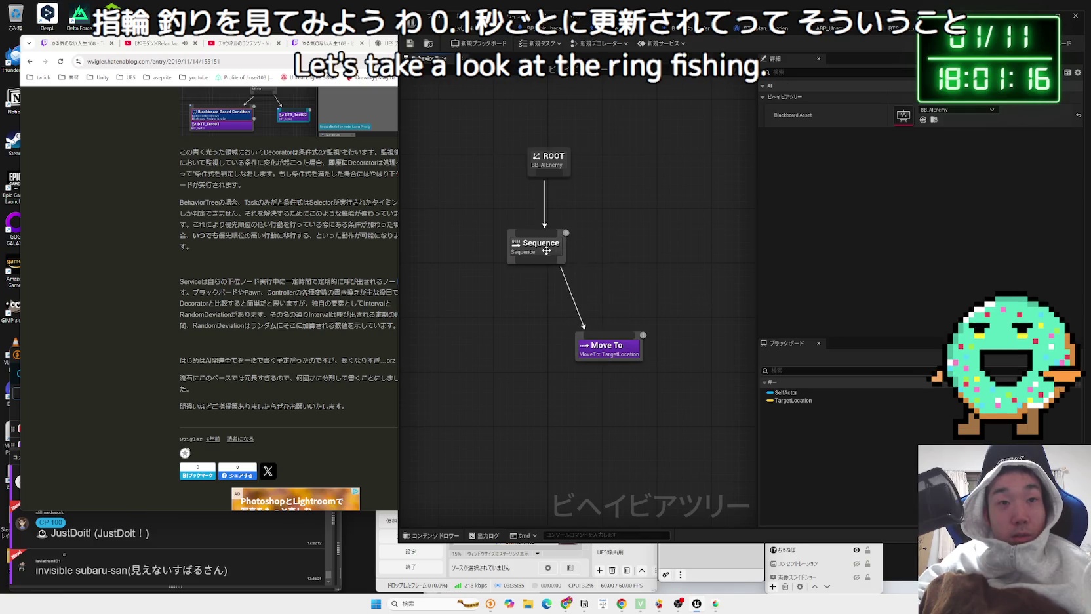
# Step: Place Move To directly under Sequence and attach BTS Tick Location to it
pyautogui.click(601, 341)
pyautogui.rightClick(604, 351)
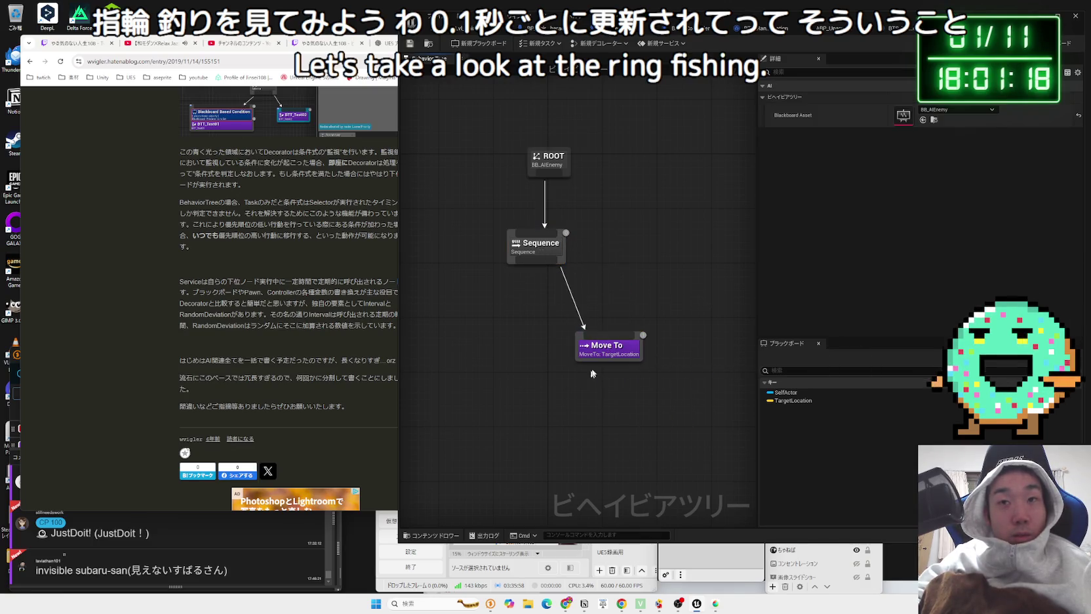
pyautogui.moveTo(603, 348); pyautogui.dragTo(556, 347)
pyautogui.rightClick(552, 352)
pyautogui.moveTo(589, 474)
pyautogui.moveTo(644, 485)
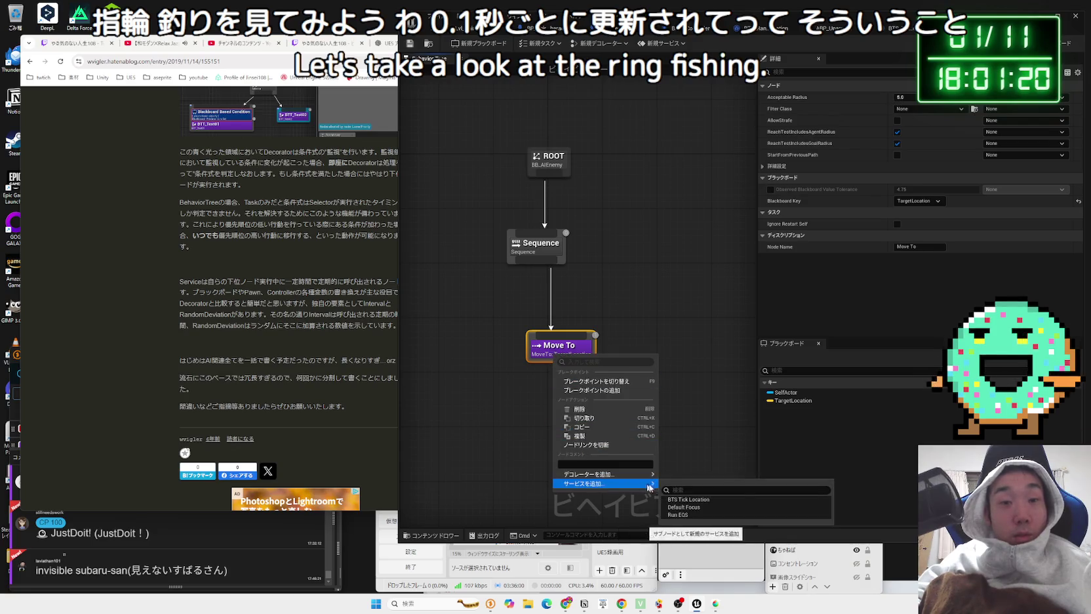
pyautogui.click(688, 499)
# Step: Set the service's target location key to TargetLocation and start a play test
pyautogui.click(665, 431)
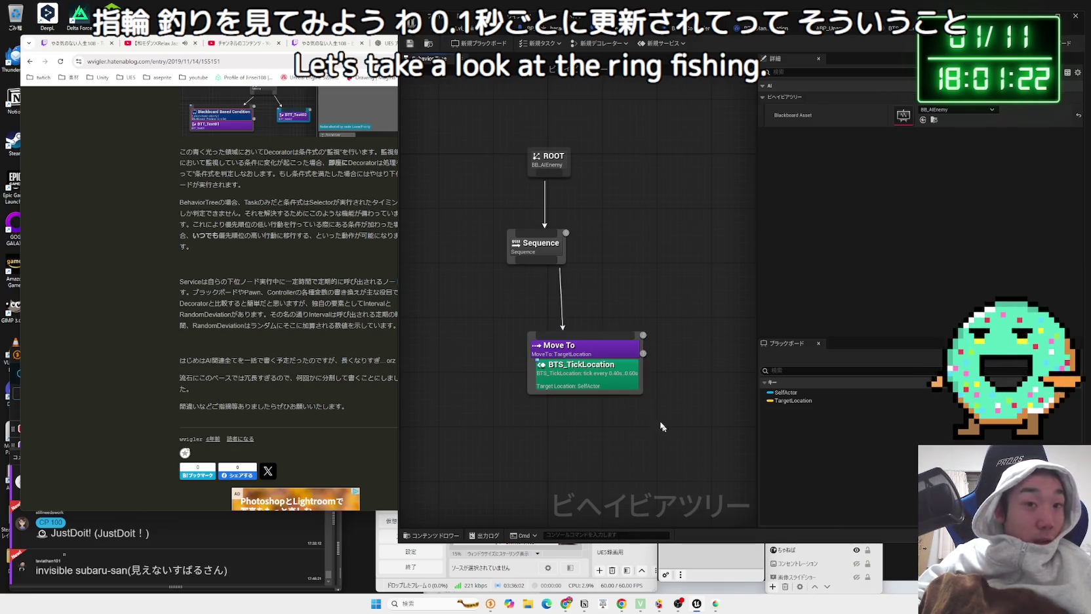
pyautogui.click(572, 365)
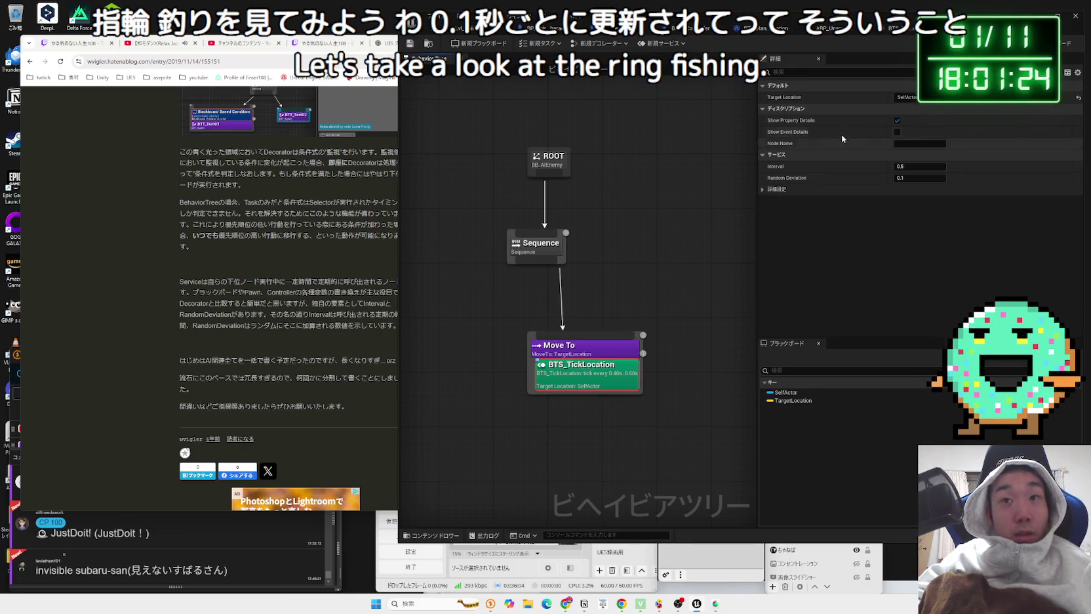
pyautogui.click(914, 96)
pyautogui.click(852, 122)
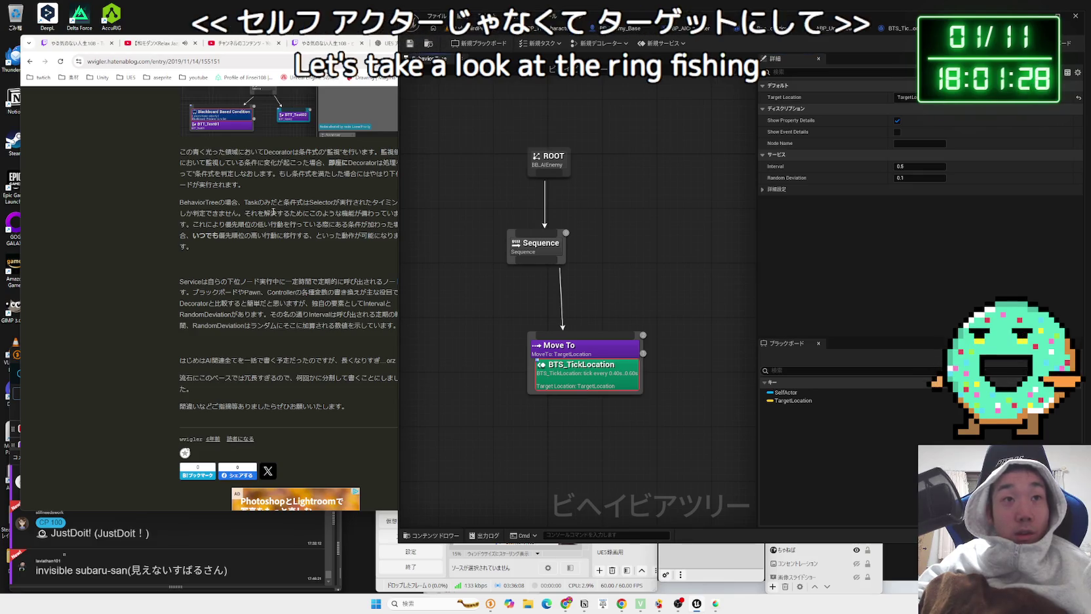
pyautogui.click(475, 28)
pyautogui.click(599, 43)
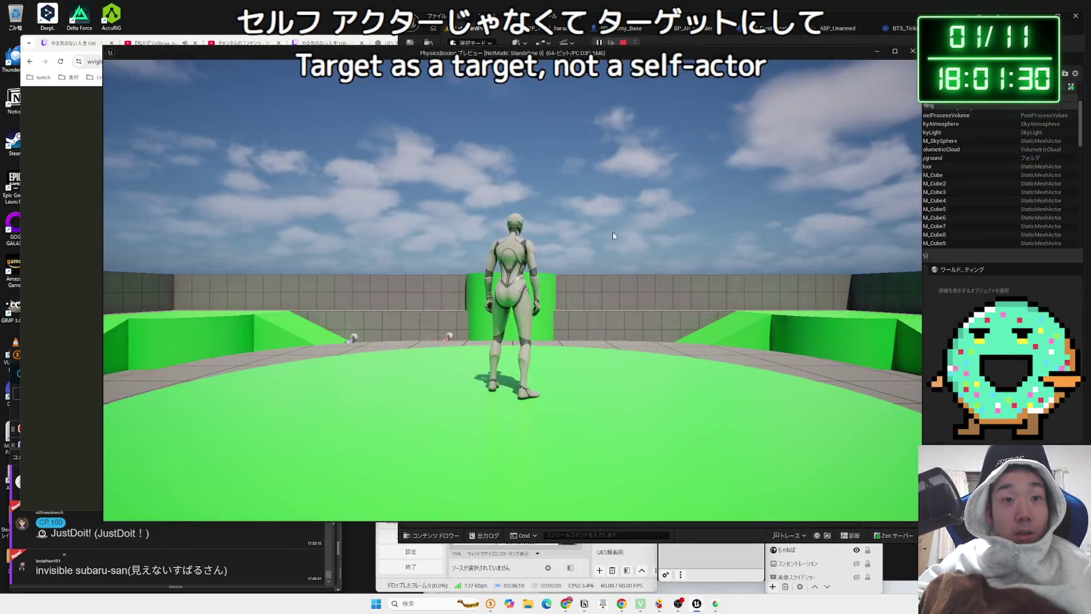
# Step: Run the player up the ramp while the coloured enemies chase, then stop and view BT_AIEnemy
pyautogui.press('w')
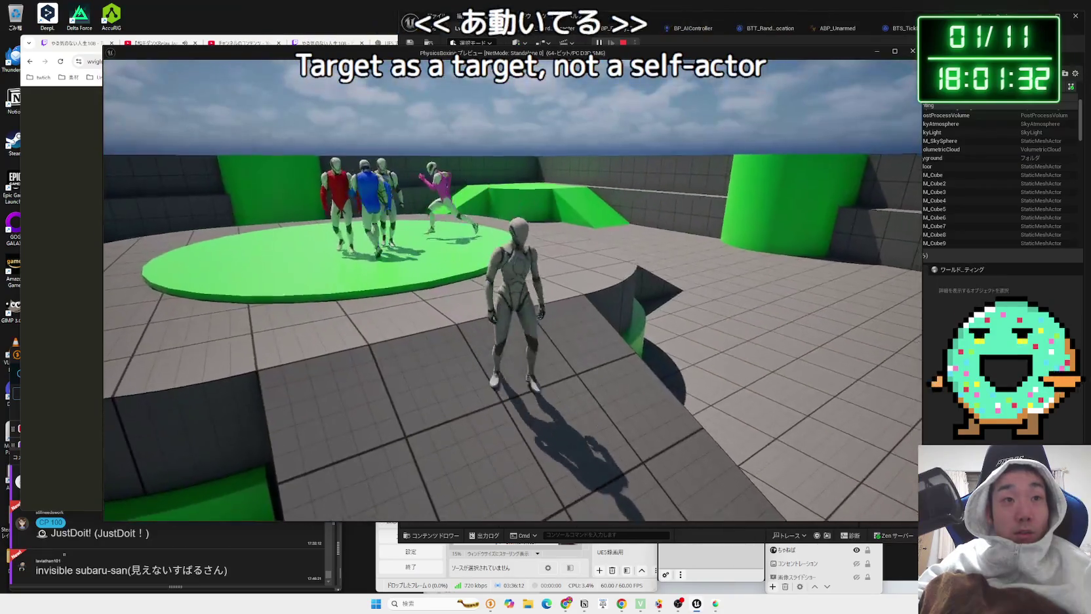
pyautogui.press('w')
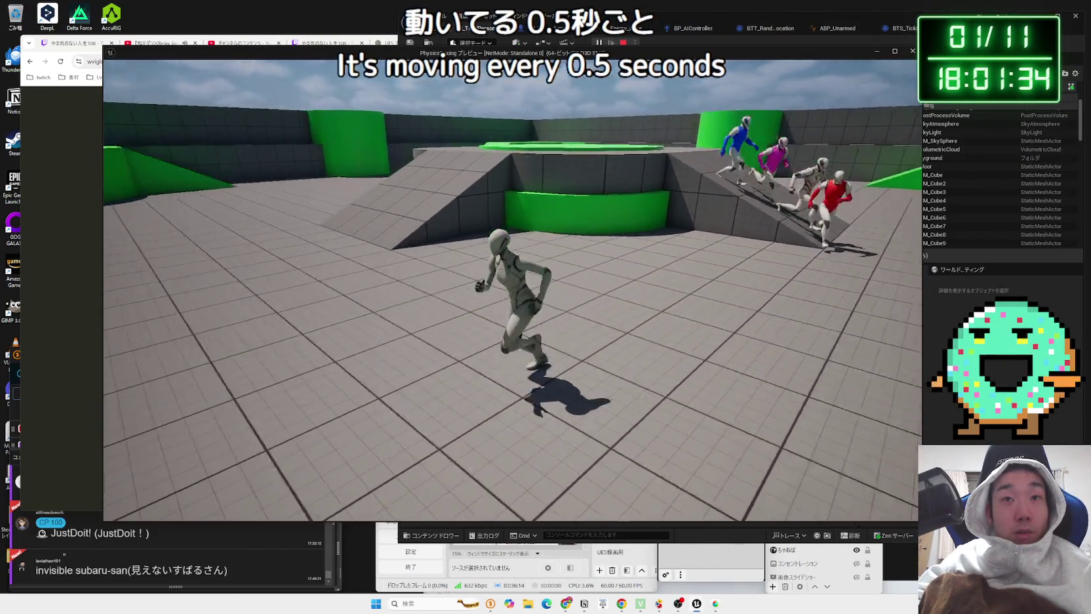
pyautogui.press('w')
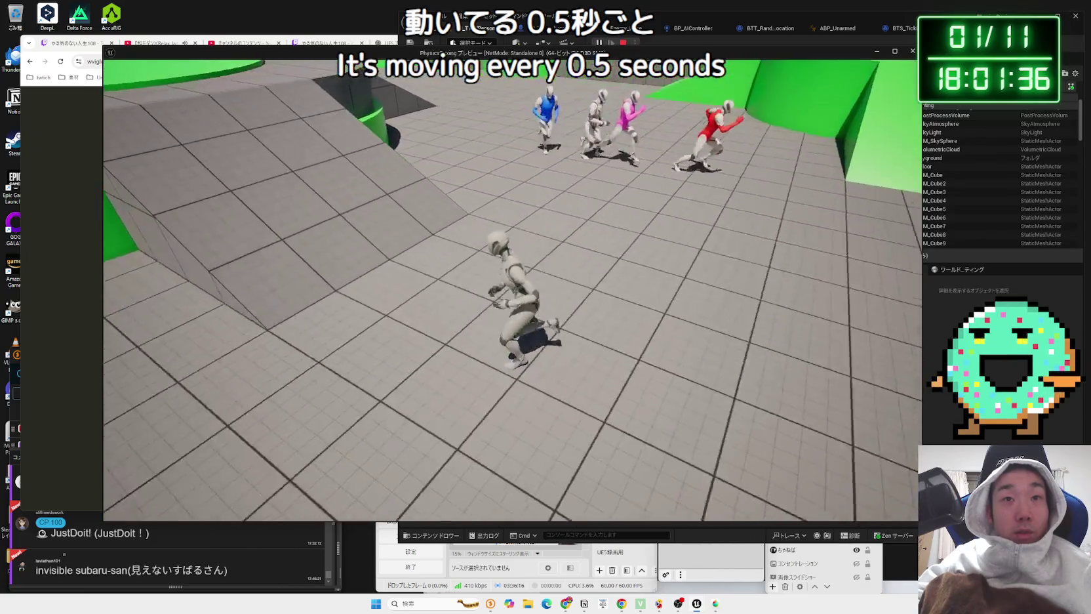
pyautogui.press('w')
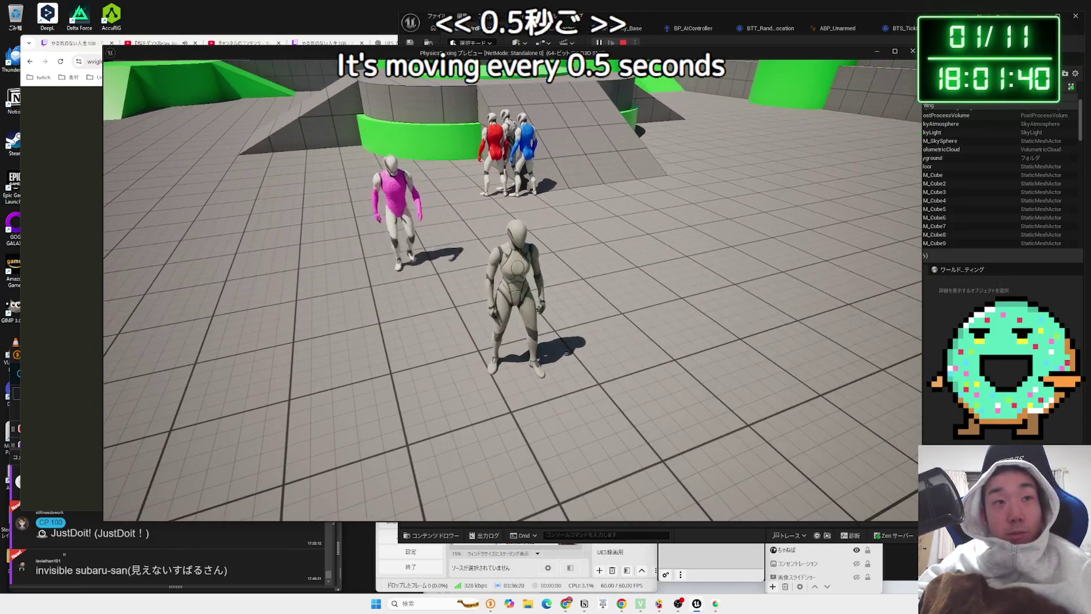
pyautogui.press('Escape')
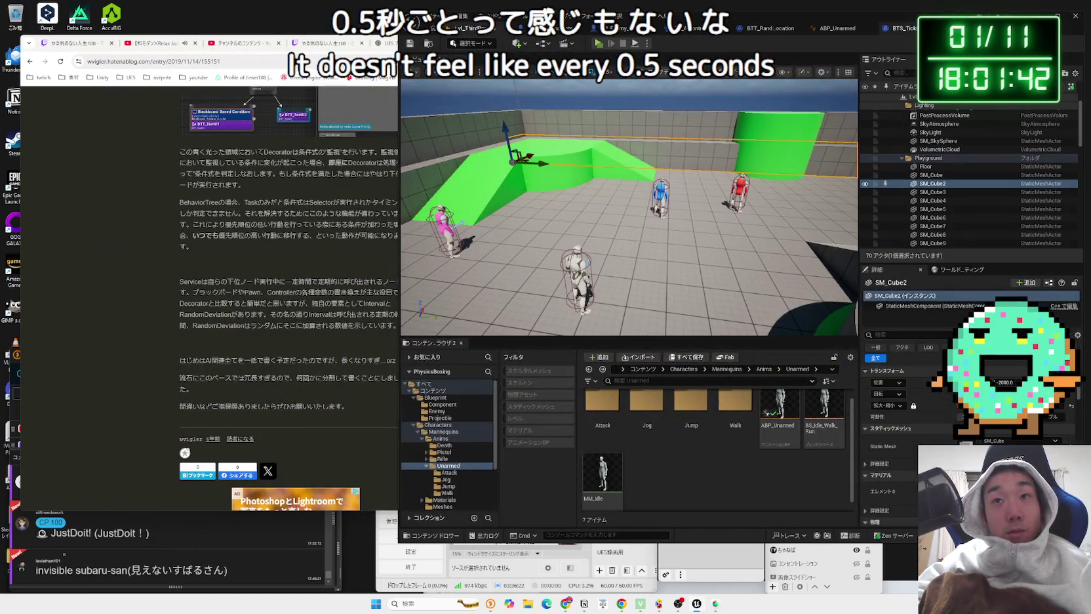
pyautogui.click(903, 28)
pyautogui.click(913, 30)
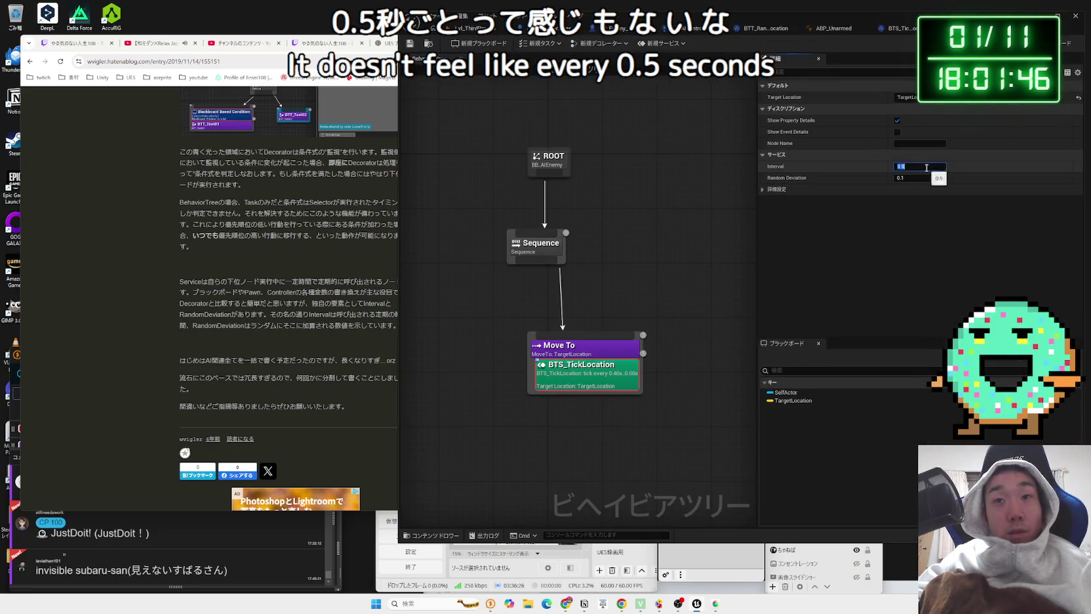
# Step: Give BTS_TickLocation an Interval of 0.1 and Random Deviation of 0, then play-test
pyautogui.write('0.1')
pyautogui.press('Return')
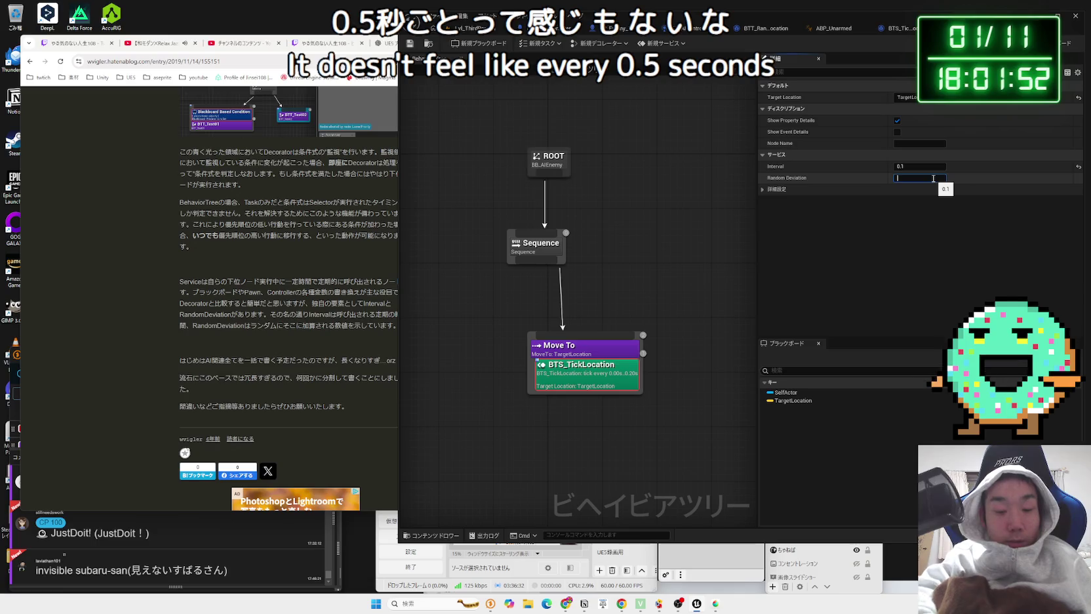
pyautogui.write('0')
pyautogui.press('Return')
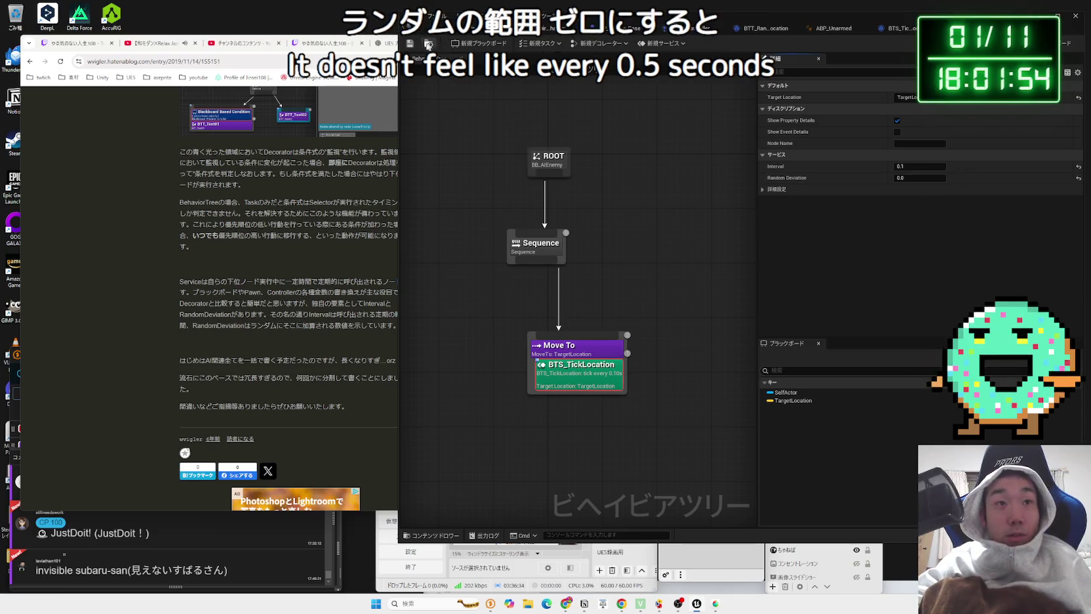
pyautogui.click(481, 33)
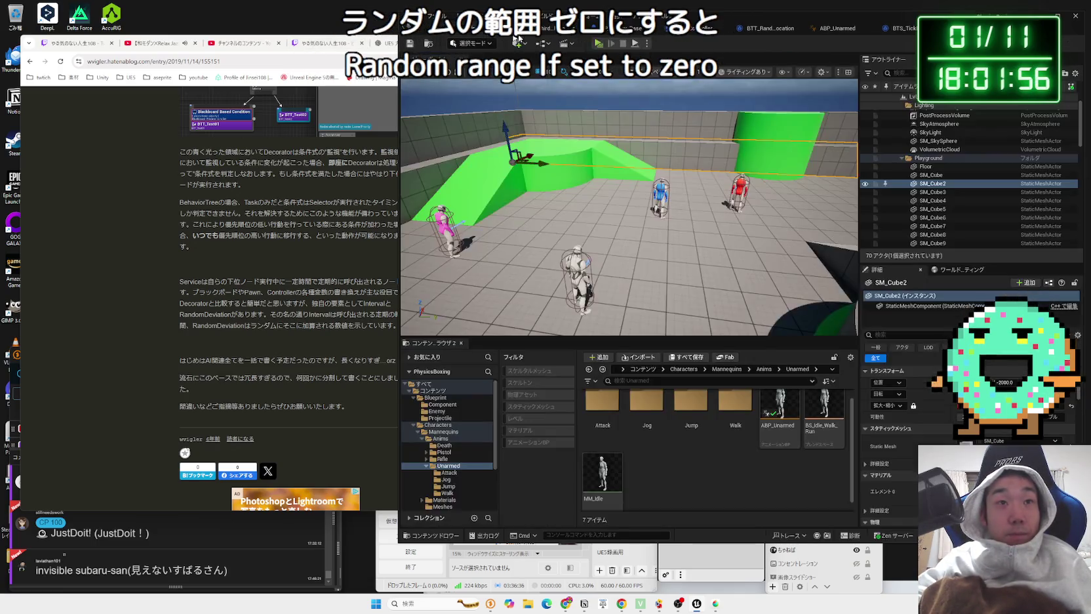
pyautogui.click(598, 44)
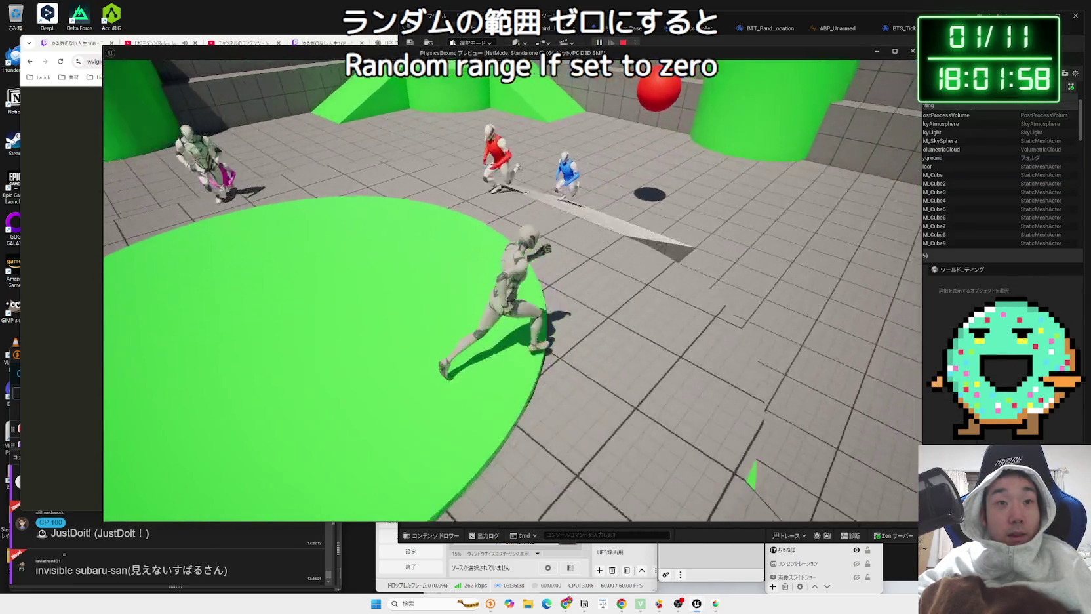
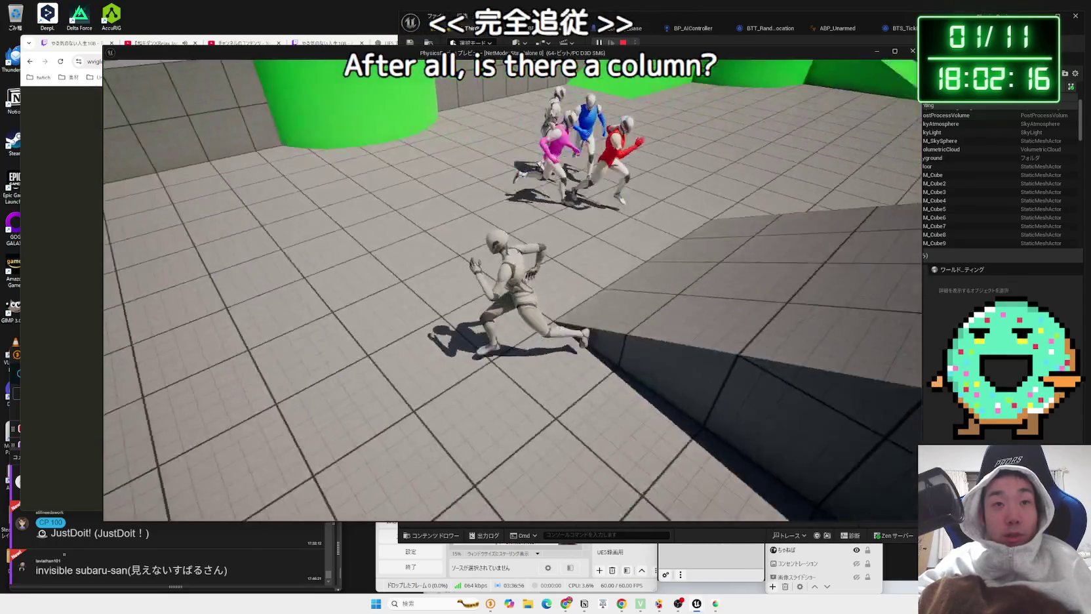
# Step: Stop the playtest and inspect the BTS_TickLocation service blueprint used in BT_AIEnemy
pyautogui.press('Escape')
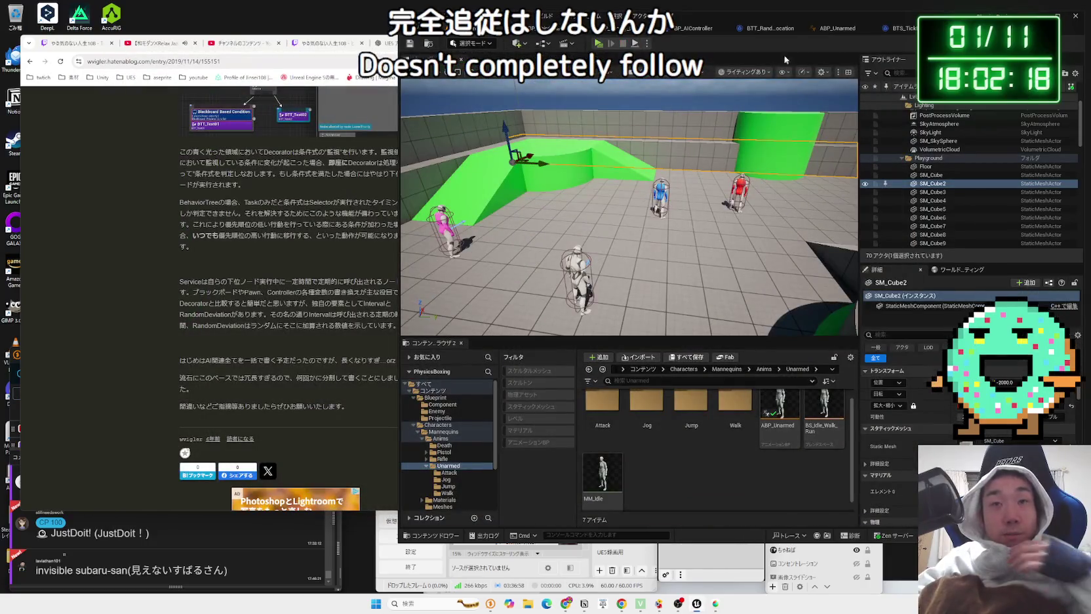
pyautogui.click(937, 29)
pyautogui.moveTo(566, 384); pyautogui.dragTo(566, 383)
pyautogui.doubleClick(566, 384)
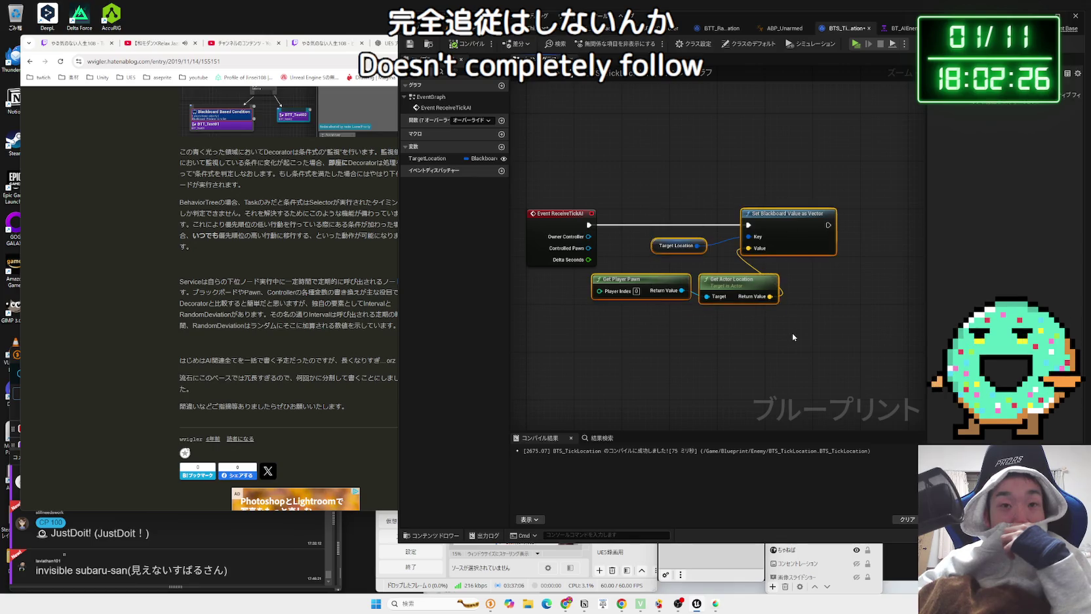
pyautogui.click(902, 30)
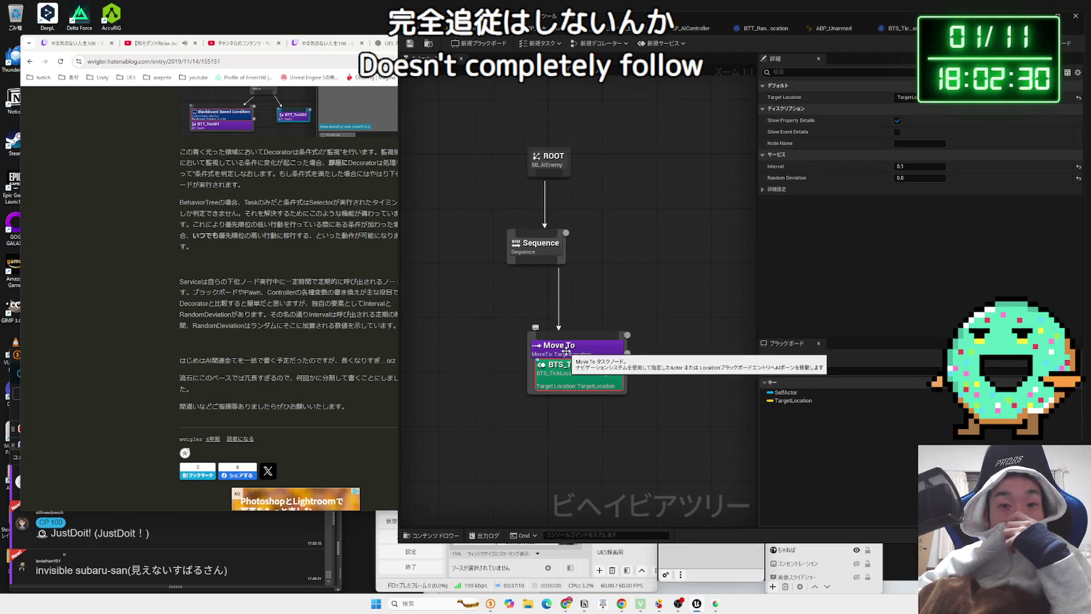
# Step: Delete the BTS_TickLocation service from the Move To task and shift Move To right
pyautogui.click(564, 351)
pyautogui.click(580, 380)
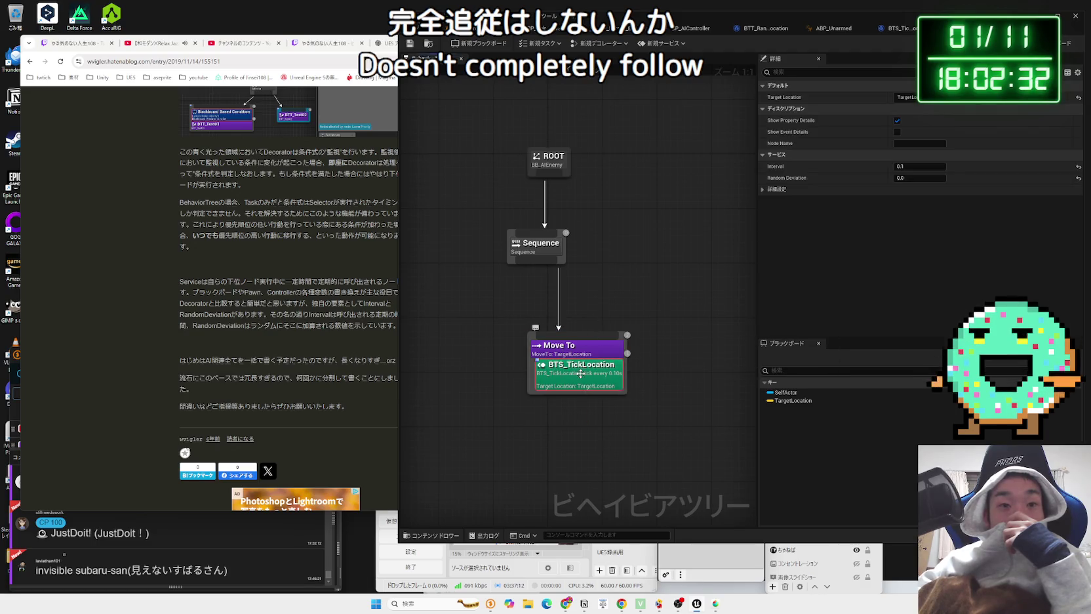
pyautogui.rightClick(579, 380)
pyautogui.click(609, 395)
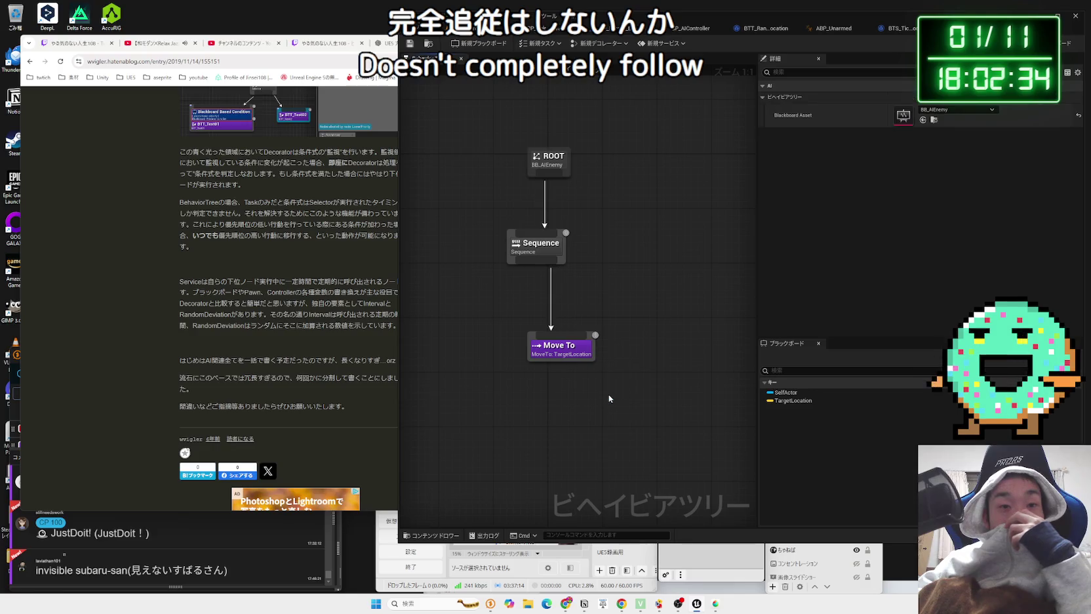
pyautogui.click(532, 357)
pyautogui.moveTo(532, 357); pyautogui.dragTo(613, 371)
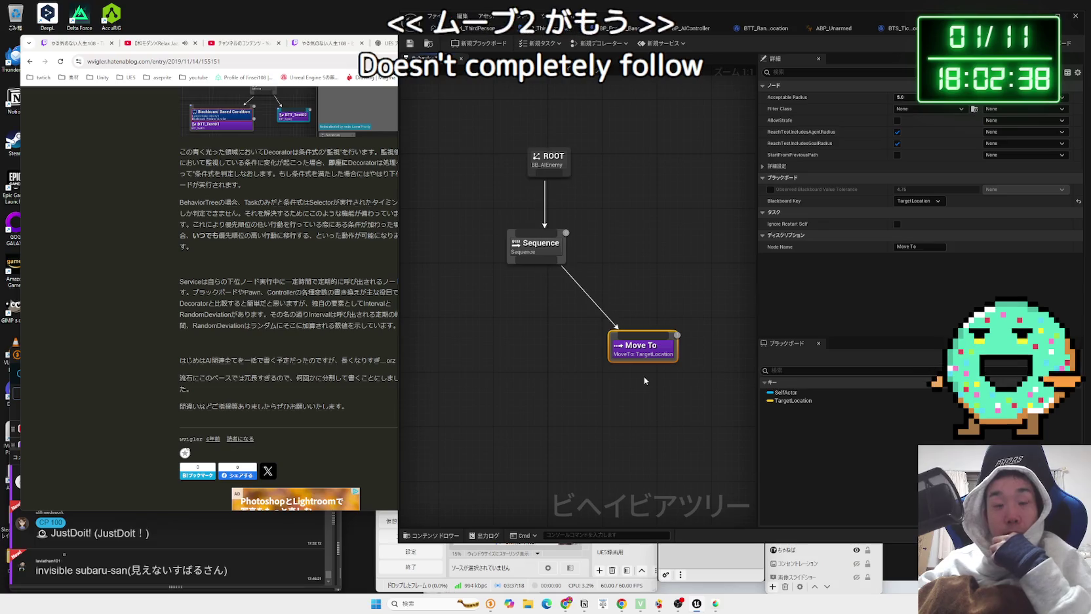
# Step: Return to the Google search results for 'ビヘイビアツリー tick'
pyautogui.click(644, 380)
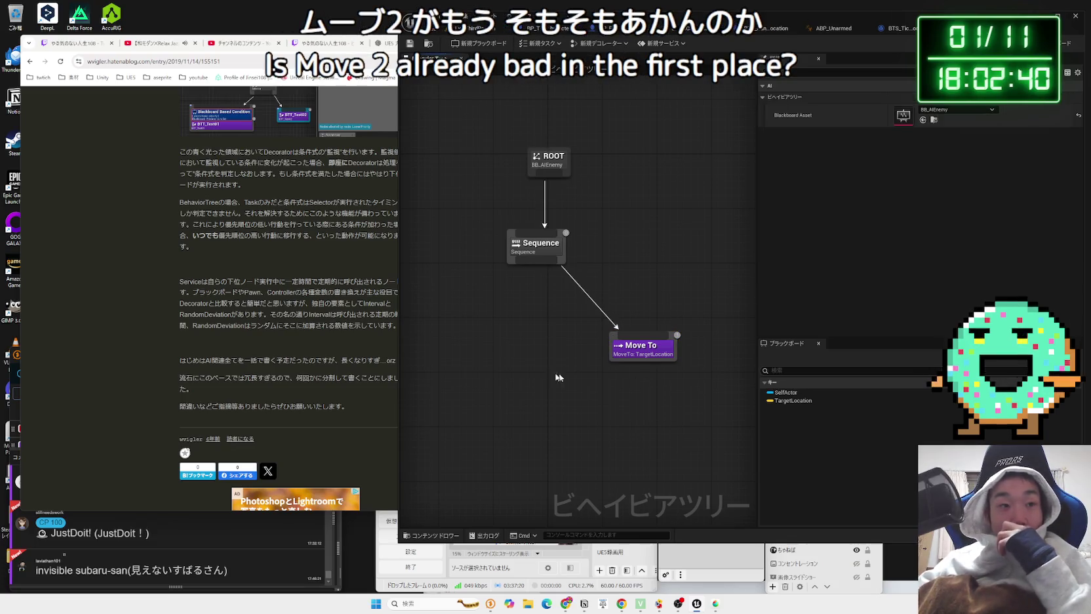
pyautogui.click(295, 322)
pyautogui.hotkey('alt', 'Left')
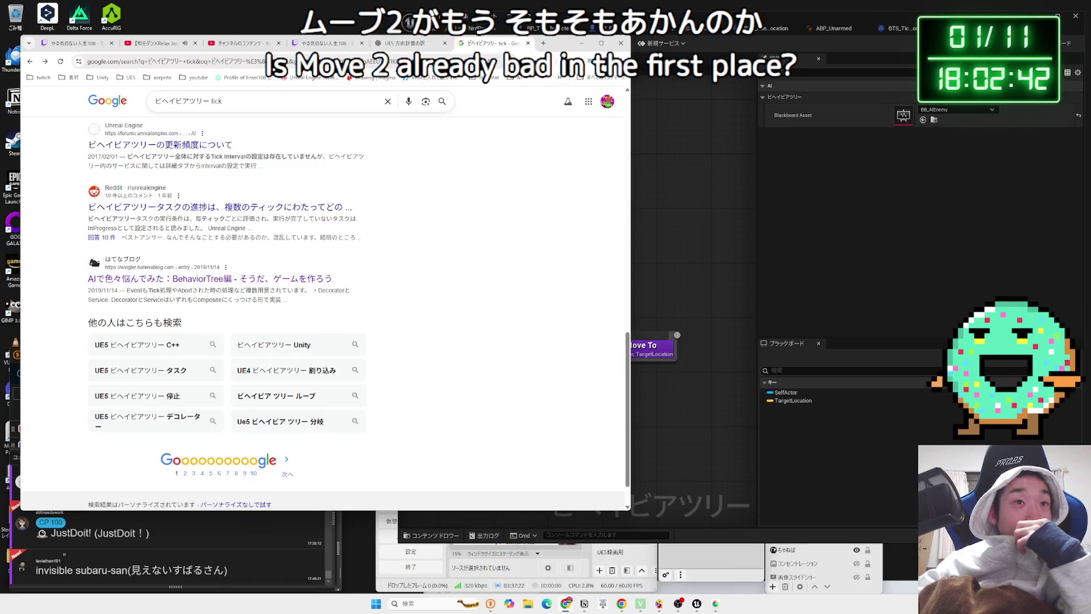
# Step: Check the end of the ChatGPT answer, then return to the Google search results tab
pyautogui.hotkey('ctrl', 'shift', 'Tab')
pyautogui.click(406, 418)
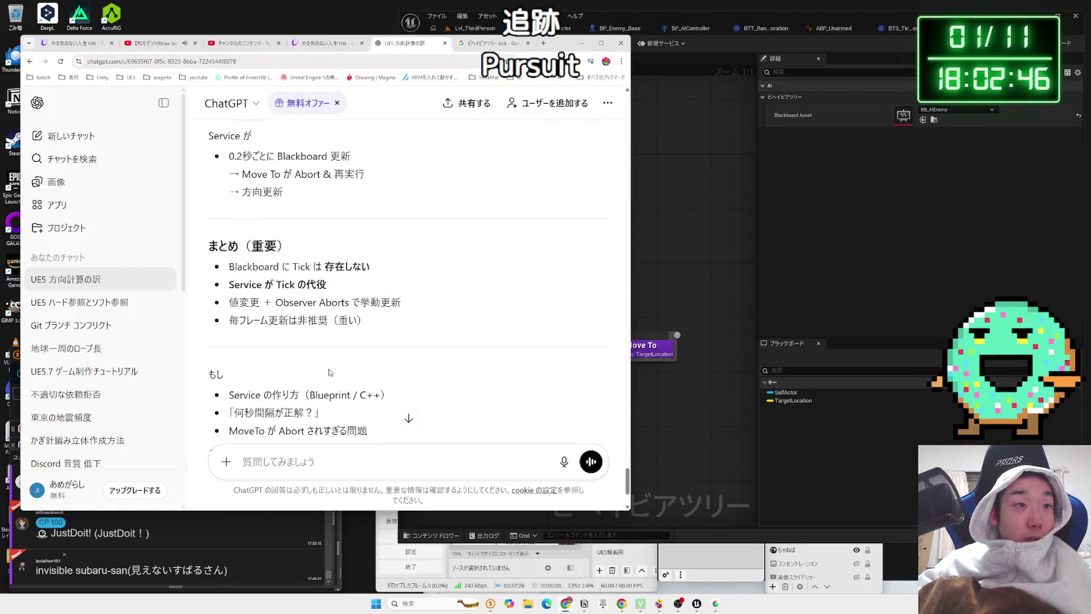
pyautogui.click(475, 29)
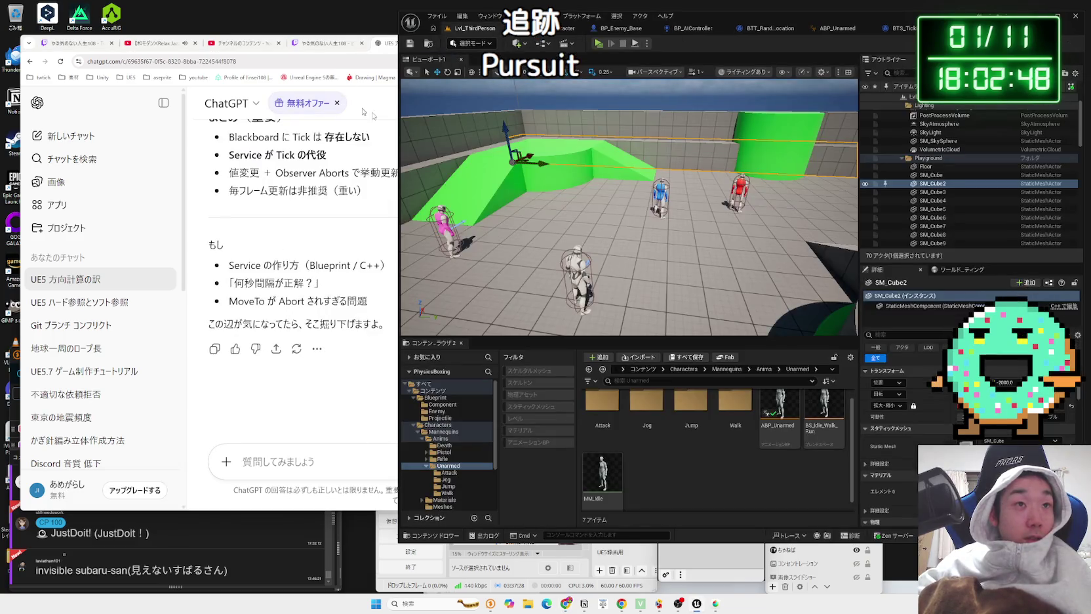
pyautogui.click(365, 112)
pyautogui.click(469, 45)
# Step: Search Google for 'ビヘイビアツリー 追跡' and filter to video results
pyautogui.click(252, 107)
pyautogui.press('BackSpace')
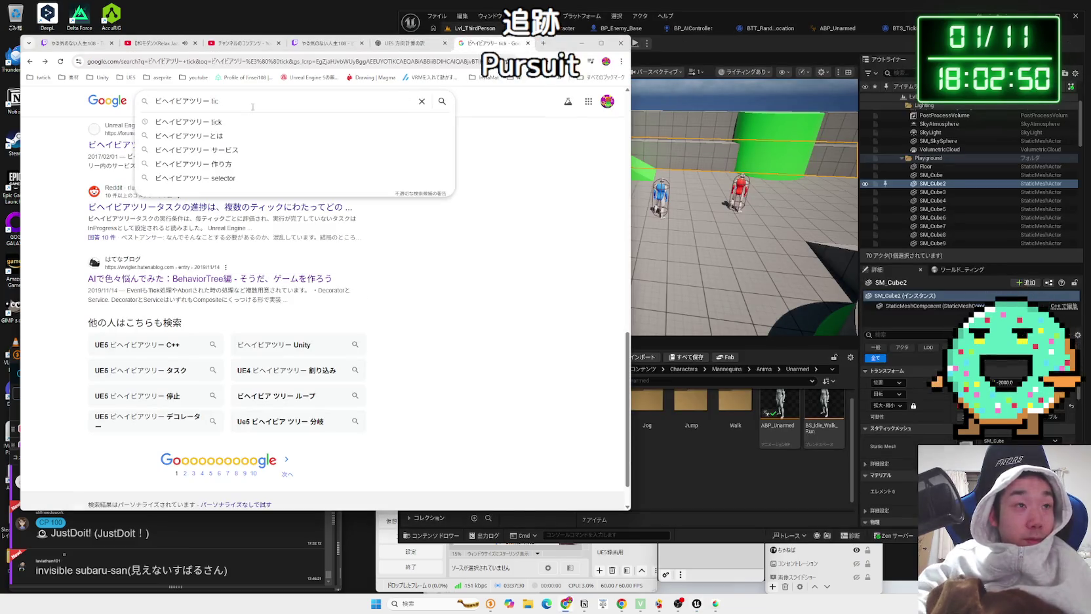
pyautogui.write('tu')
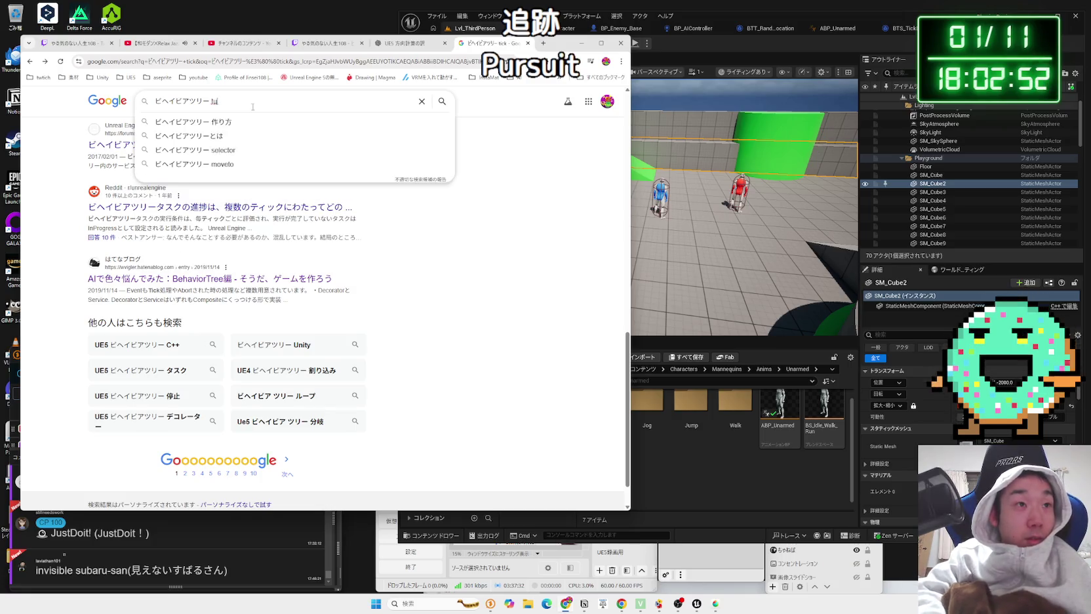
pyautogui.press('BackSpace')
pyautogui.write('いせき')
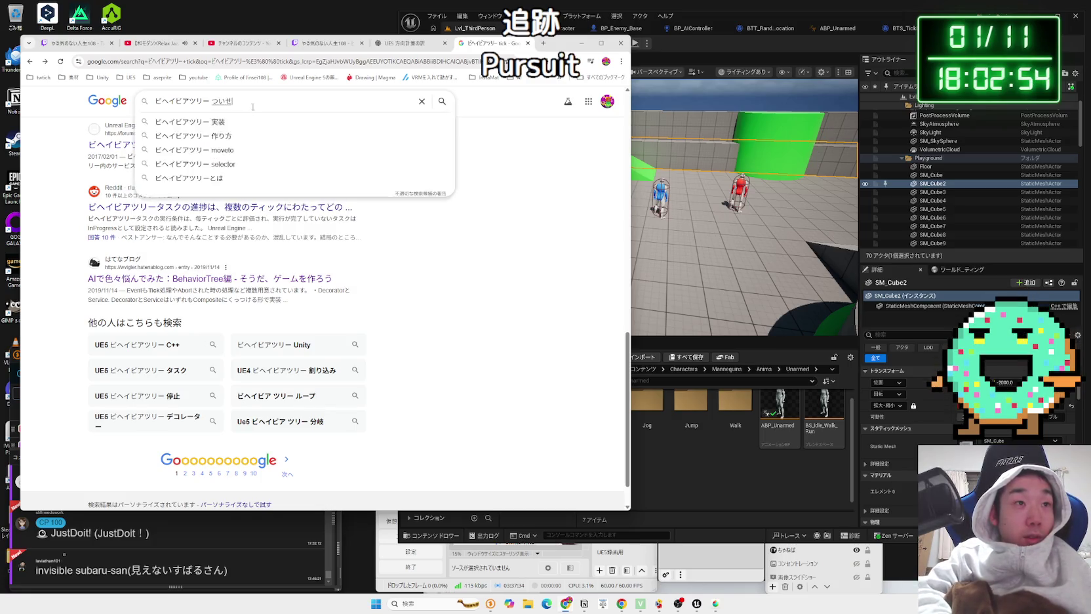
pyautogui.press('space')
pyautogui.press('Return')
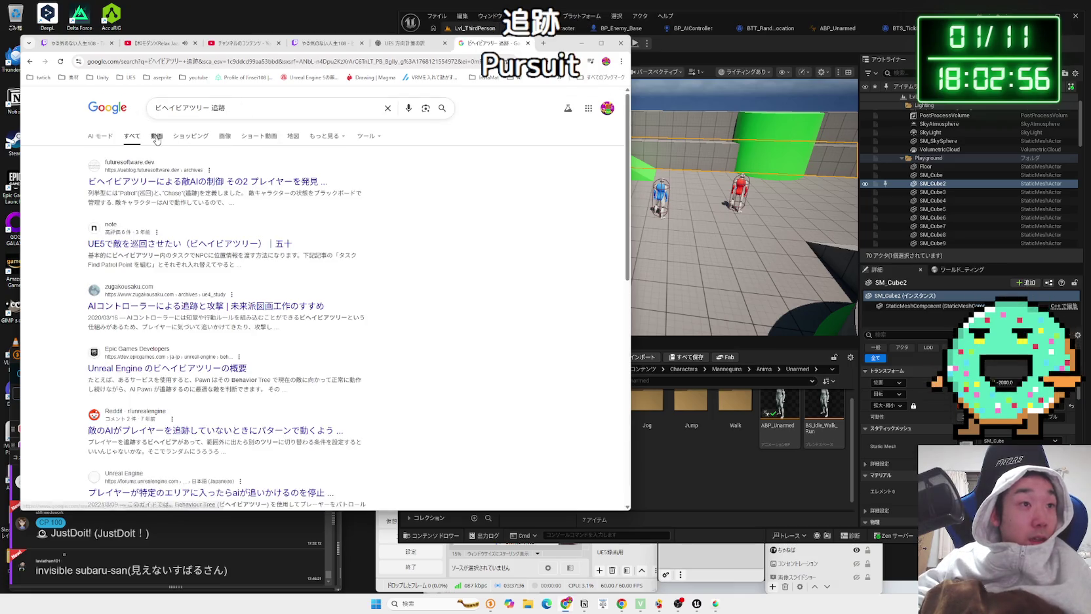
pyautogui.click(157, 137)
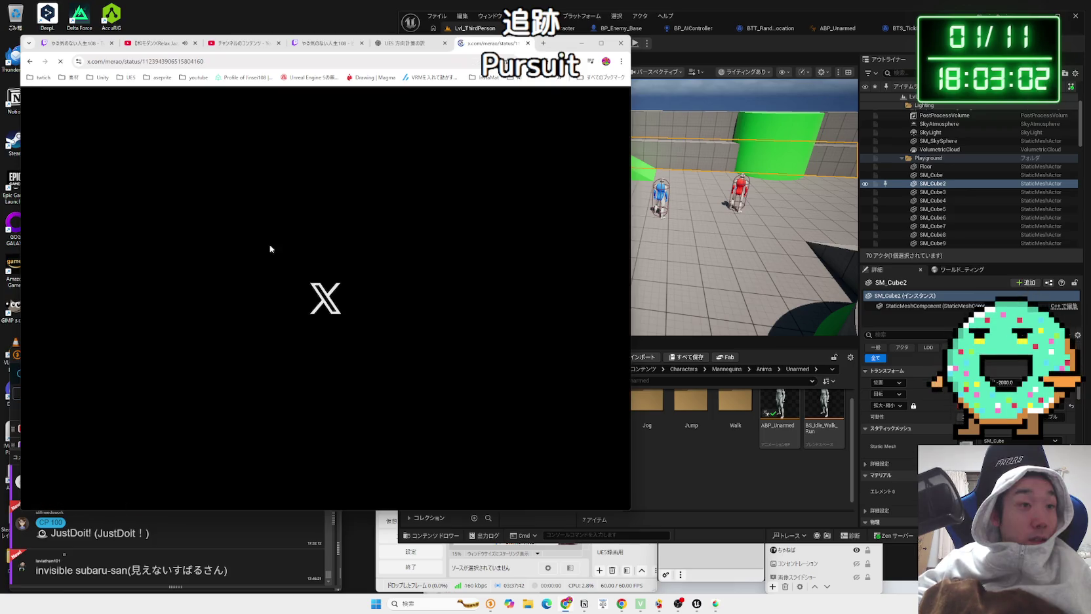
# Step: Browse the video results and open the UE5 behavior tree tutorial on YouTube
pyautogui.hotkey('alt', 'Left')
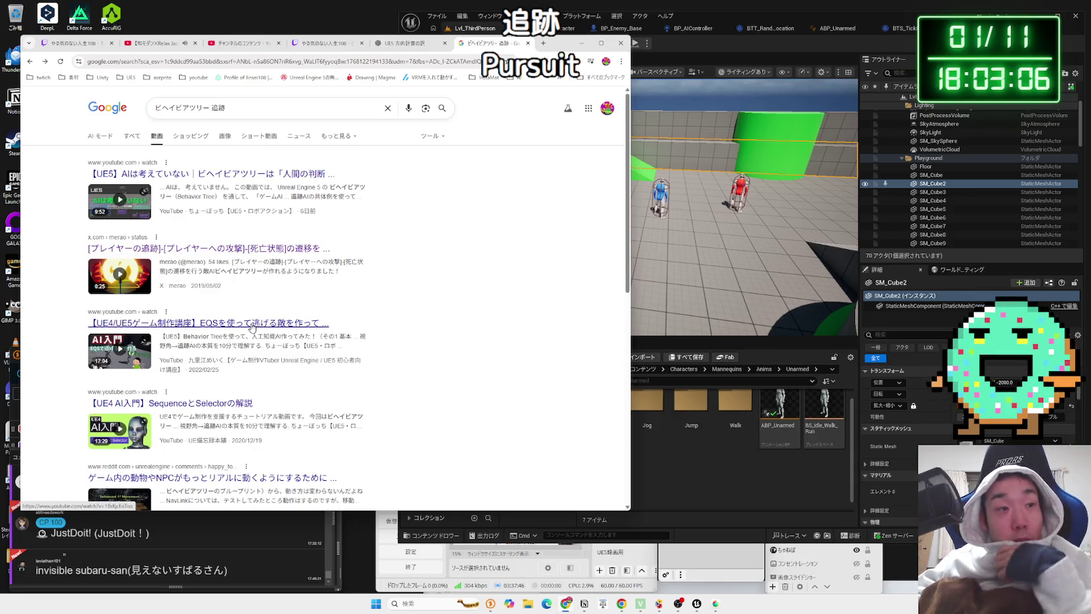
pyautogui.scroll(-2, 243, 324)
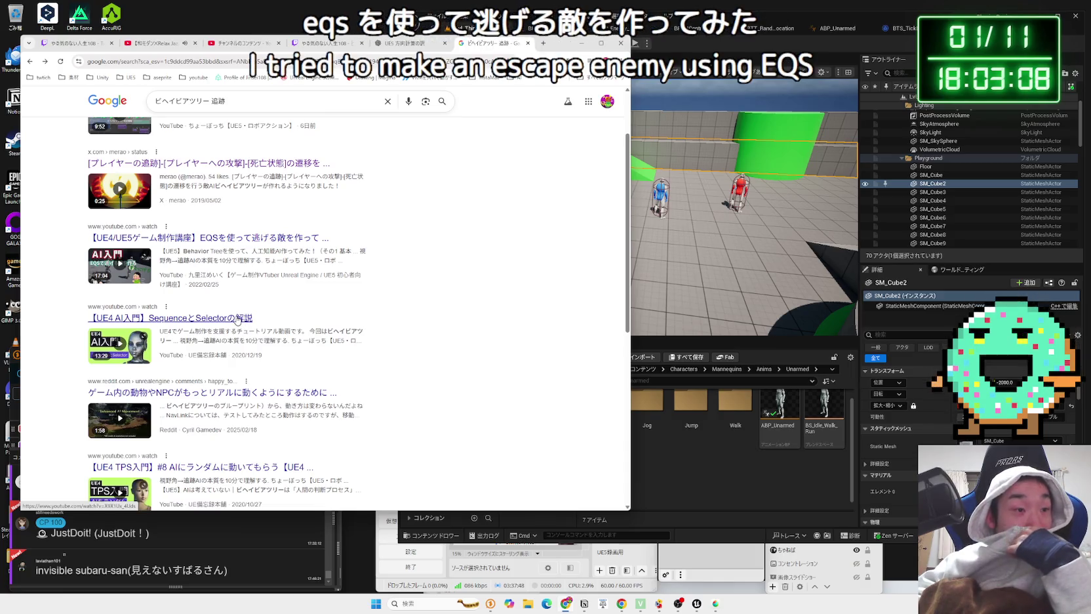
pyautogui.scroll(-3, 237, 320)
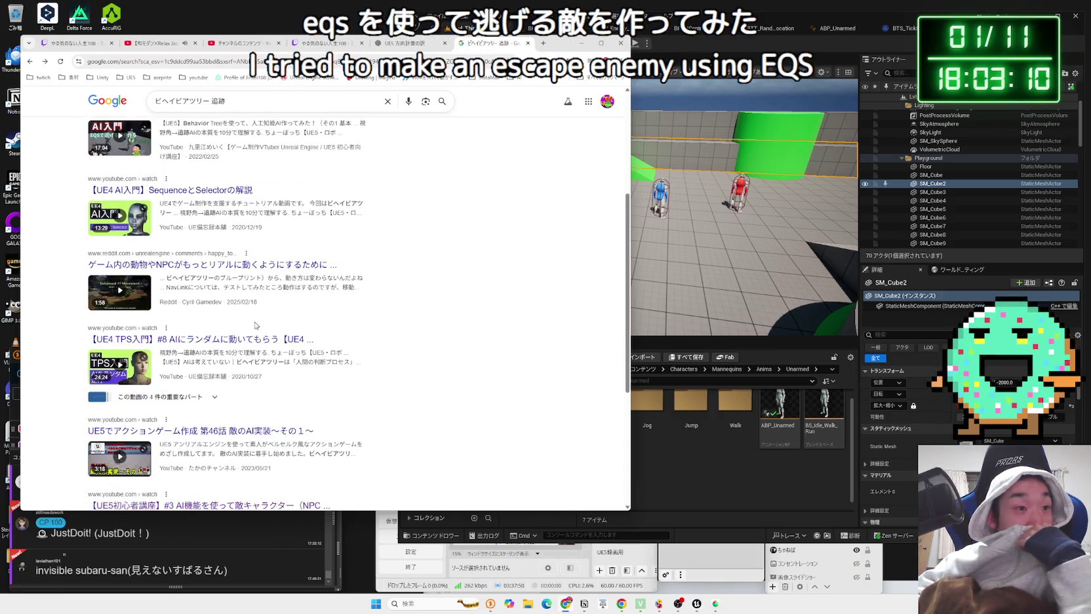
pyautogui.scroll(-1, 256, 340)
pyautogui.scroll(-1, 255, 341)
pyautogui.scroll(-2, 253, 354)
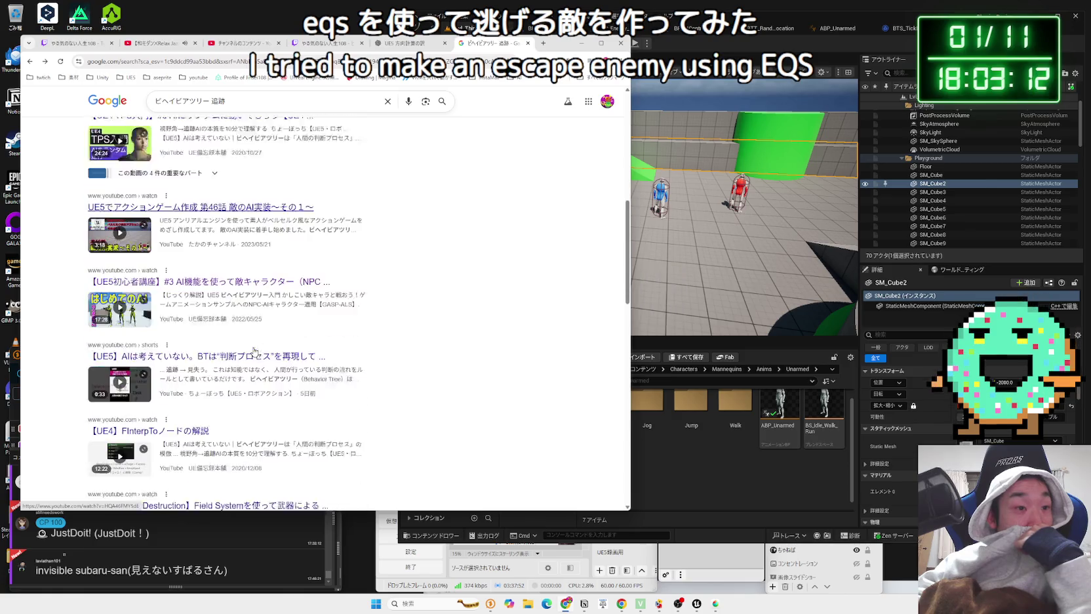
pyautogui.scroll(5, 249, 328)
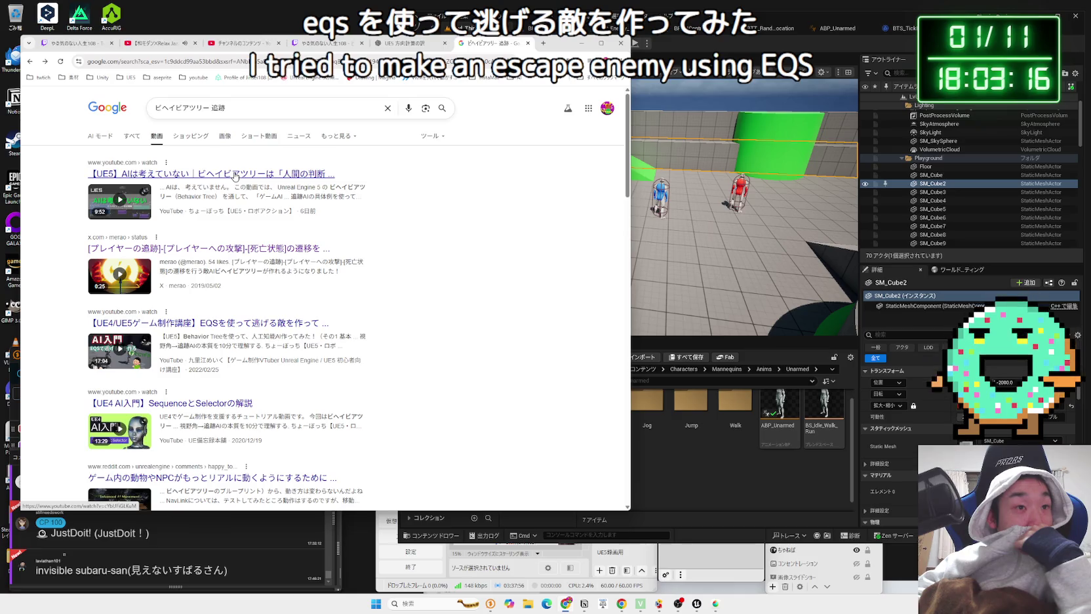
pyautogui.scroll(-6, 248, 323)
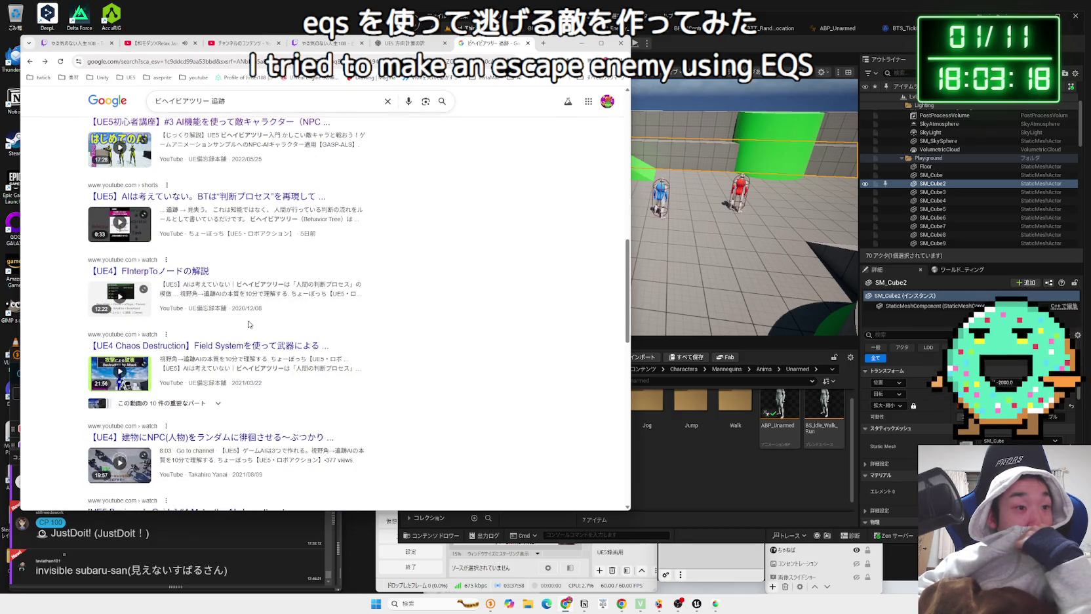
pyautogui.scroll(-2, 248, 324)
pyautogui.scroll(-3, 249, 310)
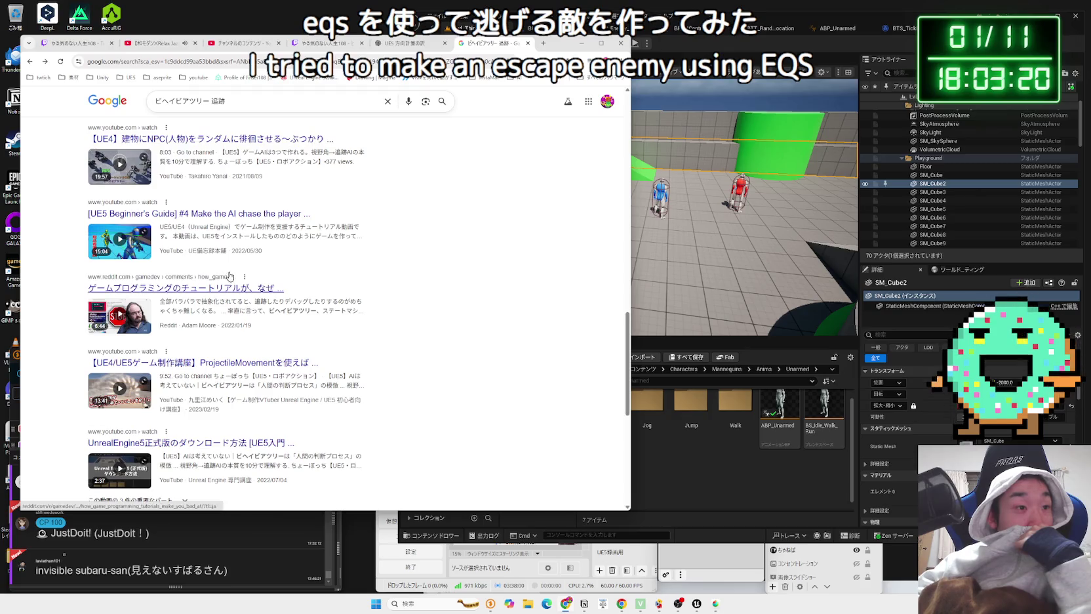
pyautogui.scroll(-1, 229, 289)
pyautogui.scroll(-2, 229, 288)
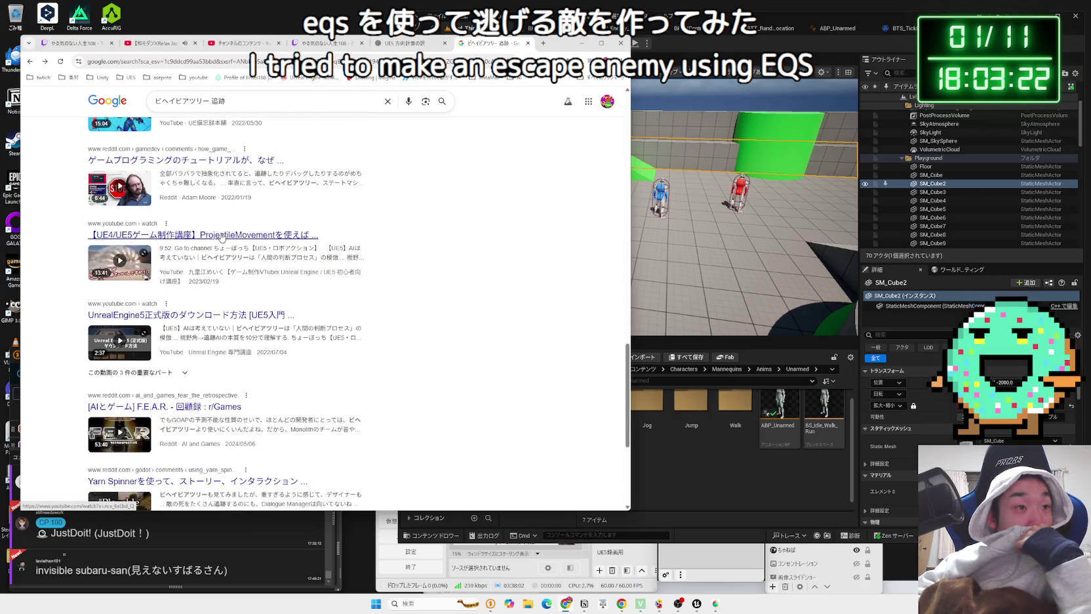
pyautogui.scroll(-1, 271, 237)
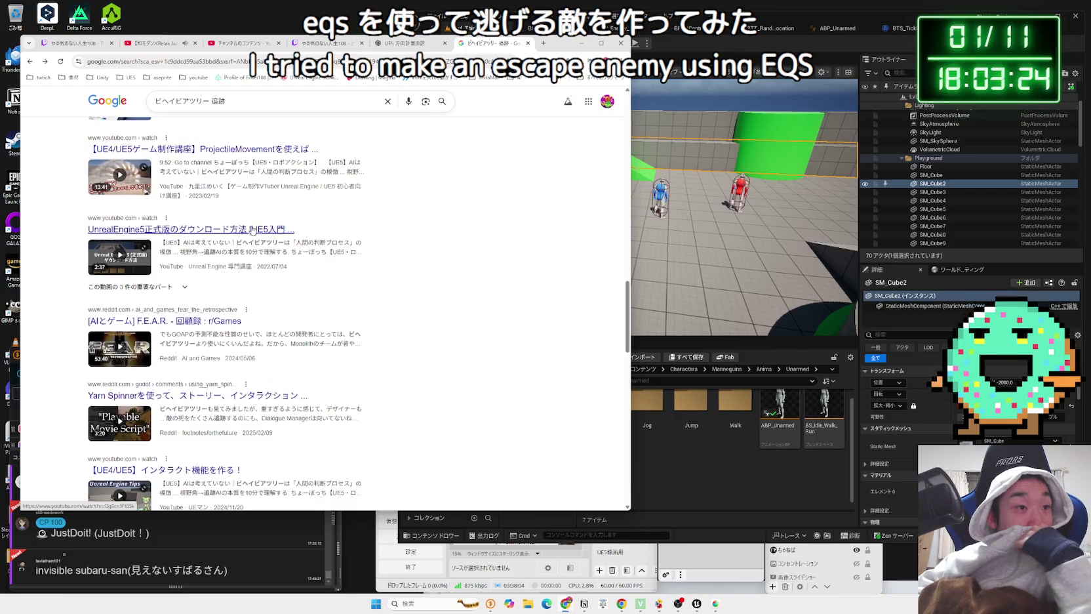
pyautogui.scroll(-2, 249, 243)
pyautogui.scroll(20, 246, 236)
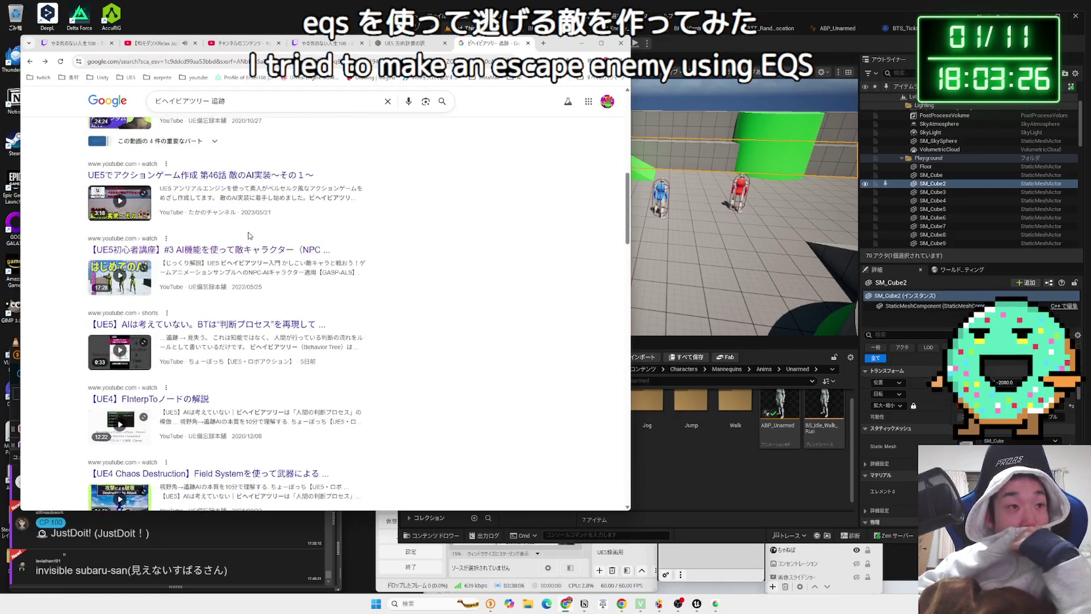
pyautogui.scroll(4, 242, 225)
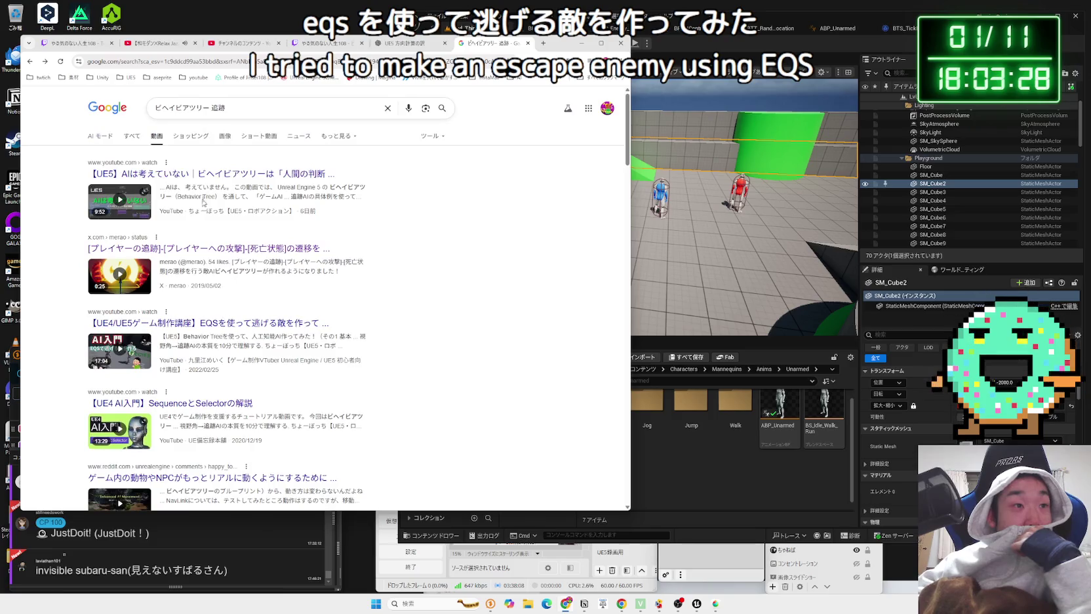
pyautogui.click(204, 174)
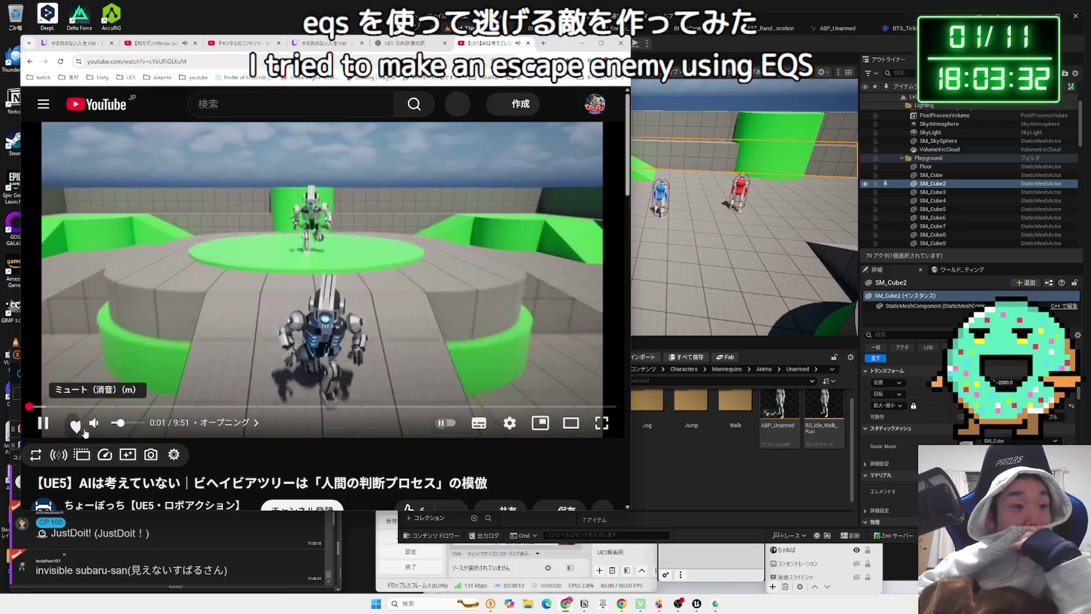
# Step: Skim the tutorial's opening through the pursuit AI and BT comparison table slides
pyautogui.click(50, 407)
pyautogui.moveTo(49, 407)
pyautogui.mouseDown()
pyautogui.moveTo(37, 406)
pyautogui.moveTo(49, 407)
pyautogui.mouseUp()
pyautogui.click(63, 407)
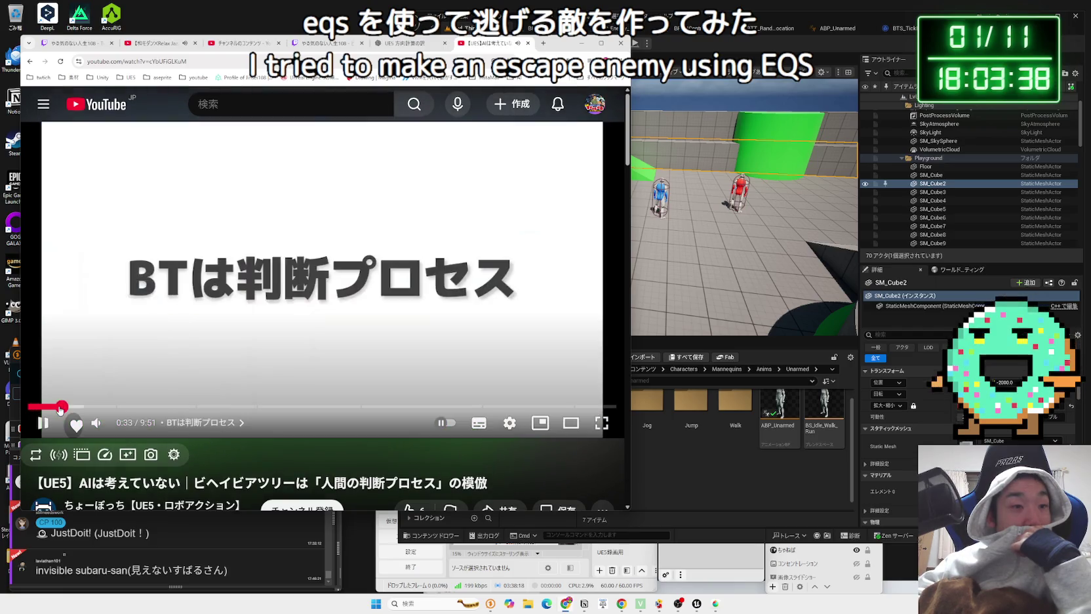
pyautogui.click(70, 407)
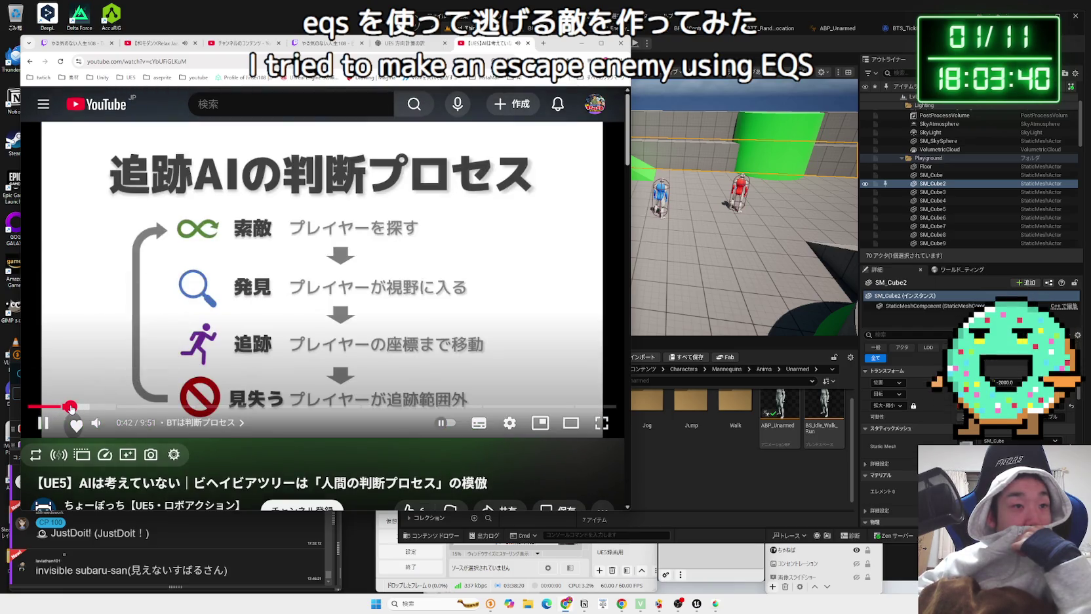
pyautogui.click(90, 407)
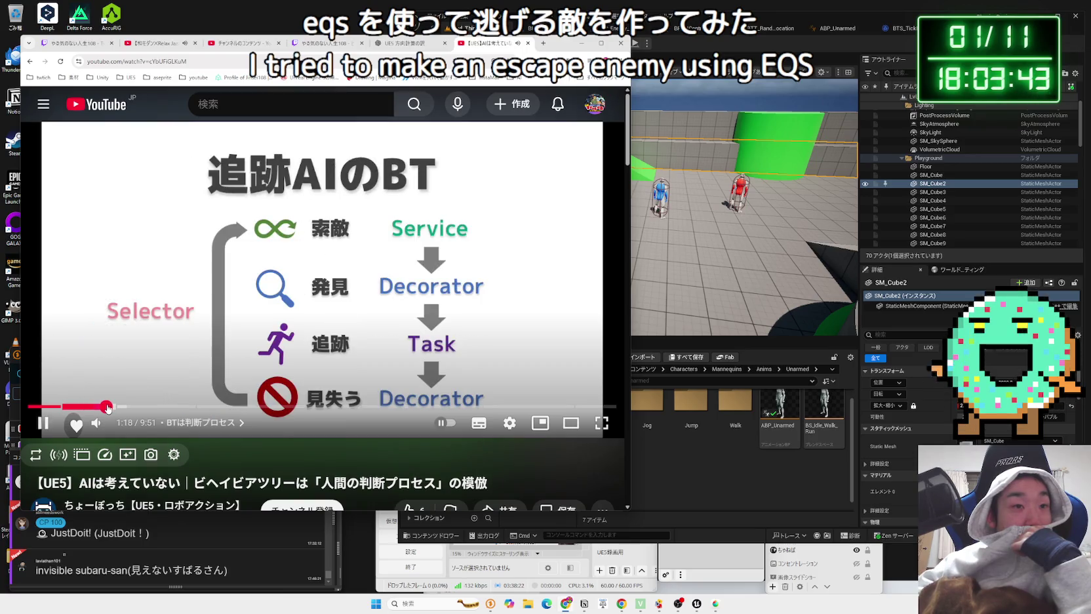
pyautogui.click(114, 407)
pyautogui.click(135, 408)
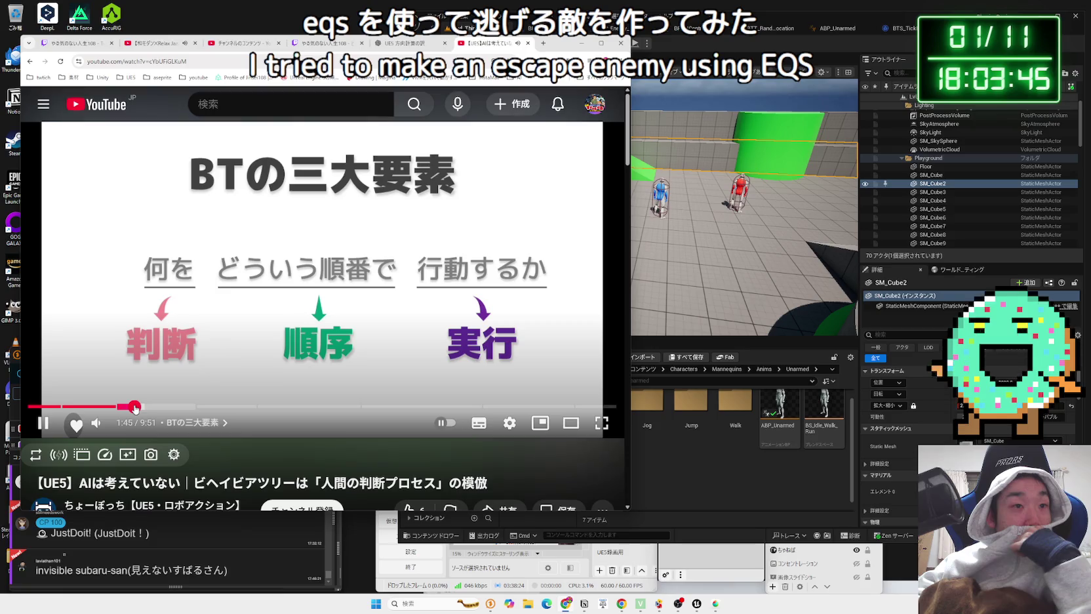
pyautogui.click(149, 407)
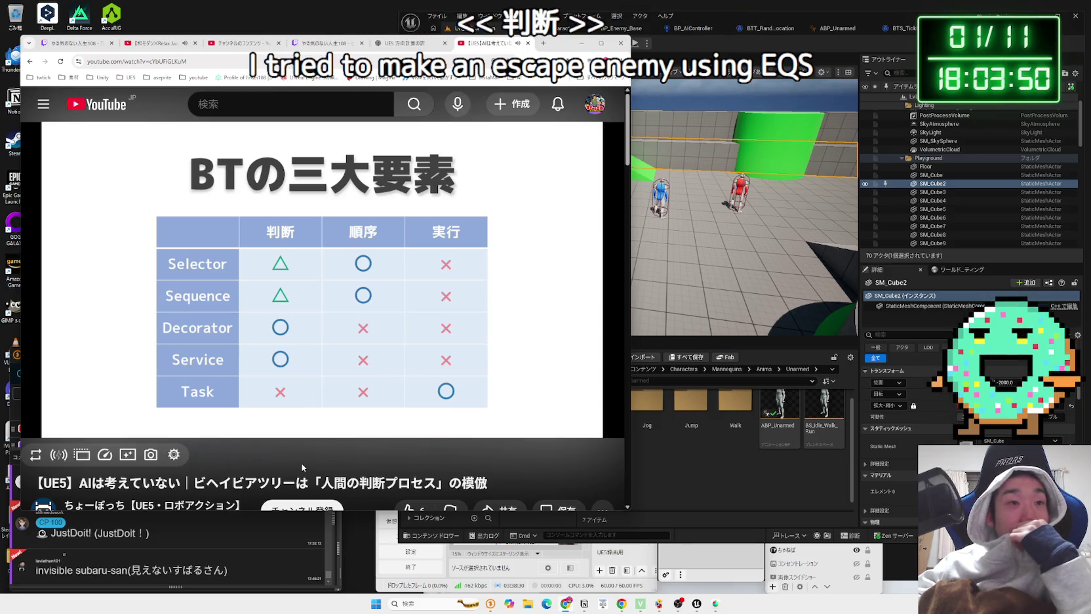
pyautogui.press('Right')
pyautogui.press('Right')
pyautogui.press('Right')
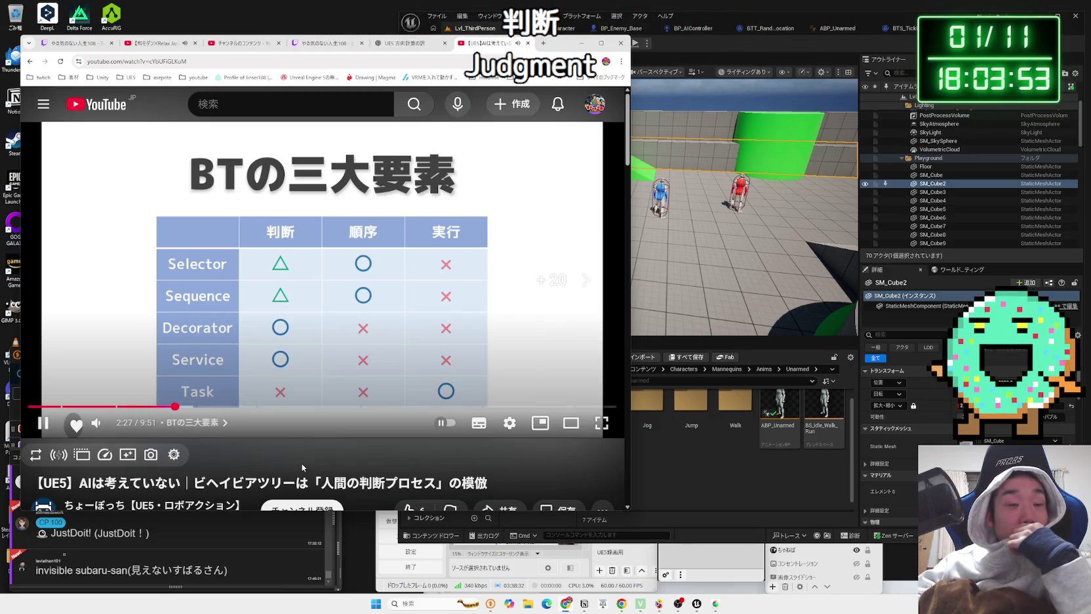
pyautogui.press('Right')
pyautogui.press('Right')
pyautogui.press('Right')
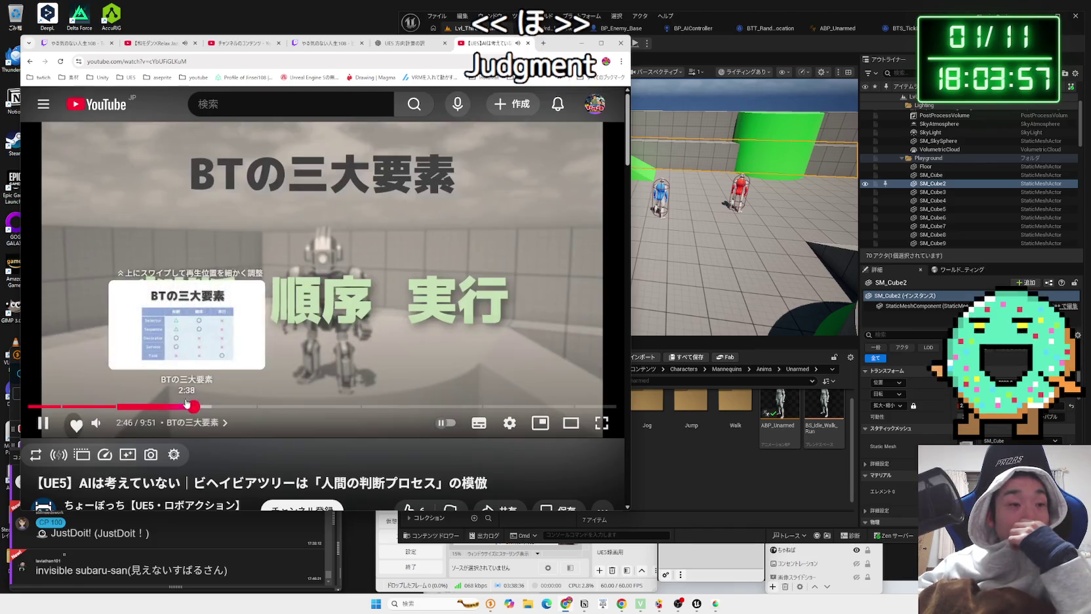
# Step: Skip through the Blueprint-only implementation, Sequence, Service and Blackboard slides
pyautogui.click(188, 407)
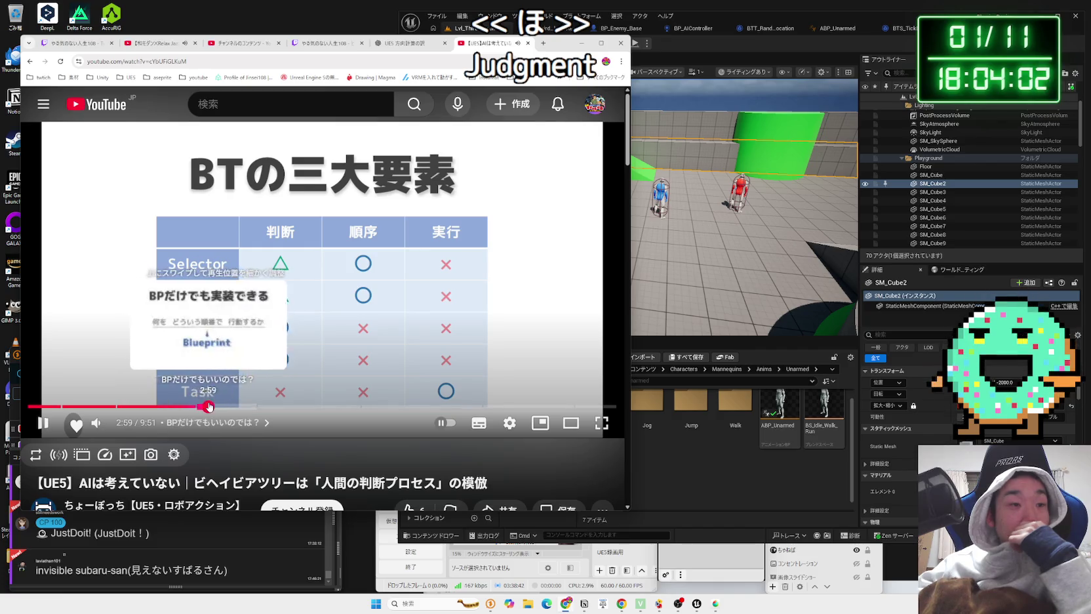
pyautogui.click(208, 406)
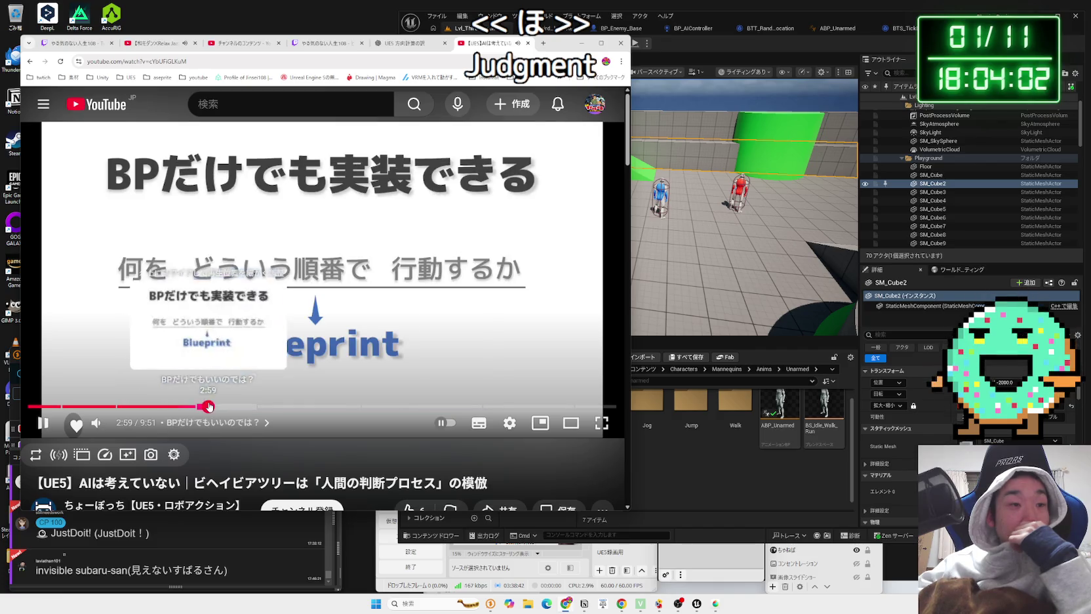
pyautogui.click(221, 406)
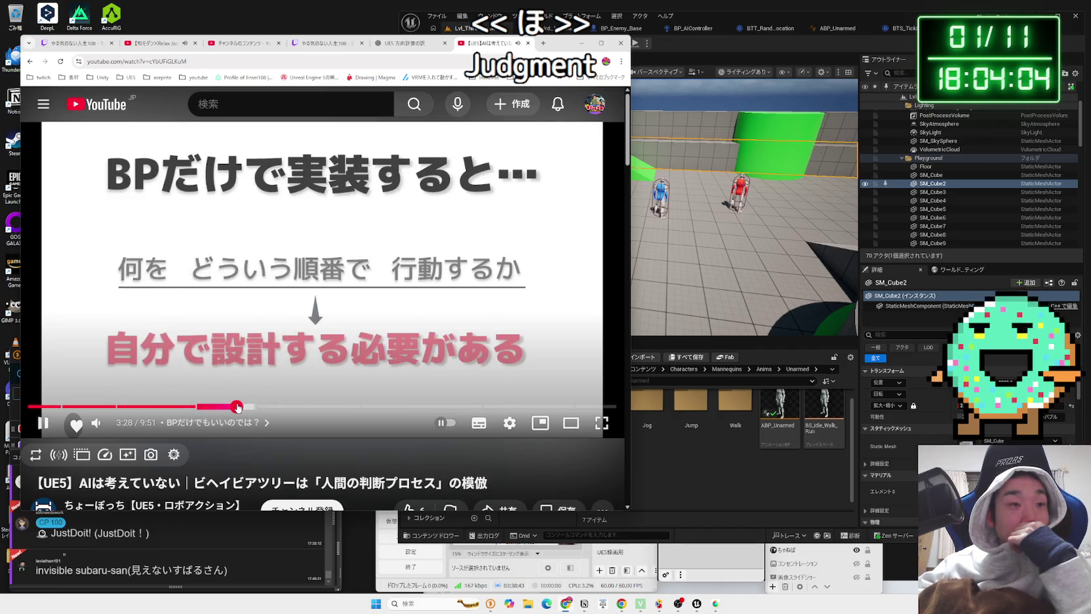
pyautogui.click(238, 406)
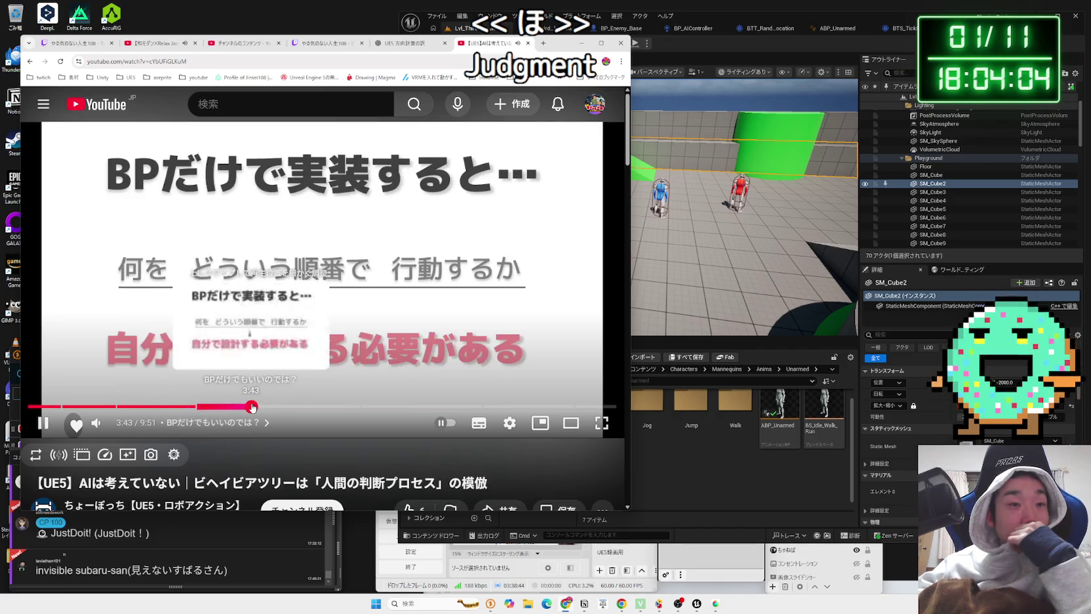
pyautogui.click(252, 406)
pyautogui.click(268, 407)
pyautogui.click(292, 407)
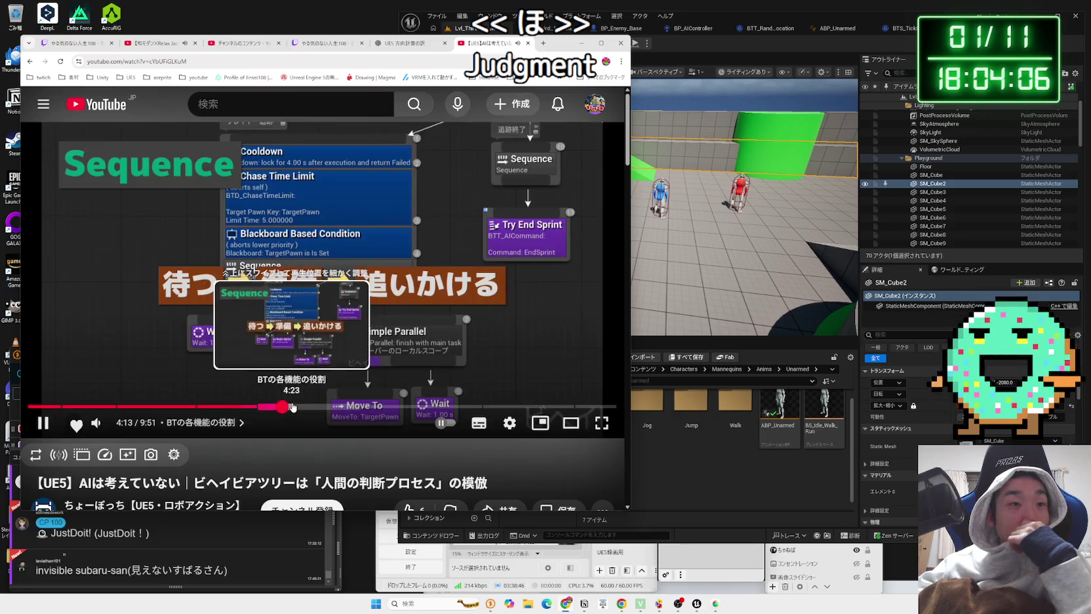
pyautogui.click(312, 406)
pyautogui.click(331, 406)
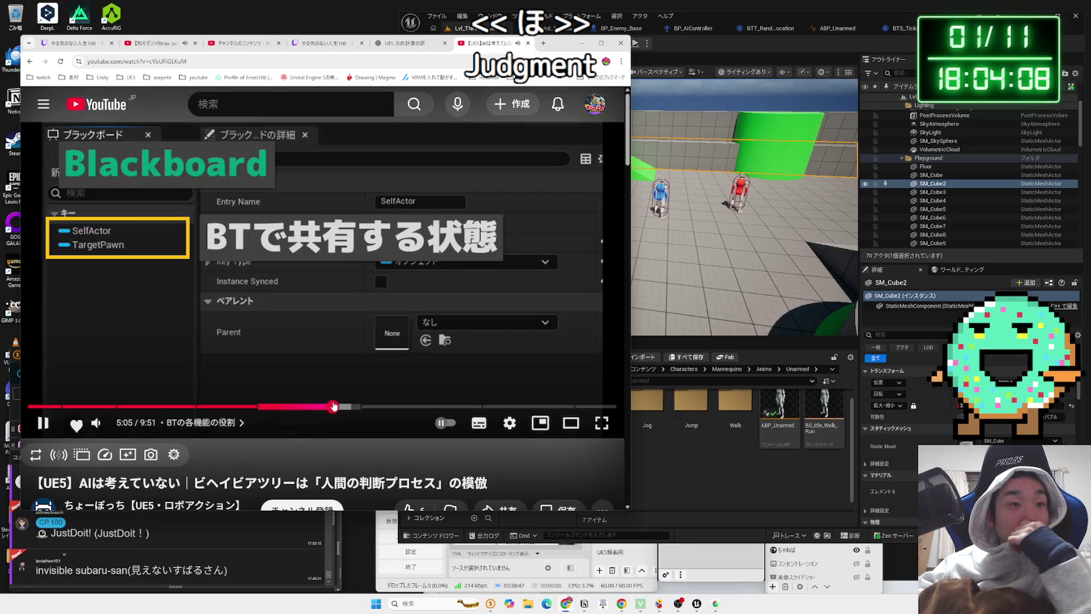
# Step: Pause the tutorial at 6:08 on the Sequence anti-pattern slide, then bring up the behavior tree
pyautogui.moveTo(331, 407); pyautogui.dragTo(389, 405)
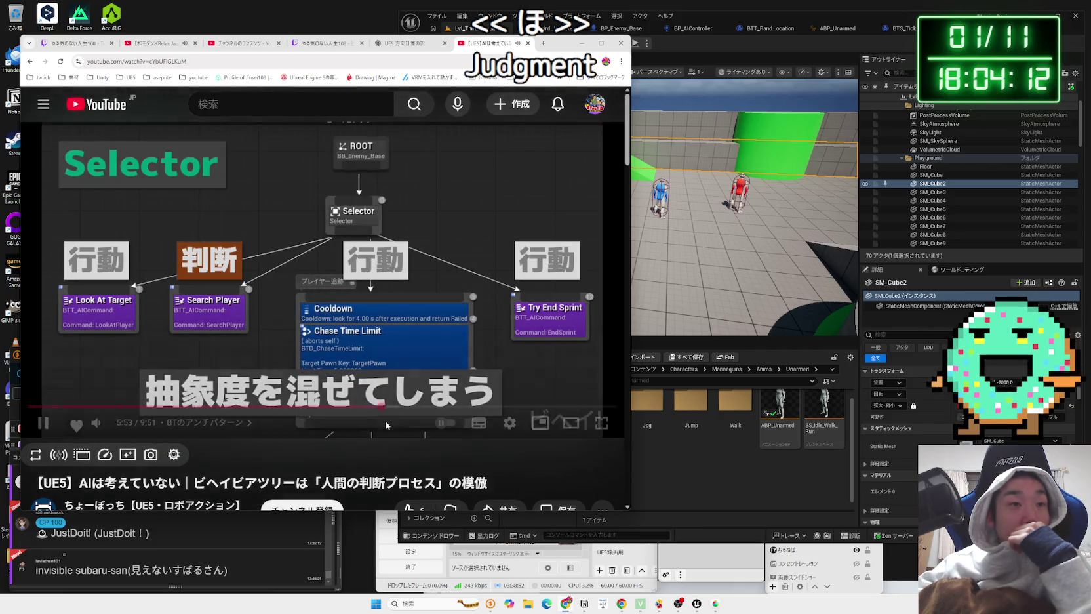
pyautogui.click(393, 410)
pyautogui.click(405, 407)
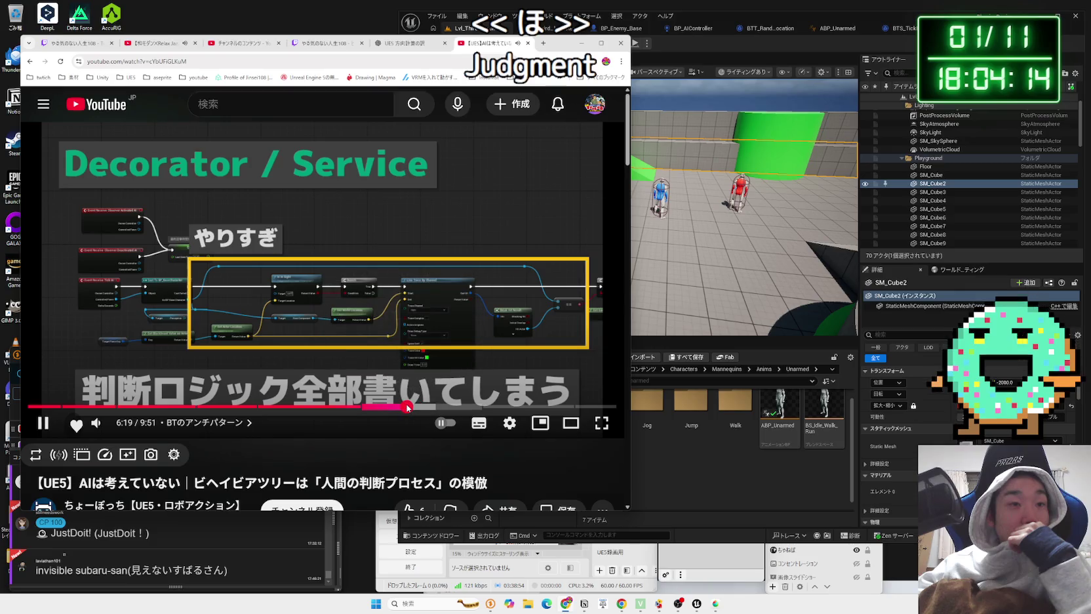
pyautogui.click(395, 407)
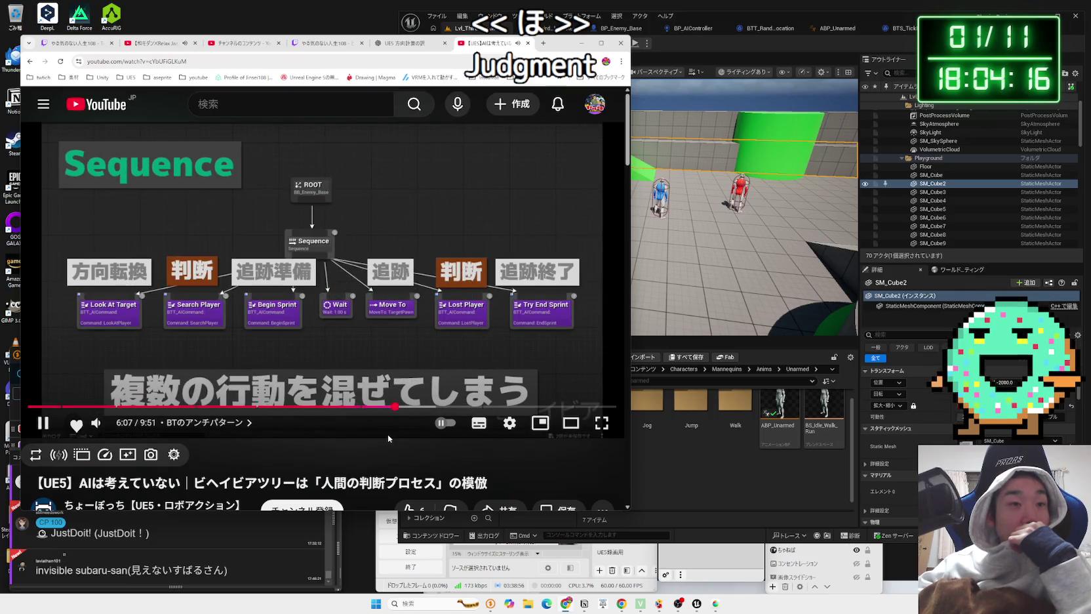
pyautogui.click(348, 343)
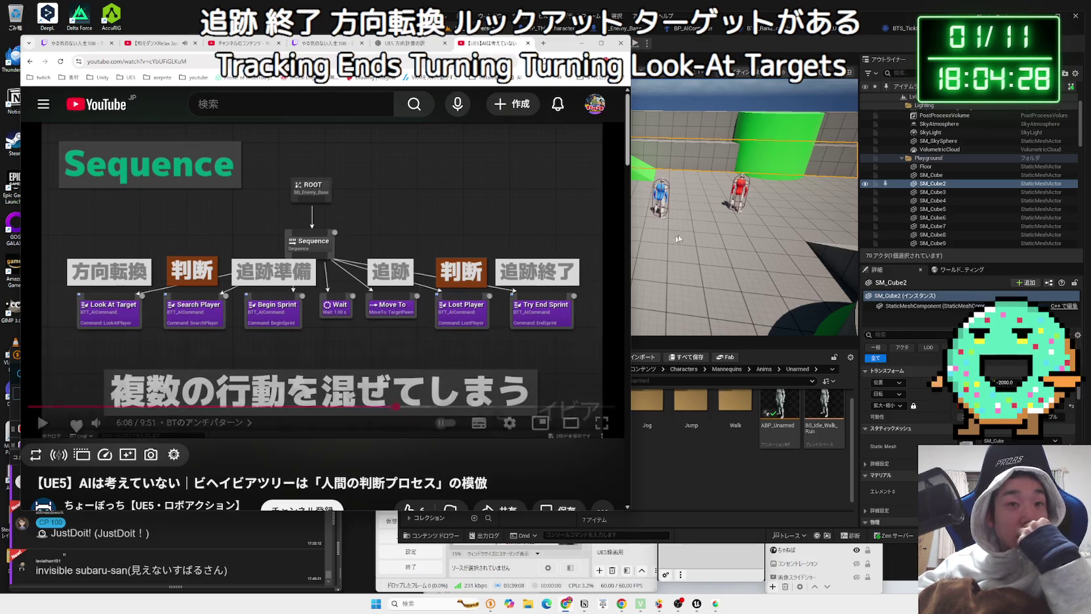
pyautogui.click(706, 212)
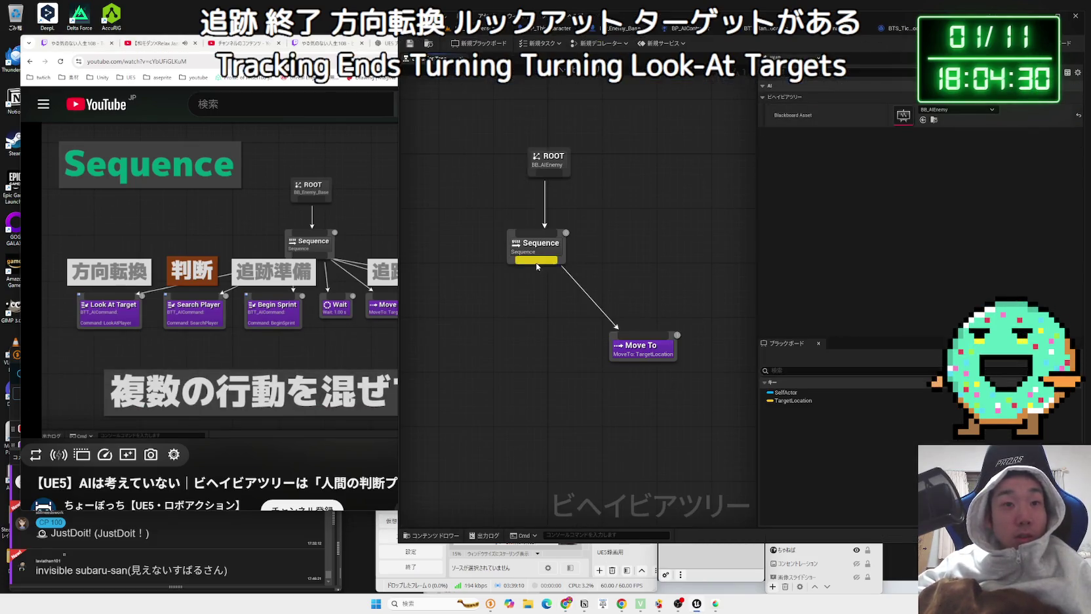
# Step: Search the node list under Sequence for 'loo' and 'sear', then cancel without adding a node
pyautogui.moveTo(536, 267); pyautogui.dragTo(494, 340)
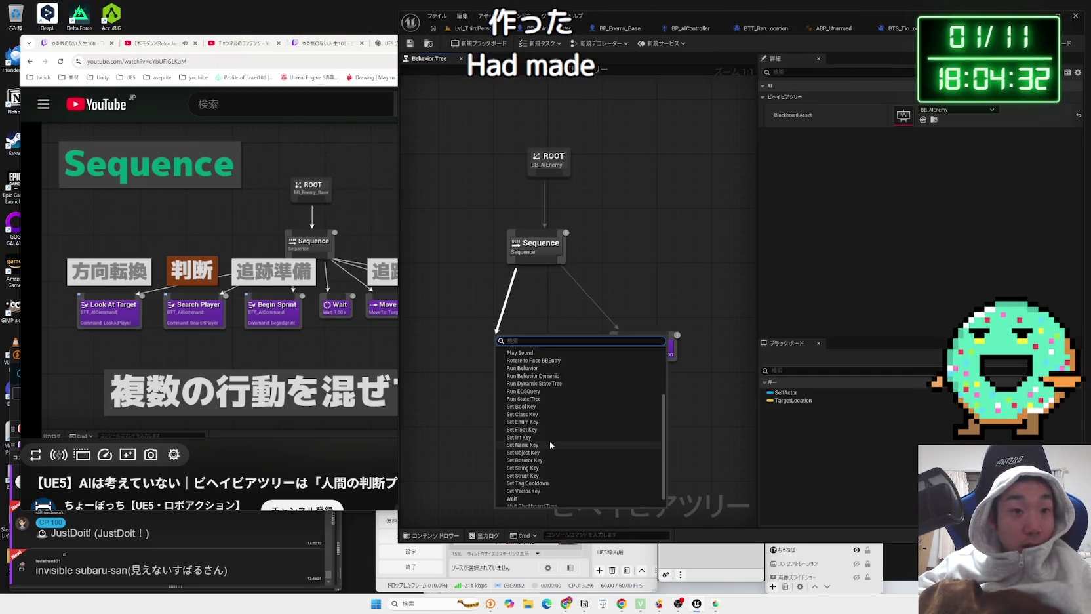
pyautogui.scroll(-2, 543, 459)
pyautogui.scroll(2, 538, 468)
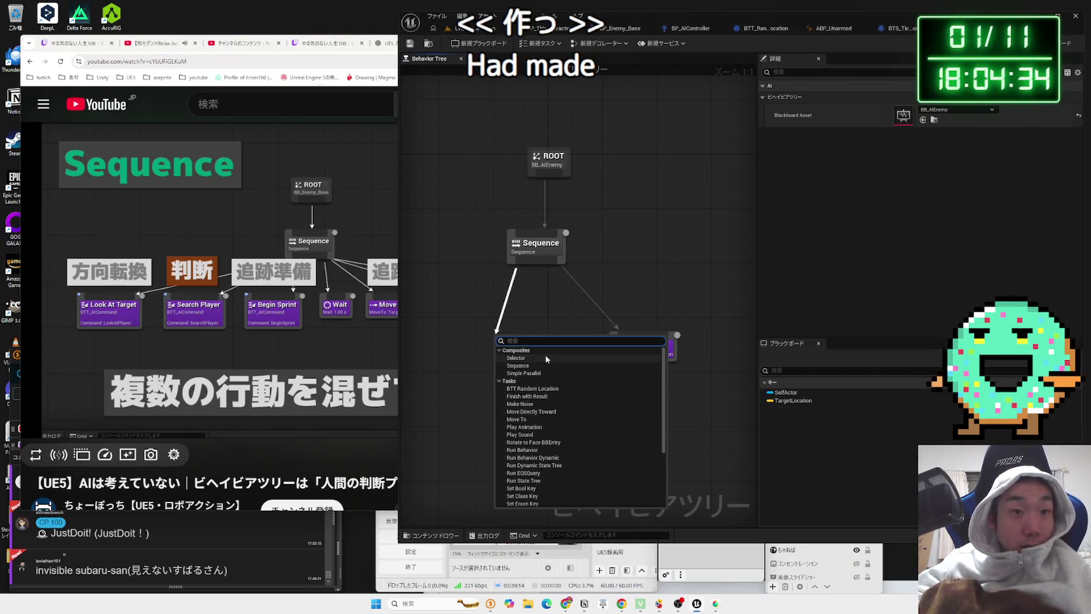
pyautogui.write('loo')
pyautogui.press('BackSpace')
pyautogui.press('BackSpace')
pyautogui.press('BackSpace')
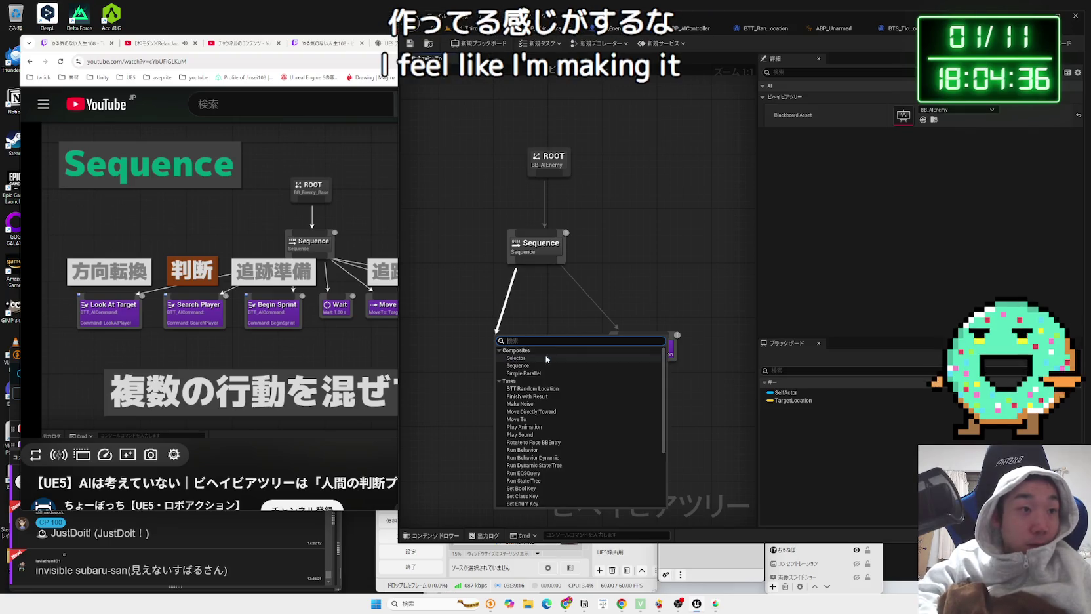
pyautogui.write('sear')
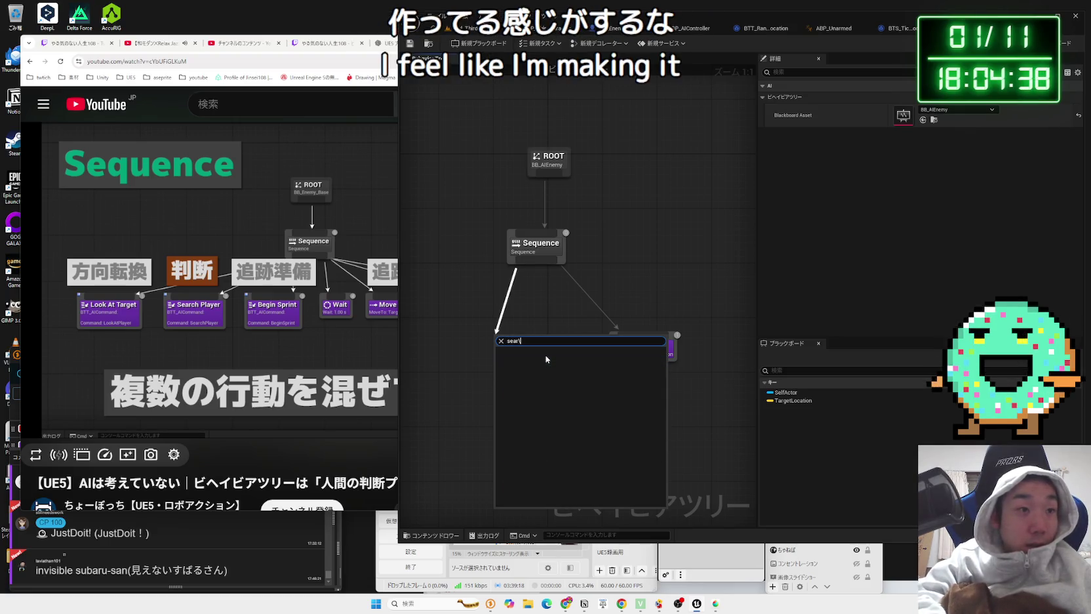
pyautogui.click(559, 300)
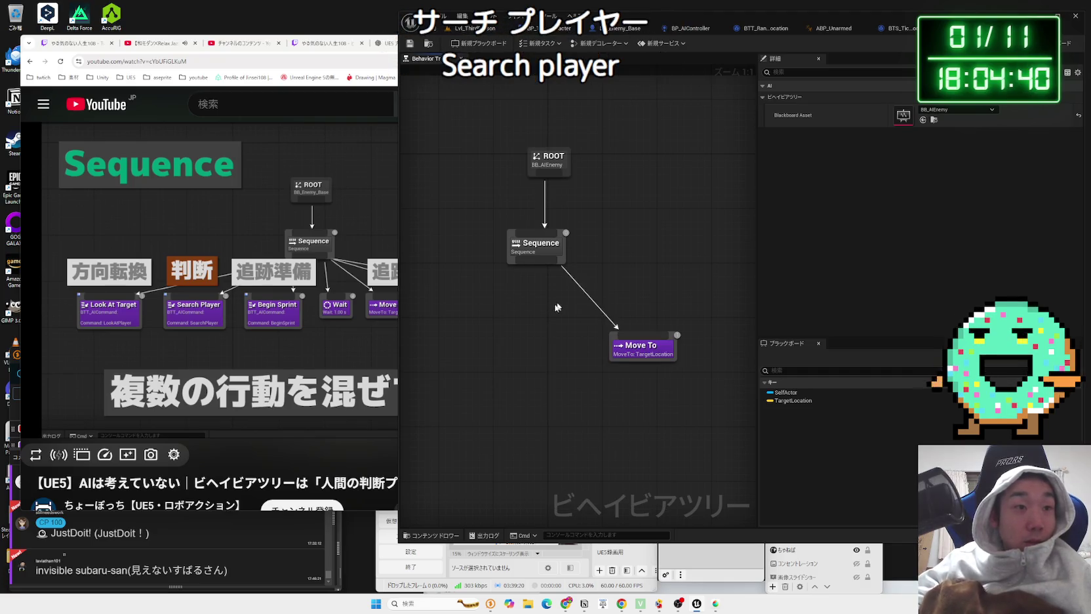
# Step: Resume the tutorial and scrub forward to about 7:44 in the BT anti-pattern section
pyautogui.click(298, 294)
pyautogui.click(298, 294)
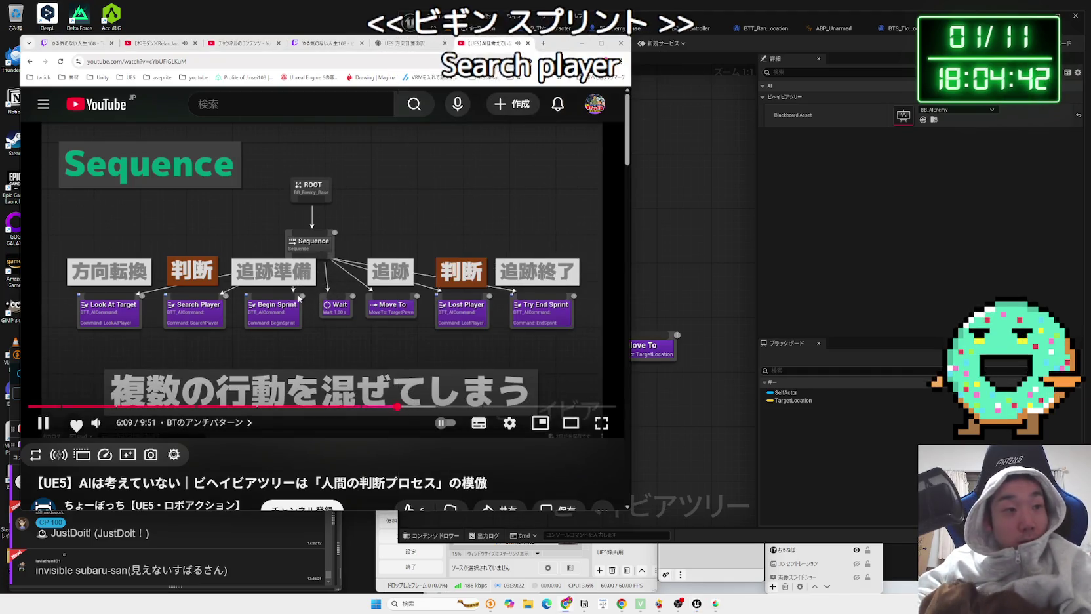
pyautogui.press('j')
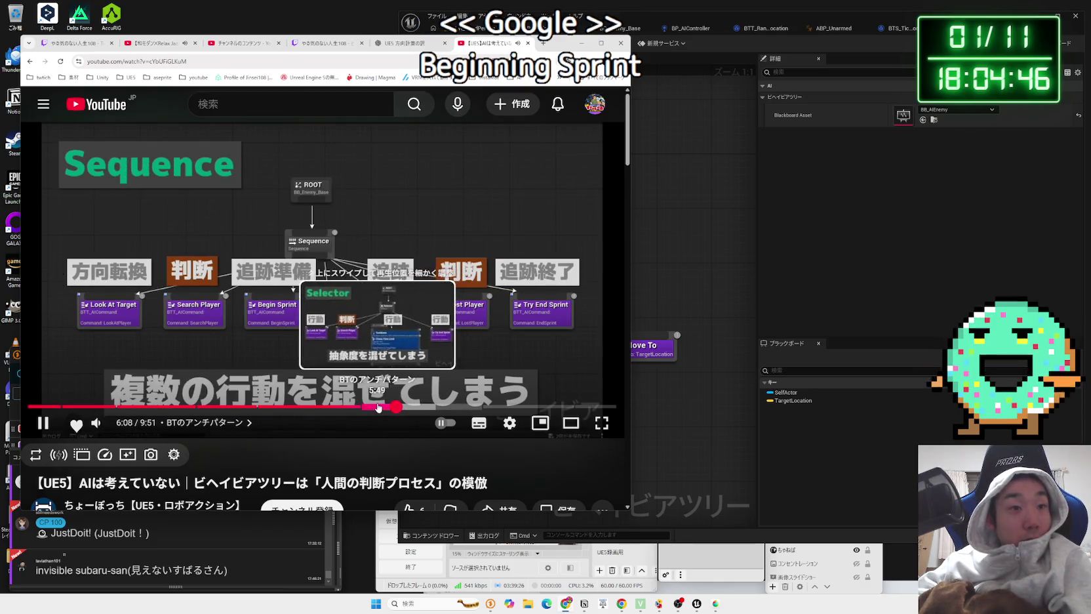
pyautogui.moveTo(371, 407)
pyautogui.mouseDown()
pyautogui.moveTo(335, 407)
pyautogui.moveTo(457, 404)
pyautogui.mouseUp()
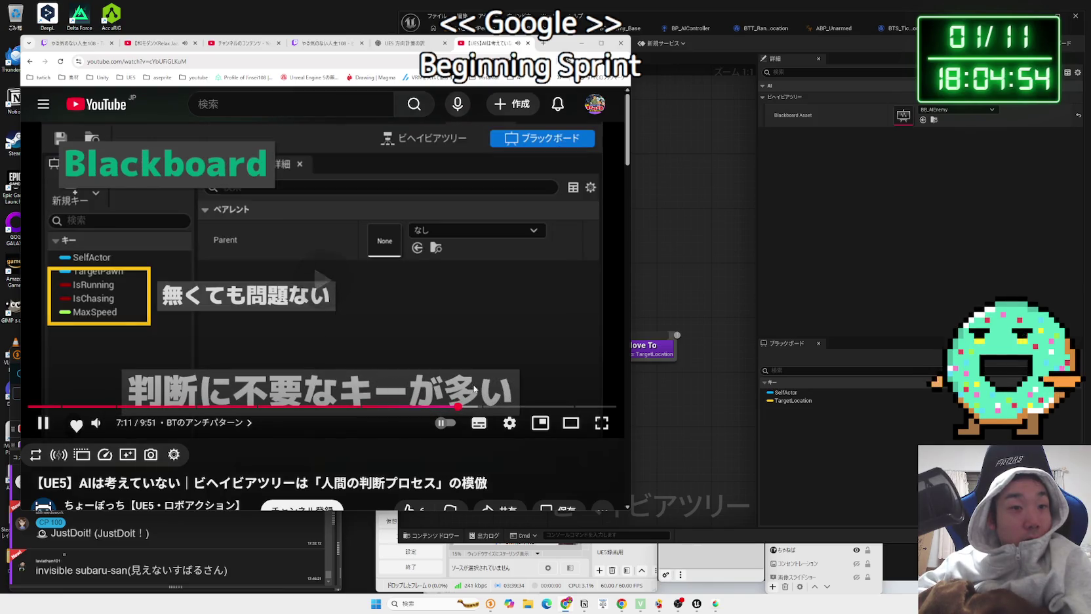
pyautogui.click(482, 407)
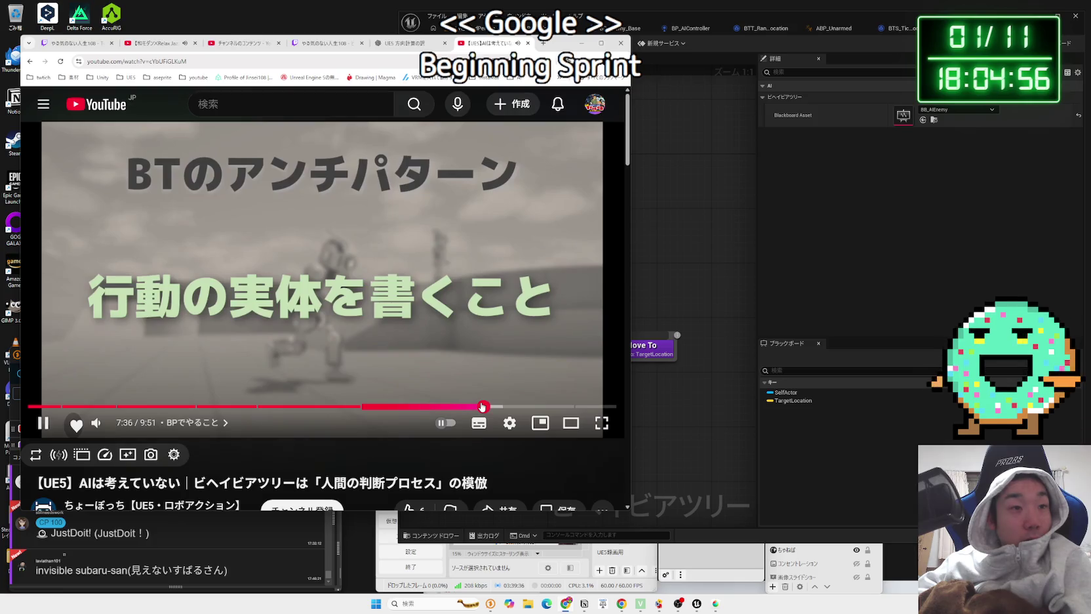
pyautogui.moveTo(483, 406)
pyautogui.mouseDown()
pyautogui.moveTo(474, 407)
pyautogui.moveTo(534, 408)
pyautogui.mouseUp()
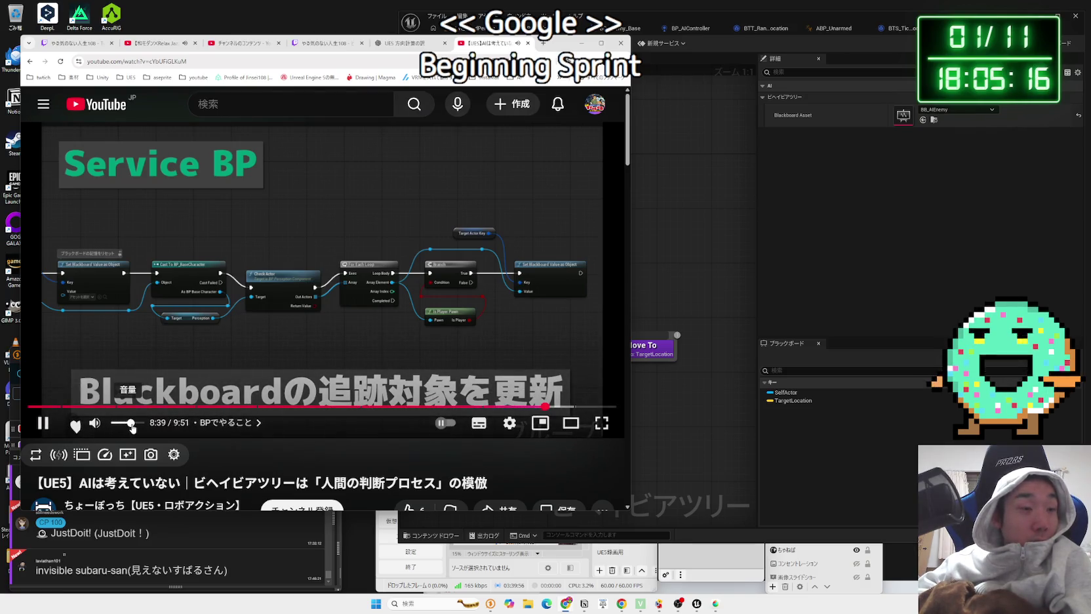
# Step: Lower the volume, rewind to the Service BP slide, and pause it fullscreen at 8:43
pyautogui.moveTo(132, 424); pyautogui.dragTo(127, 423)
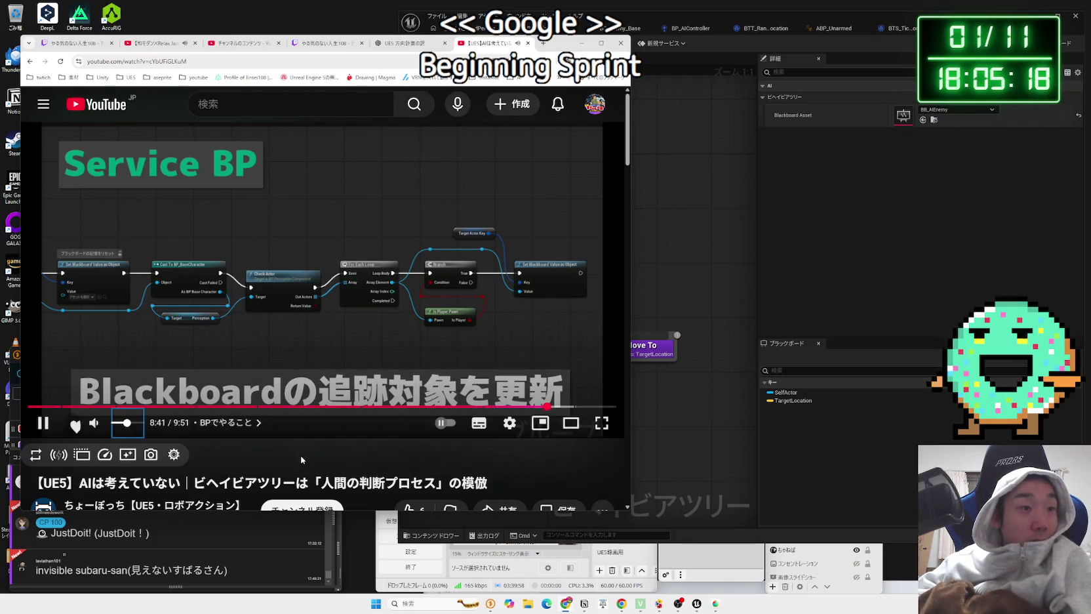
pyautogui.press('j')
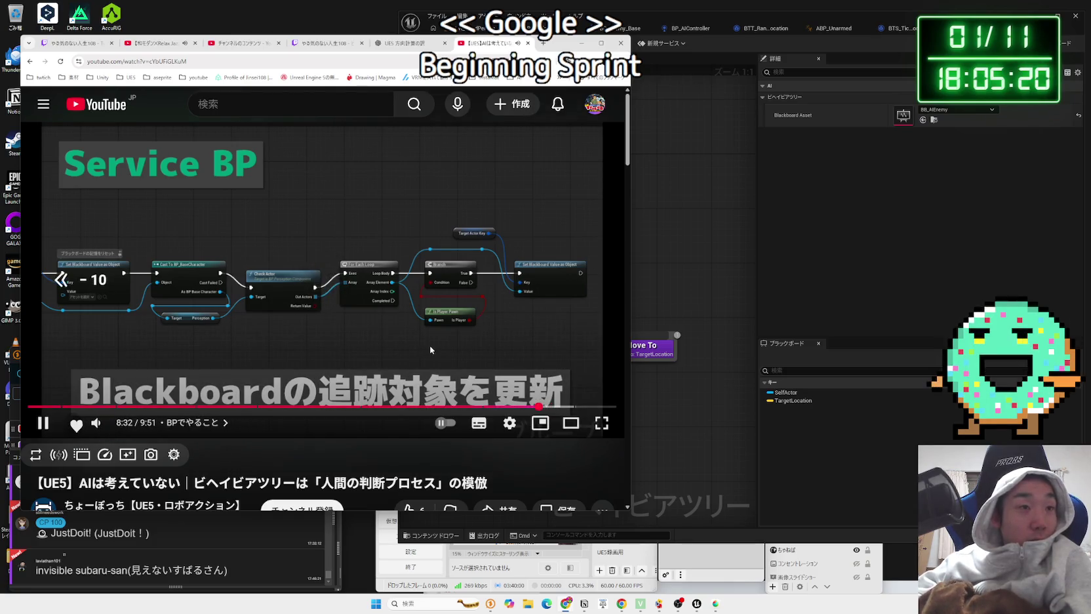
pyautogui.press('Left')
pyautogui.press('Left')
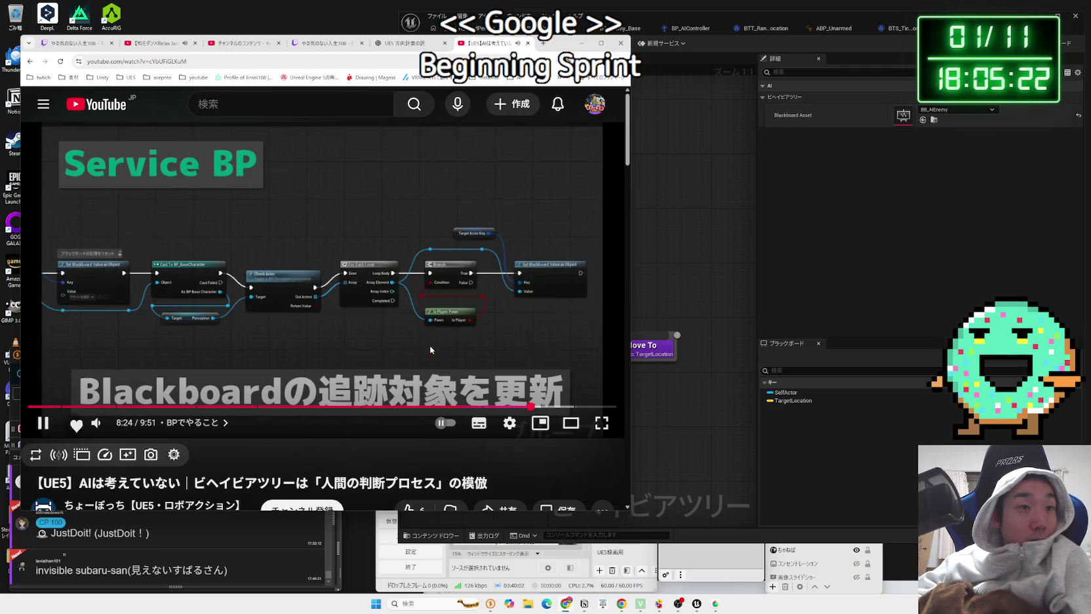
pyautogui.press('Left')
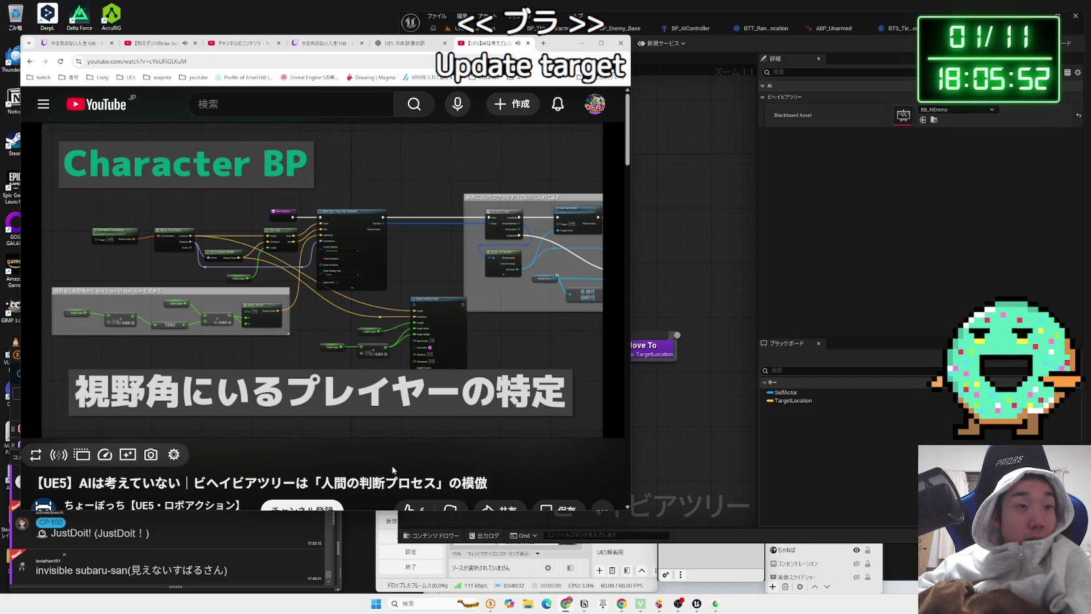
pyautogui.press('Left')
pyautogui.press('Left')
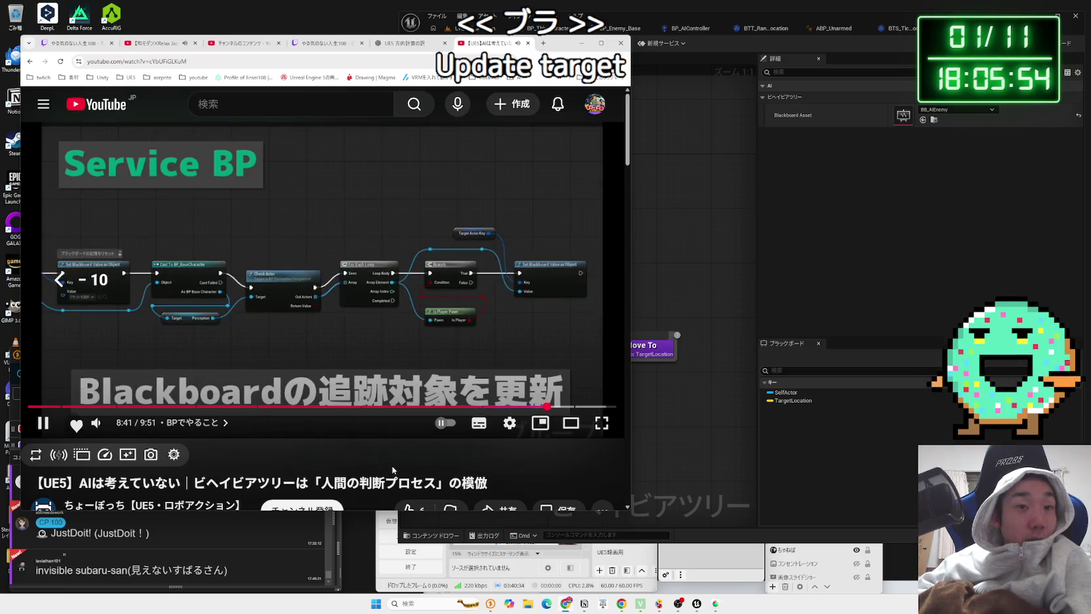
pyautogui.click(601, 423)
pyautogui.click(730, 402)
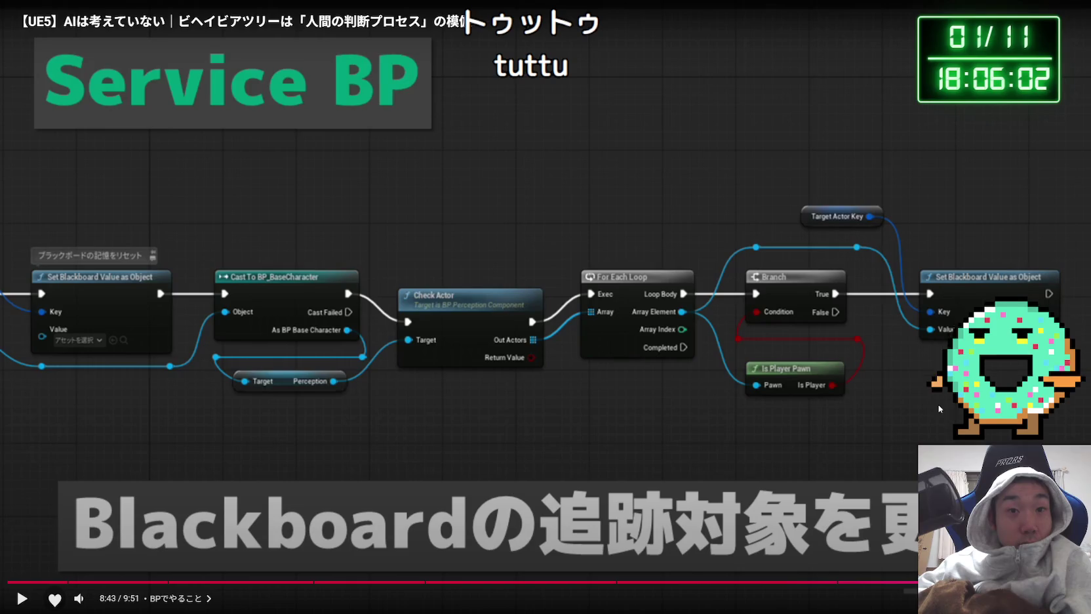
# Step: Play and pause through the chase demo, skip to the summary chapter, and leave fullscreen
pyautogui.press('space')
pyautogui.press('space')
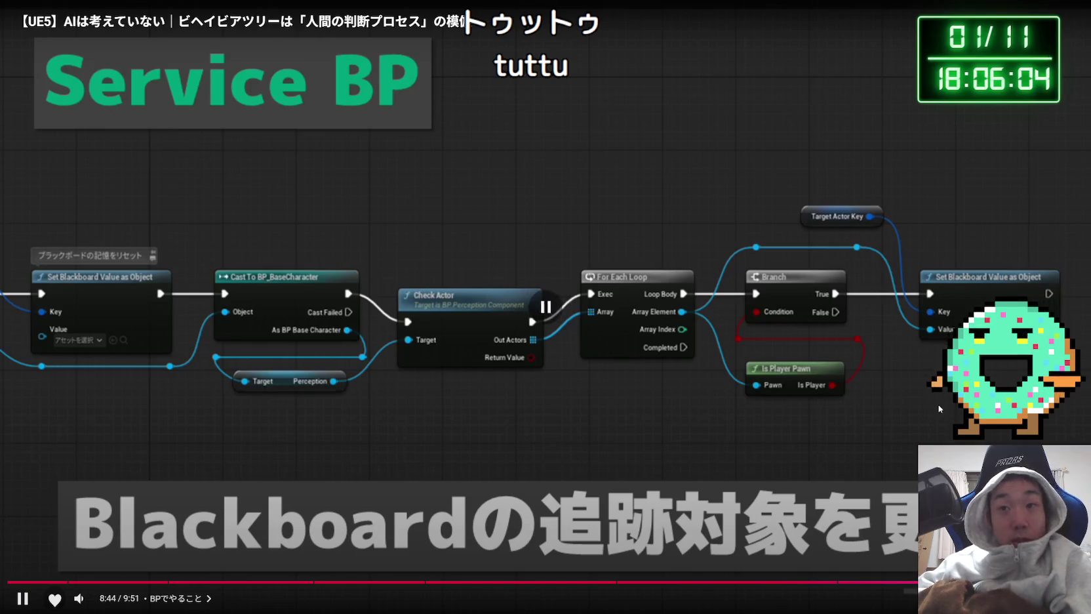
pyautogui.press('space')
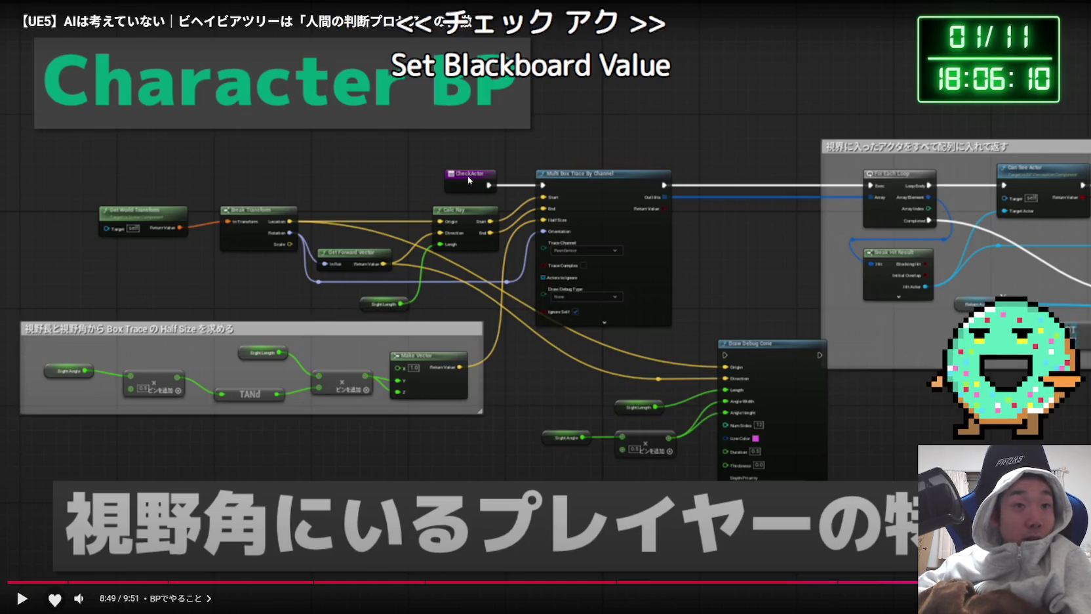
pyautogui.press('space')
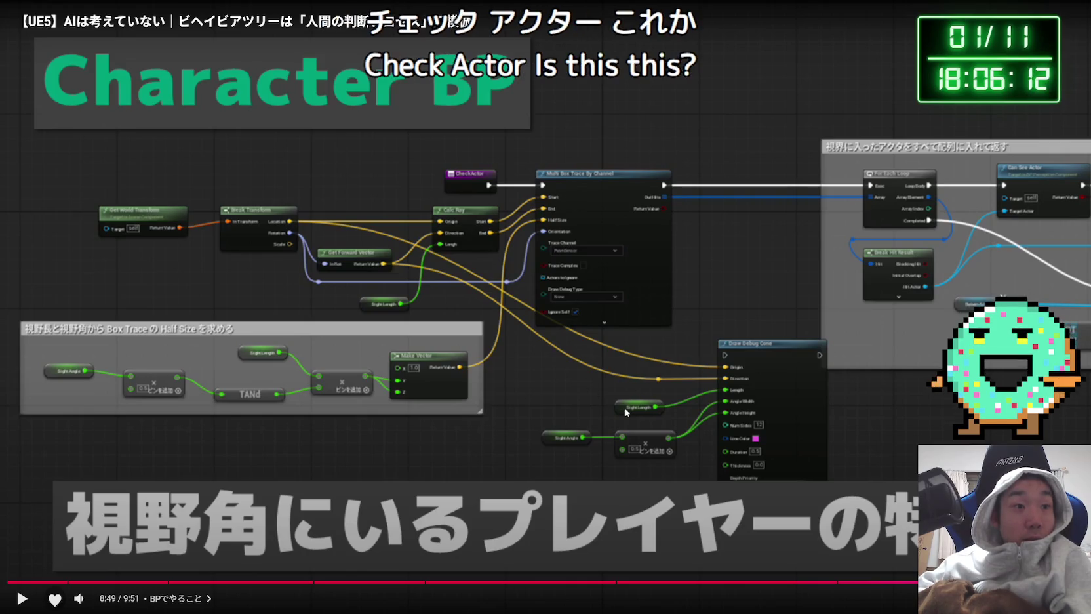
pyautogui.press('space')
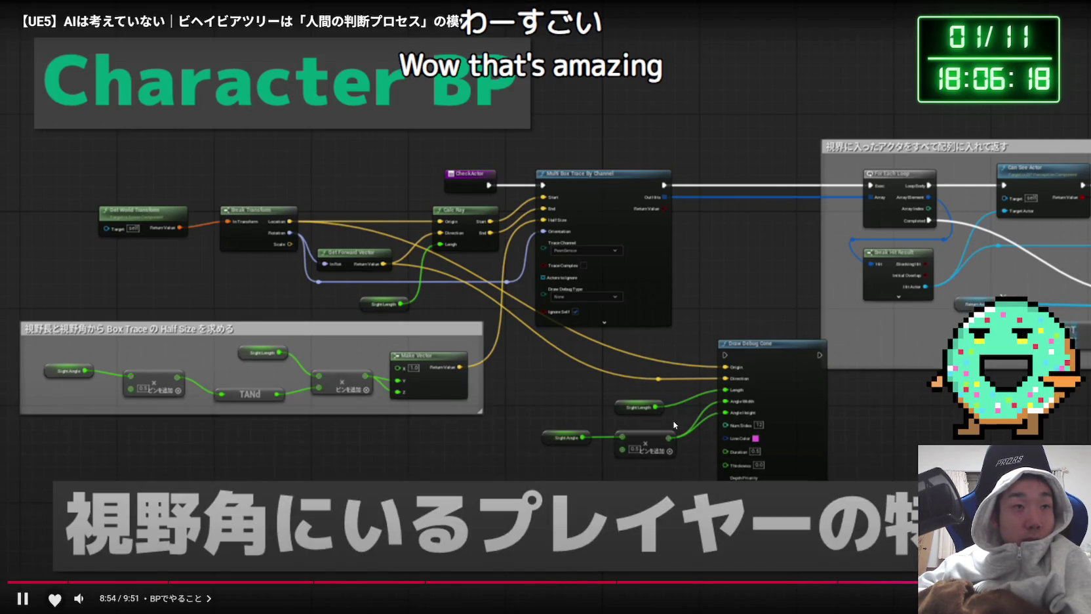
pyautogui.press('Right')
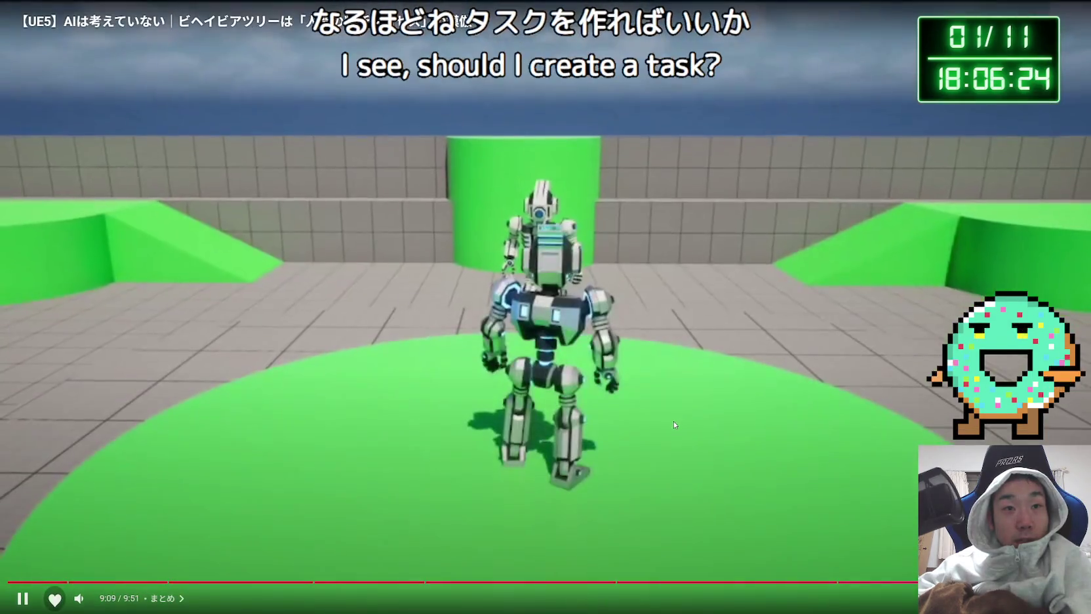
pyautogui.press('Left')
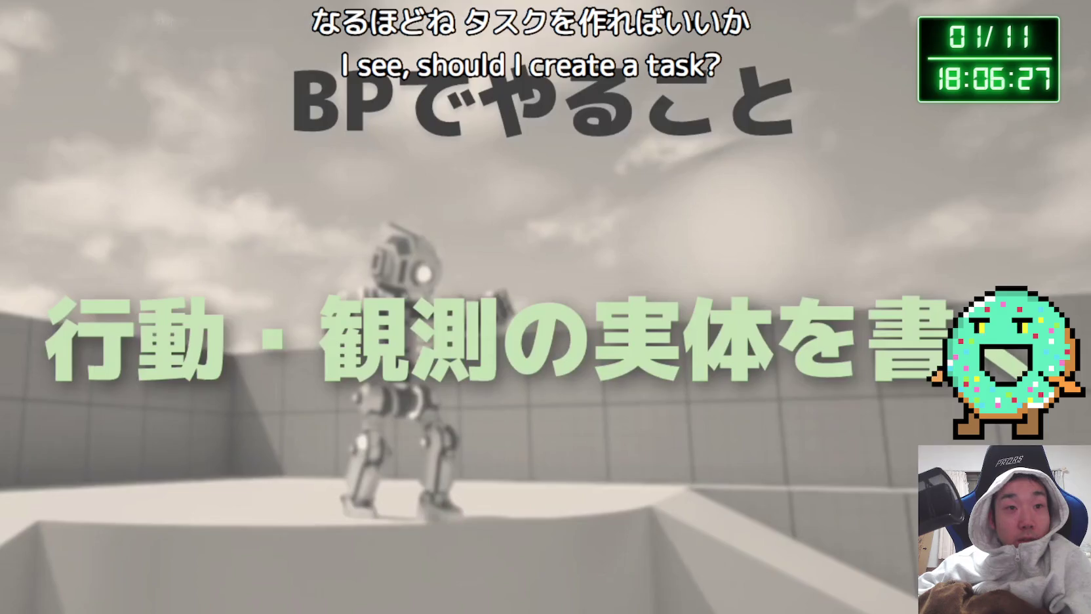
pyautogui.press('Right')
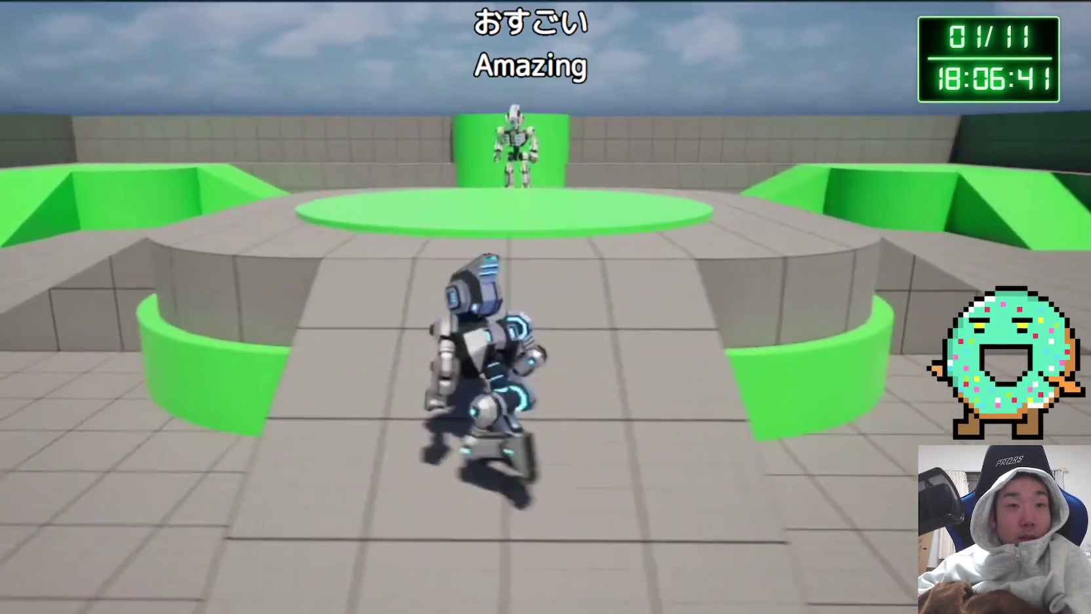
pyautogui.moveTo(674, 425)
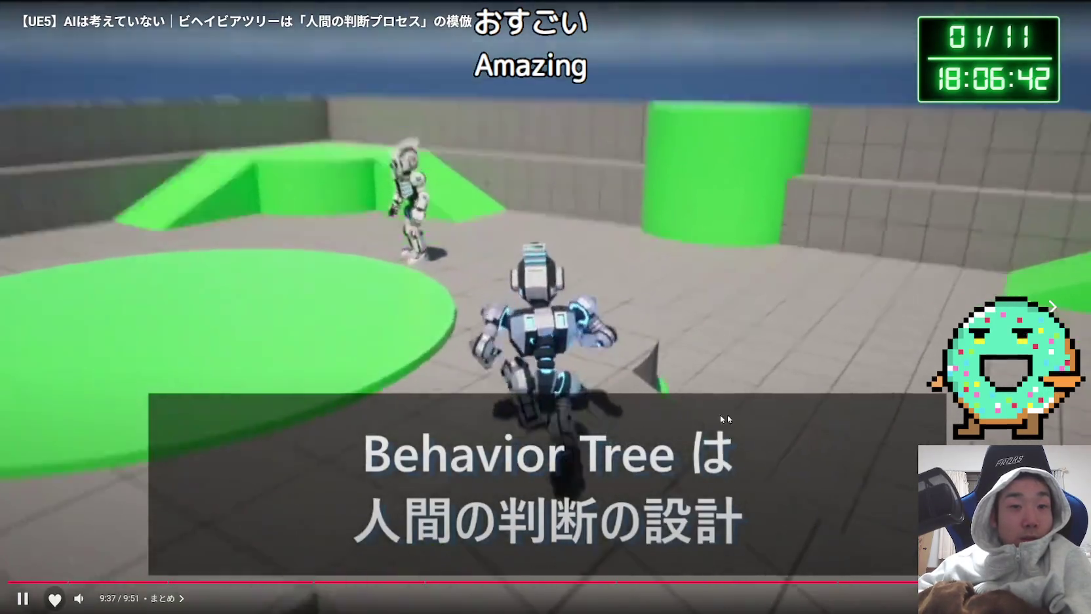
pyautogui.press('Escape')
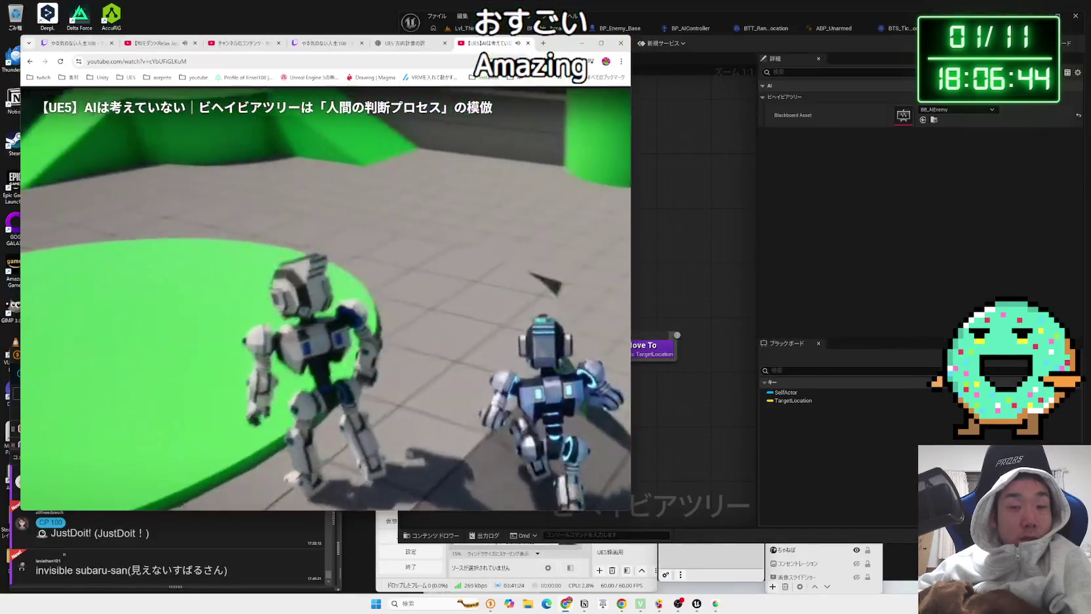
# Step: Open the EQS escaping-enemy tutorial from the results and skip its ad
pyautogui.hotkey('alt', 'Left')
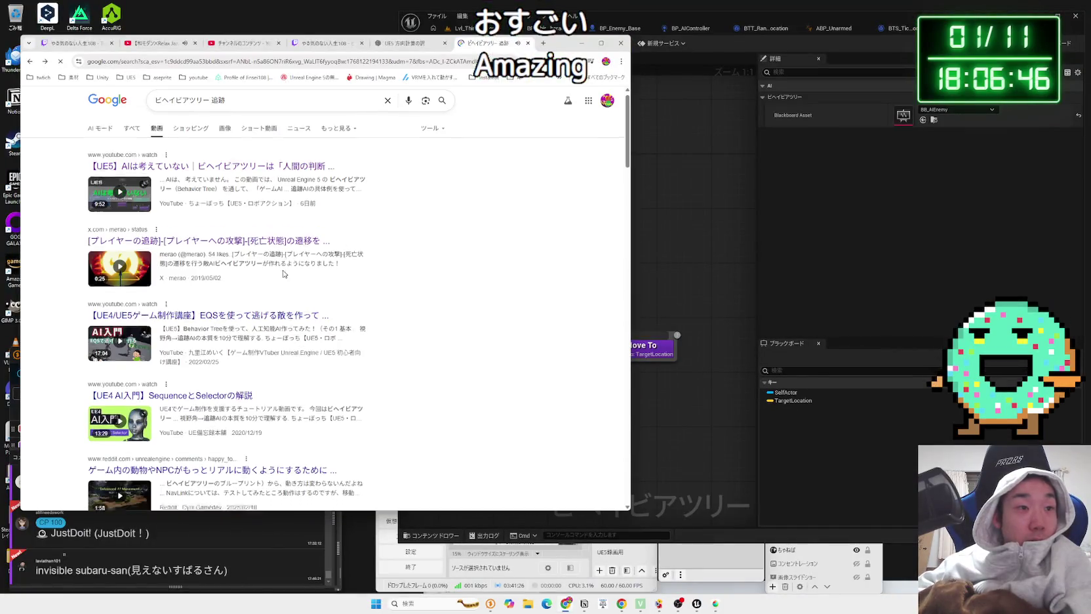
pyautogui.scroll(-3, 315, 253)
pyautogui.scroll(2, 250, 259)
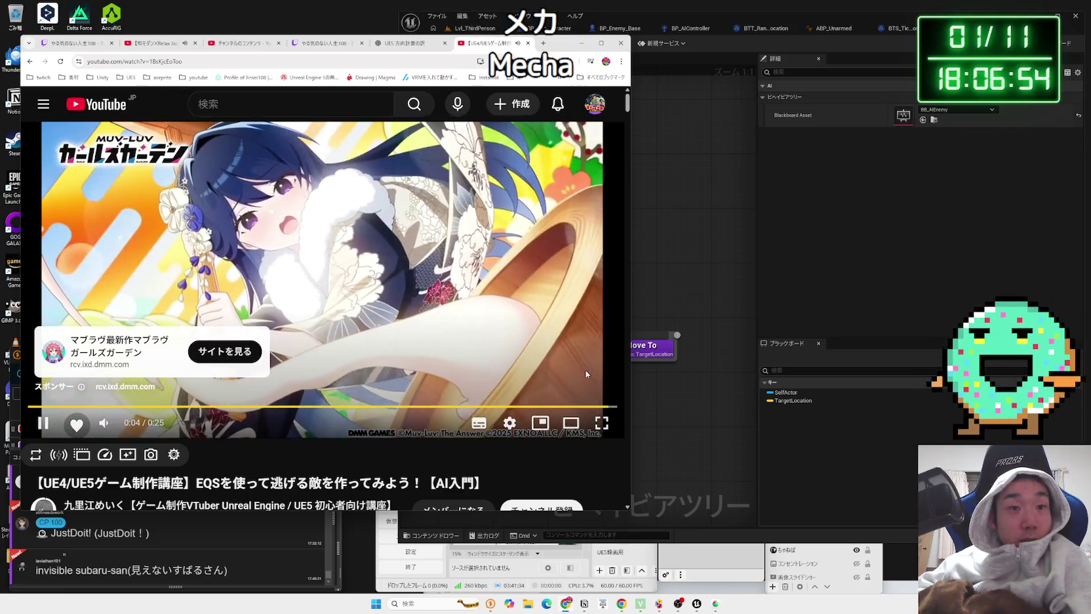
pyautogui.click(591, 370)
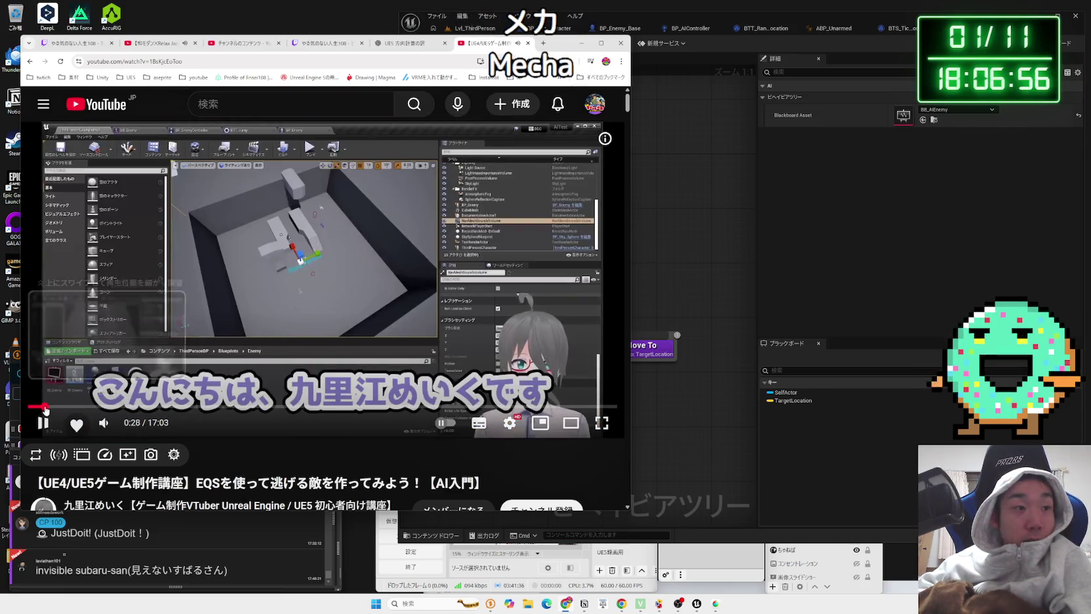
pyautogui.click(45, 407)
# Step: Skim the EQS tutorial from 0:59 through the query graph at 6:04 to 7:04
pyautogui.click(62, 407)
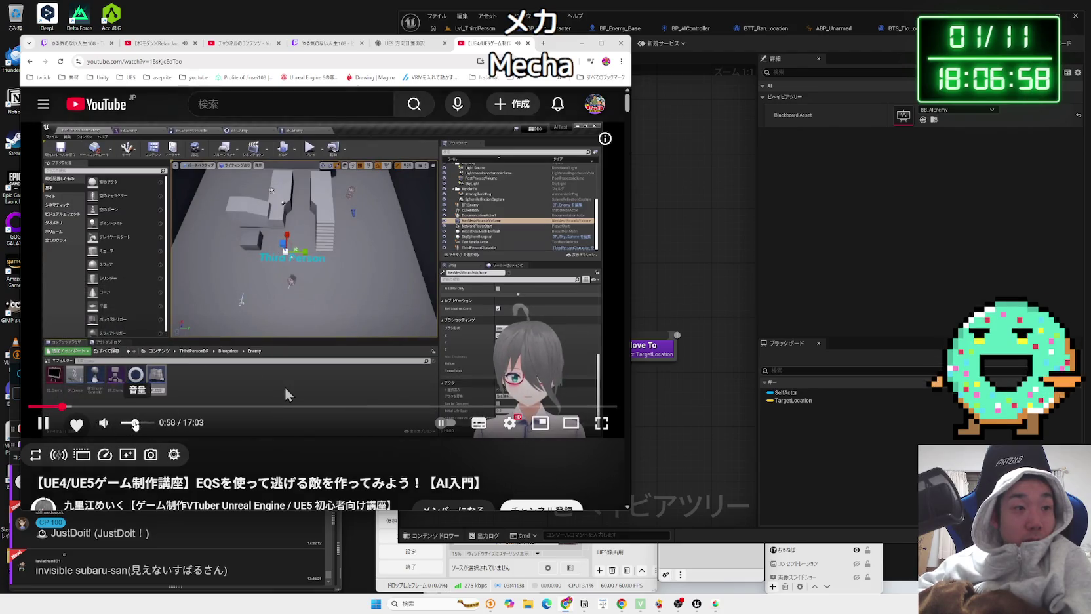
pyautogui.click(117, 406)
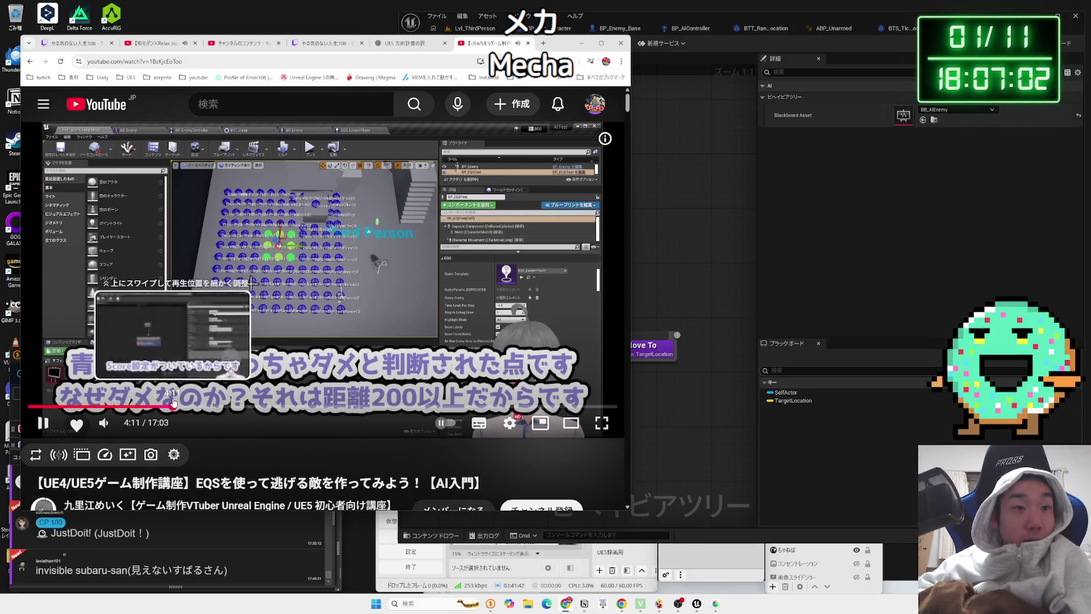
pyautogui.click(172, 407)
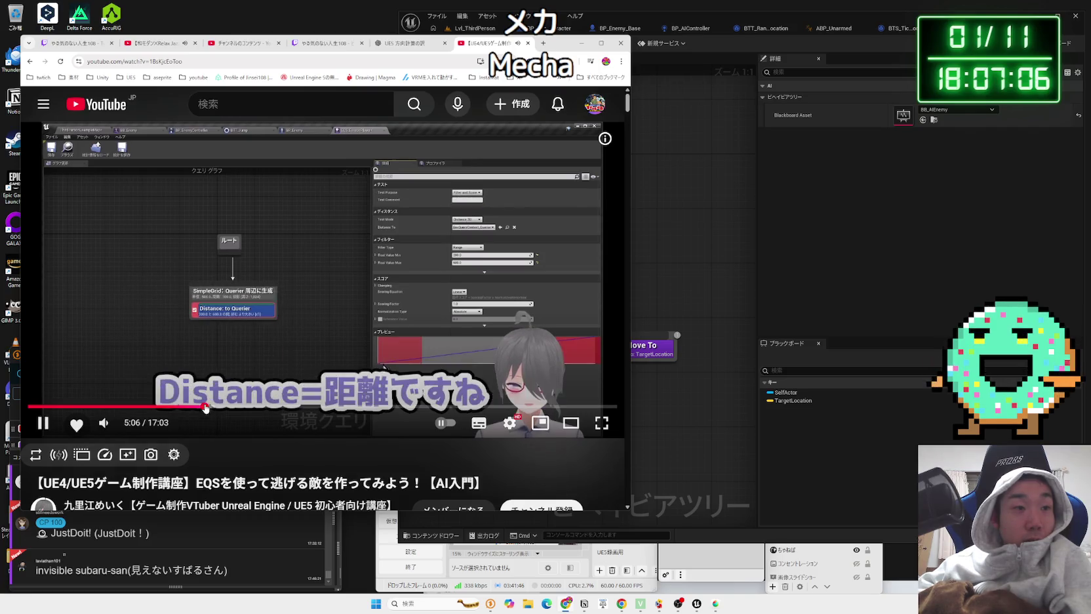
pyautogui.click(222, 406)
pyautogui.click(239, 407)
pyautogui.moveTo(238, 407); pyautogui.dragTo(598, 407)
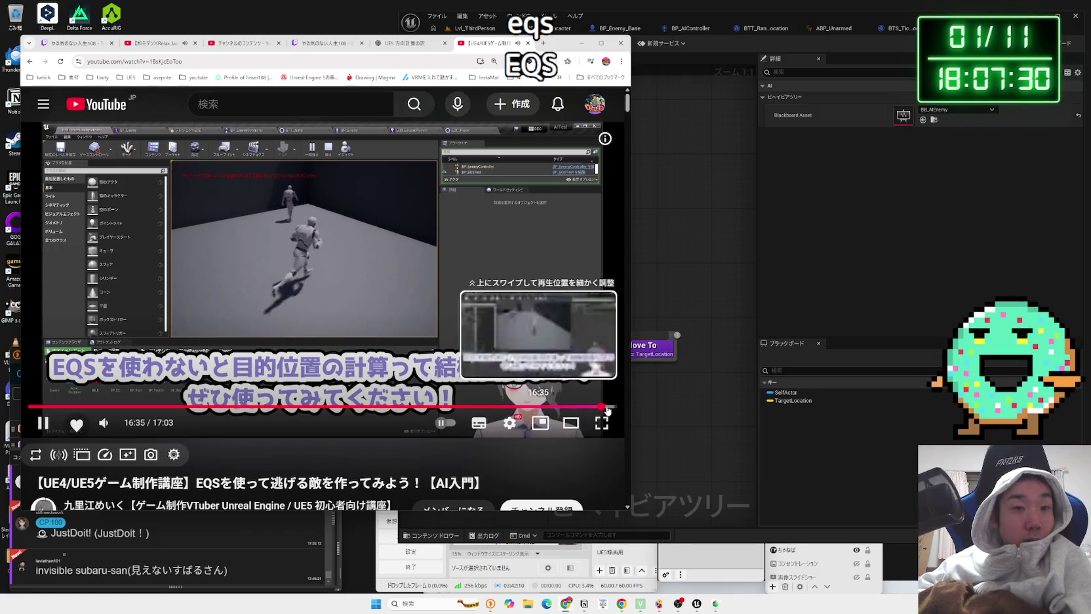
# Step: Sample the ending and PathCost part at 15:44, then pause back at 8:44
pyautogui.click(610, 408)
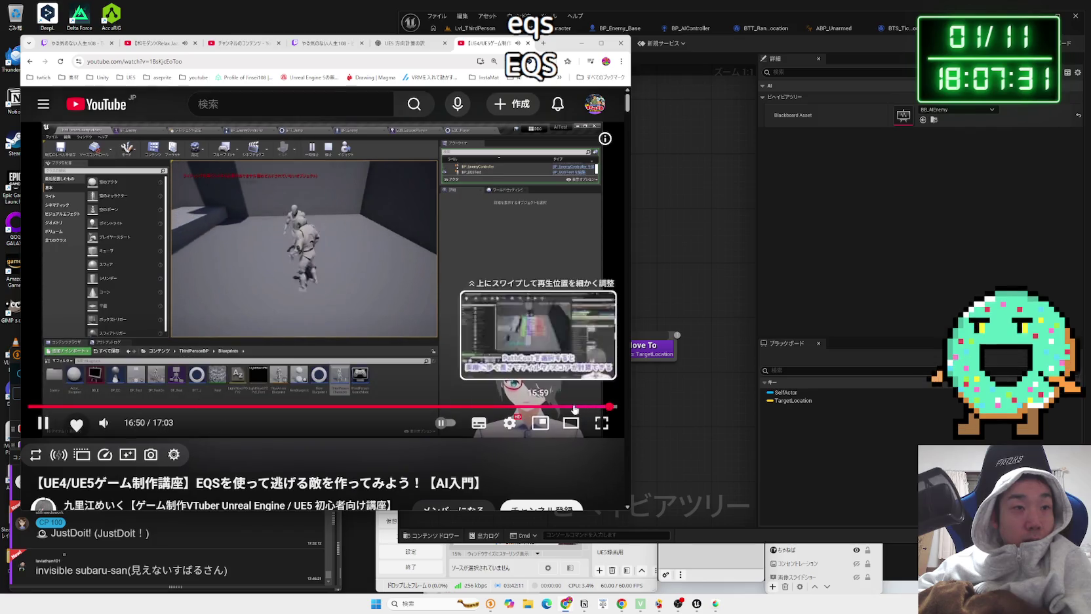
pyautogui.click(573, 408)
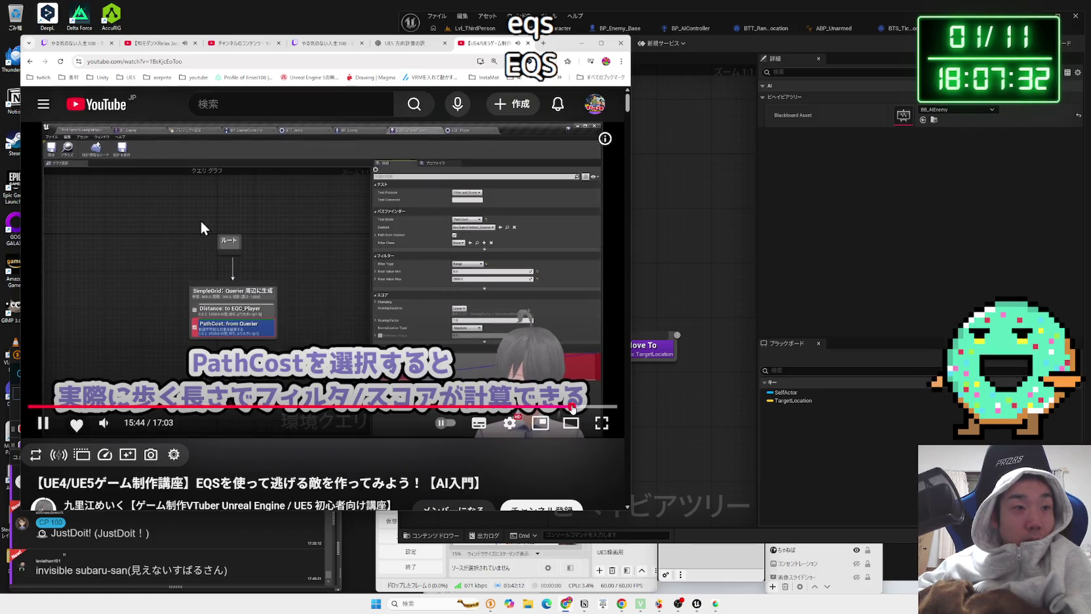
pyautogui.click(474, 407)
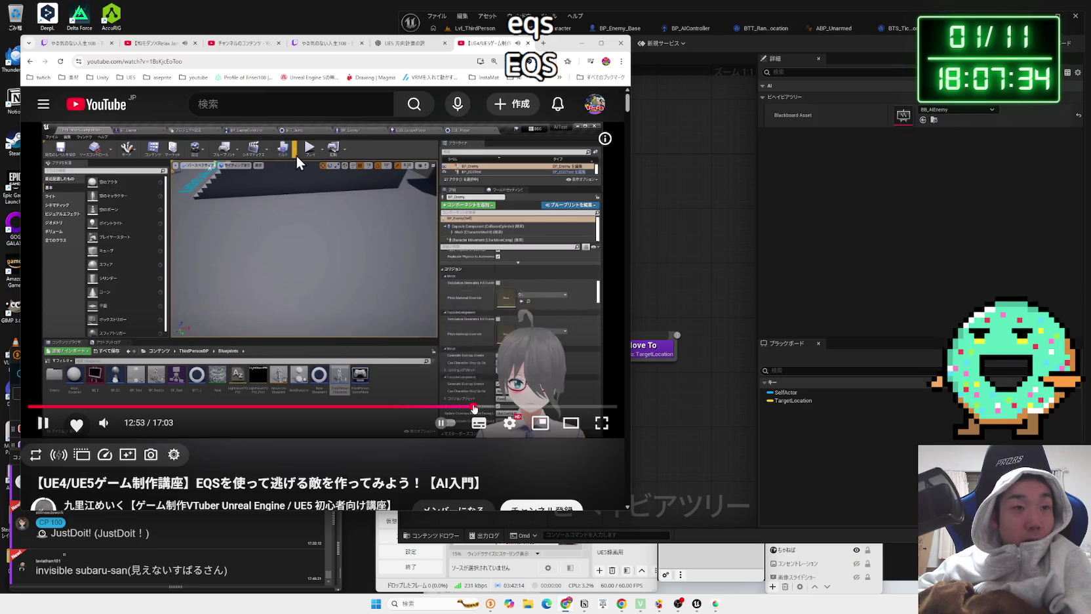
pyautogui.click(446, 408)
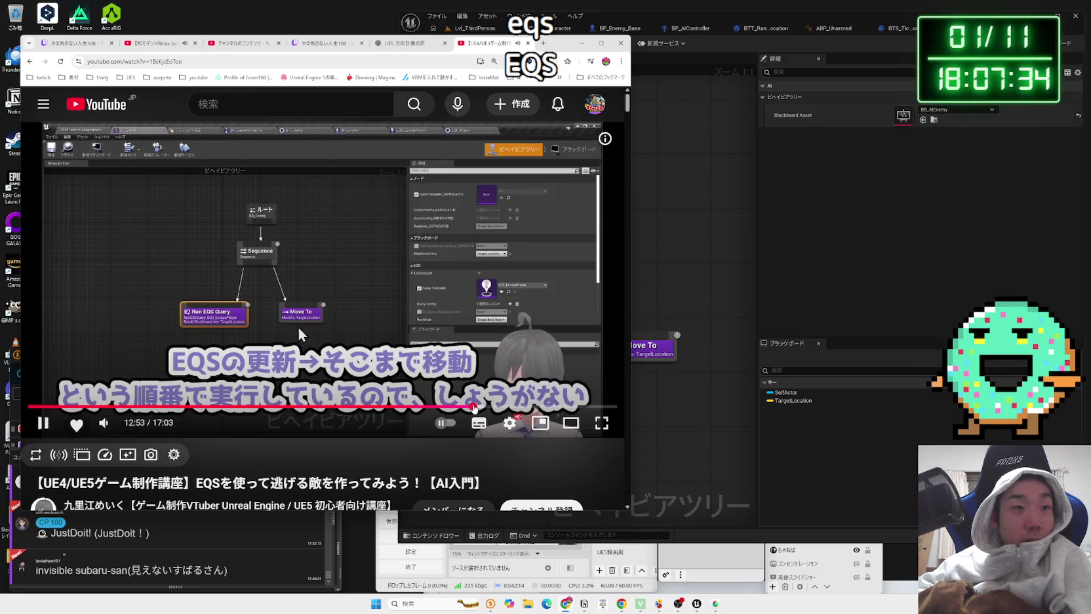
pyautogui.click(412, 408)
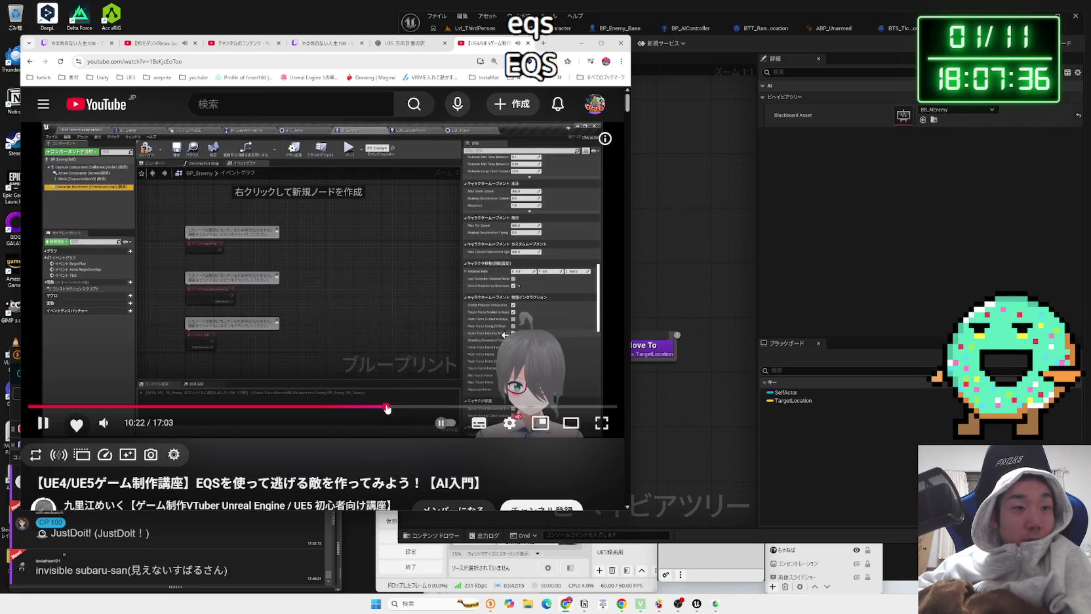
pyautogui.click(331, 408)
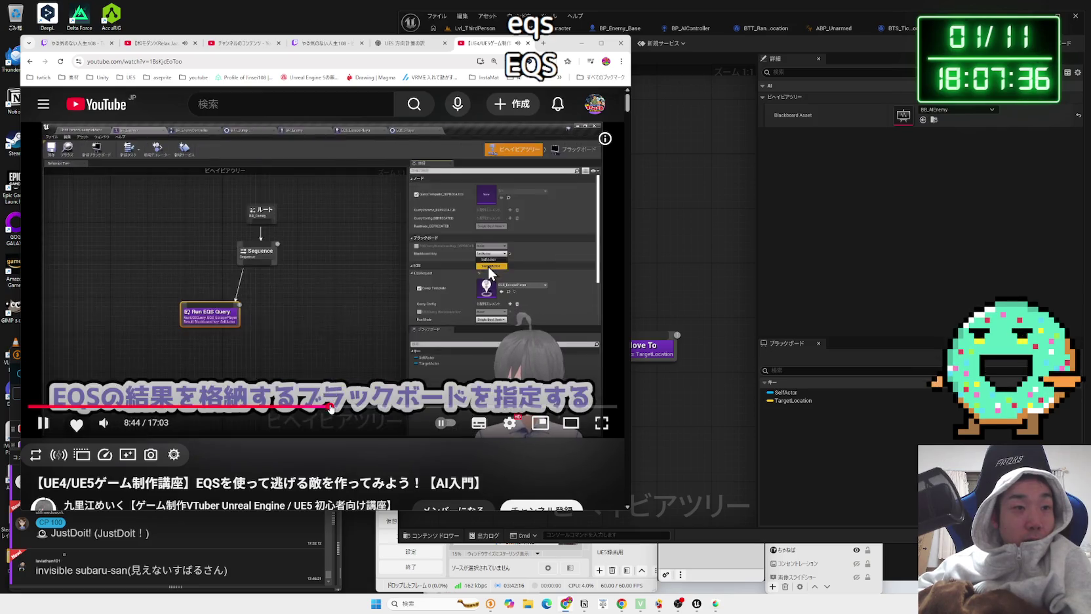
pyautogui.click(287, 327)
# Step: Scroll the video page and close the EQS tutorial tab
pyautogui.scroll(-10, 295, 314)
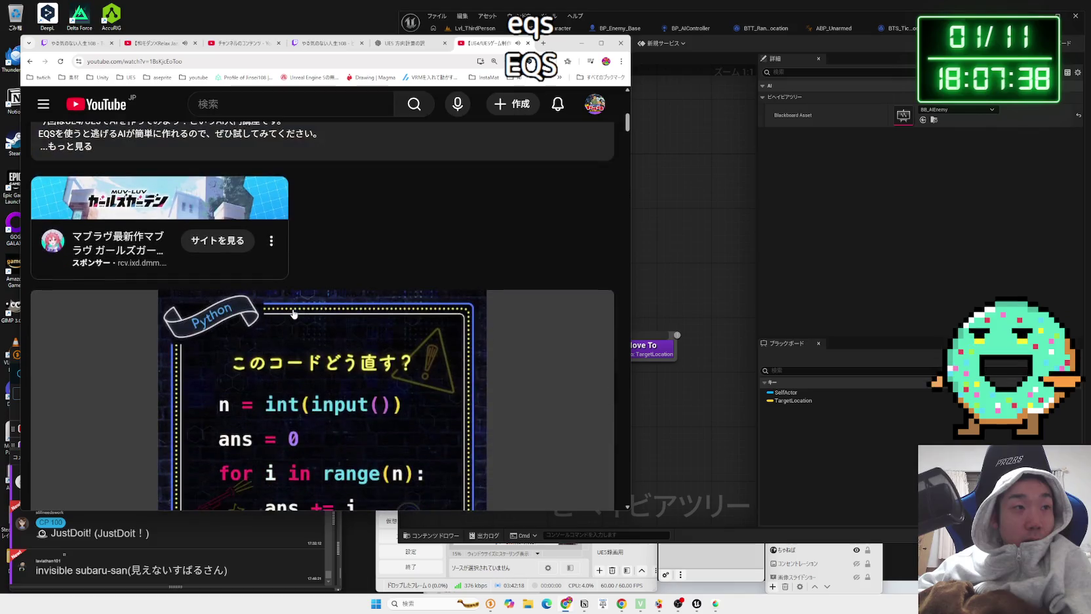
pyautogui.scroll(3, 294, 313)
pyautogui.scroll(-10, 294, 313)
pyautogui.scroll(4, 295, 308)
pyautogui.scroll(4, 295, 308)
pyautogui.click(528, 44)
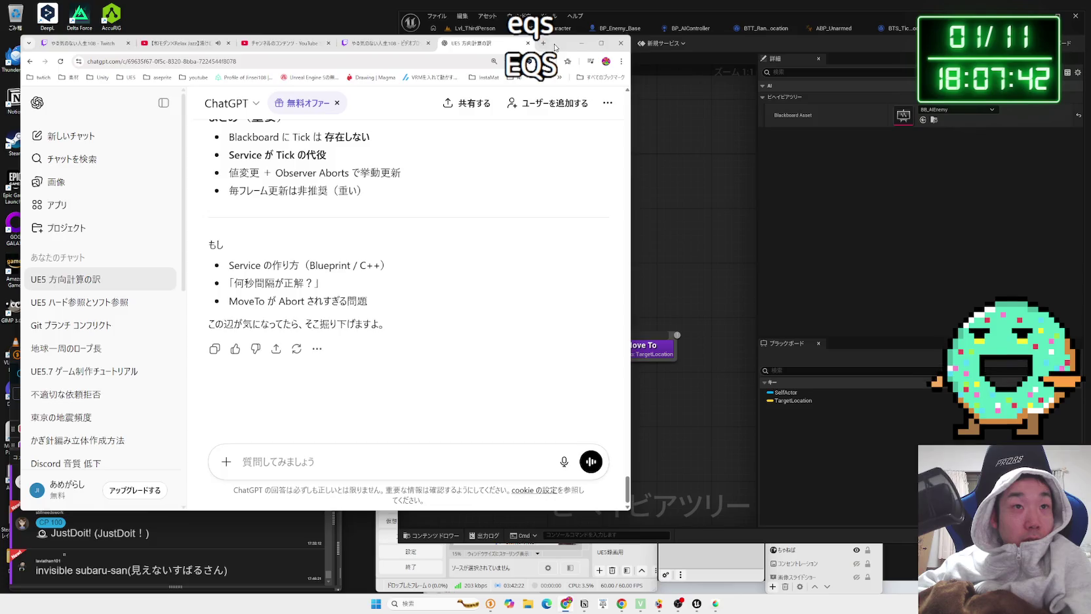
# Step: Add a BTT_RandomLocation task under the Sequence node via an 'ra' search
pyautogui.click(640, 250)
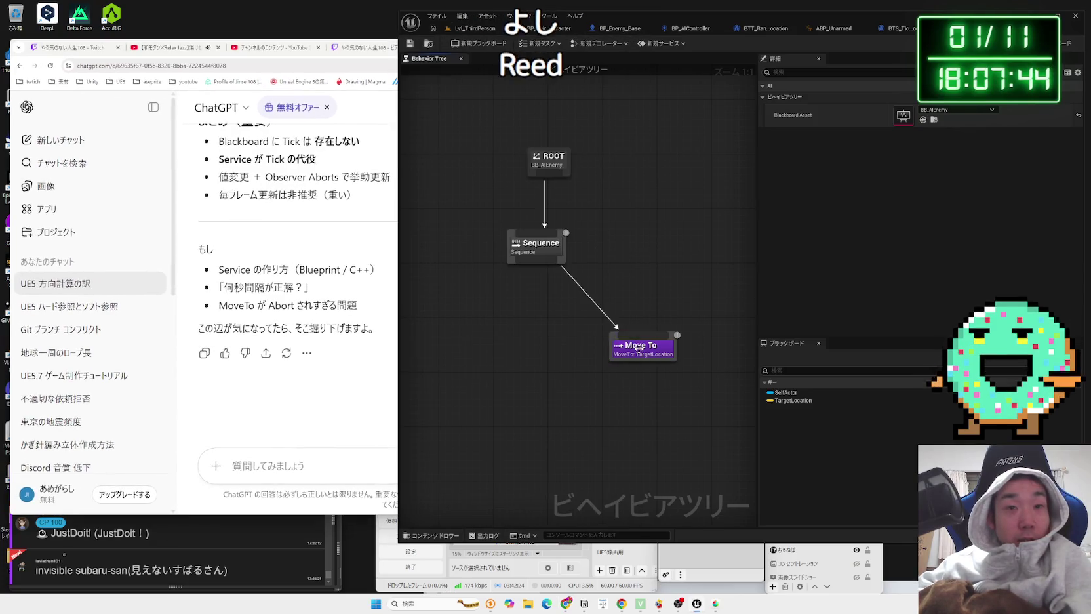
pyautogui.moveTo(534, 267); pyautogui.dragTo(475, 319)
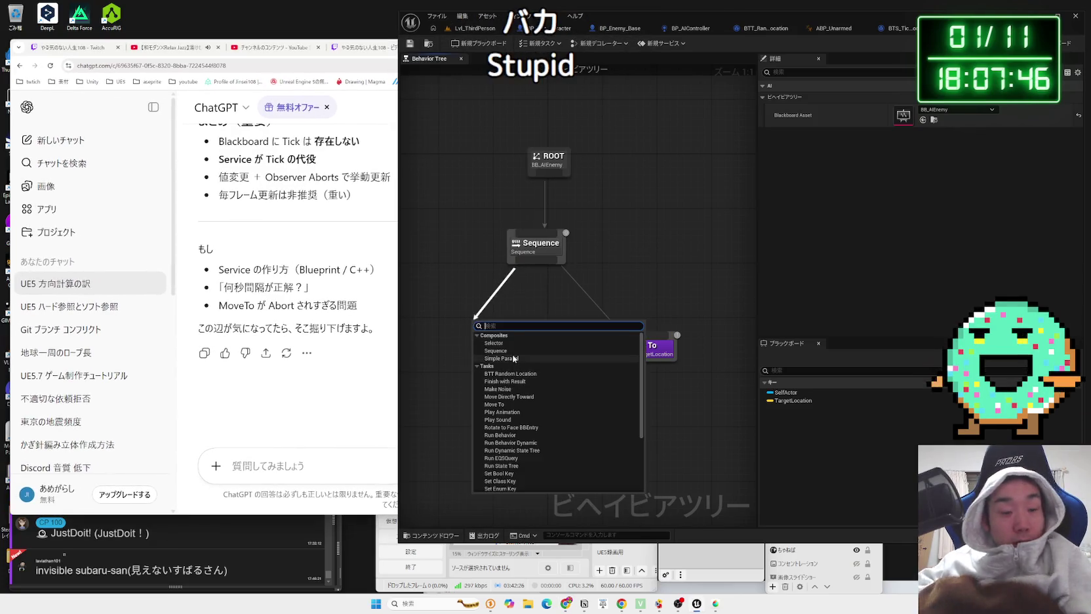
pyautogui.write('ra')
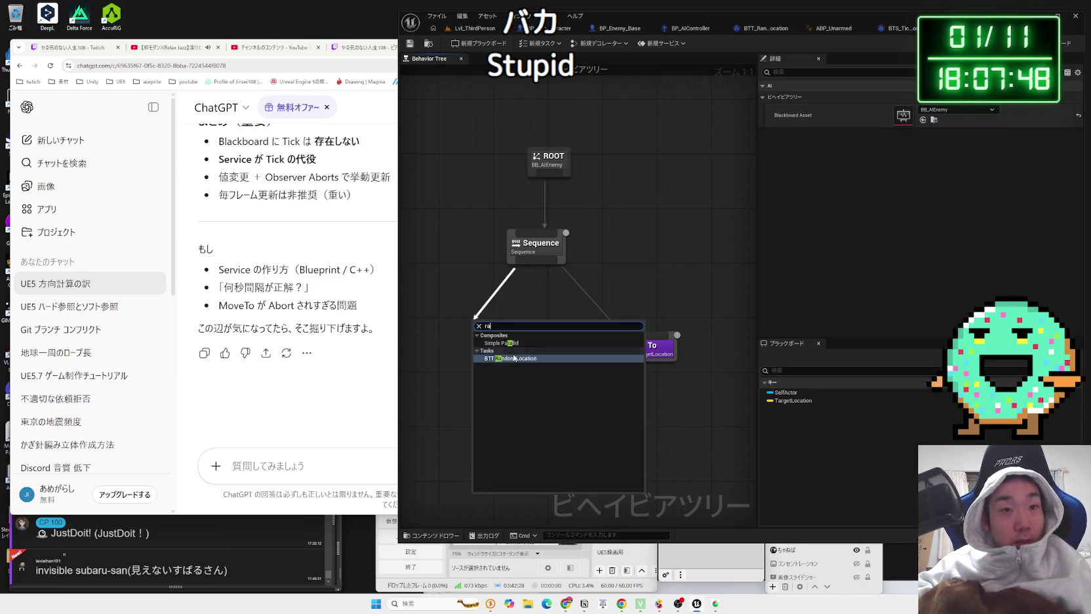
pyautogui.click(514, 357)
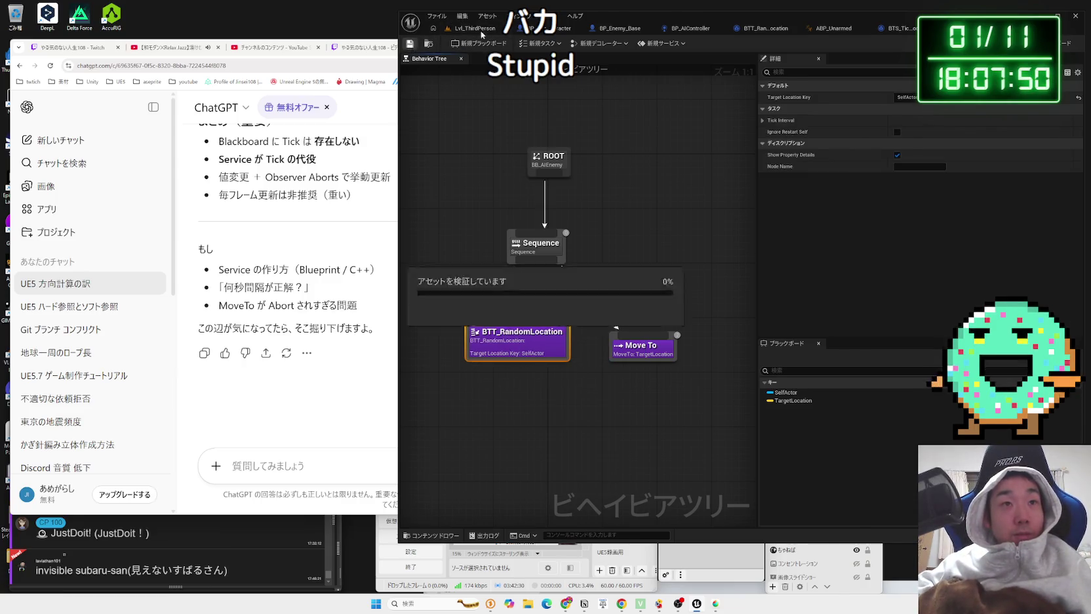
# Step: Run a quick test play of the level, then stop it
pyautogui.click(481, 30)
pyautogui.click(598, 43)
pyautogui.press('a')
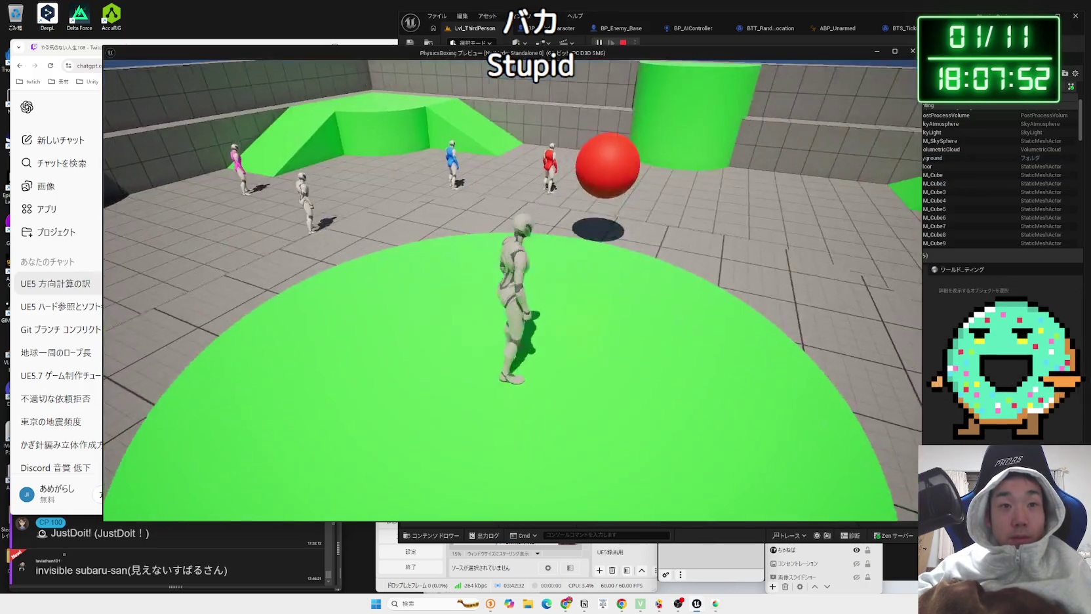
pyautogui.press('Escape')
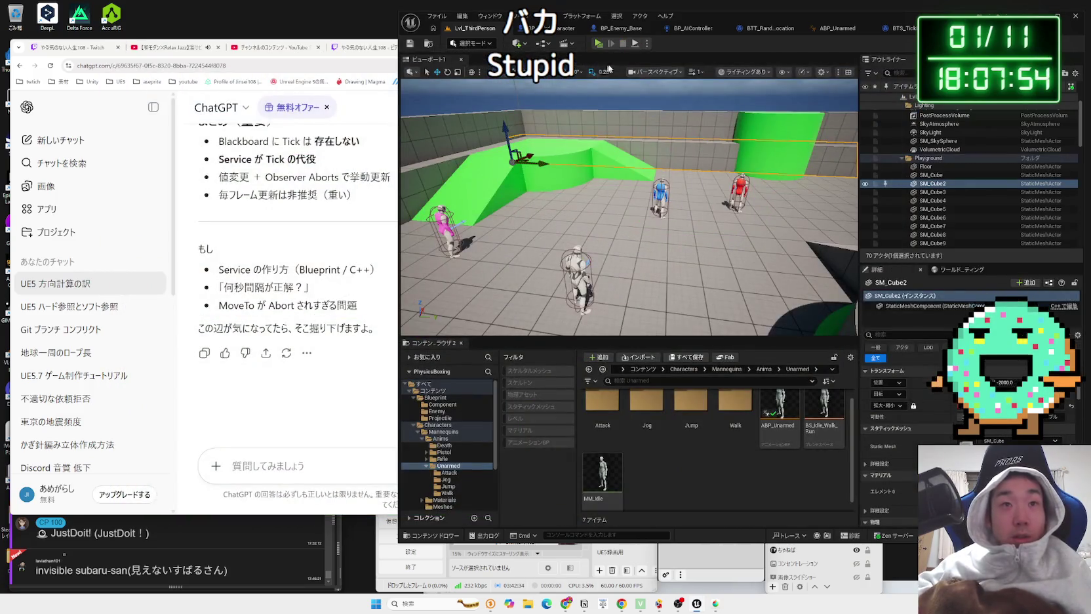
pyautogui.click(944, 28)
# Step: Place BTT_RandomLocation before Move To, key it to TargetLocation, and save BT_AIEnemy
pyautogui.moveTo(533, 326); pyautogui.dragTo(512, 325)
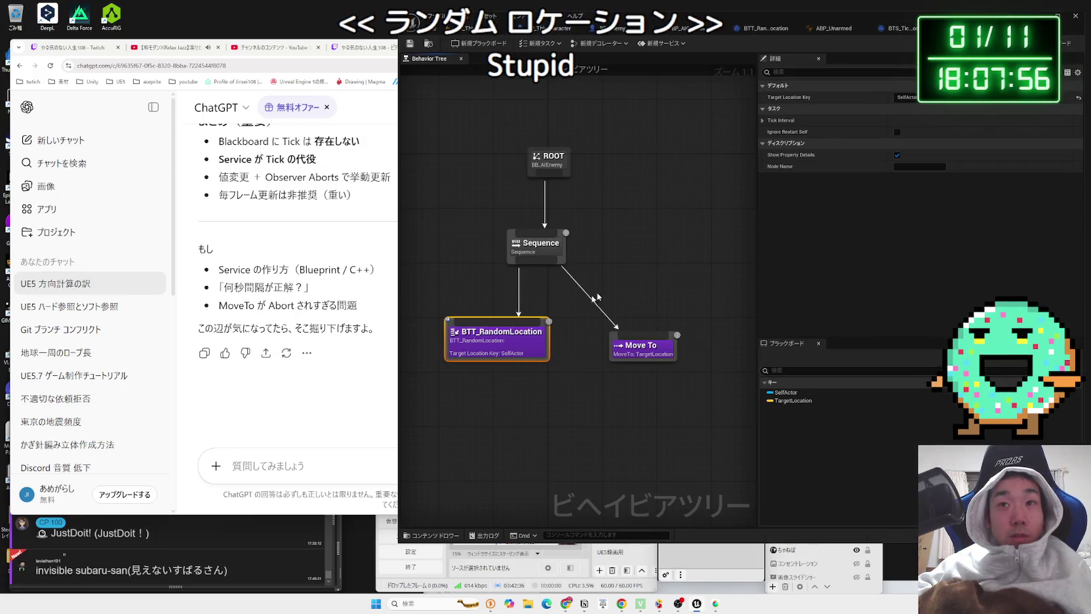
pyautogui.click(921, 120)
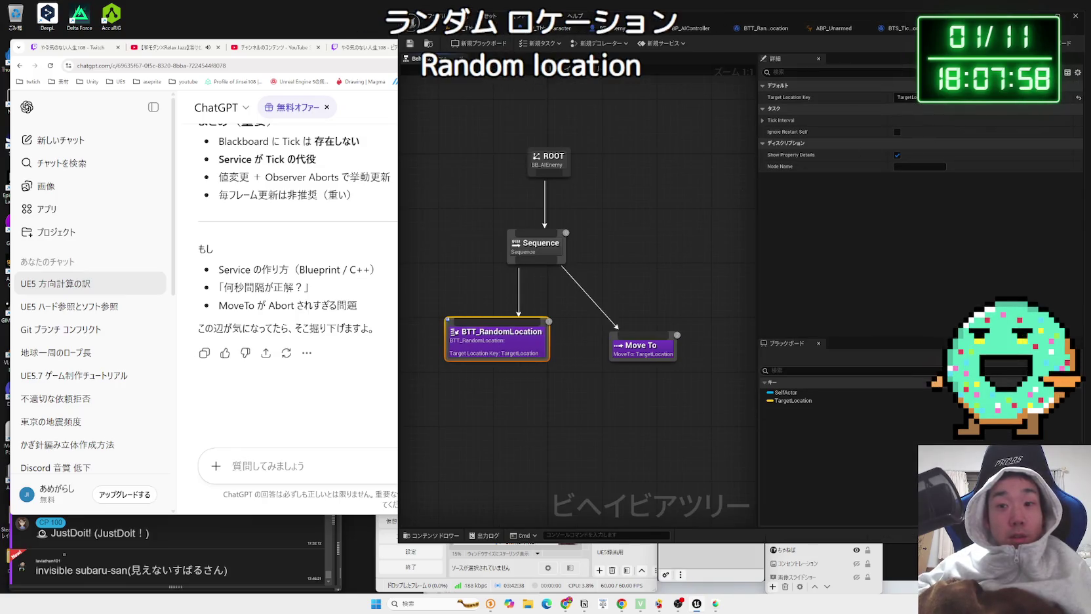
pyautogui.hotkey('ctrl', 'shift', 's')
pyautogui.click(603, 460)
pyautogui.click(472, 29)
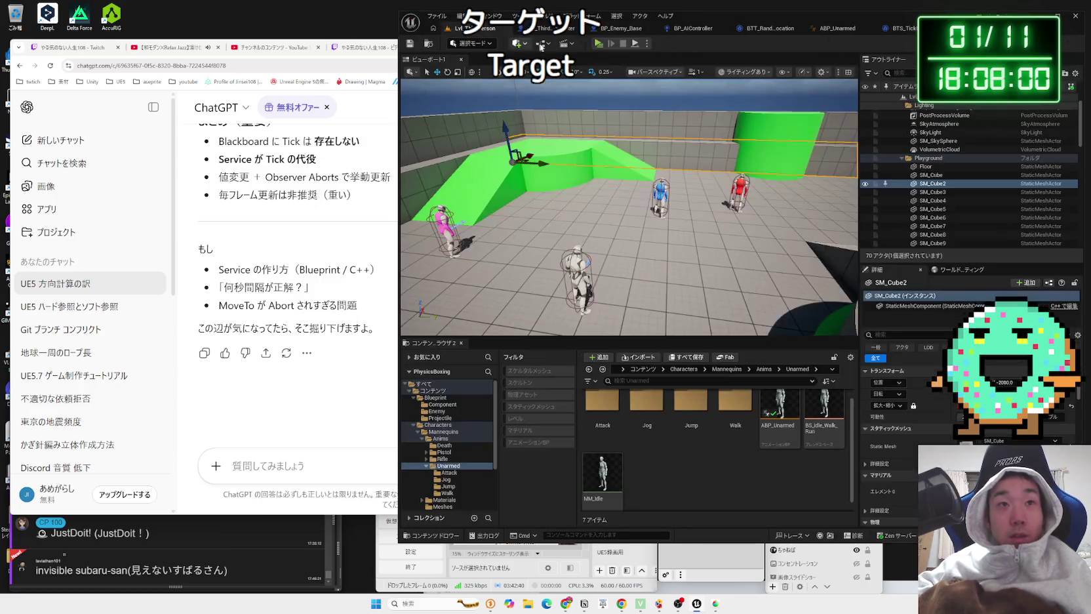
# Step: Playtest the level to watch the enemy's patrol, then stop play
pyautogui.click(598, 44)
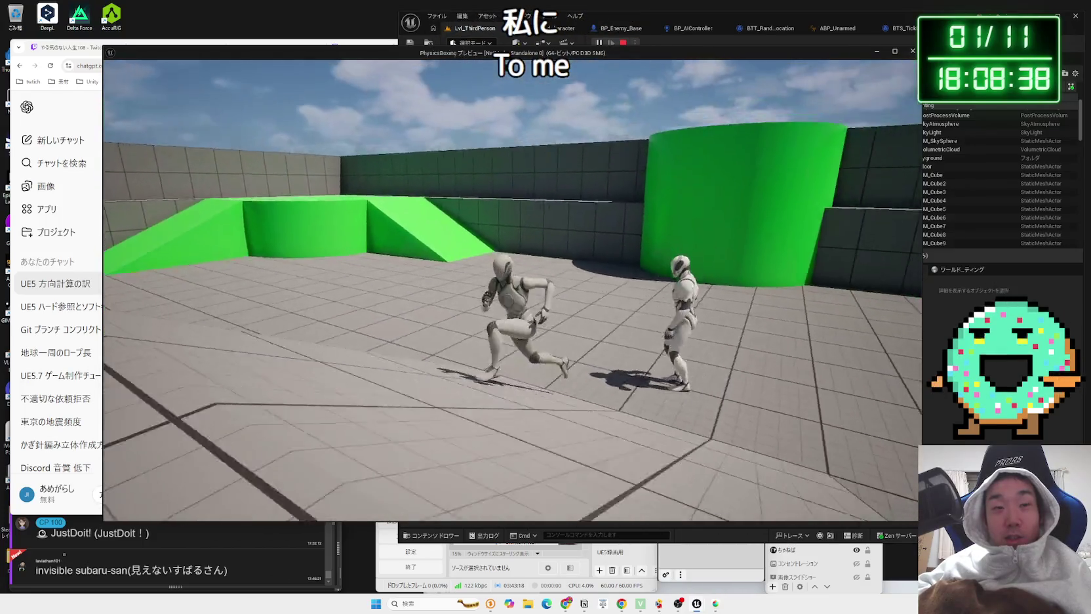
pyautogui.press('Escape')
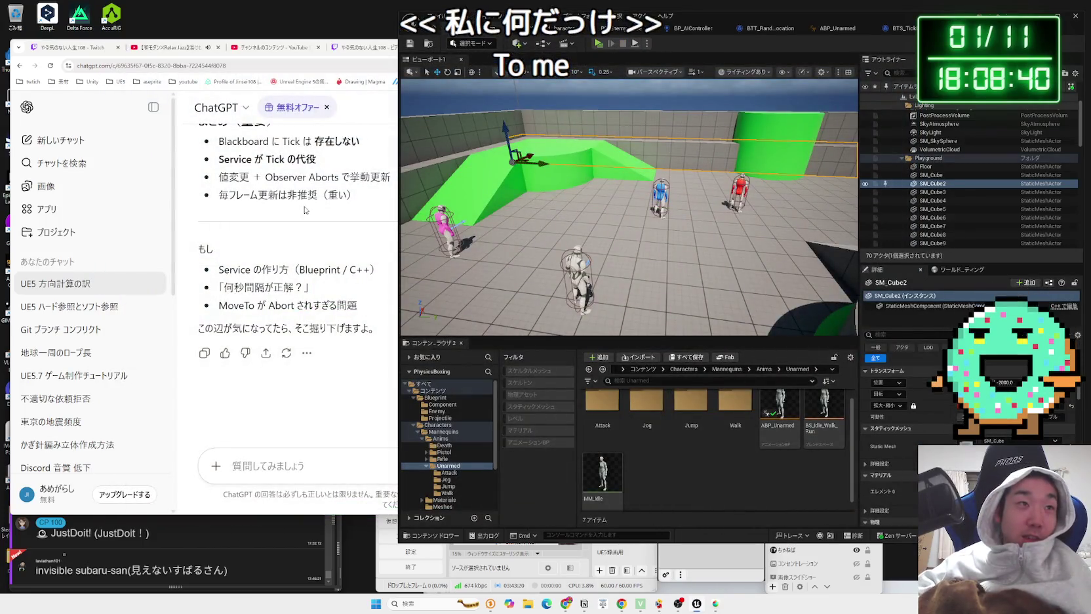
# Step: Open a new Chrome tab and load X from the All Bookmarks list
pyautogui.click(304, 209)
pyautogui.hotkey('ctrl', 't')
pyautogui.click(591, 81)
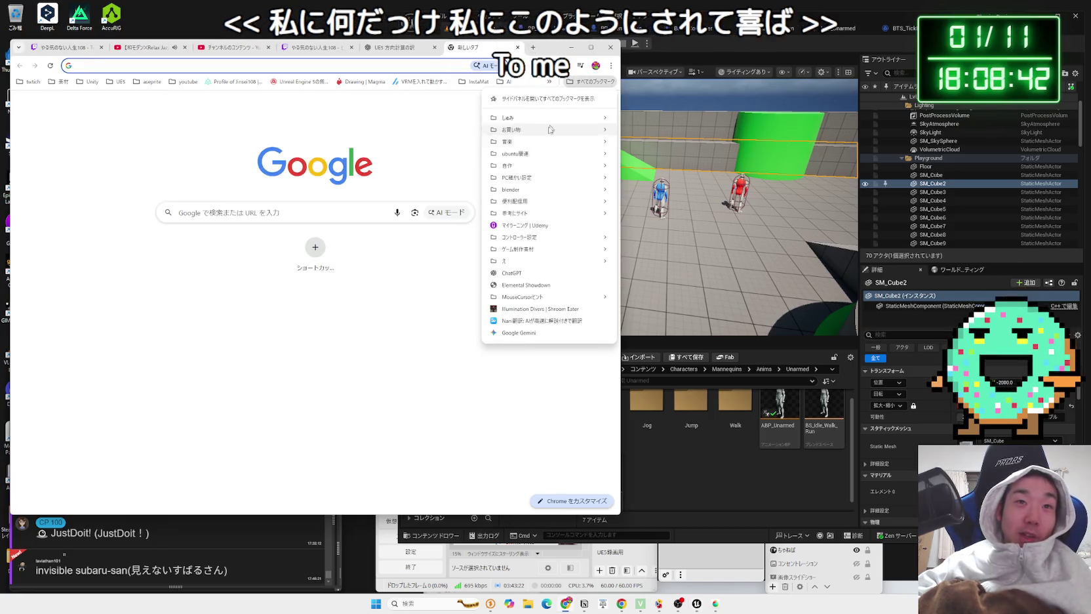
pyautogui.moveTo(478, 81)
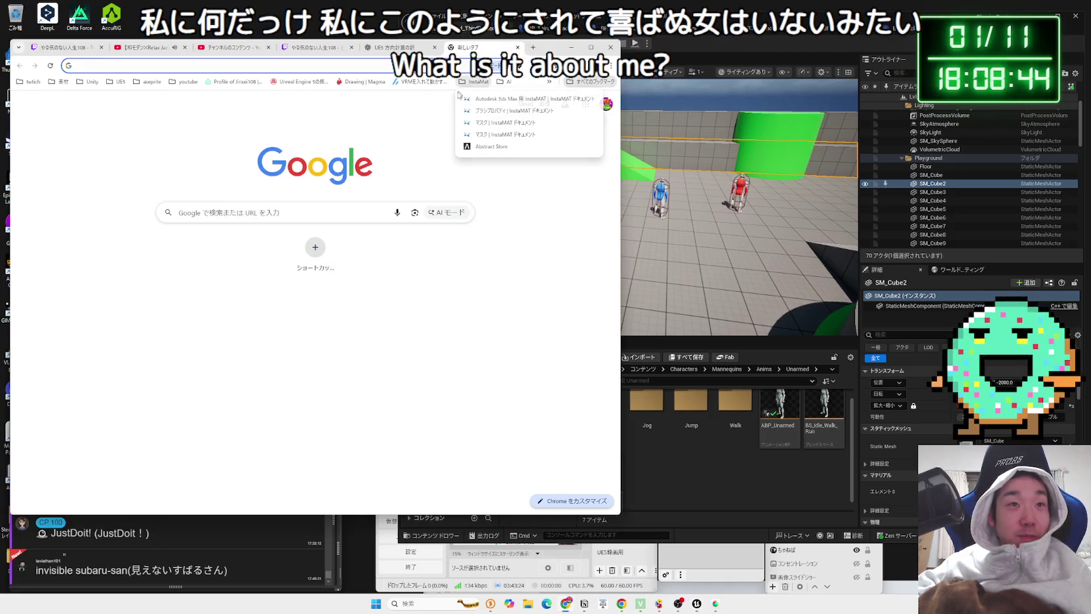
pyautogui.click(379, 119)
pyautogui.click(522, 83)
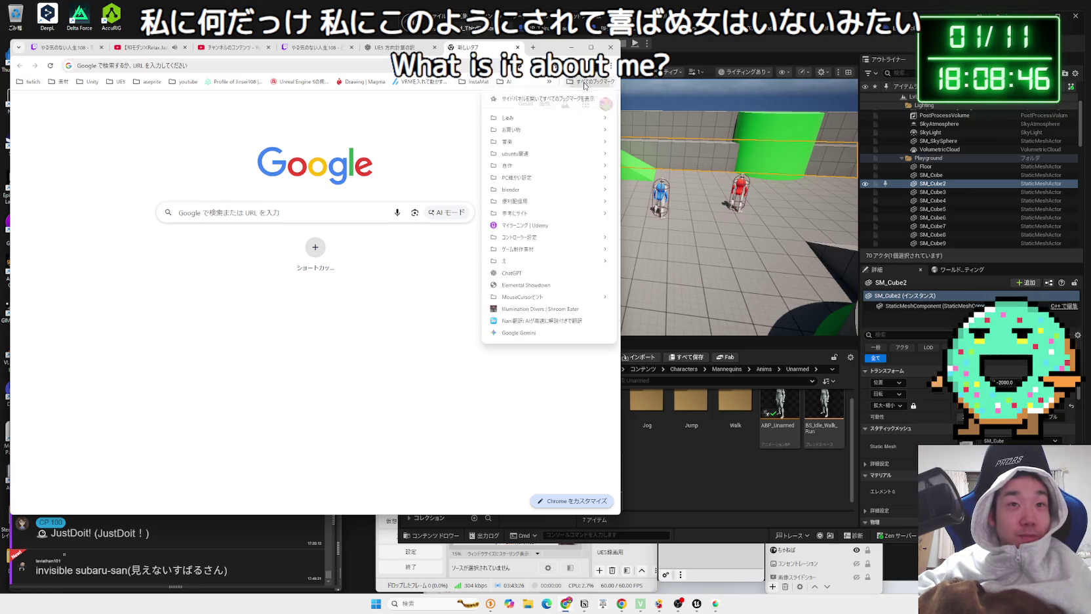
pyautogui.moveTo(590, 120)
pyautogui.click(651, 156)
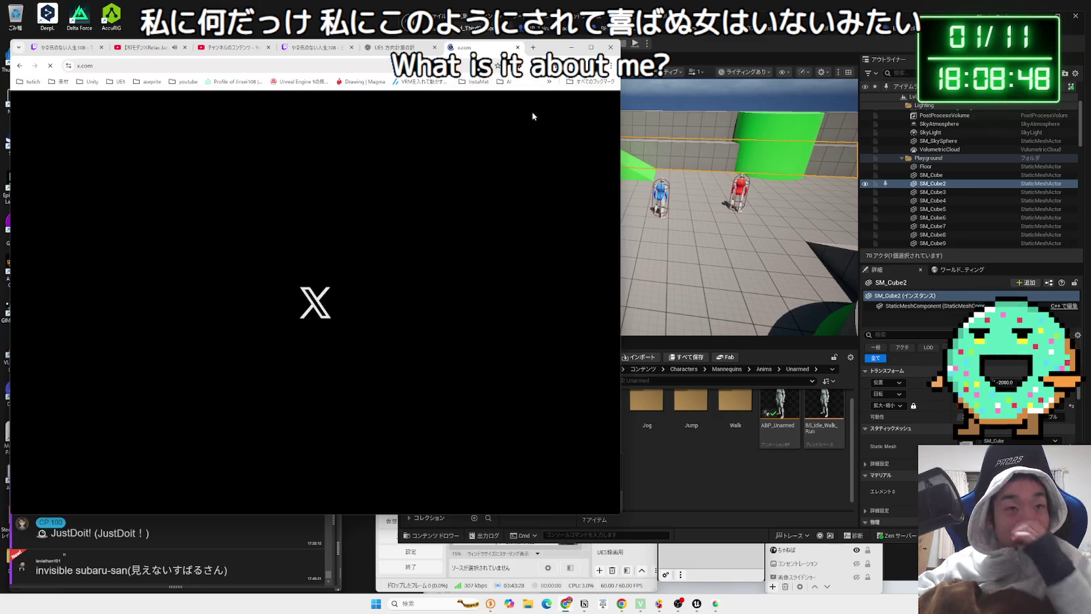
# Step: Search X for 帝 using Japanese text input
pyautogui.click(515, 110)
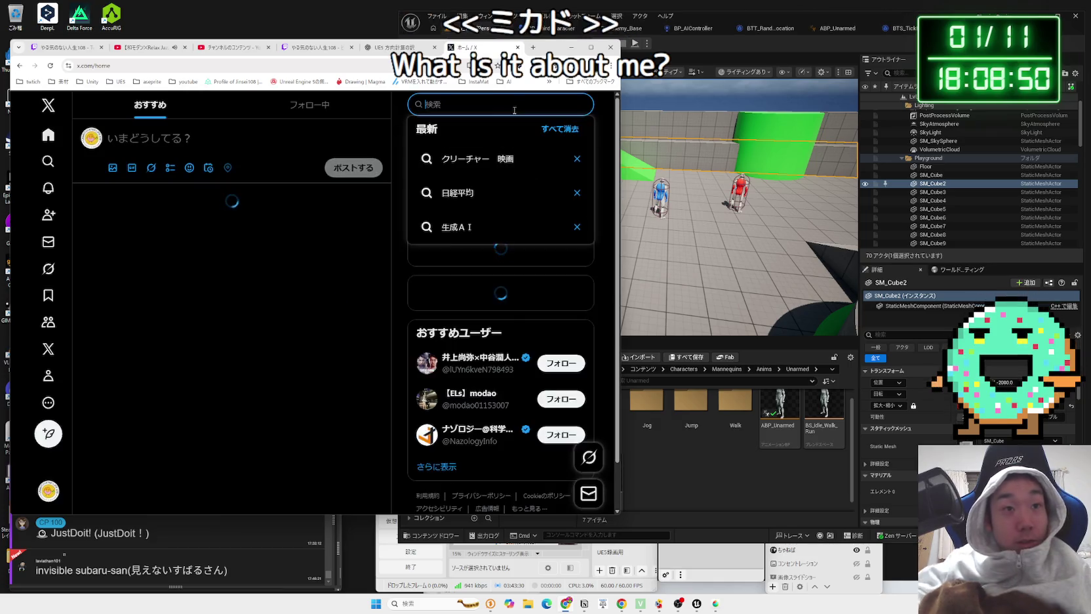
pyautogui.write('mika')
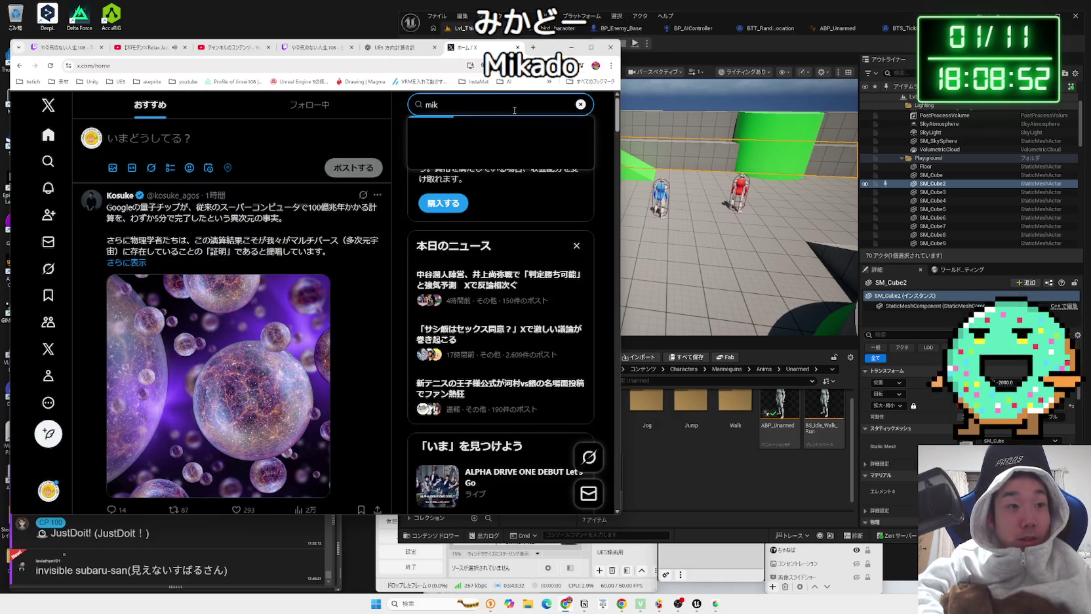
pyautogui.press('Zenkaku_Hankaku')
pyautogui.press('BackSpace')
pyautogui.press('BackSpace')
pyautogui.press('BackSpace')
pyautogui.write('み')
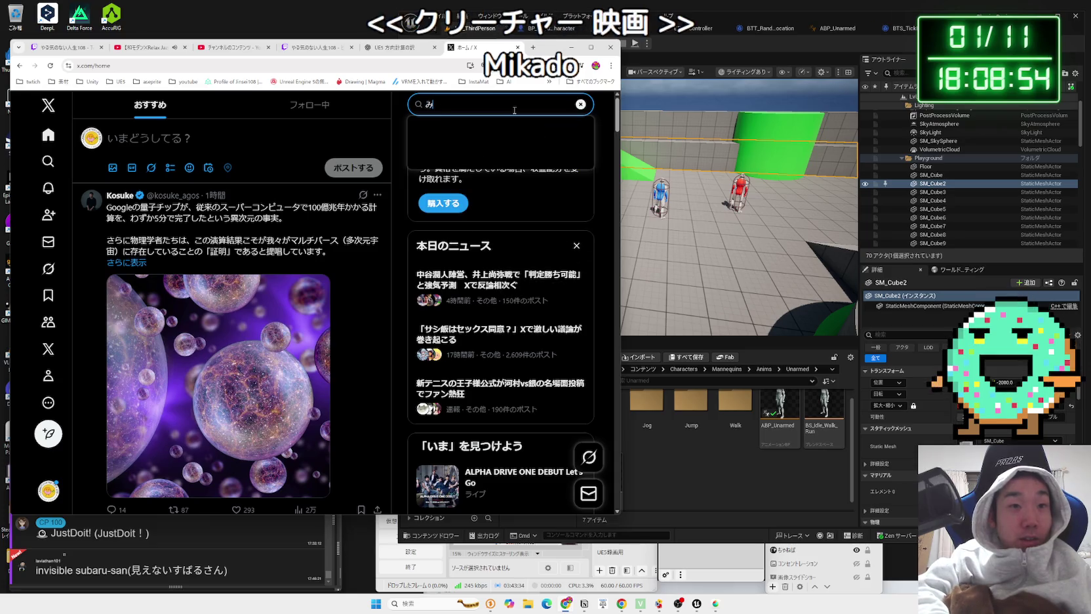
pyautogui.press('Return')
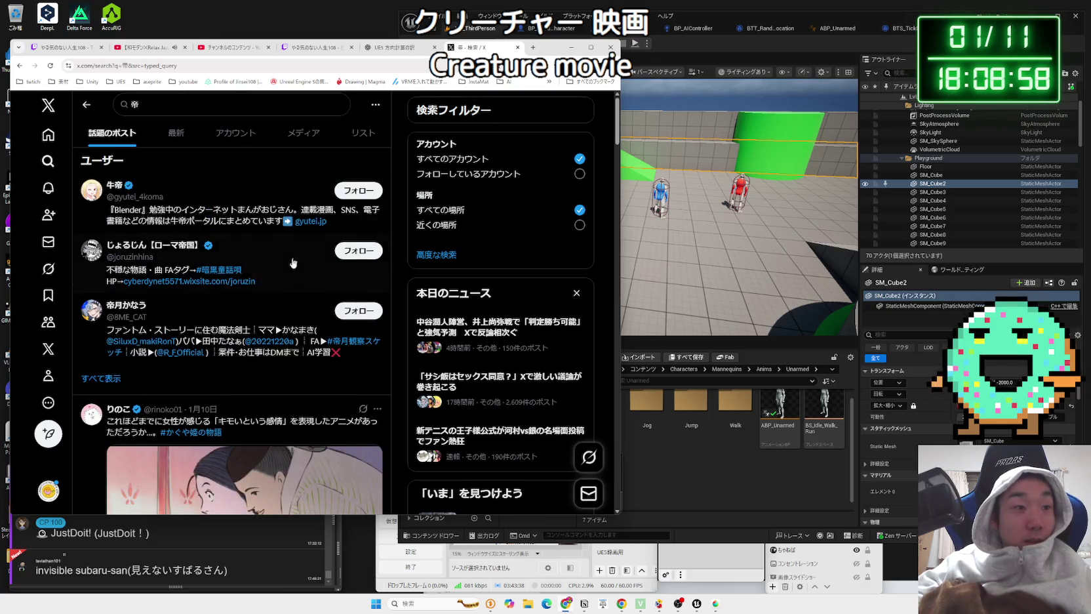
# Step: Browse the 帝 results, view the origami photo, then open the trending boxing story
pyautogui.scroll(-3, 295, 261)
pyautogui.scroll(-5, 290, 264)
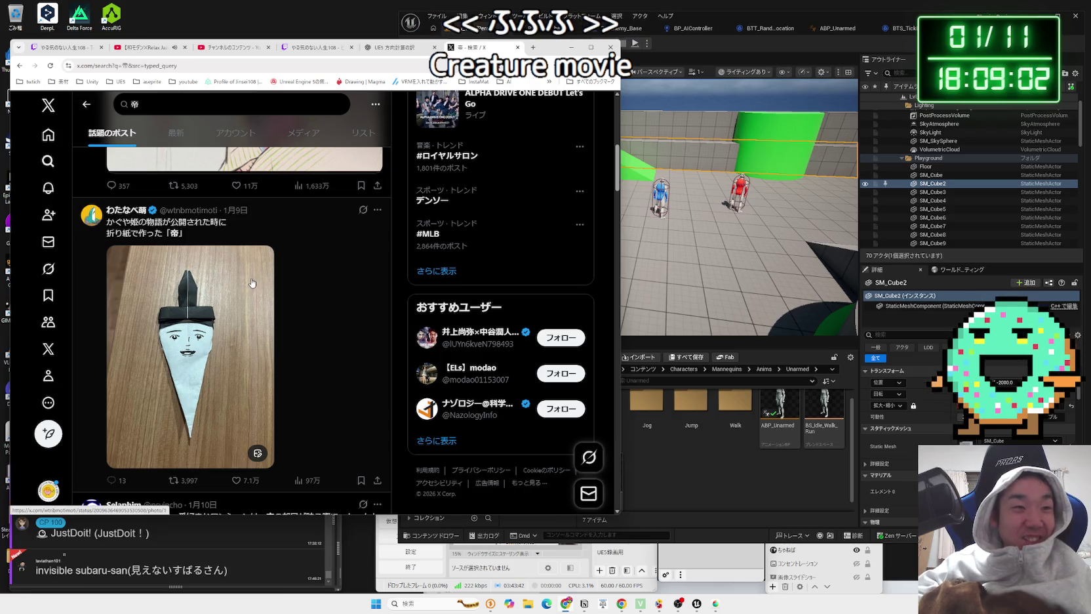
pyautogui.click(252, 282)
pyautogui.click(510, 277)
pyautogui.scroll(-4, 335, 292)
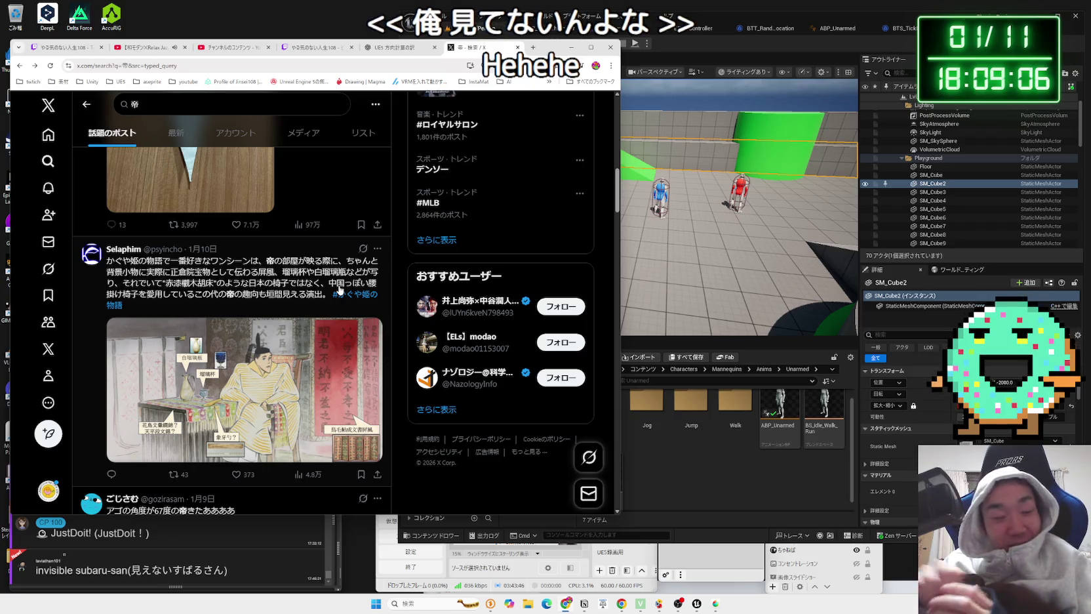
pyautogui.scroll(-2, 335, 282)
pyautogui.scroll(-3, 335, 282)
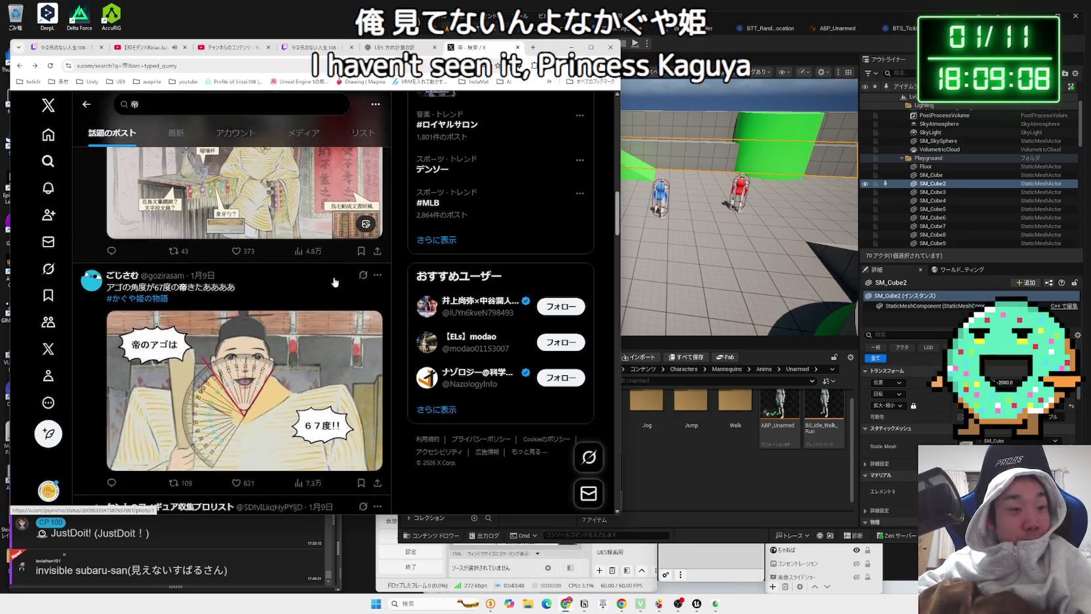
pyautogui.scroll(-5, 334, 282)
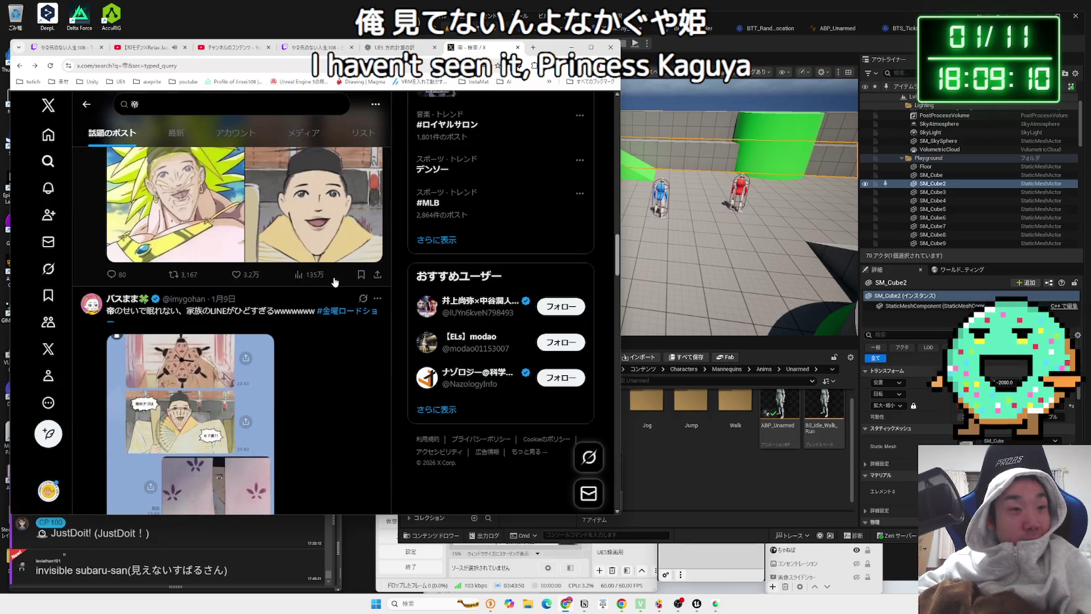
pyautogui.scroll(4, 335, 281)
pyautogui.scroll(4, 368, 295)
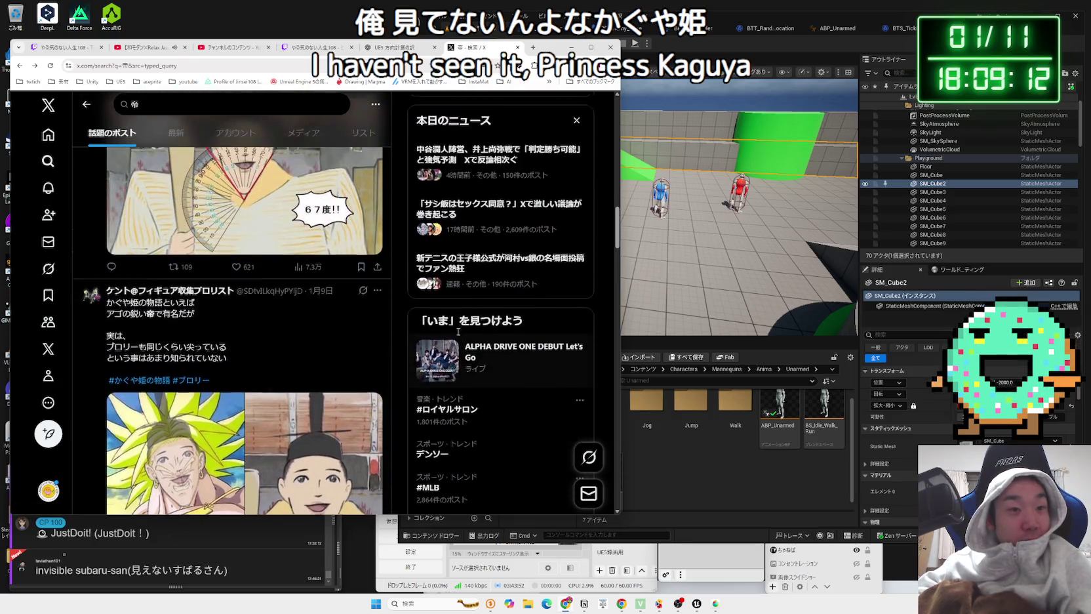
pyautogui.click(462, 323)
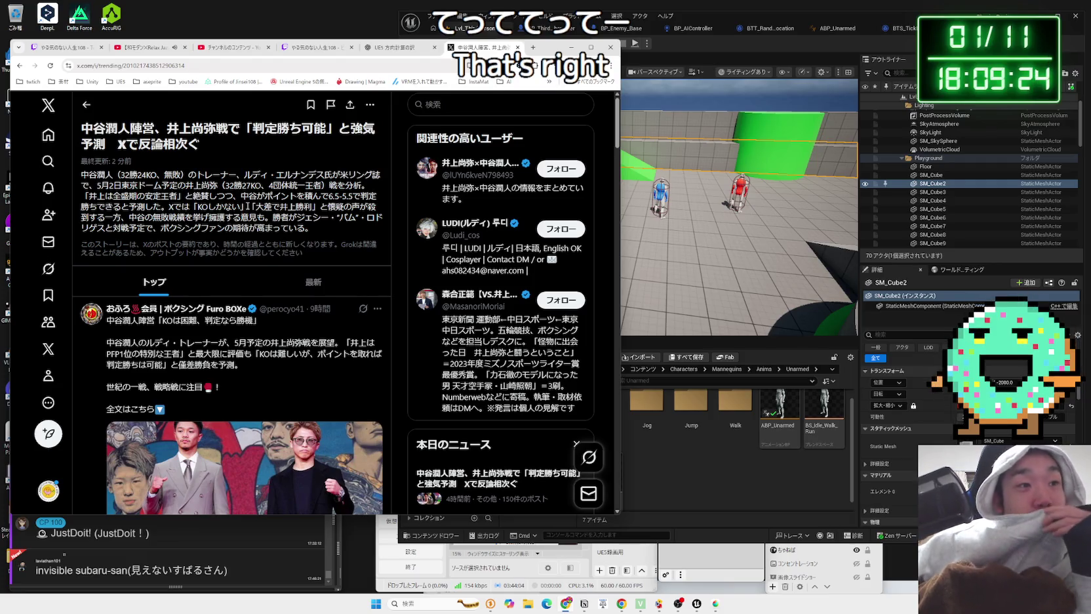
# Step: Scroll through the boxing story's reaction posts and news, then switch back to the ChatGPT tab
pyautogui.scroll(-1, 242, 269)
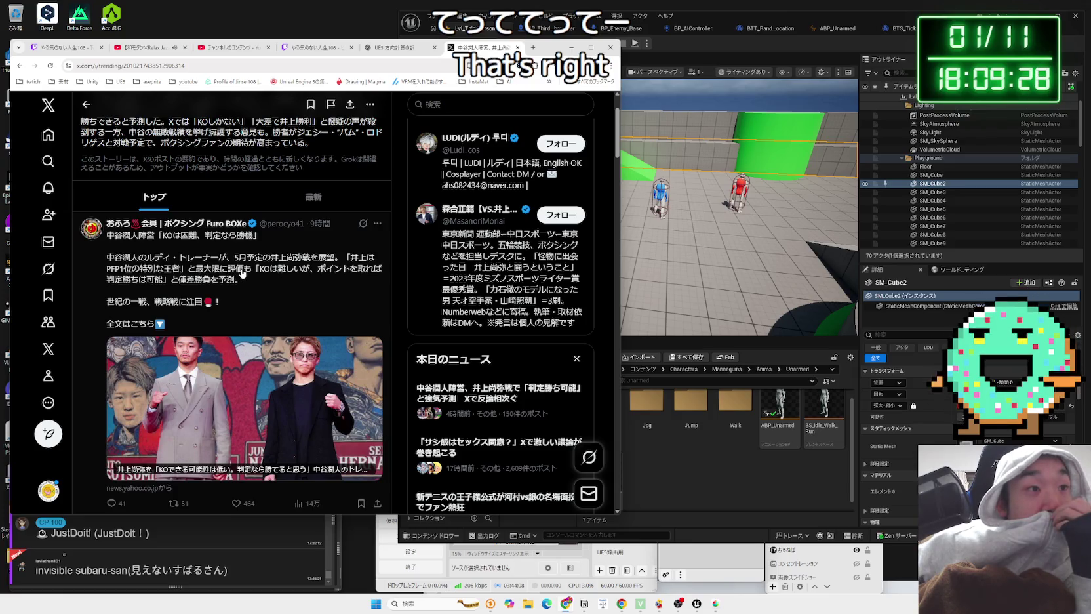
pyautogui.scroll(-3, 241, 273)
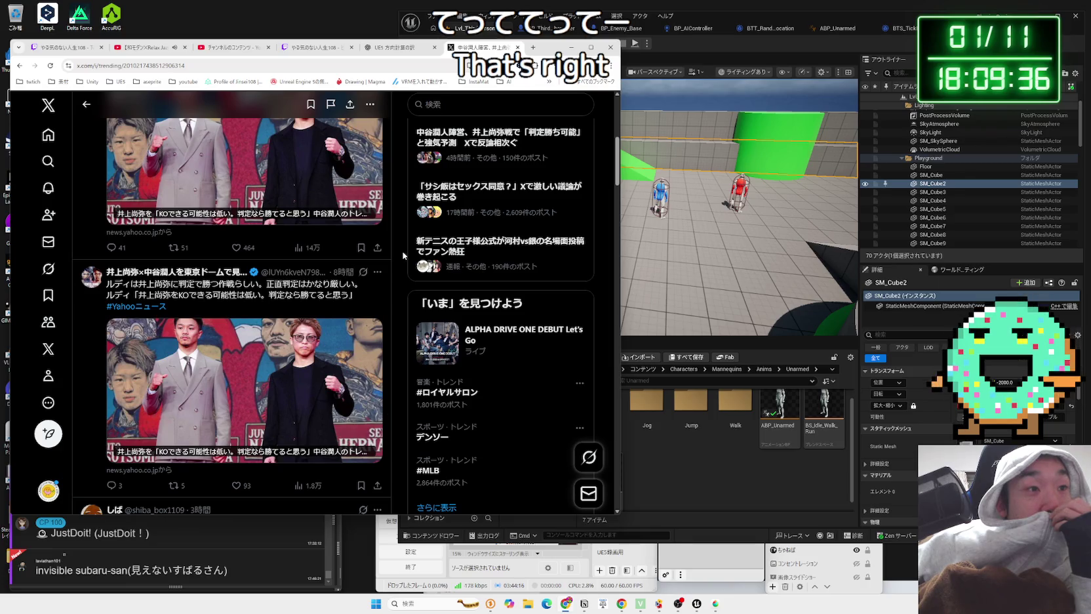
pyautogui.scroll(-5, 402, 250)
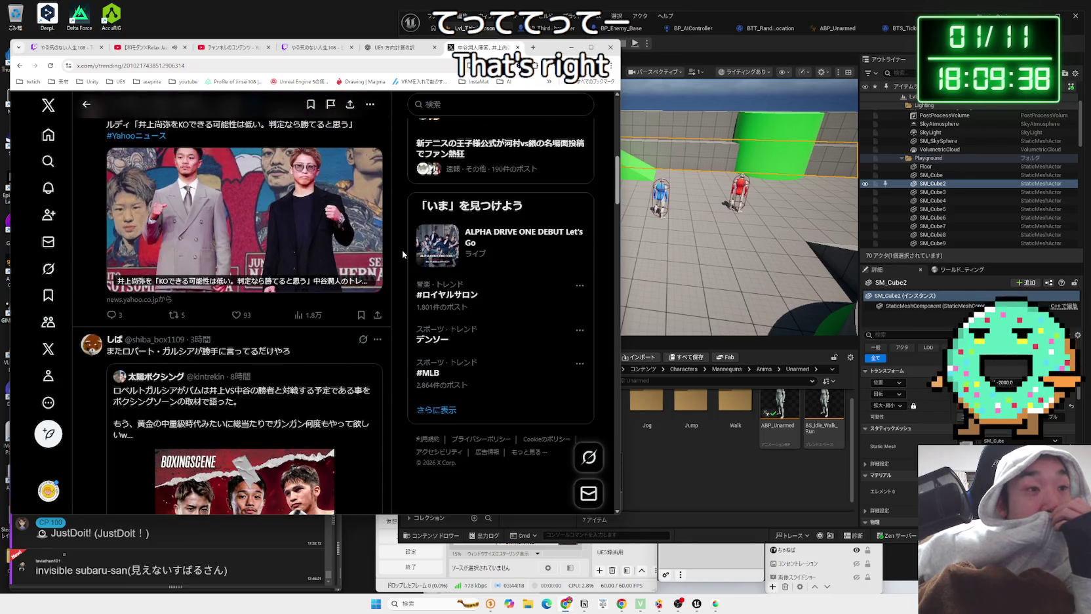
pyautogui.scroll(-5, 402, 250)
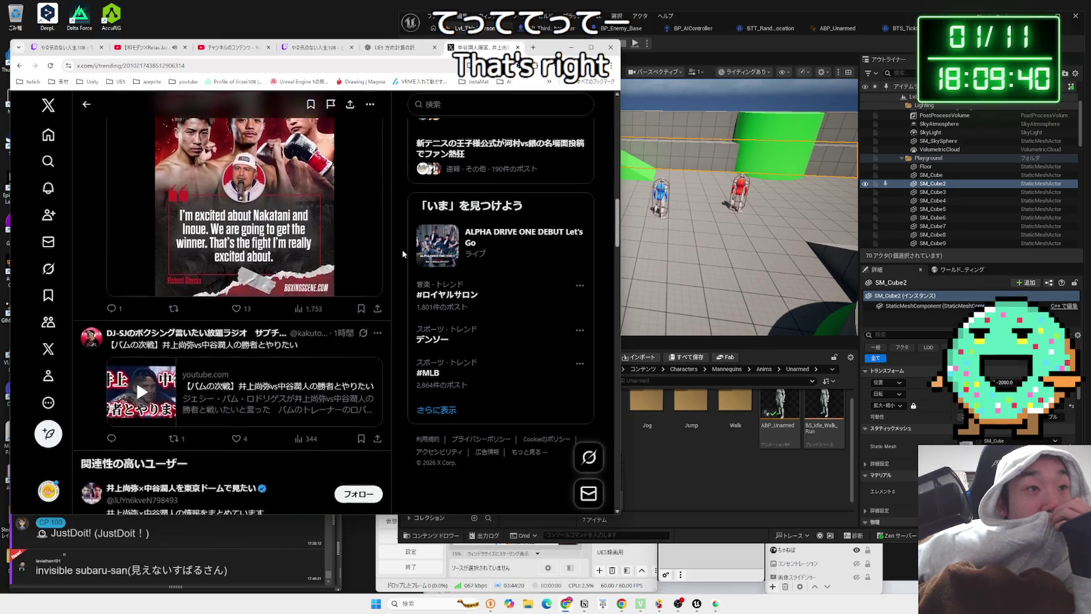
pyautogui.scroll(-5, 402, 249)
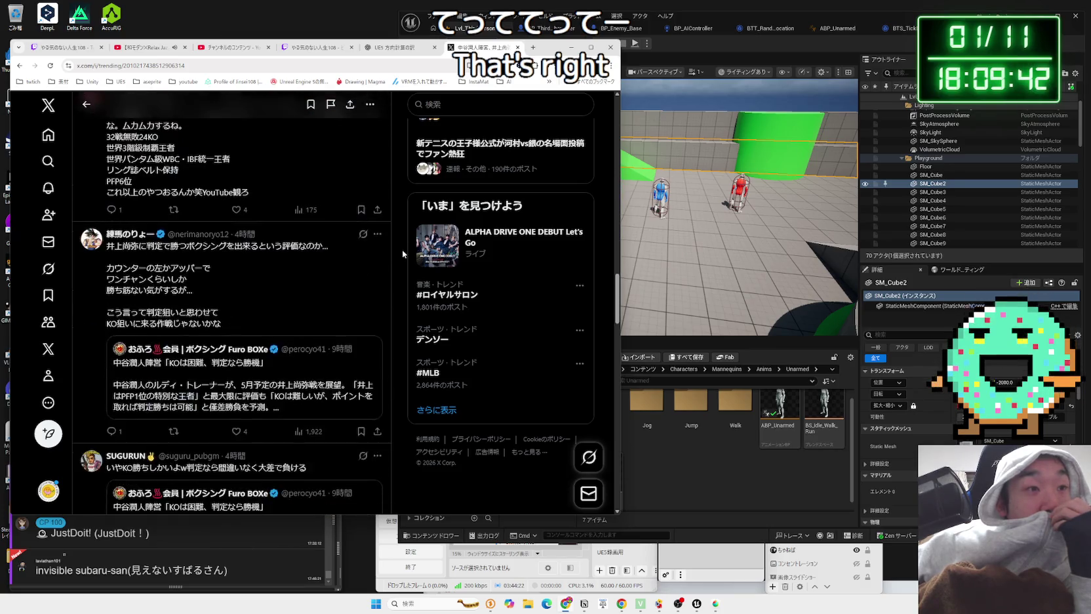
pyautogui.scroll(5, 403, 249)
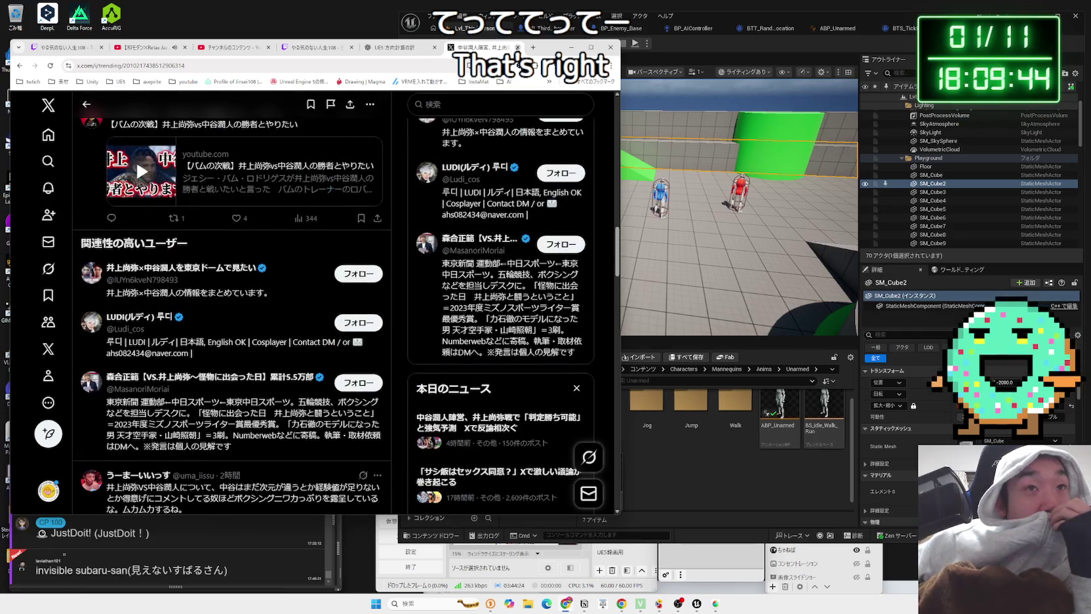
pyautogui.hotkey('ctrl', 'shift', 'Tab')
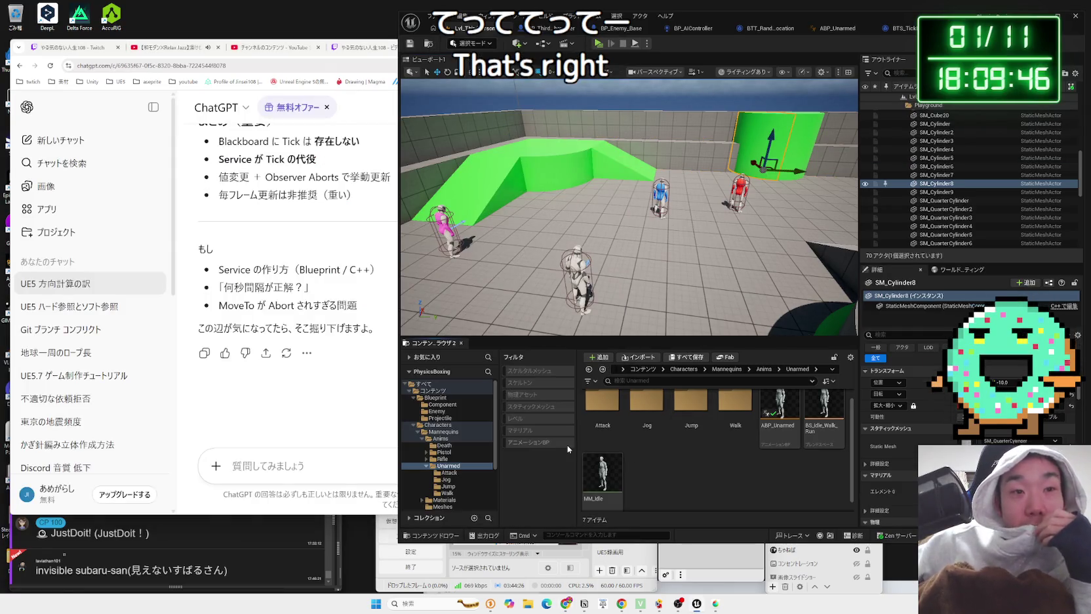
# Step: Collapse the Mannequins, Characters and Blueprint folders and expand LevelPrototyping's Interactable folder
pyautogui.click(427, 466)
pyautogui.click(417, 431)
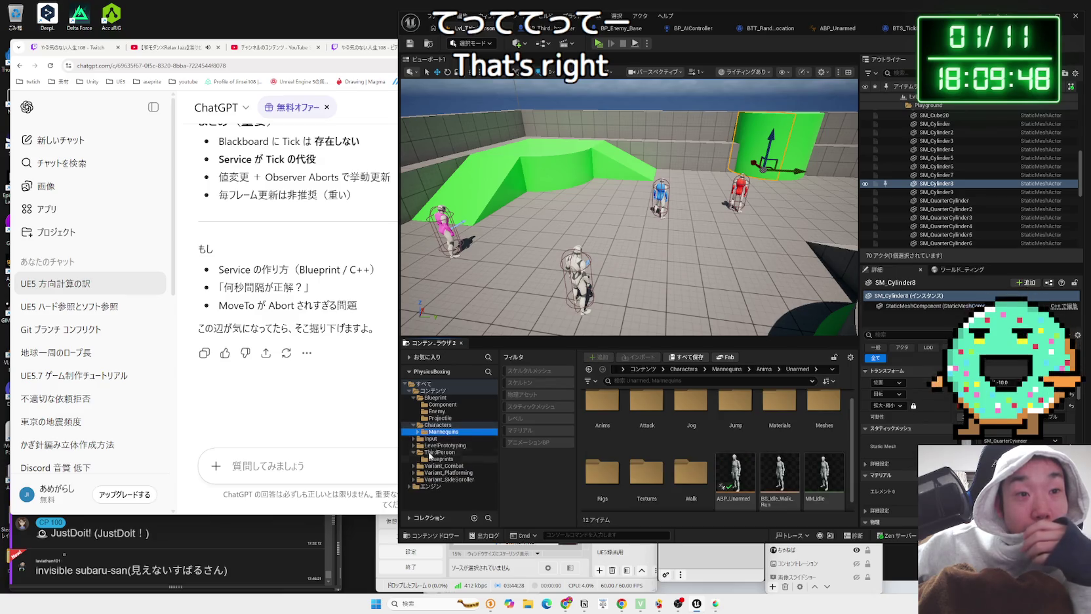
pyautogui.click(413, 446)
pyautogui.click(412, 445)
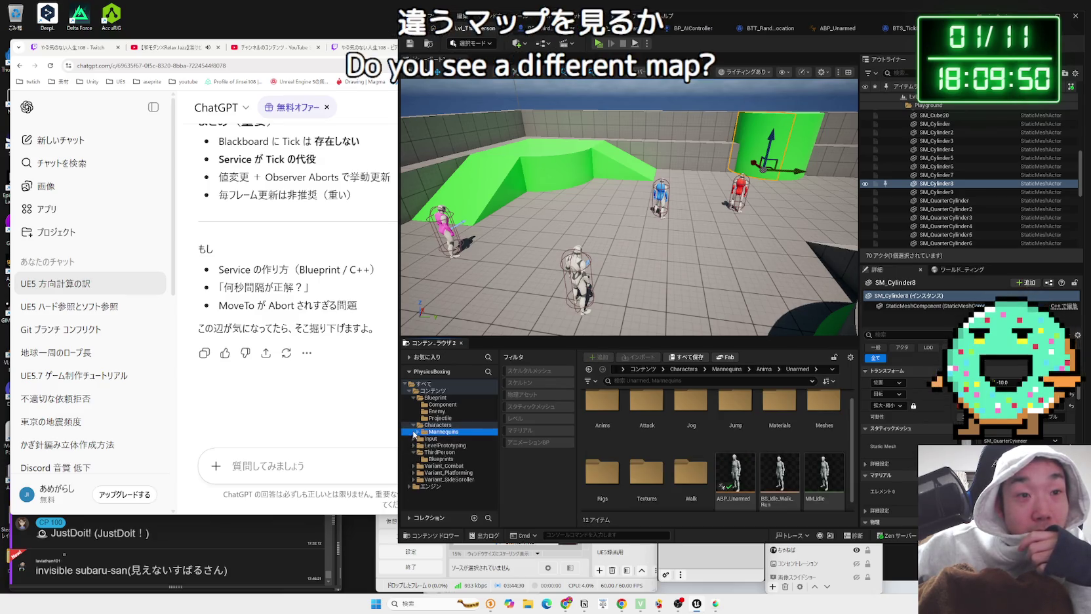
pyautogui.click(414, 424)
pyautogui.click(414, 398)
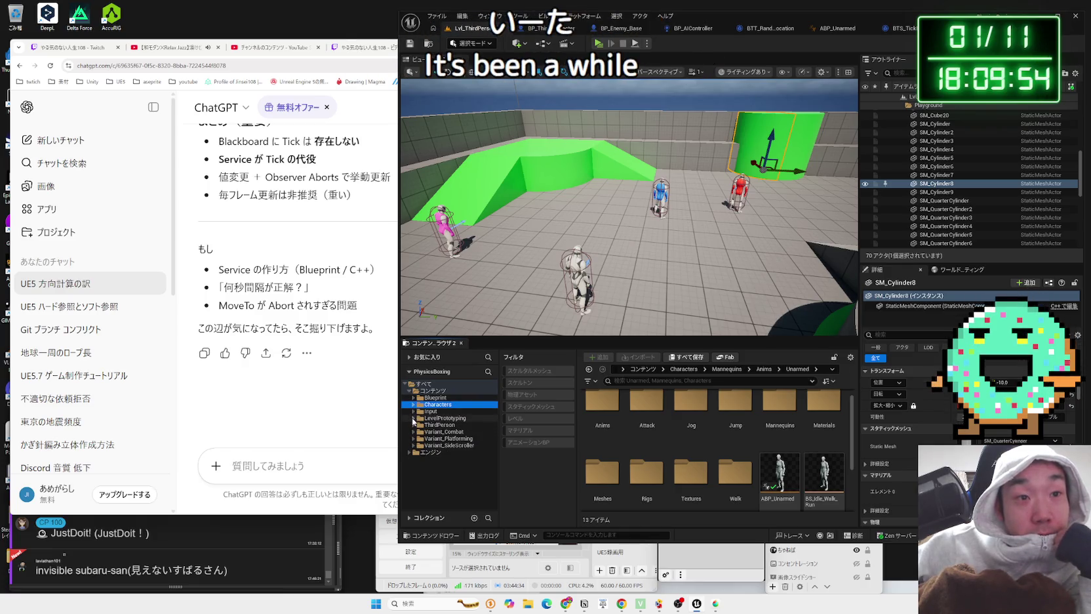
pyautogui.click(412, 418)
pyautogui.click(435, 426)
pyautogui.click(443, 418)
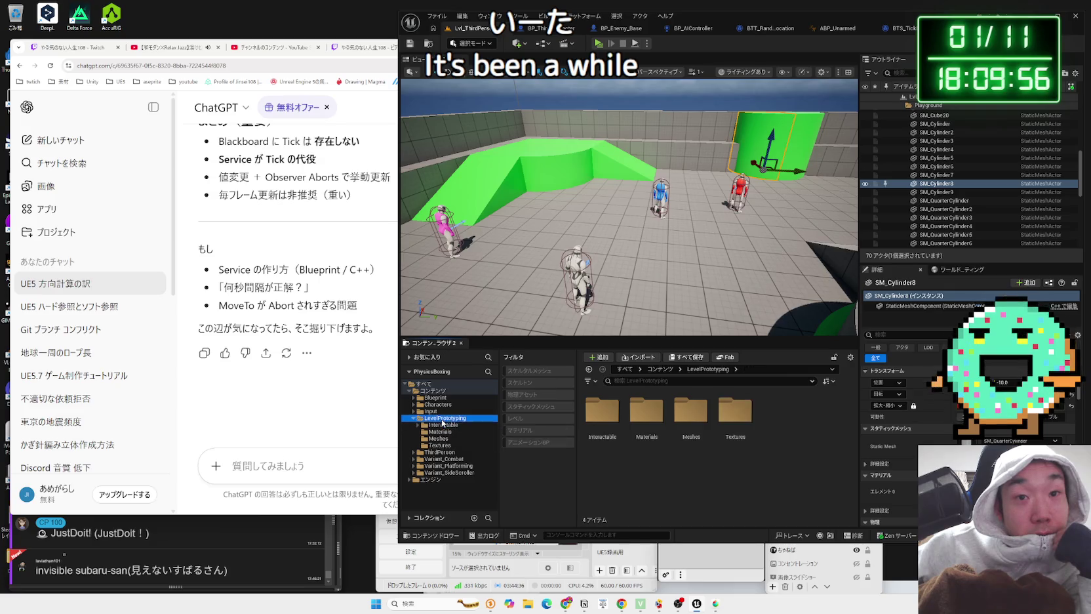
pyautogui.click(447, 425)
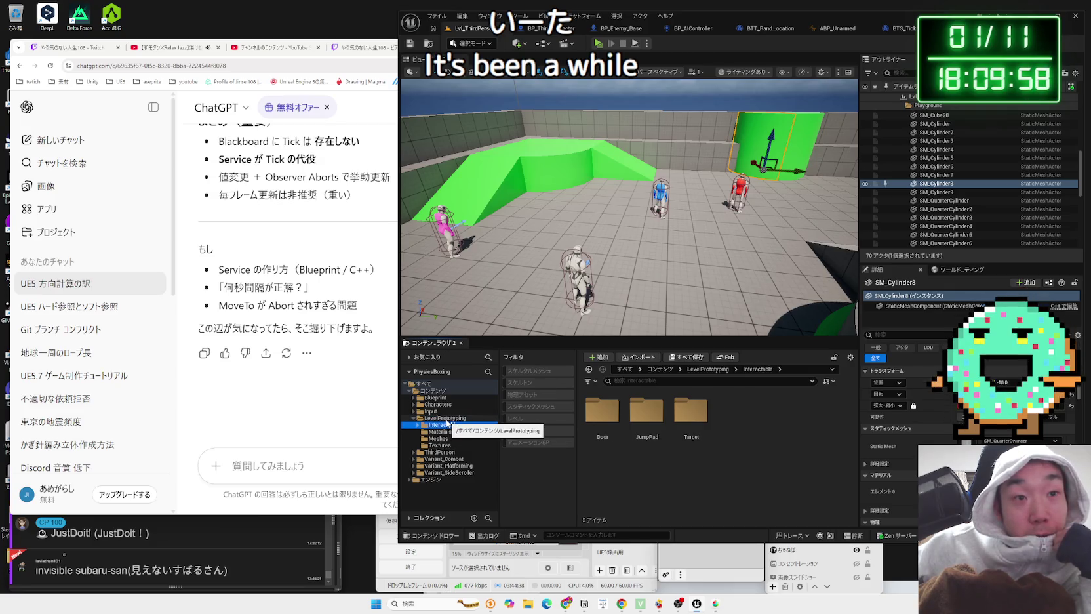
# Step: Browse the Door folder, BP_DoorFrame and its Meshes, then return to LevelPrototyping
pyautogui.doubleClick(602, 435)
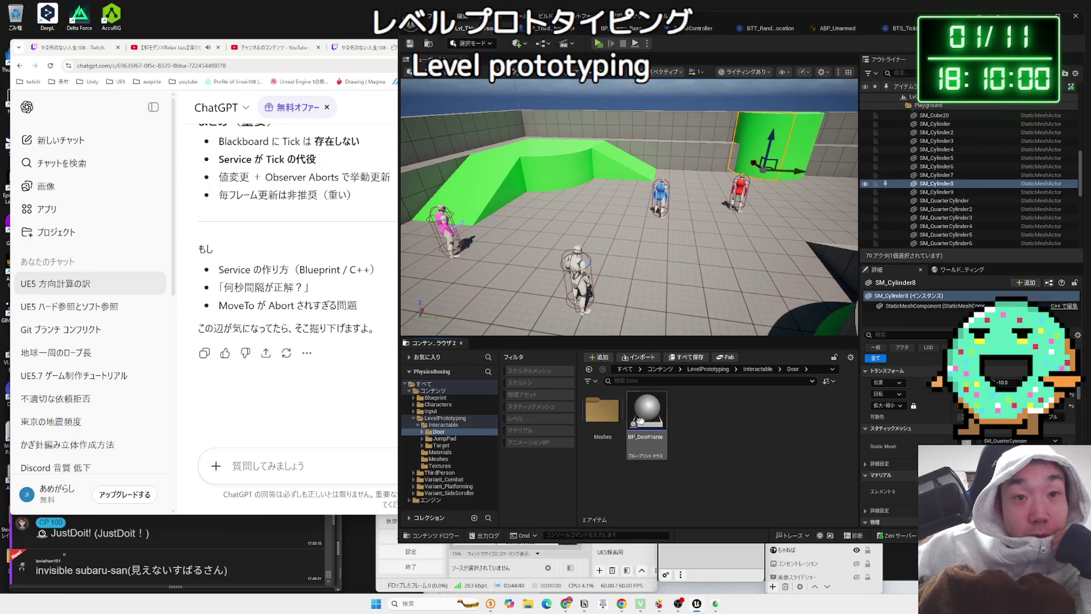
pyautogui.click(666, 420)
pyautogui.doubleClick(601, 410)
pyautogui.hotkey('alt', 'Left')
pyautogui.hotkey('alt', 'Left')
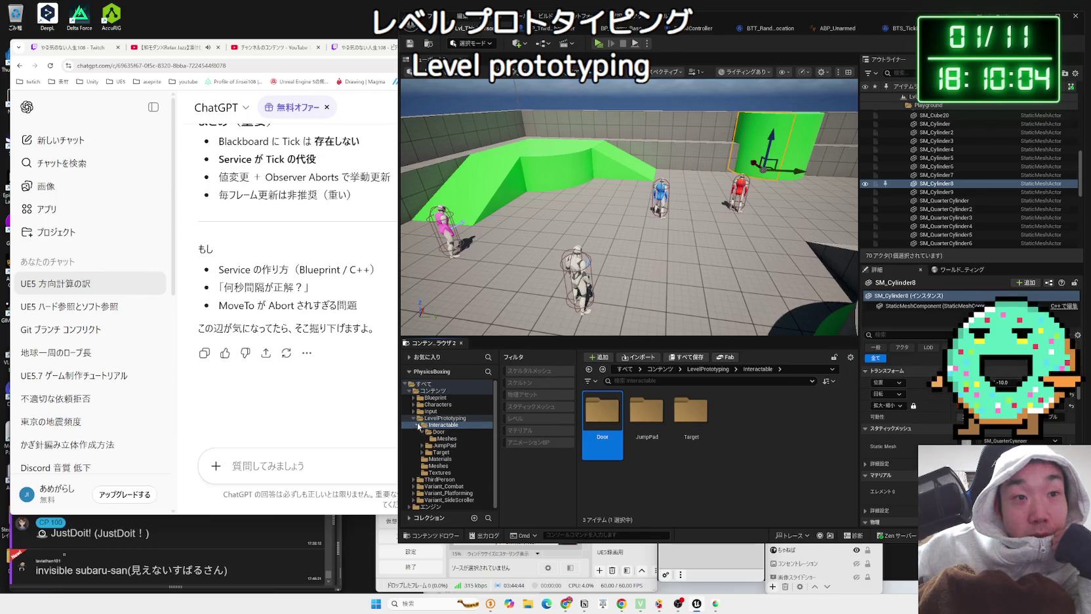
pyautogui.press('Left')
pyautogui.press('Left')
pyautogui.press('Left')
# Step: Look through the prototyping Materials, Meshes and Textures folders, then collapse the LevelPrototyping tree
pyautogui.click(413, 418)
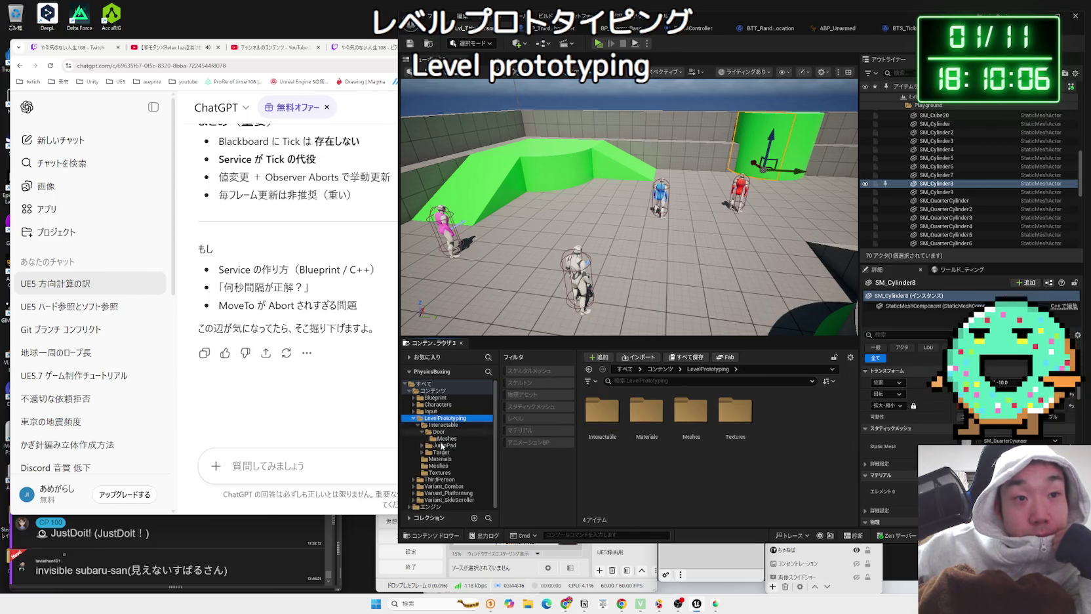
pyautogui.click(441, 451)
pyautogui.click(446, 459)
pyautogui.click(447, 465)
pyautogui.click(450, 473)
pyautogui.click(448, 465)
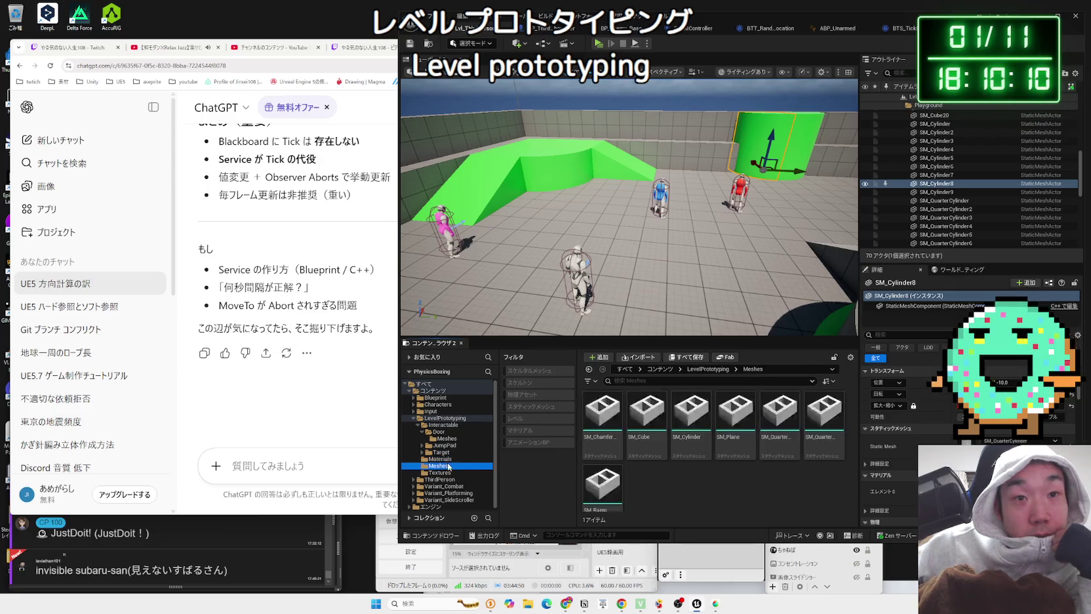
pyautogui.click(446, 459)
pyautogui.click(441, 452)
pyautogui.click(438, 431)
pyautogui.click(450, 425)
pyautogui.click(451, 419)
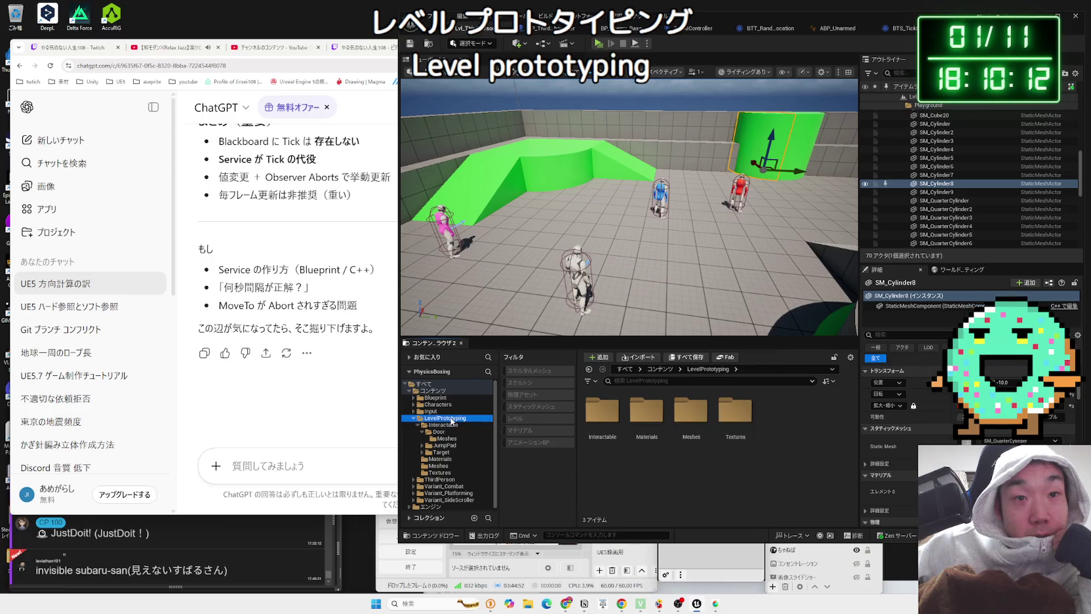
pyautogui.click(413, 419)
# Step: Filter Content to level assets, compare the levels, and open Lvl_Combat
pyautogui.click(515, 419)
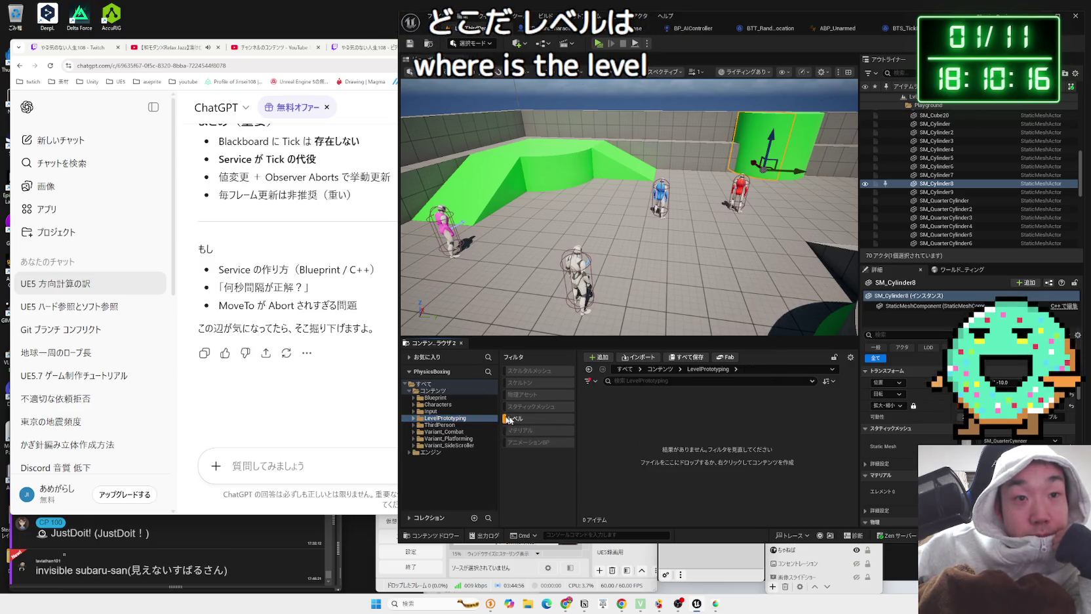
pyautogui.click(437, 392)
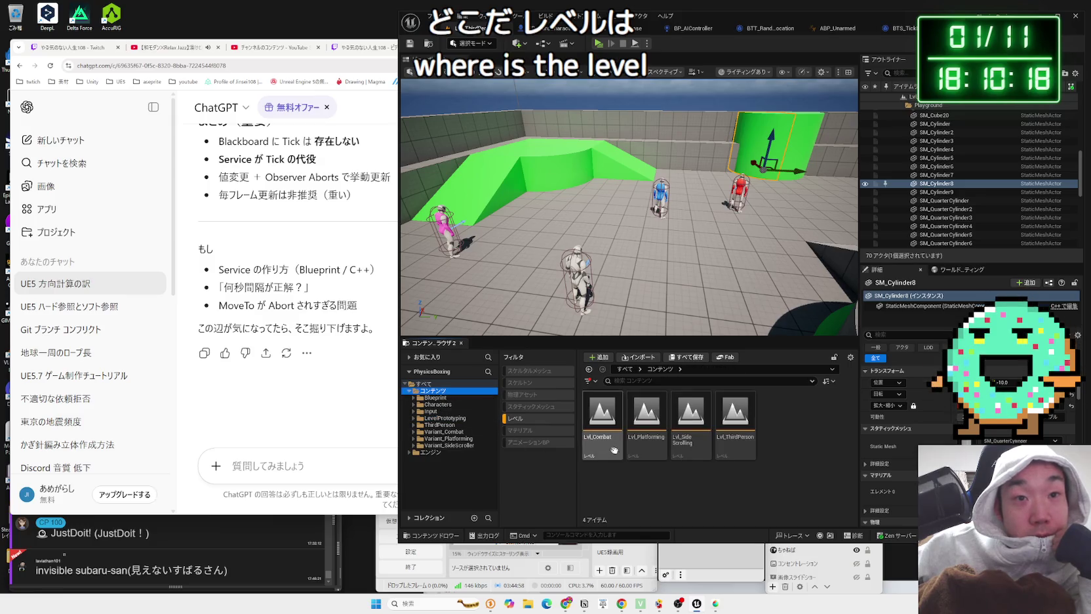
pyautogui.click(645, 433)
pyautogui.click(690, 426)
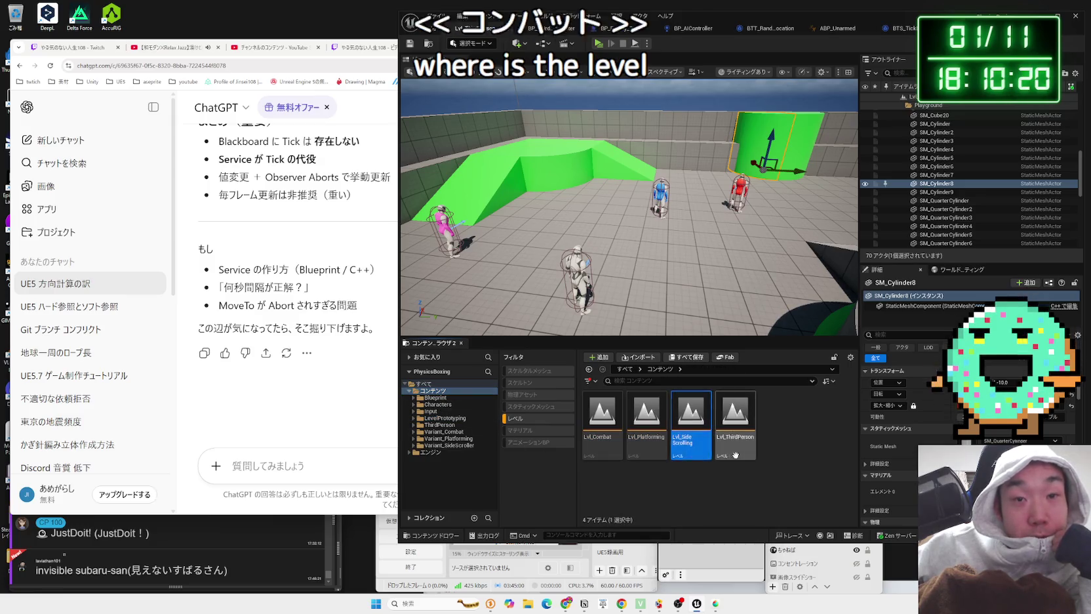
pyautogui.press('Right')
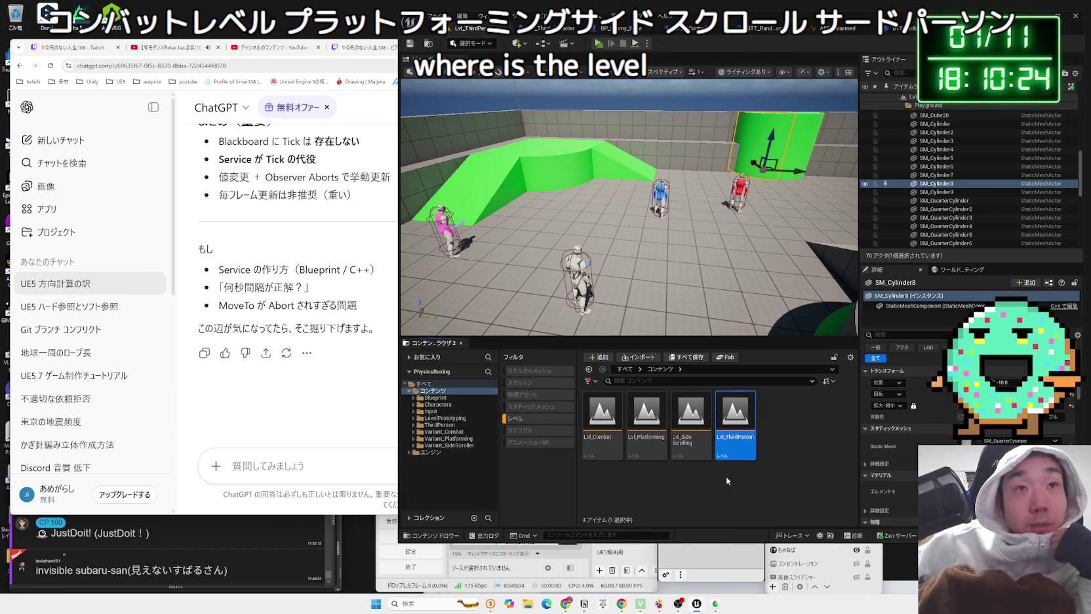
pyautogui.click(686, 447)
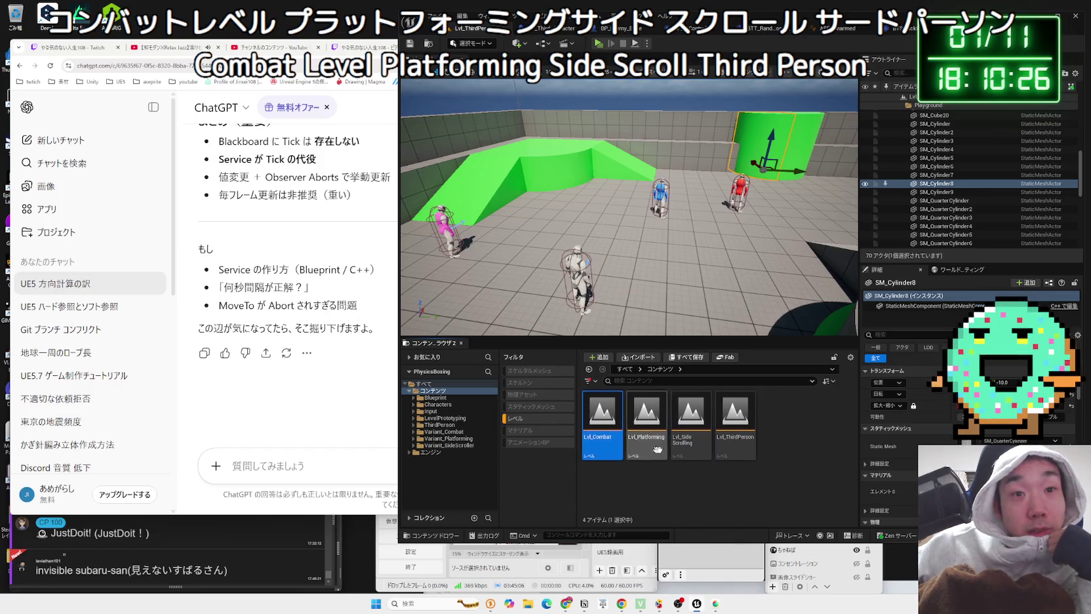
pyautogui.press('Left')
pyautogui.press('Left')
pyautogui.press('Return')
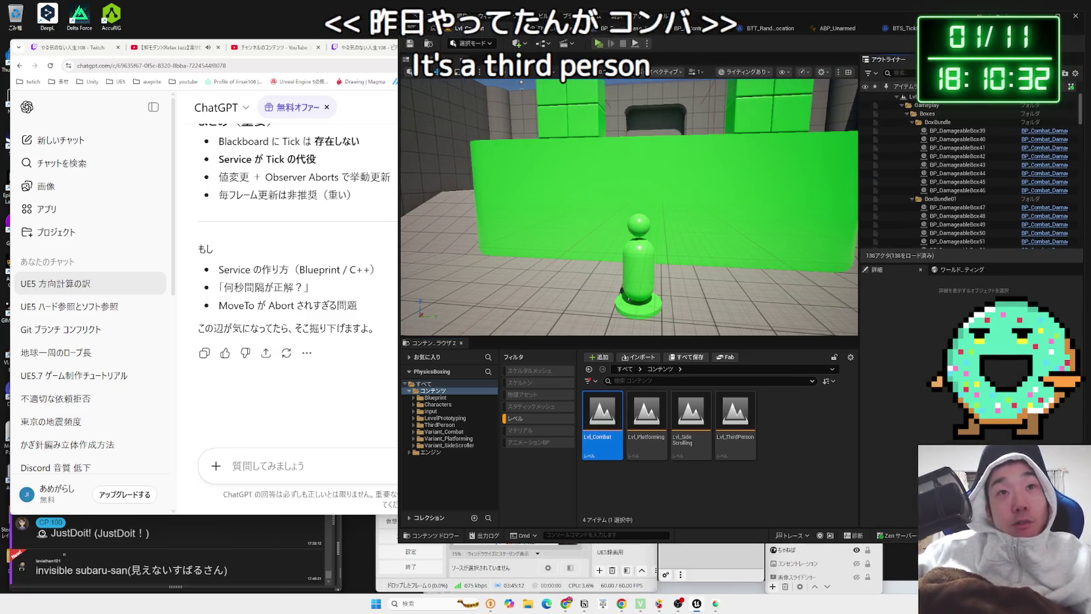
# Step: Start Play-In-Editor and punch apart the green box stack and the green dummy
pyautogui.click(599, 44)
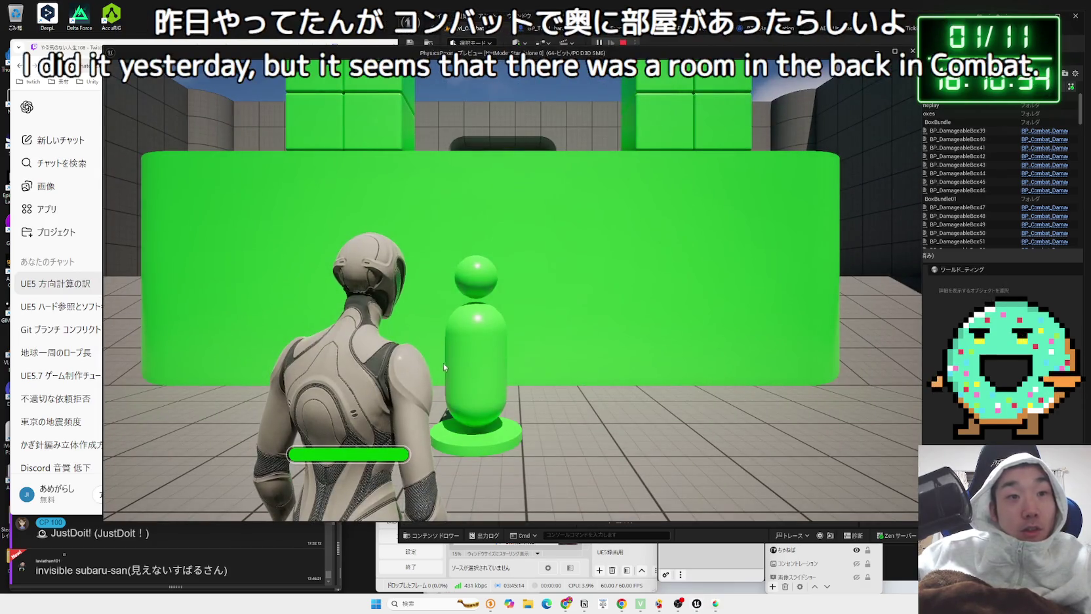
pyautogui.click(515, 372)
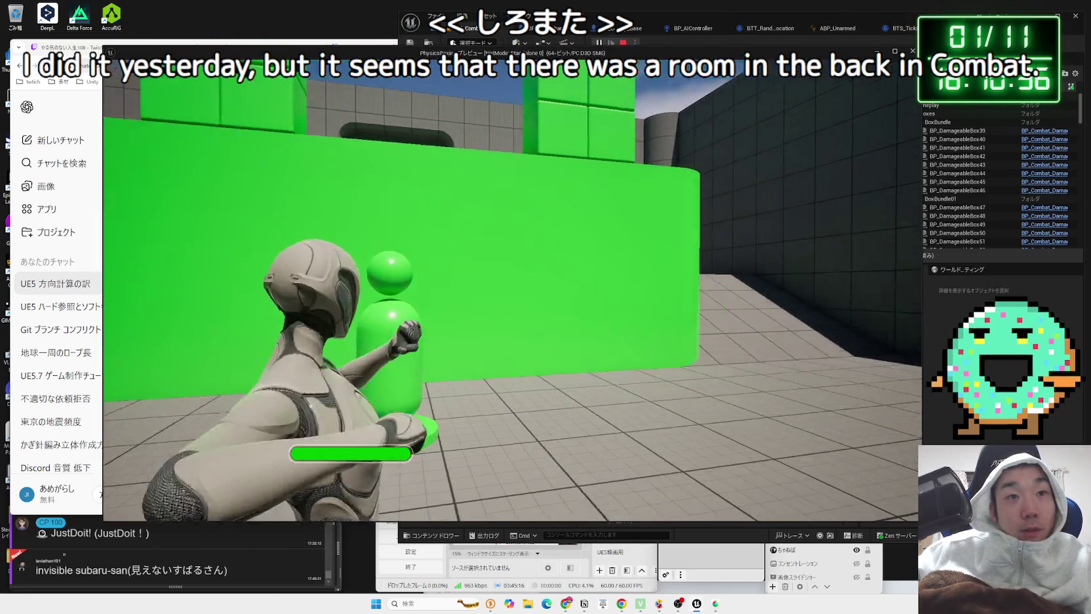
pyautogui.press('w')
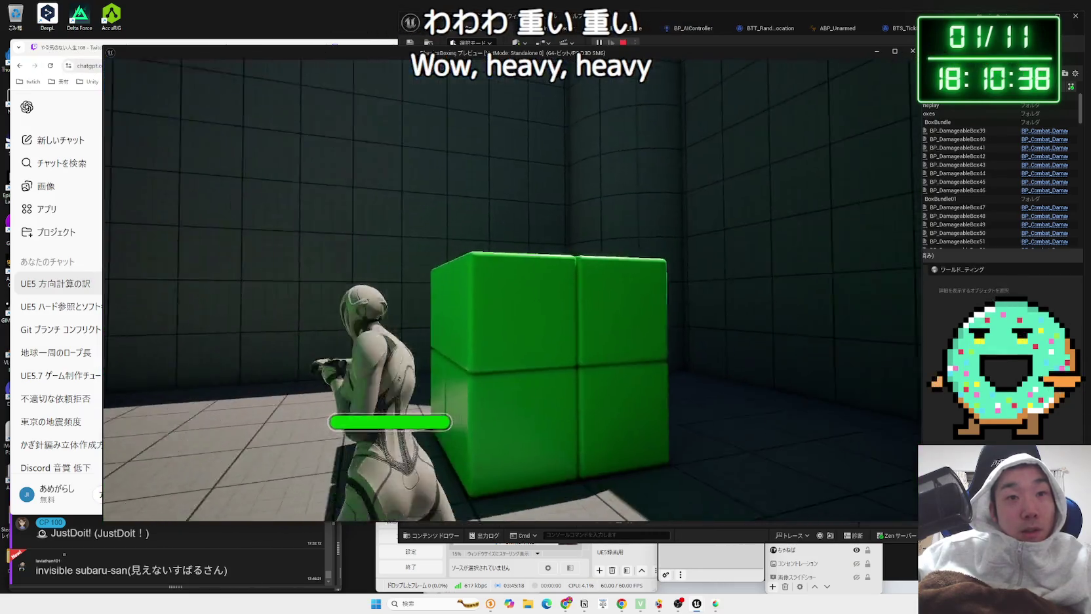
pyautogui.click(515, 372)
pyautogui.press('w')
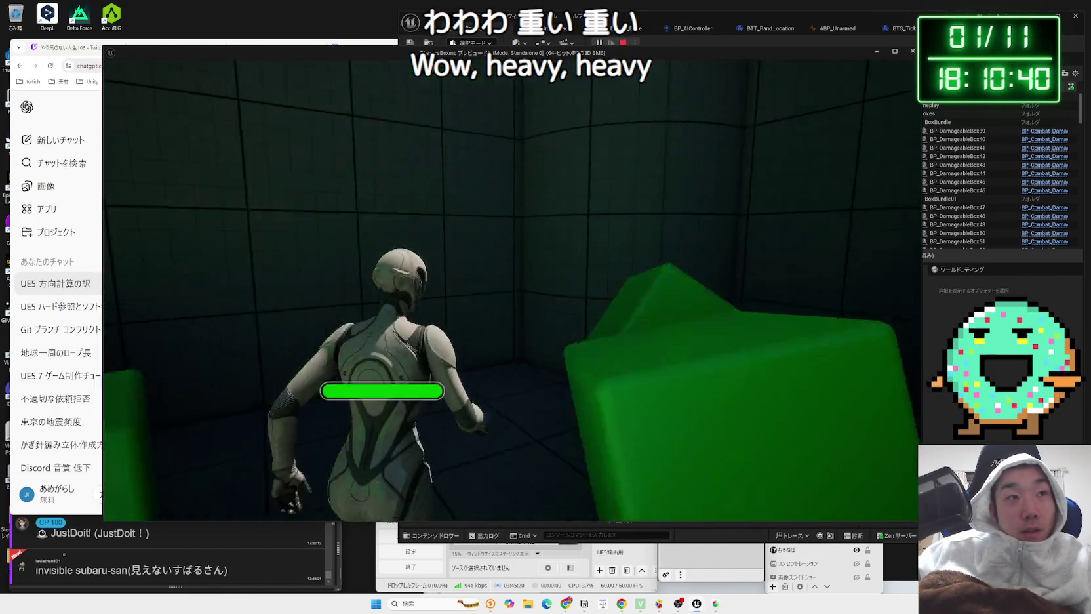
pyautogui.press('w')
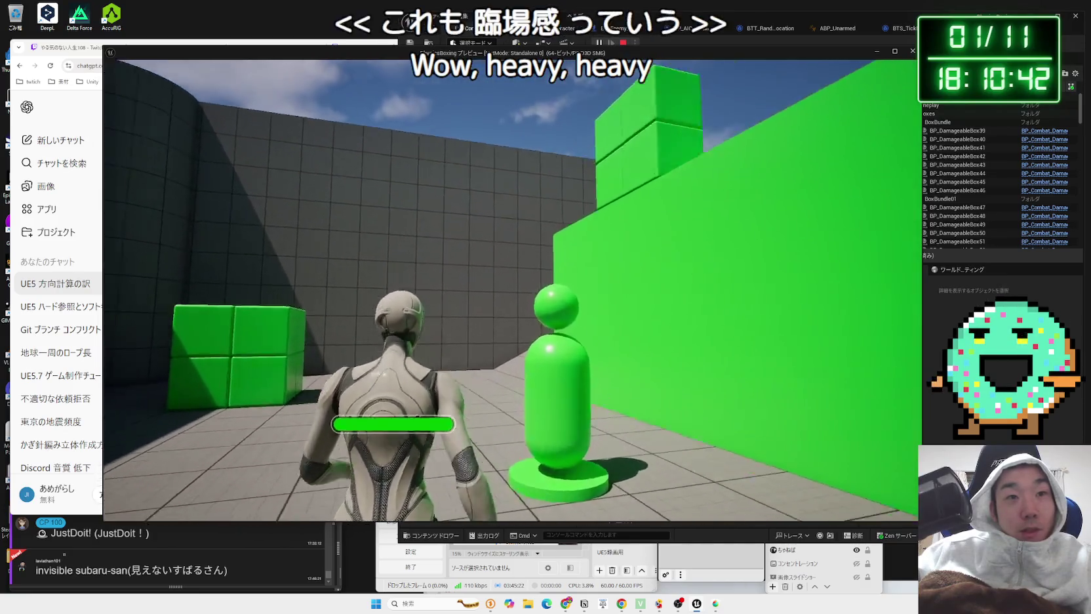
pyautogui.click(516, 372)
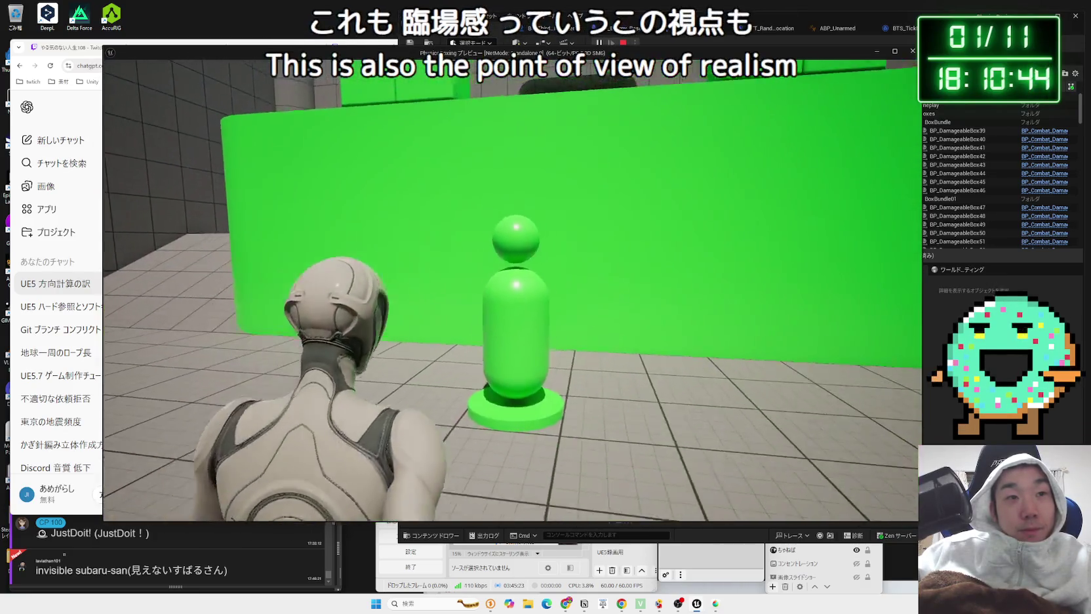
pyautogui.click(516, 372)
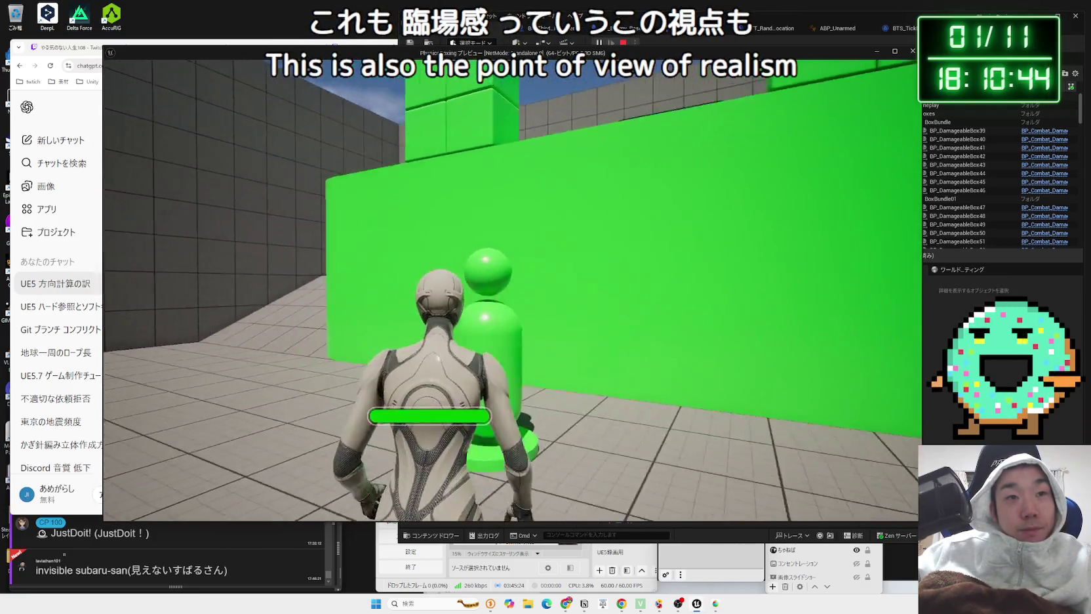
# Step: Keep circling and punching the green dummy, backing off and closing in again
pyautogui.press('w')
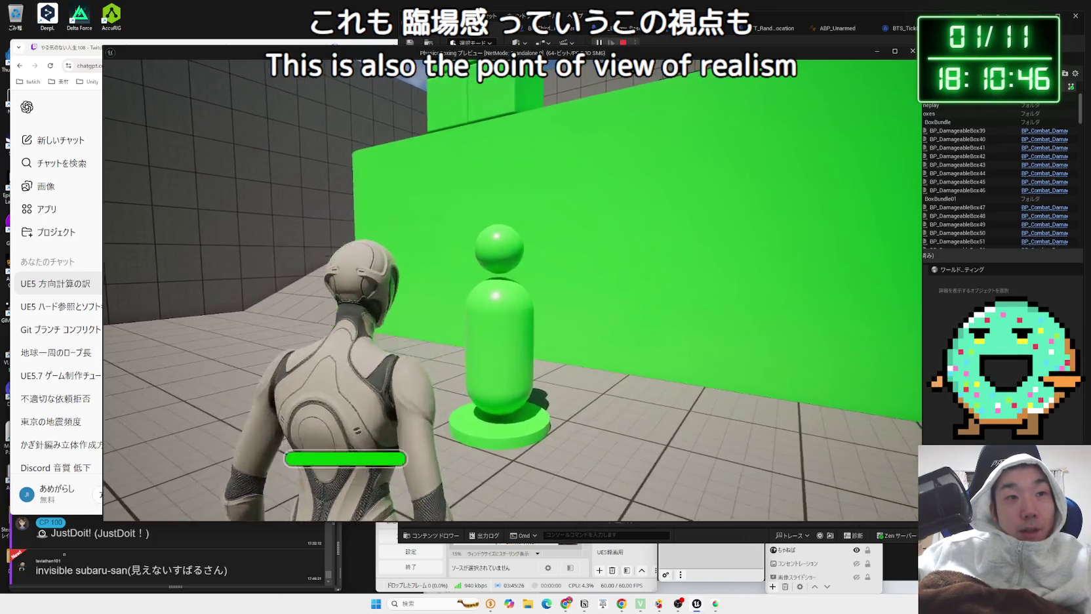
pyautogui.press('w')
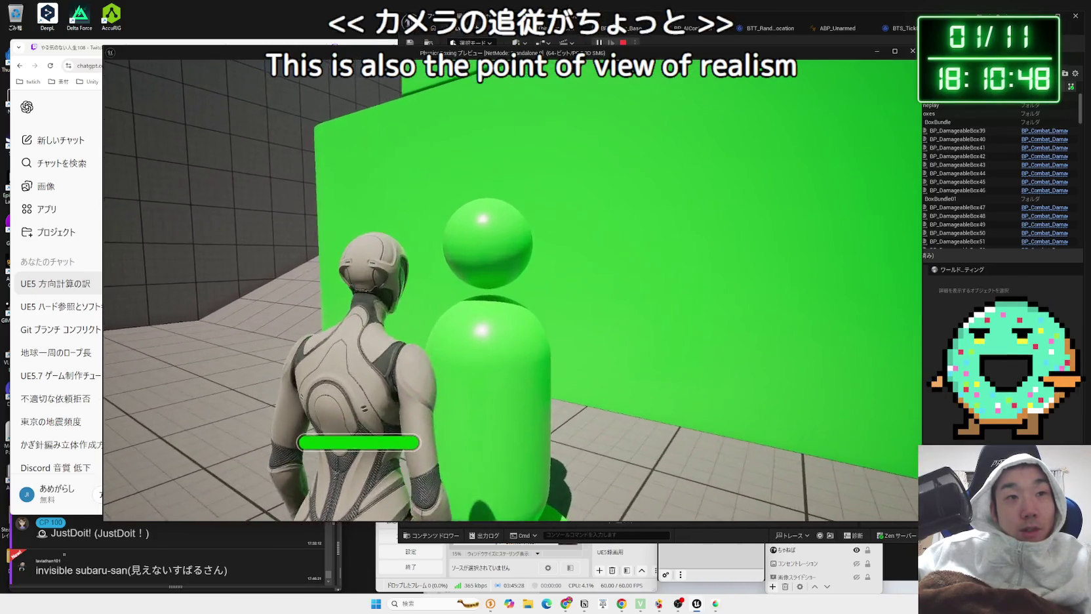
pyautogui.press('w')
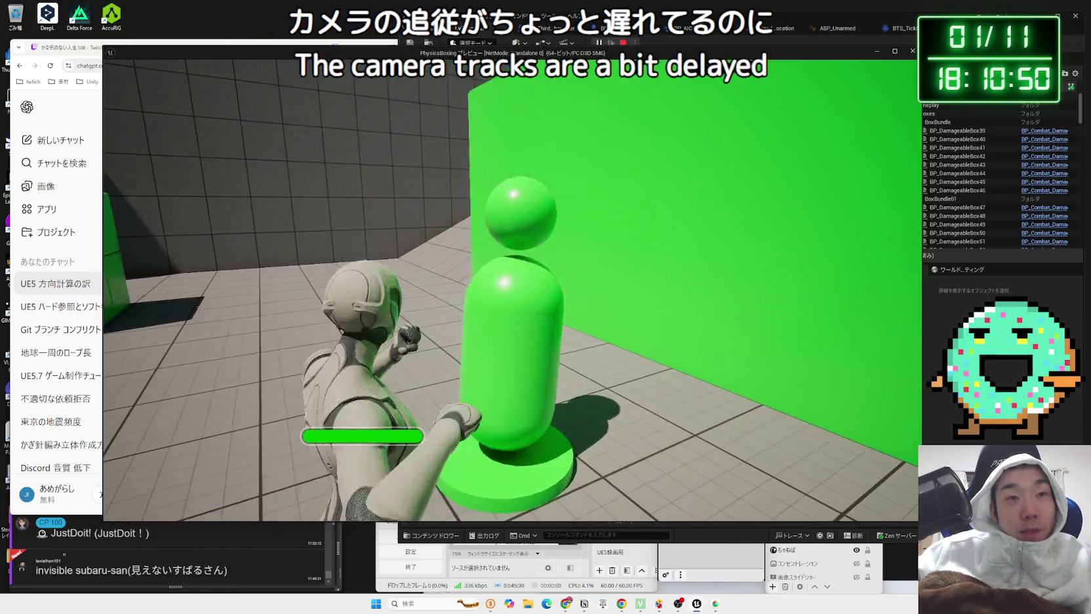
pyautogui.press('w')
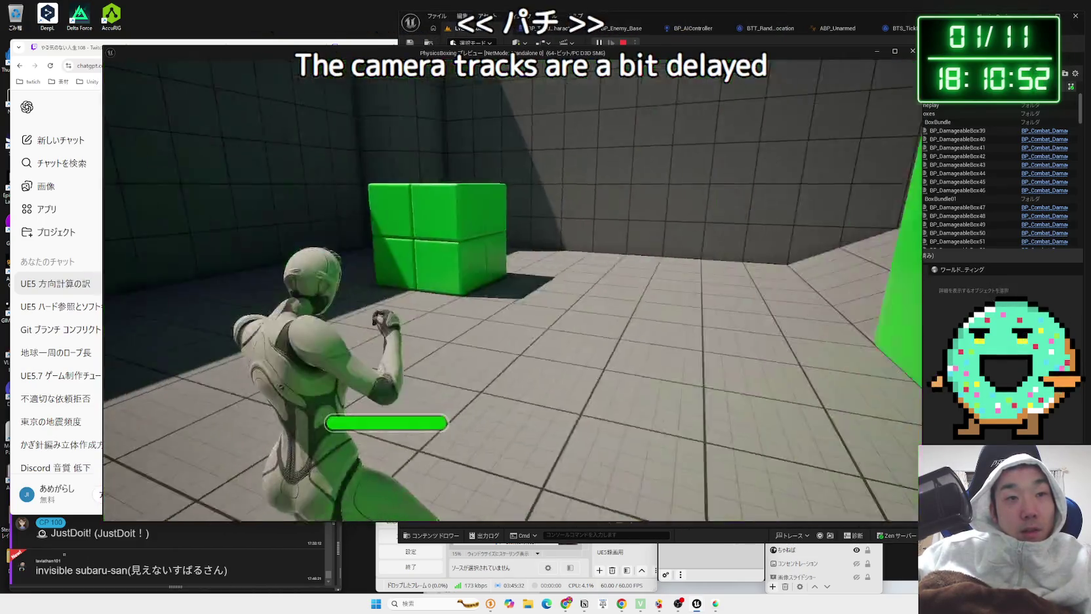
pyautogui.press('w')
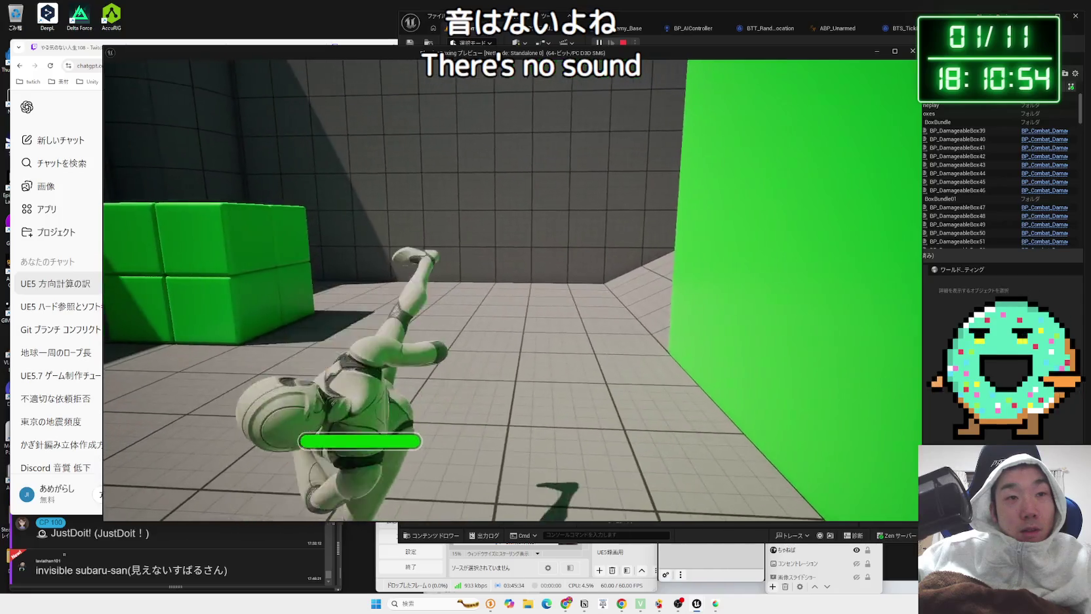
pyautogui.press('w')
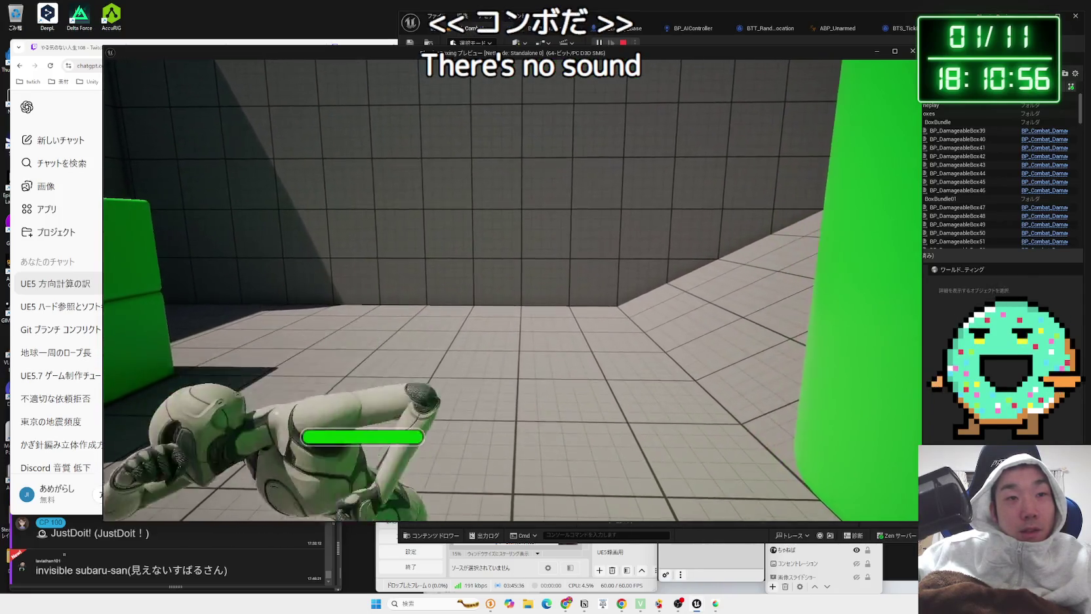
pyautogui.press('w')
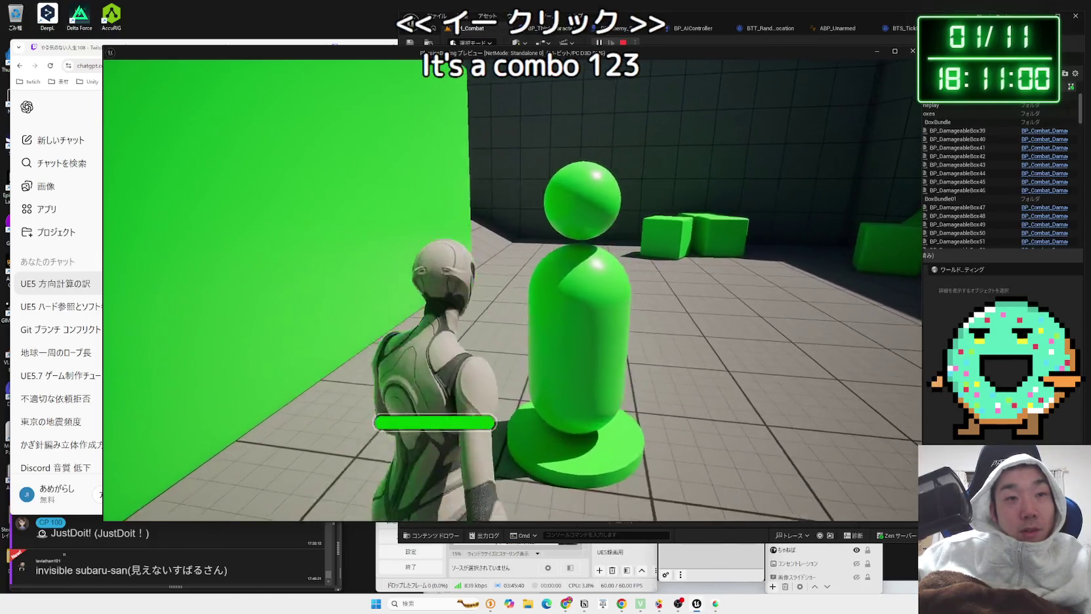
pyautogui.press('s')
pyautogui.press('w')
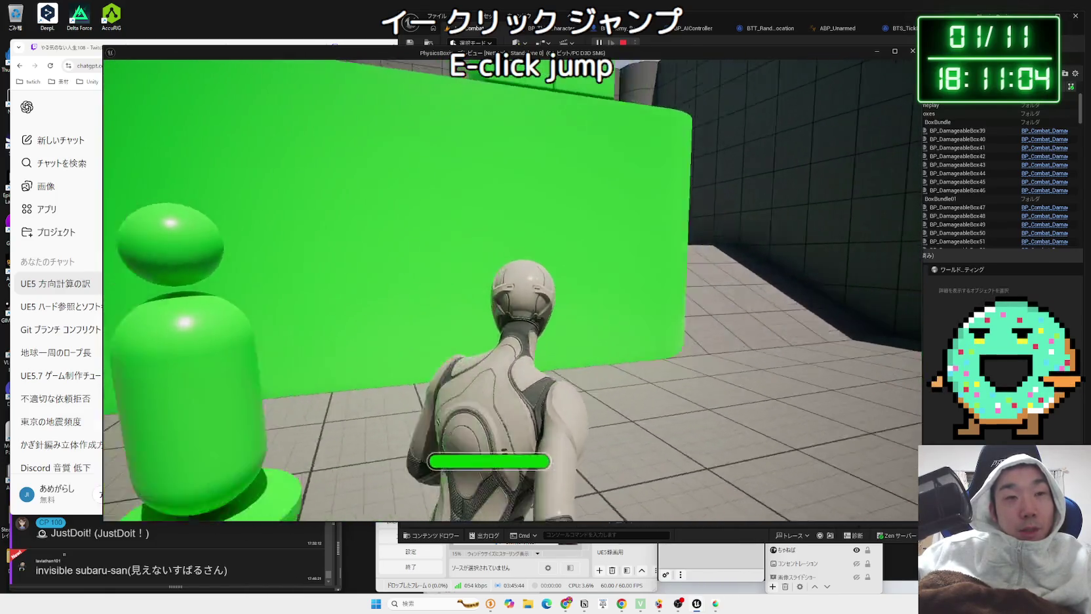
pyautogui.press('w')
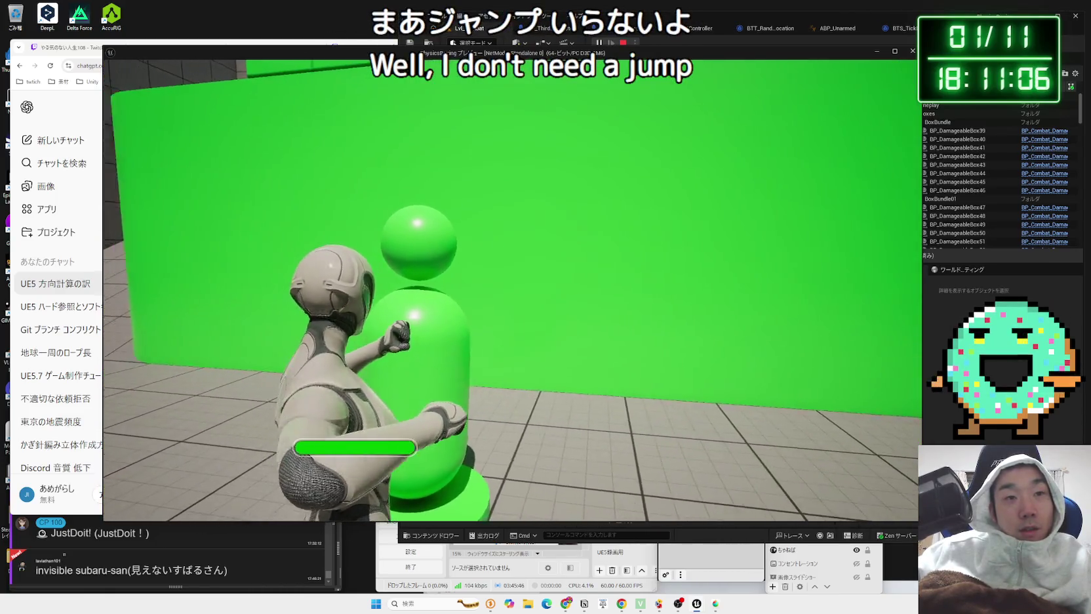
pyautogui.press('w')
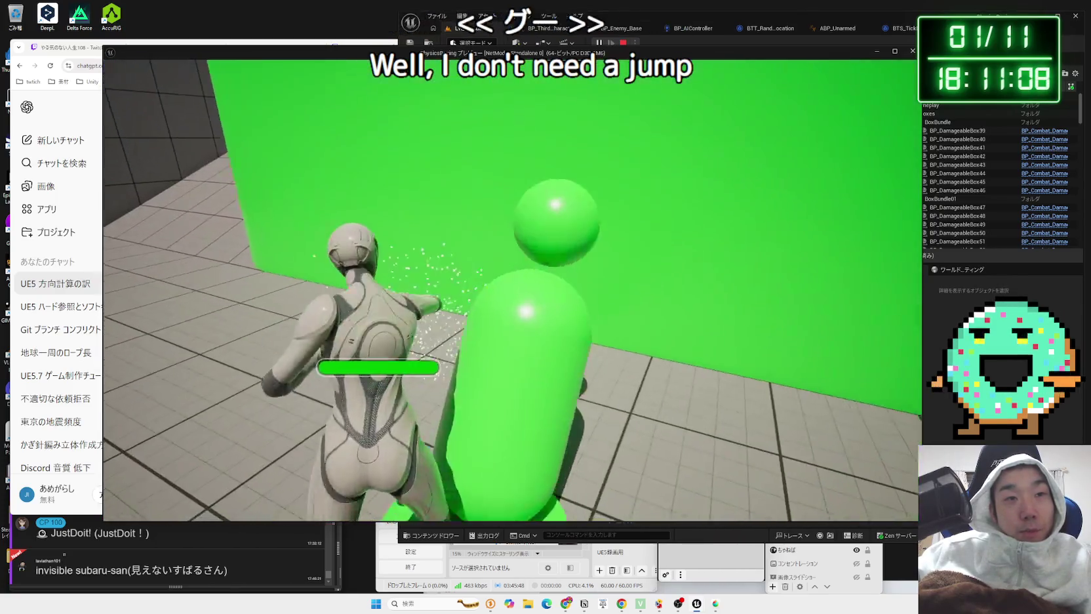
# Step: Run across the arena, knock over the green box pyramid, and stop the playtest
pyautogui.press('w')
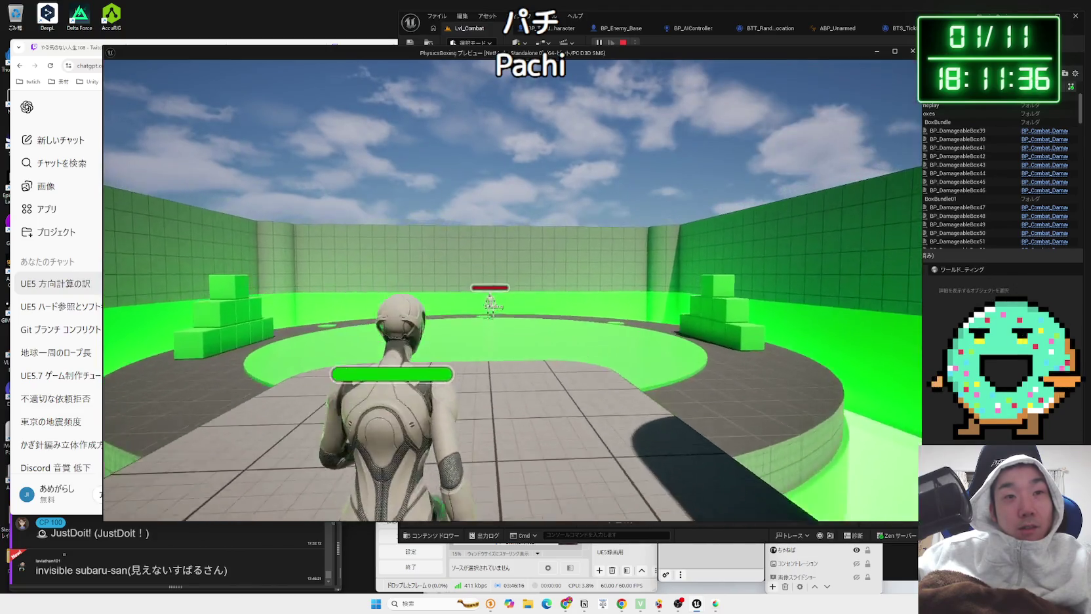
pyautogui.press('w')
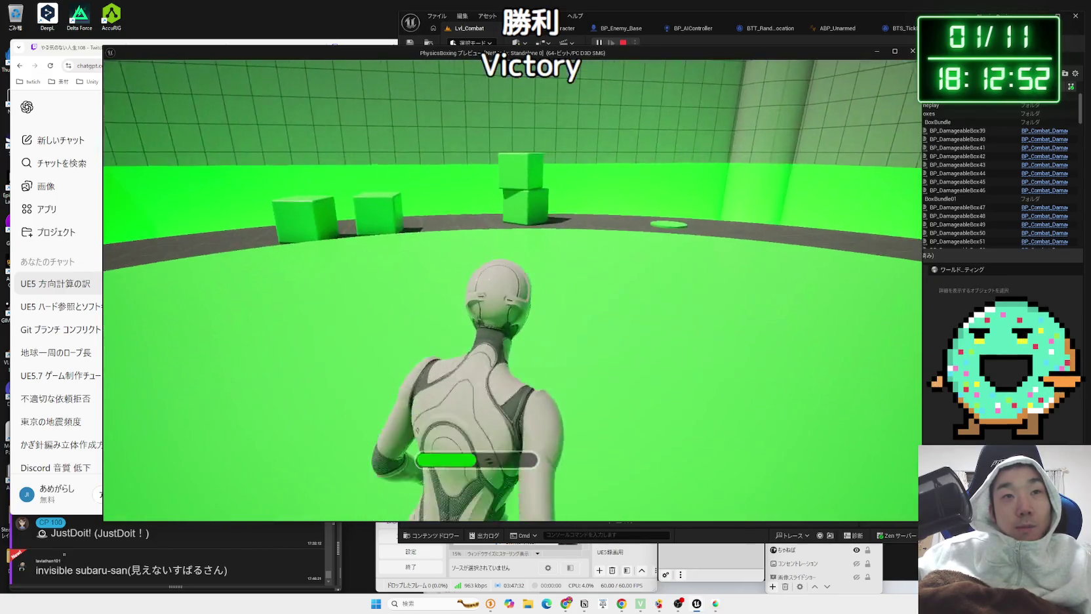
pyautogui.press('w')
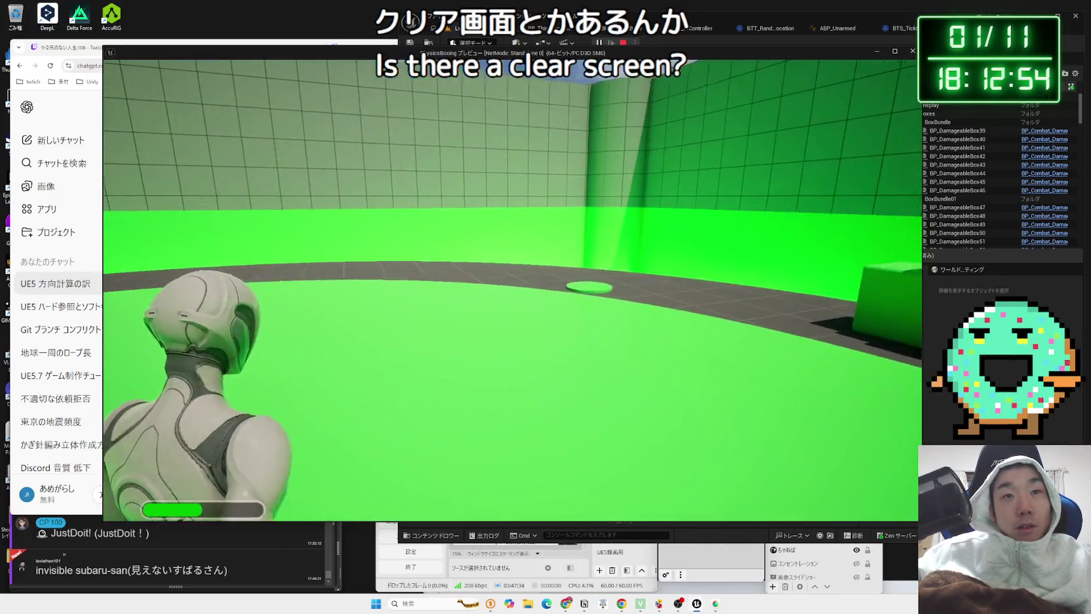
pyautogui.press('w')
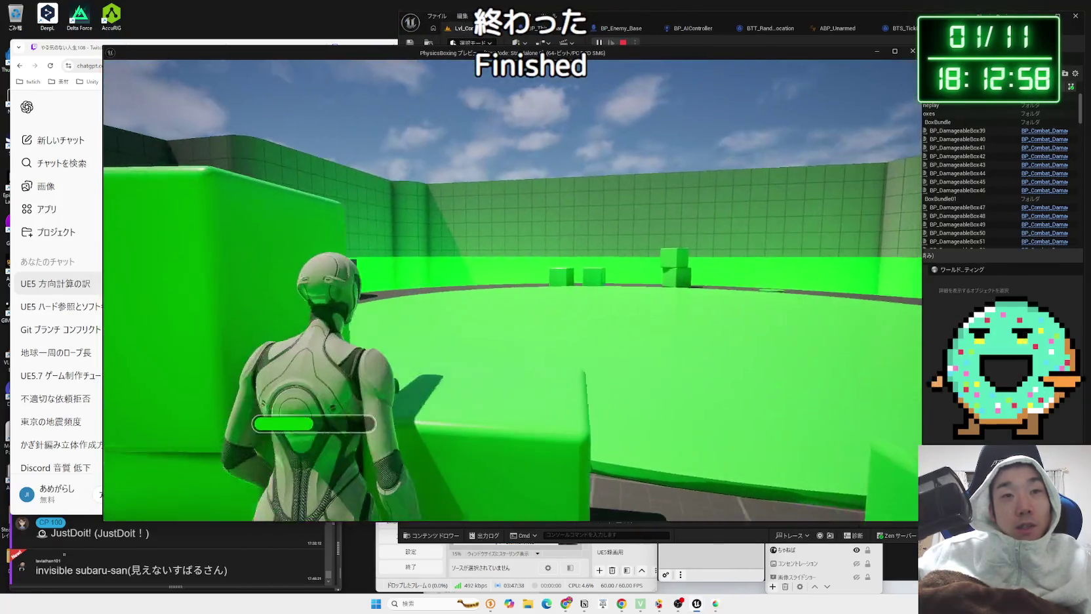
pyautogui.press('Escape')
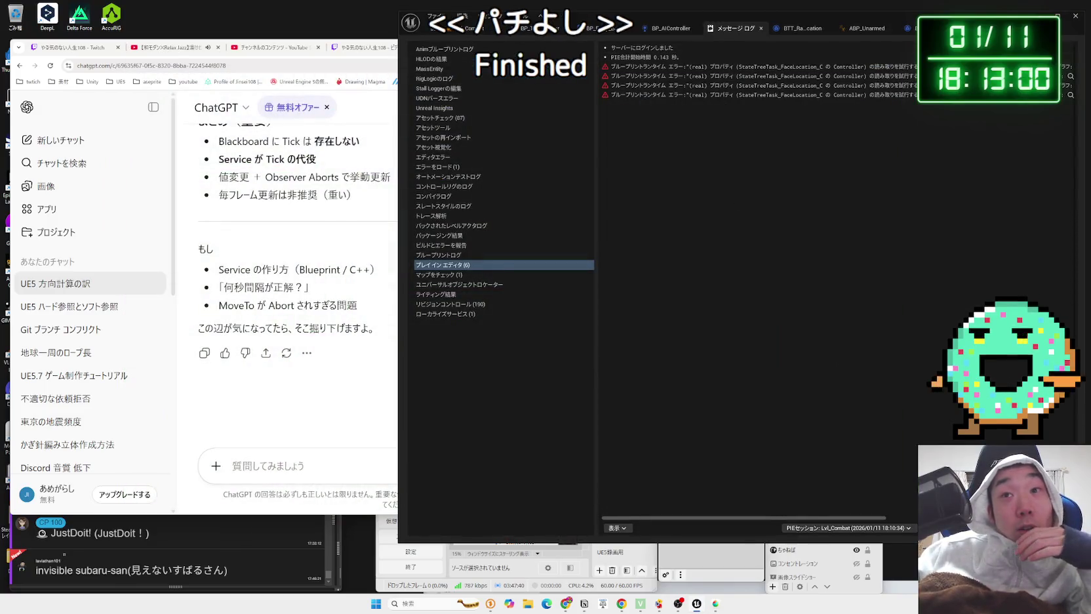
# Step: Inspect the first Blueprint runtime error, close the Message Log, and return to the level tab
pyautogui.click(710, 67)
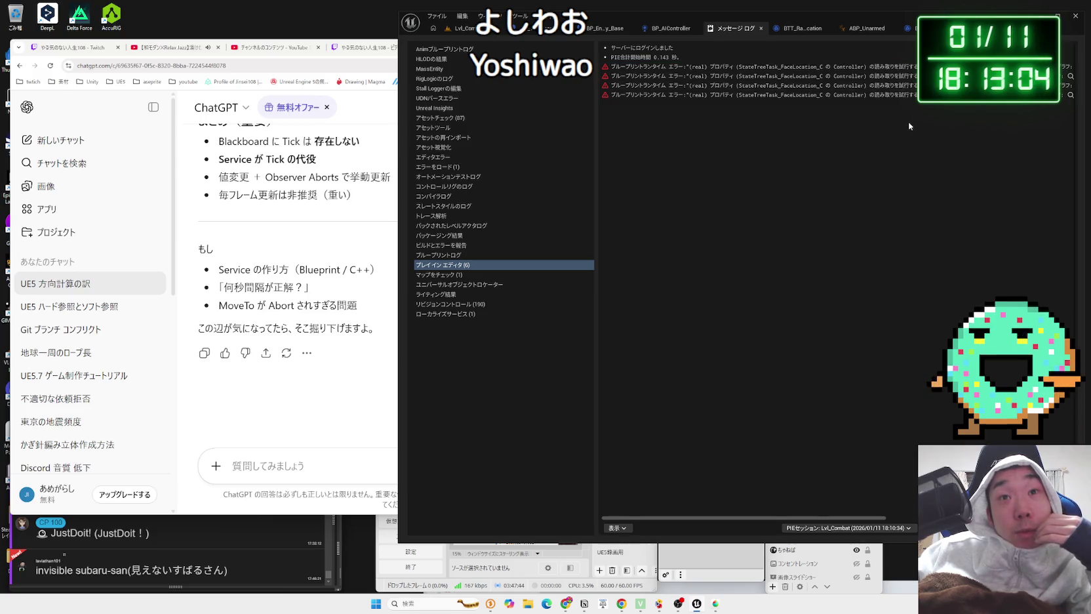
pyautogui.click(761, 29)
pyautogui.click(496, 36)
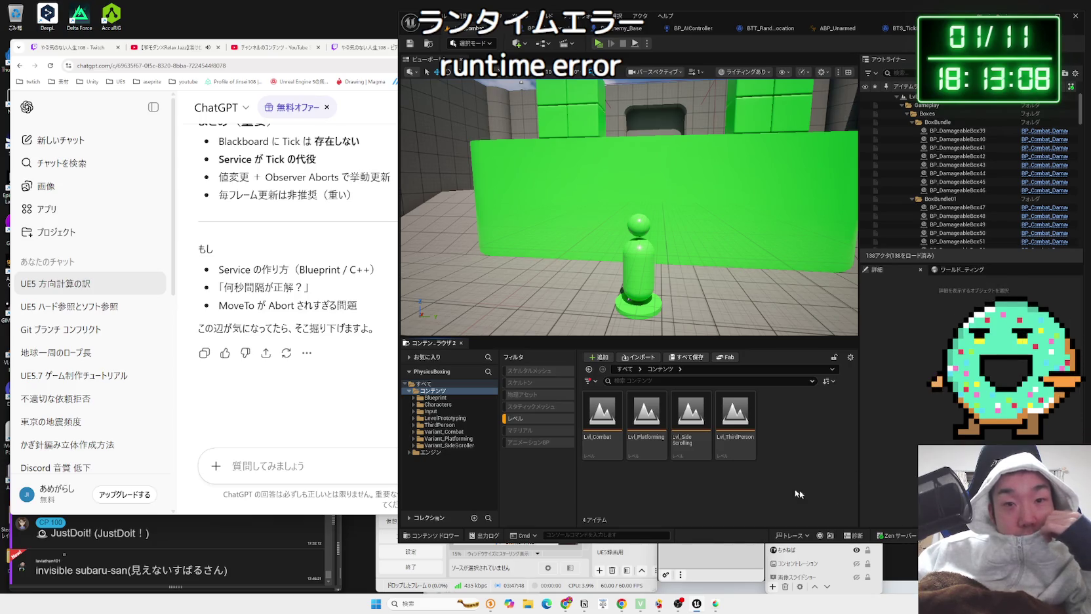
# Step: Browse the engine maps like Template_Default, then load Lvl_Platforming from the project's Content folder
pyautogui.click(617, 477)
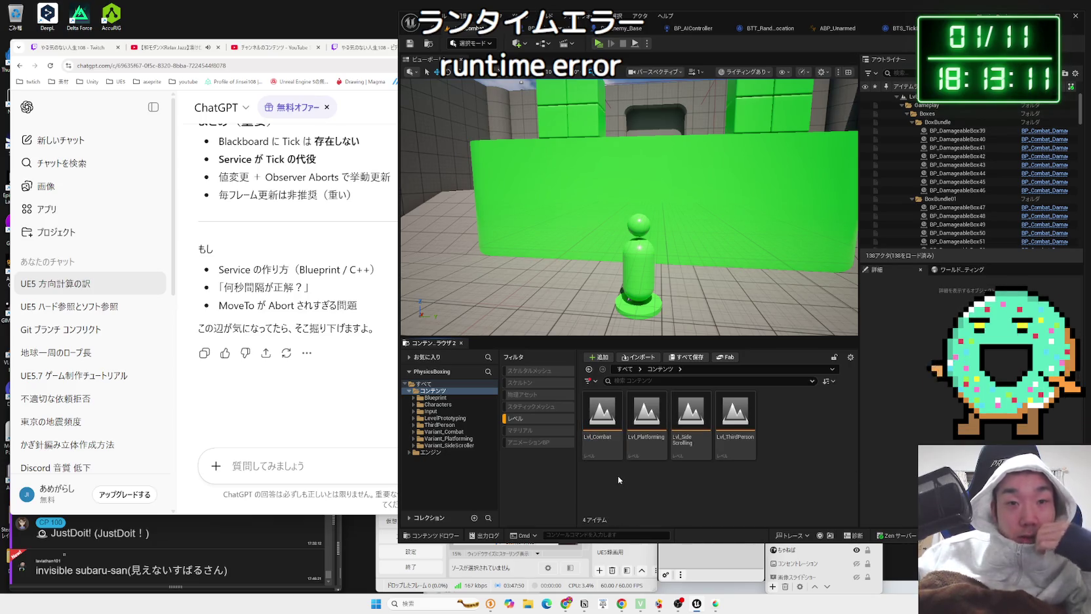
pyautogui.click(436, 452)
pyautogui.press('Left')
pyautogui.scroll(-1, 669, 439)
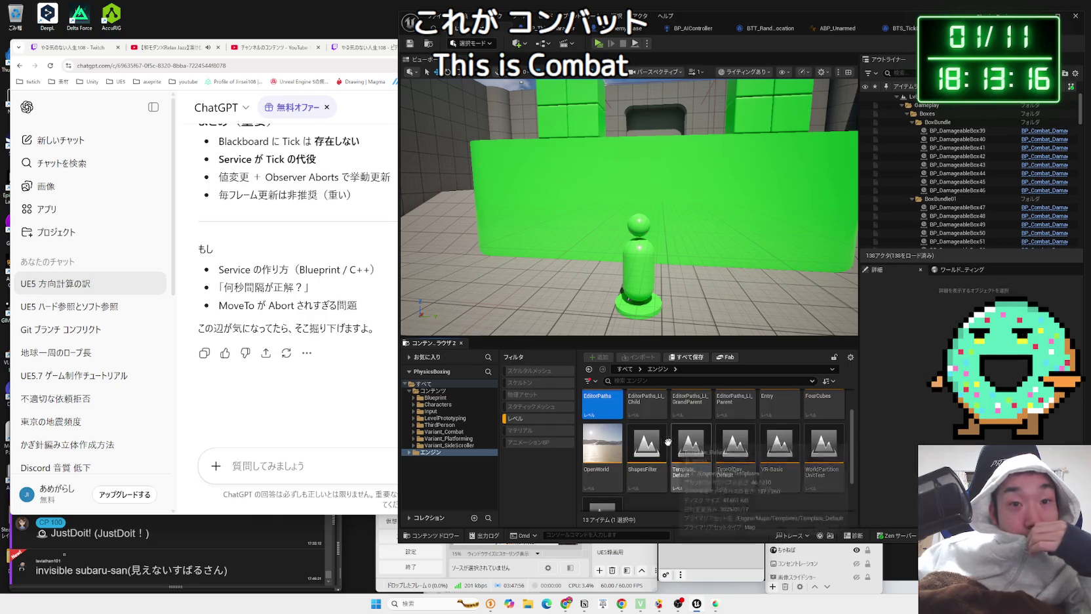
pyautogui.click(685, 451)
pyautogui.scroll(-1, 695, 460)
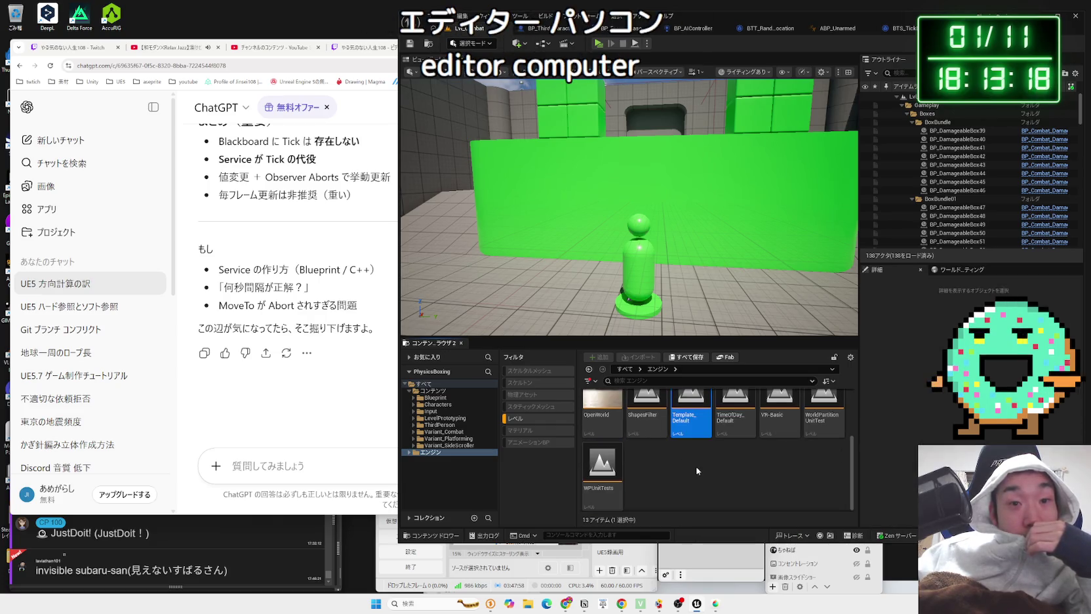
pyautogui.press('Right')
pyautogui.click(443, 391)
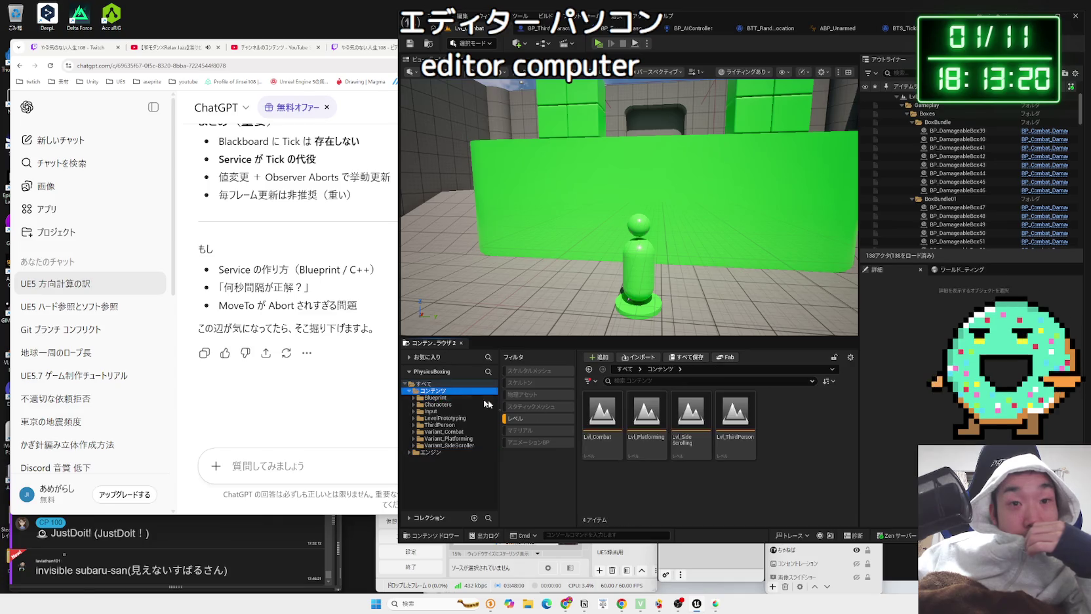
pyautogui.doubleClick(648, 452)
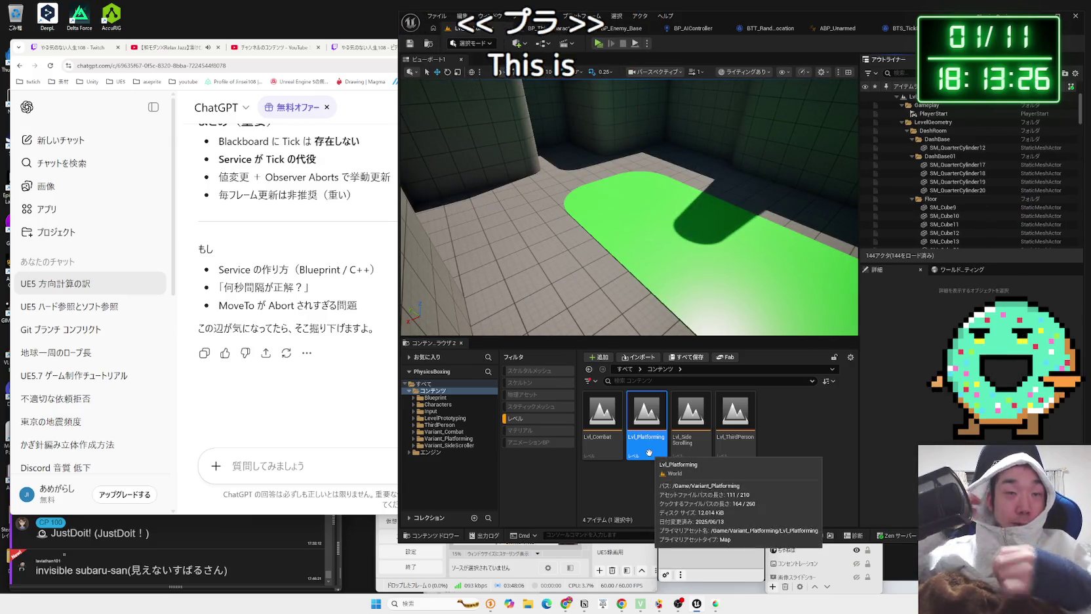
# Step: Run and jump the character onto the green platforms in Lvl_Platforming, then stop with Esc
pyautogui.click(598, 44)
pyautogui.press('w')
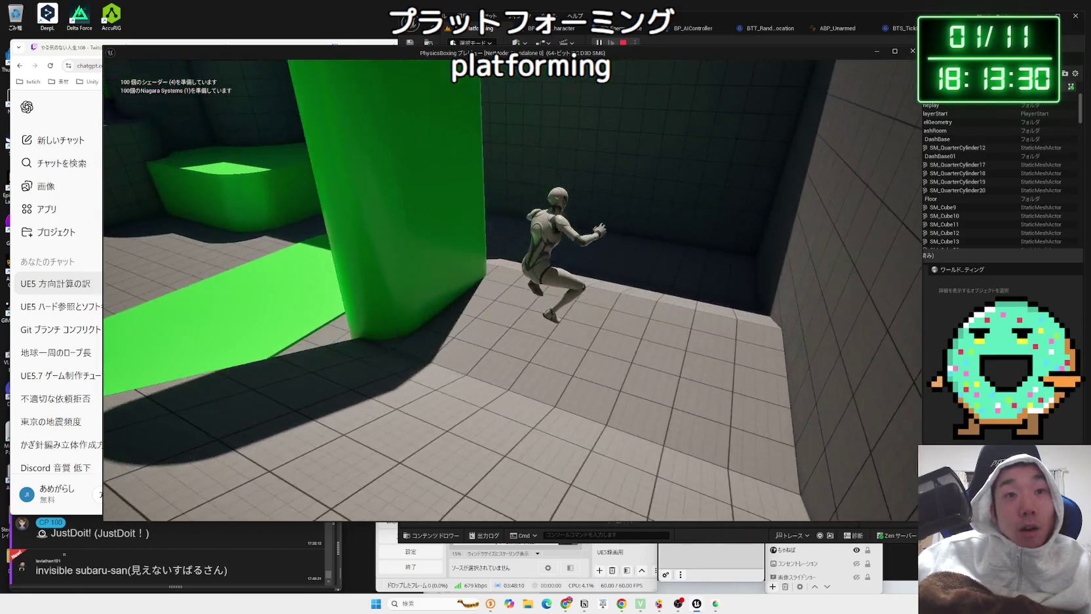
pyautogui.press('space')
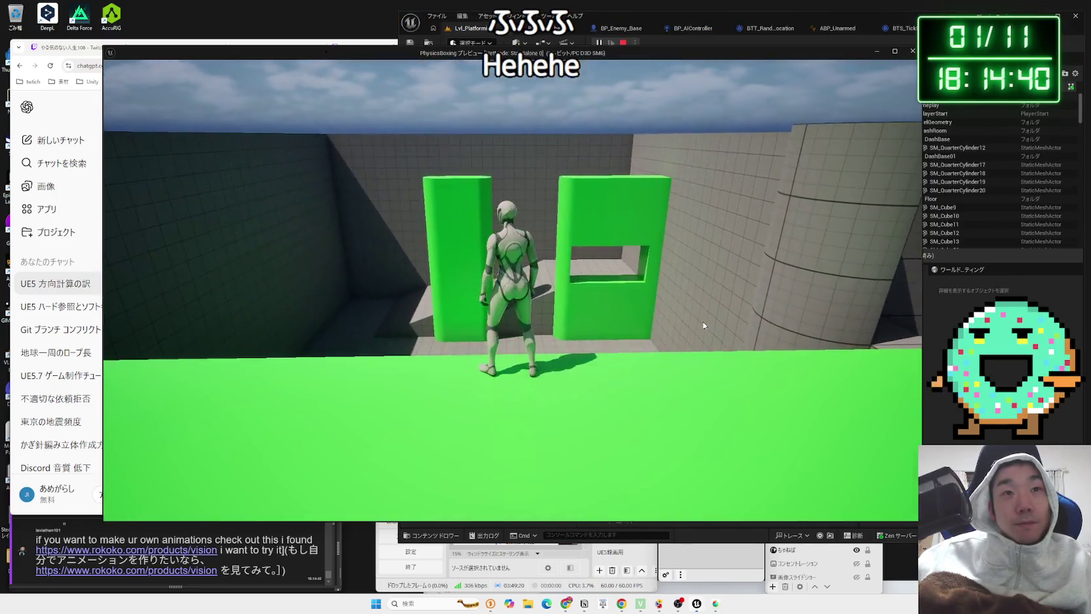
pyautogui.press('Escape')
# Step: Open the Rokoko Vision page, dismiss the cookie banner, and translate it into Japanese
pyautogui.click(180, 553)
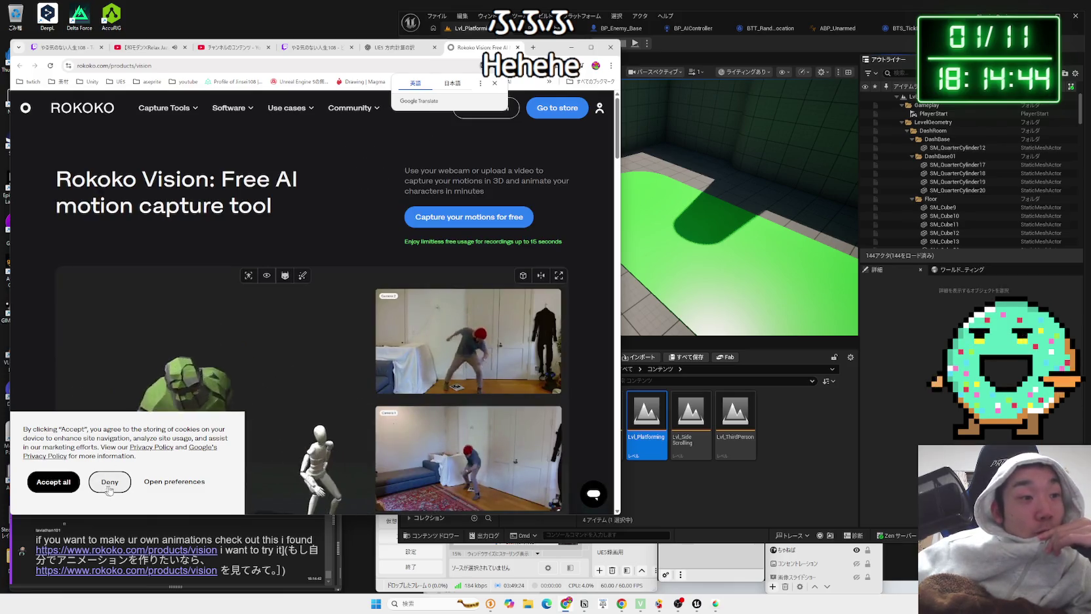
pyautogui.click(63, 488)
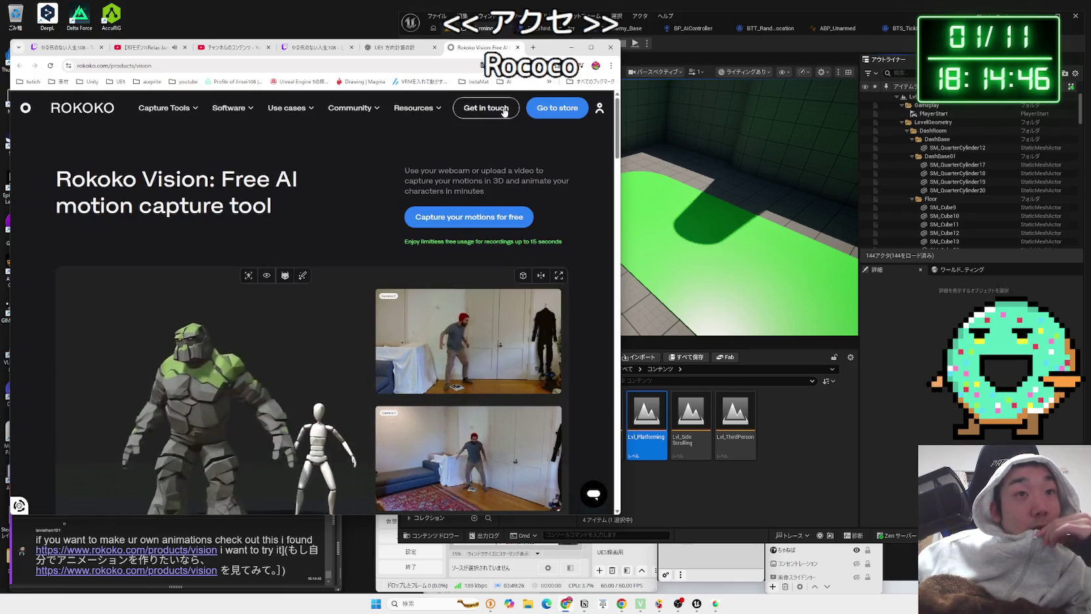
pyautogui.rightClick(358, 197)
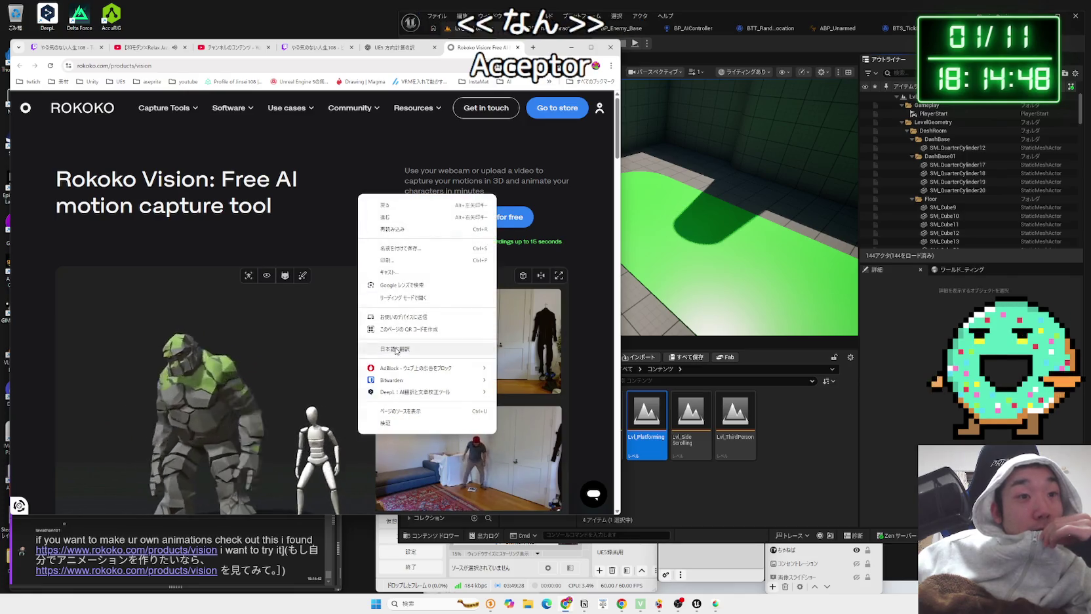
pyautogui.click(373, 248)
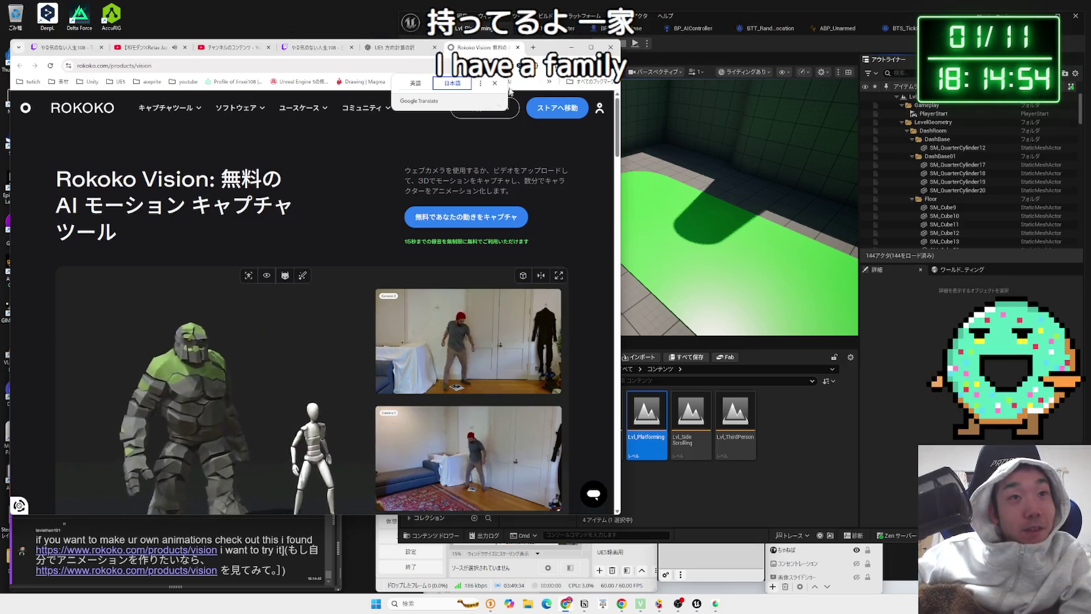
pyautogui.moveTo(362, 108)
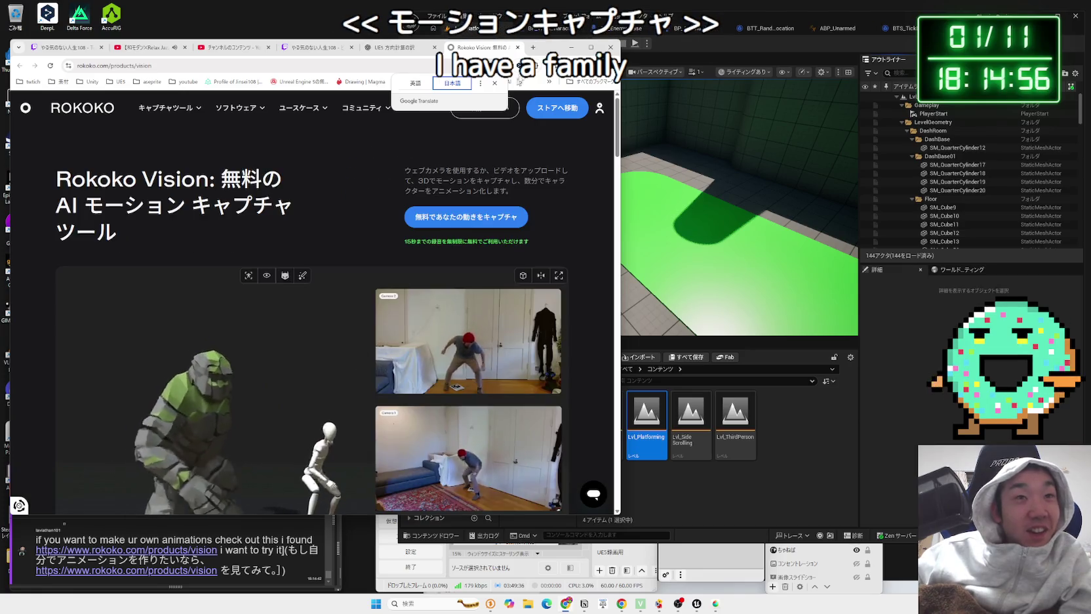
pyautogui.moveTo(546, 52)
pyautogui.mouseDown()
pyautogui.moveTo(815, 60)
pyautogui.moveTo(711, 37)
pyautogui.moveTo(589, 37)
pyautogui.mouseUp()
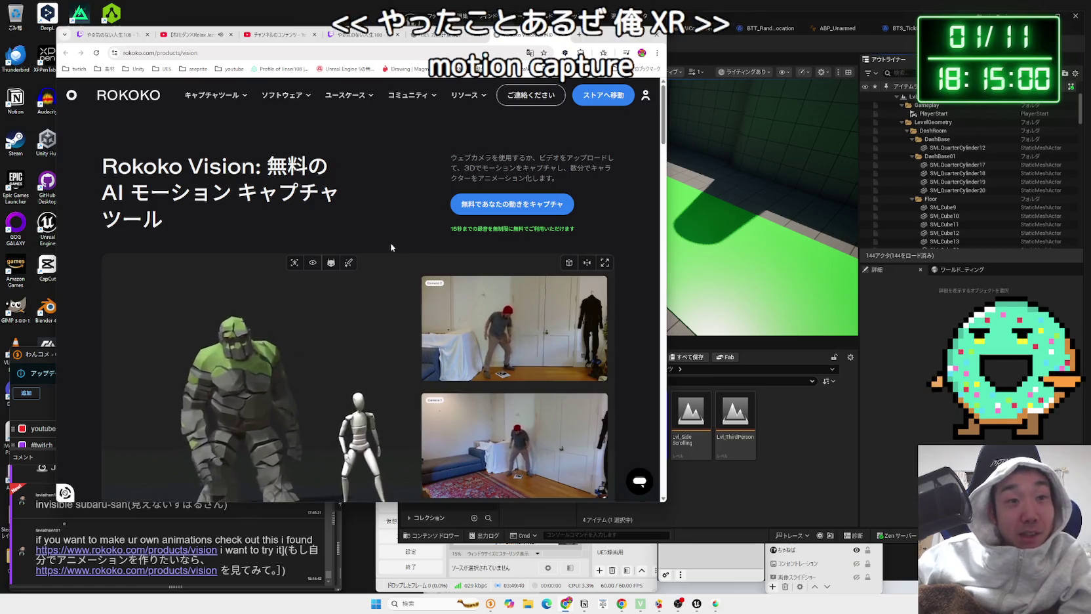
# Step: Scroll down the translated page and select the page heading text
pyautogui.scroll(-3, 341, 262)
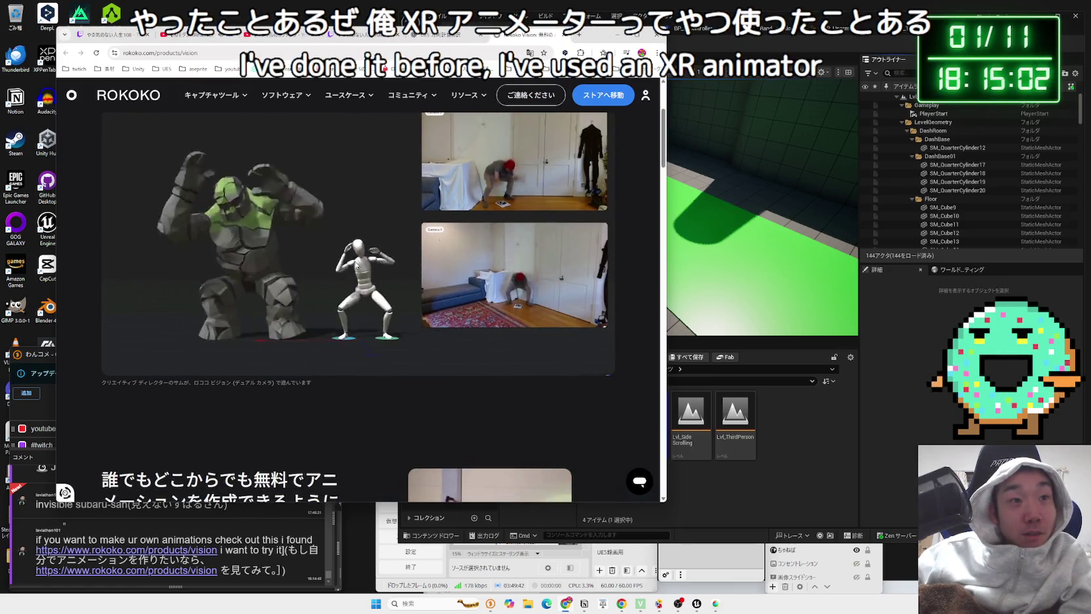
pyautogui.scroll(-3, 354, 261)
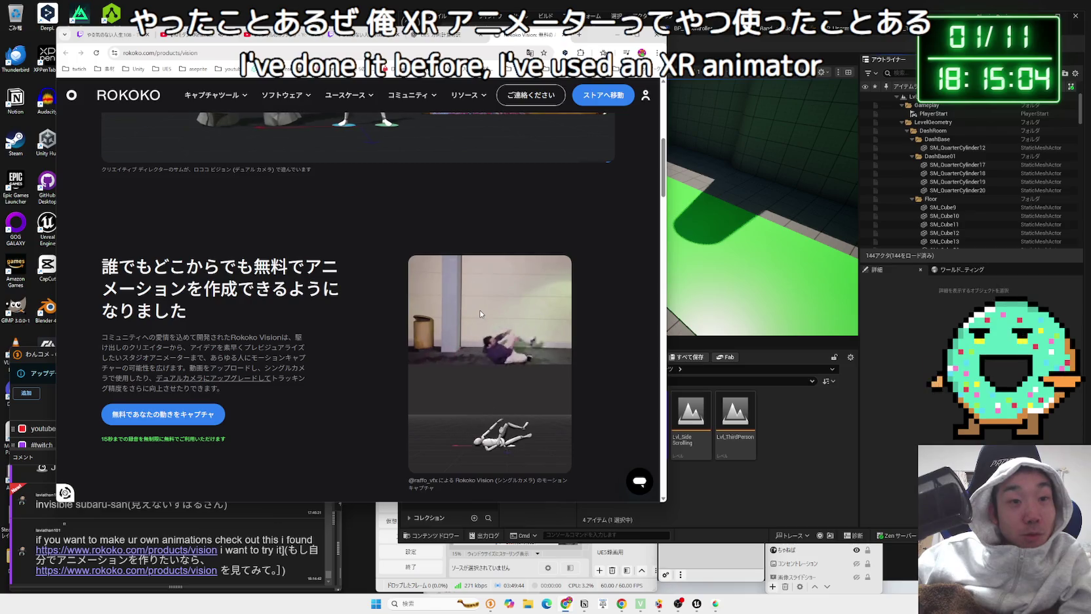
pyautogui.moveTo(305, 289); pyautogui.dragTo(125, 273)
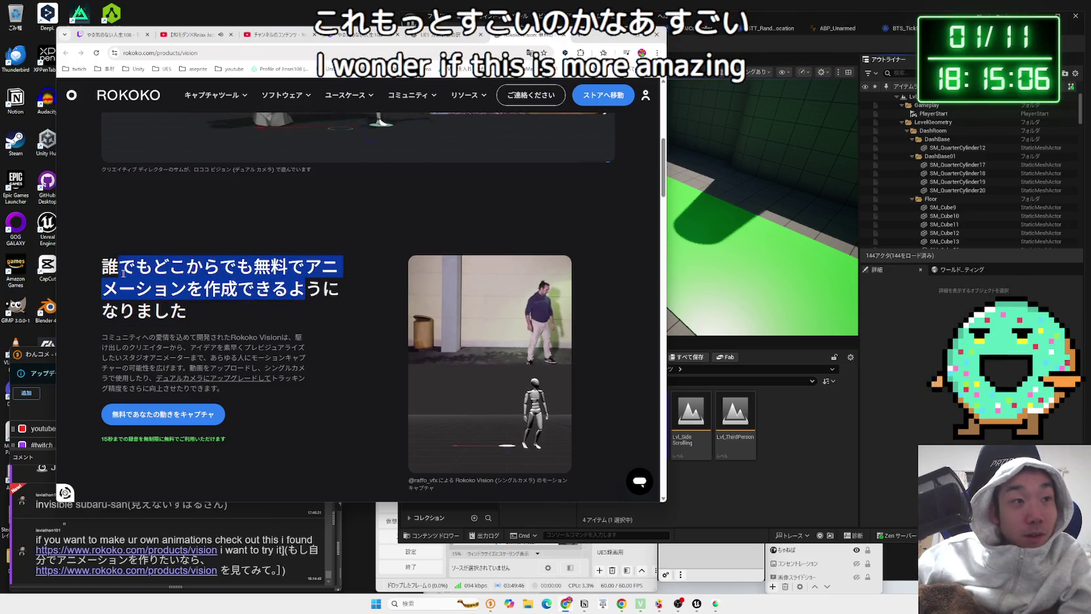
pyautogui.click(126, 273)
pyautogui.tripleClick(250, 300)
pyautogui.tripleClick(250, 300)
pyautogui.click(250, 301)
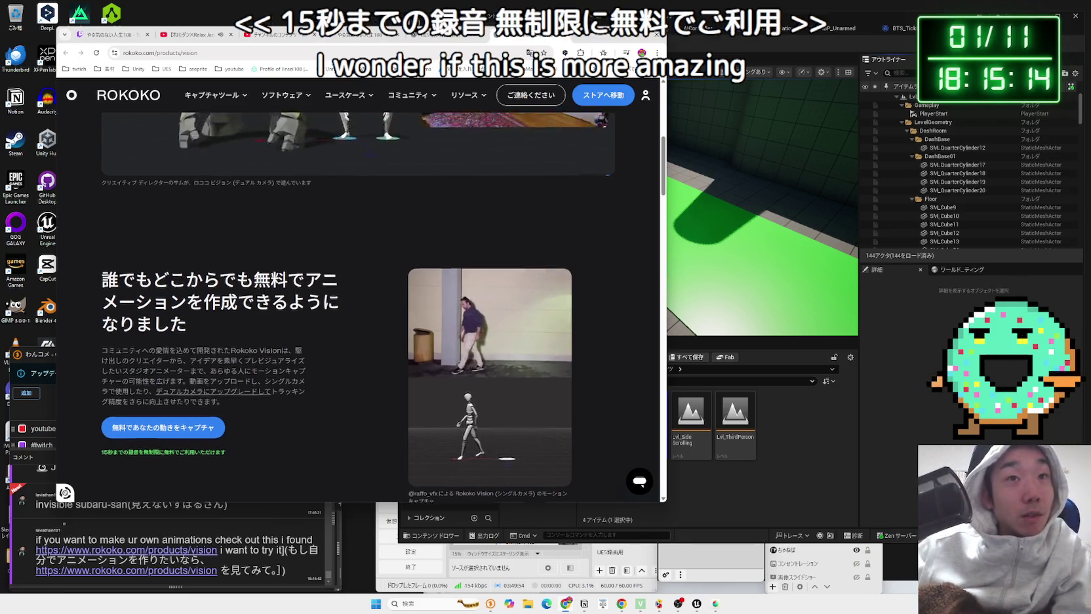
pyautogui.scroll(6, 260, 278)
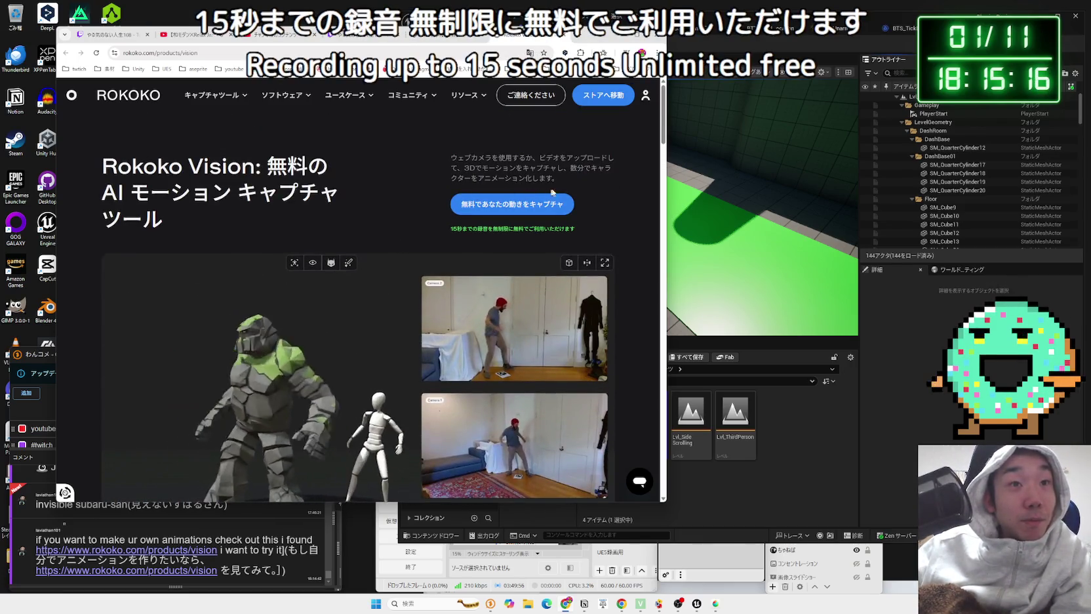
# Step: Translate two description lines with DeepL, scroll the page, then minimize Chrome
pyautogui.moveTo(557, 178); pyautogui.dragTo(459, 168)
pyautogui.click(454, 165)
pyautogui.click(438, 250)
pyautogui.scroll(-5, 438, 251)
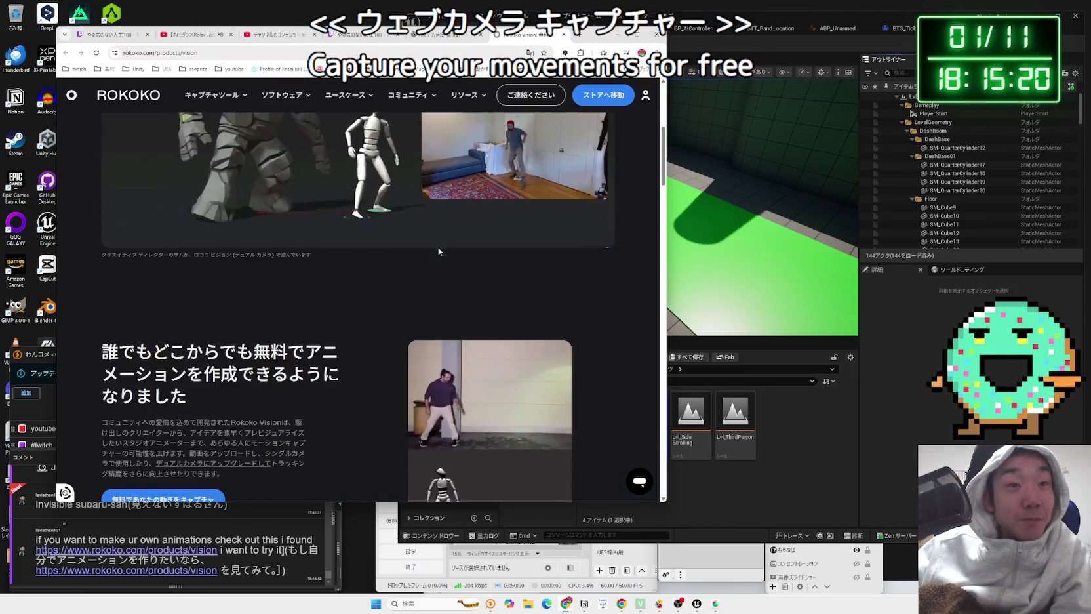
pyautogui.scroll(-5, 432, 257)
pyautogui.scroll(-5, 432, 259)
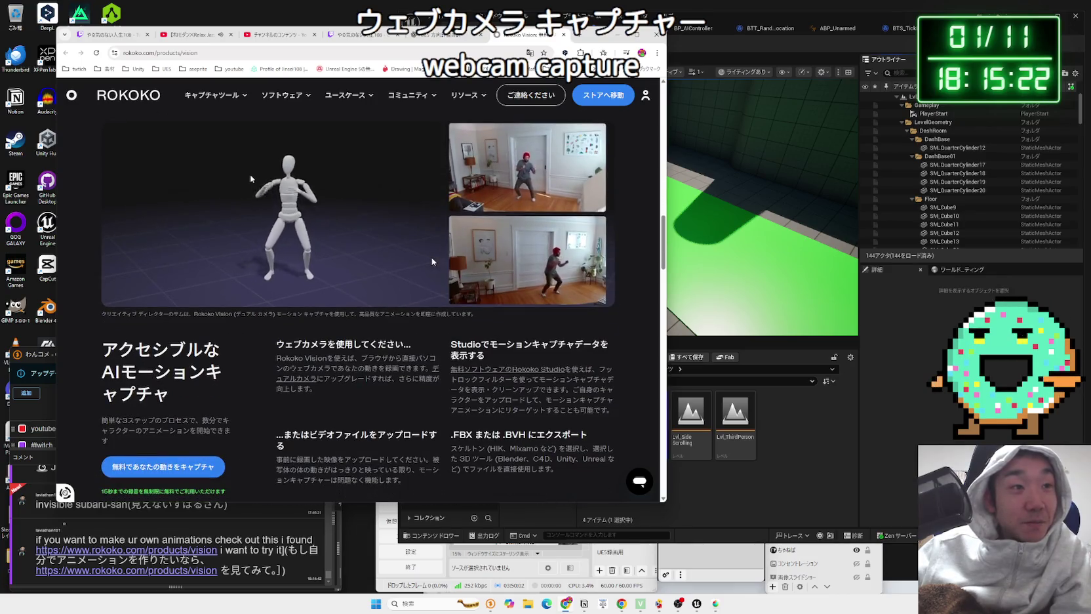
pyautogui.scroll(2, 329, 313)
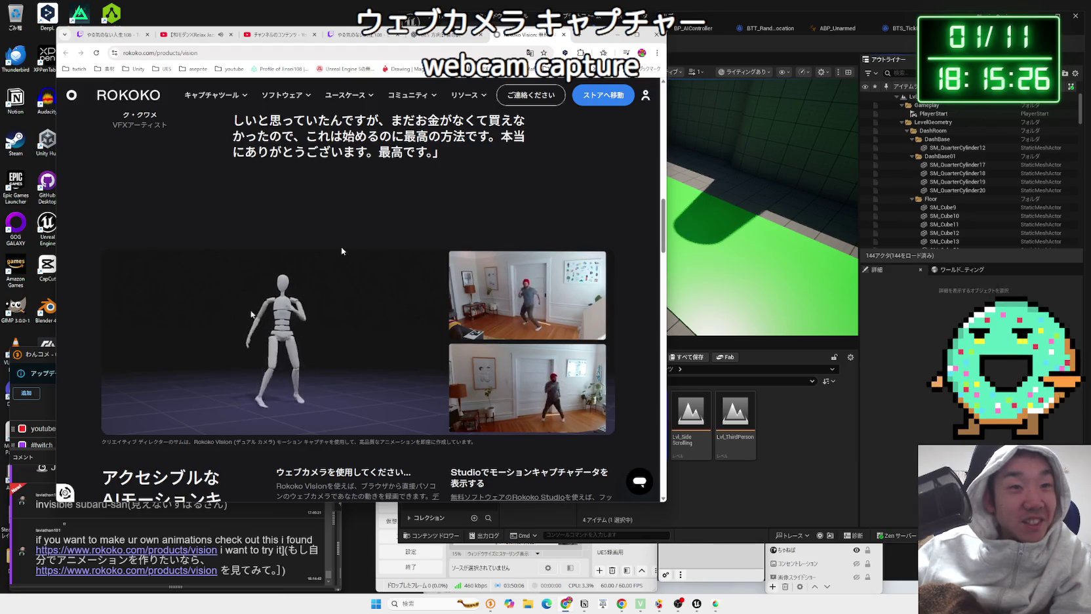
pyautogui.rightClick(365, 239)
pyautogui.click(353, 226)
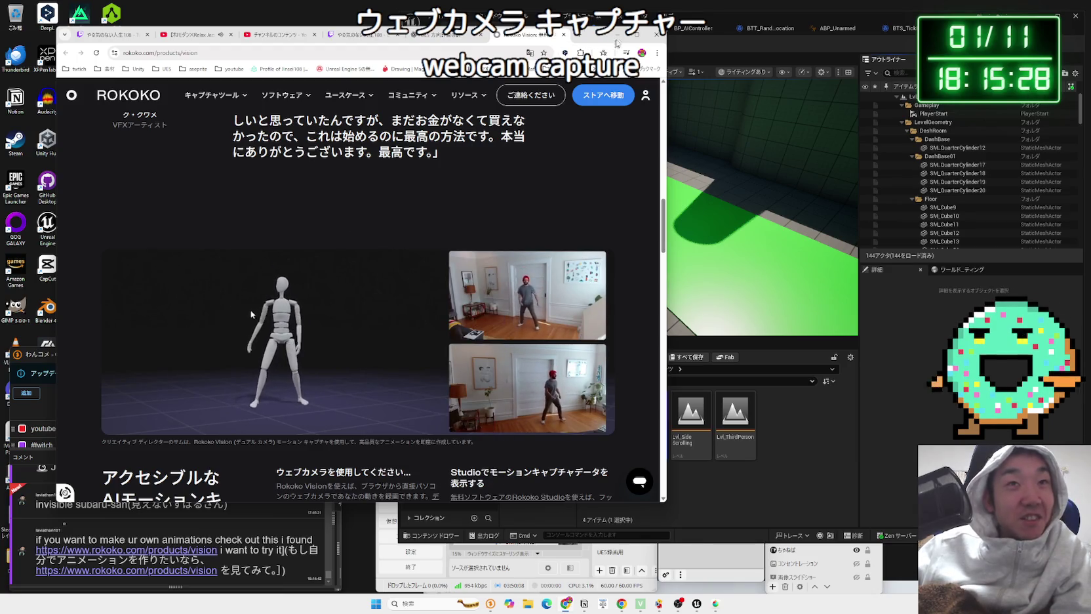
pyautogui.press('super+Down')
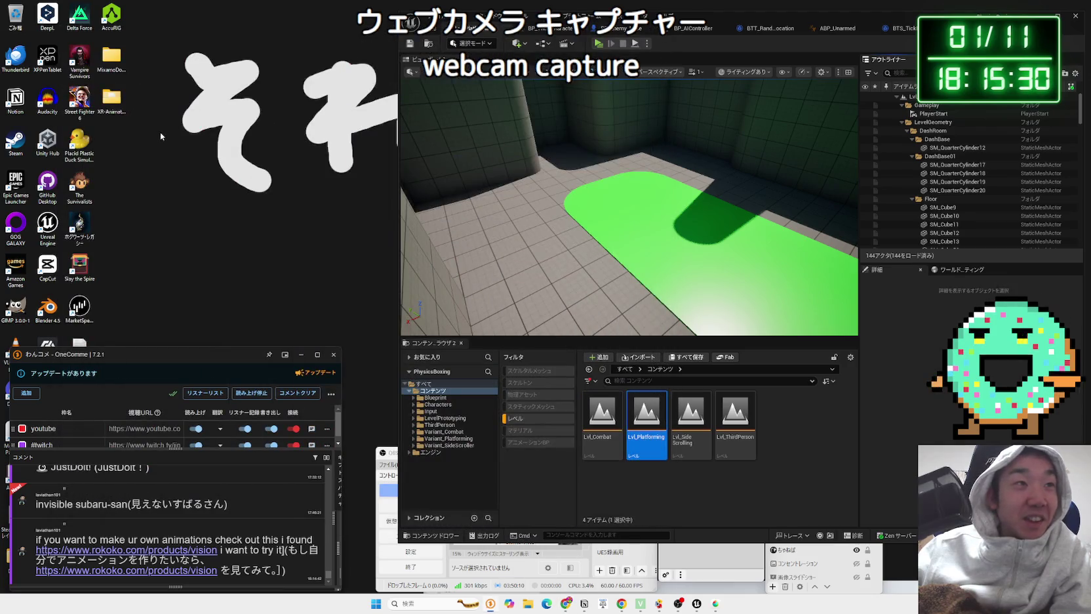
# Step: Browse the XR-Animator_v0.33.0_windows folder's AT_SystemAnimator and electron subfolders
pyautogui.doubleClick(114, 109)
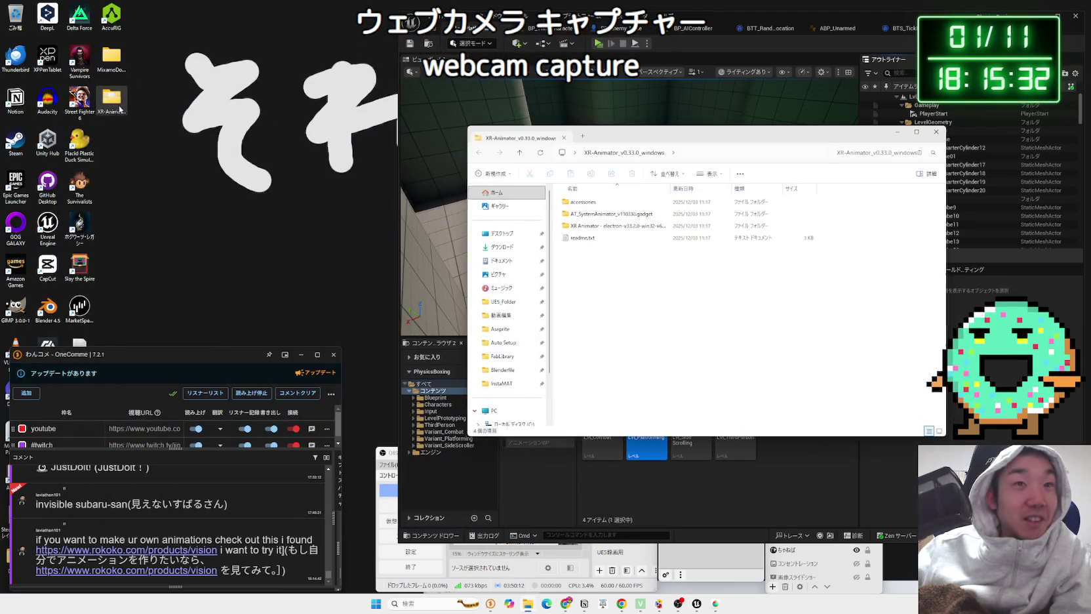
pyautogui.doubleClick(612, 213)
pyautogui.hotkey('alt', 'Left')
pyautogui.click(612, 225)
pyautogui.doubleClick(612, 226)
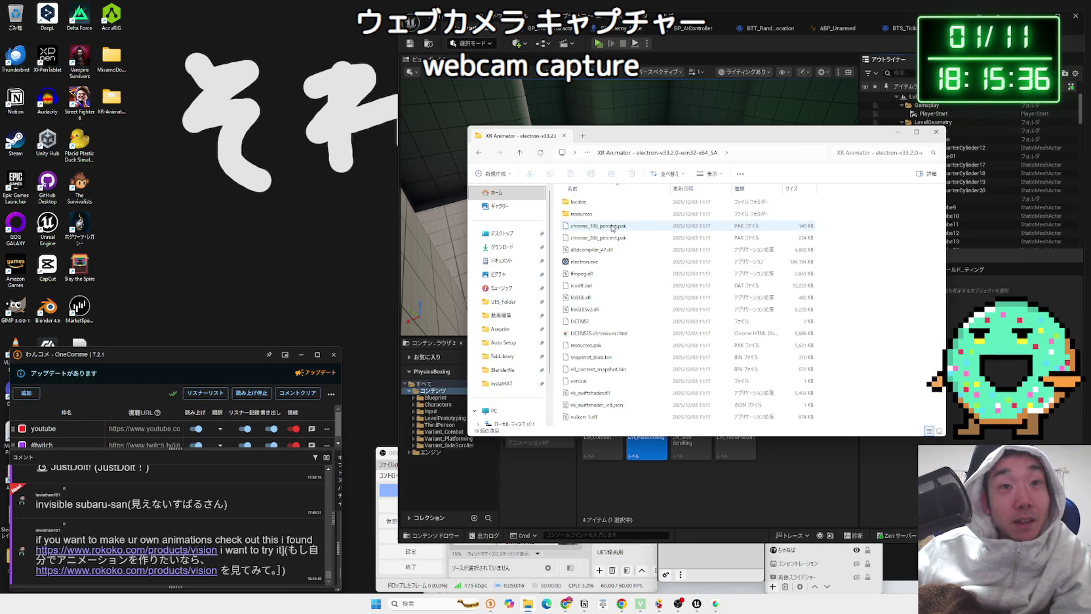
pyautogui.hotkey('alt', 'Left')
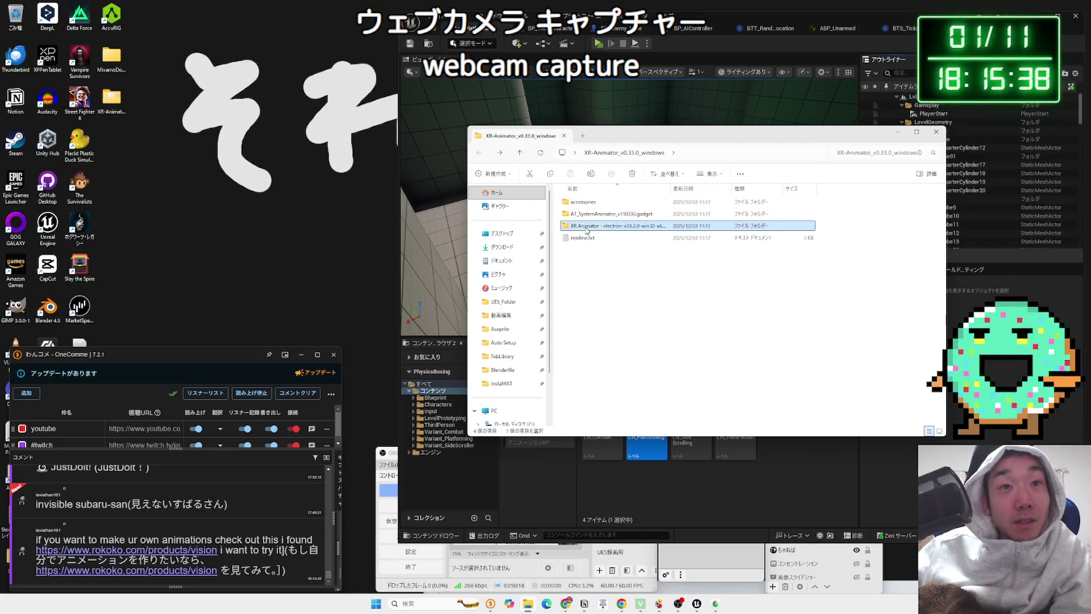
# Step: Read the readme's Windows start-up instructions, then select electron.exe in the electron folder
pyautogui.doubleClick(586, 237)
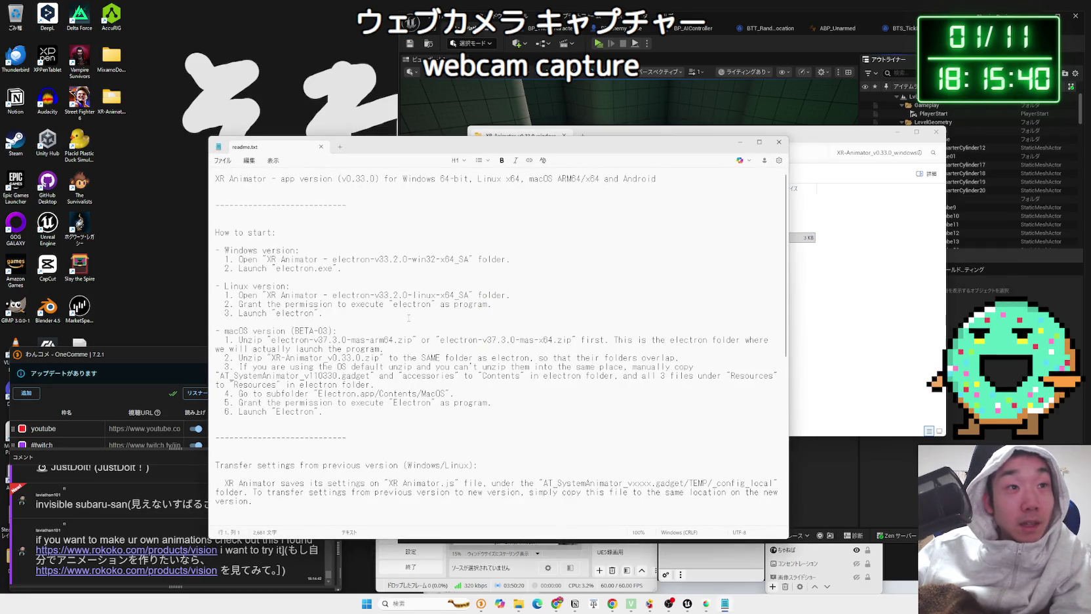
pyautogui.hotkey('shift', 'Up')
pyautogui.hotkey('shift', 'Up')
pyautogui.press('Right')
pyautogui.hotkey('shift', 'Up')
pyautogui.hotkey('shift', 'Up')
pyautogui.press('Right')
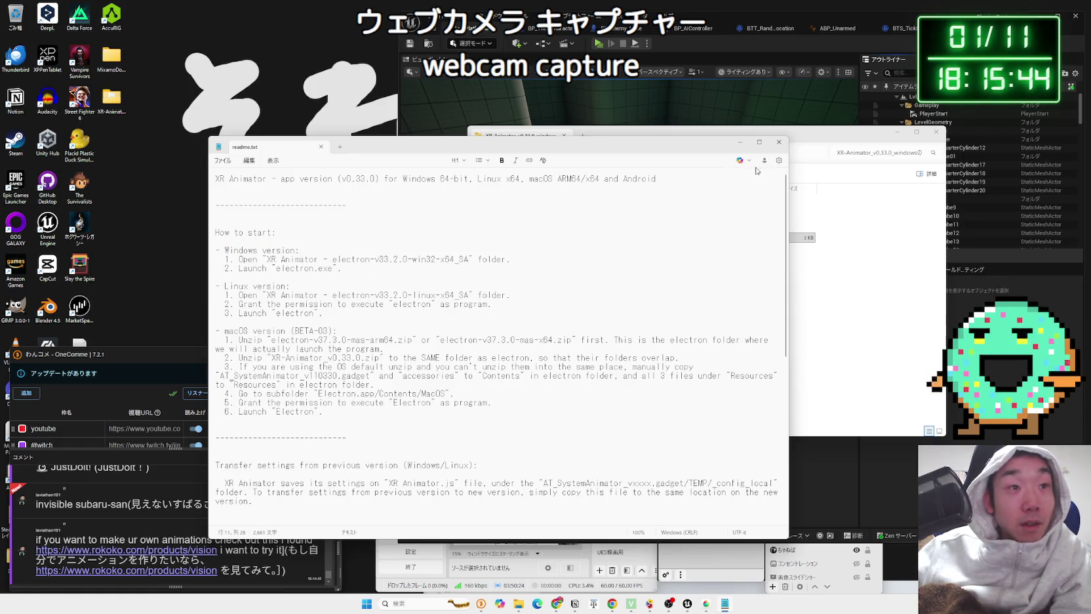
pyautogui.click(778, 142)
pyautogui.doubleClick(584, 226)
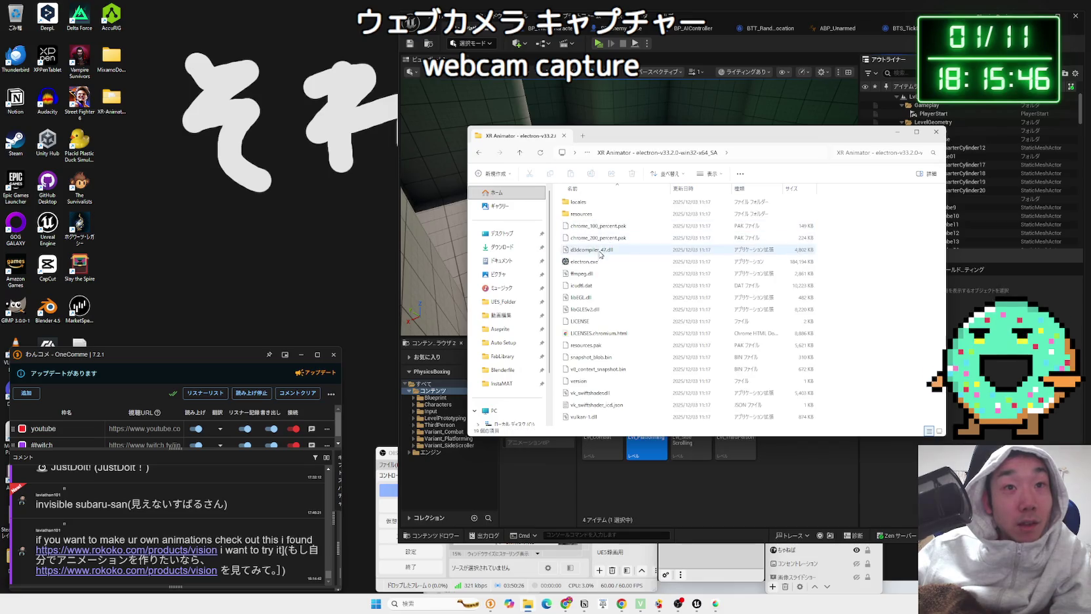
pyautogui.click(593, 262)
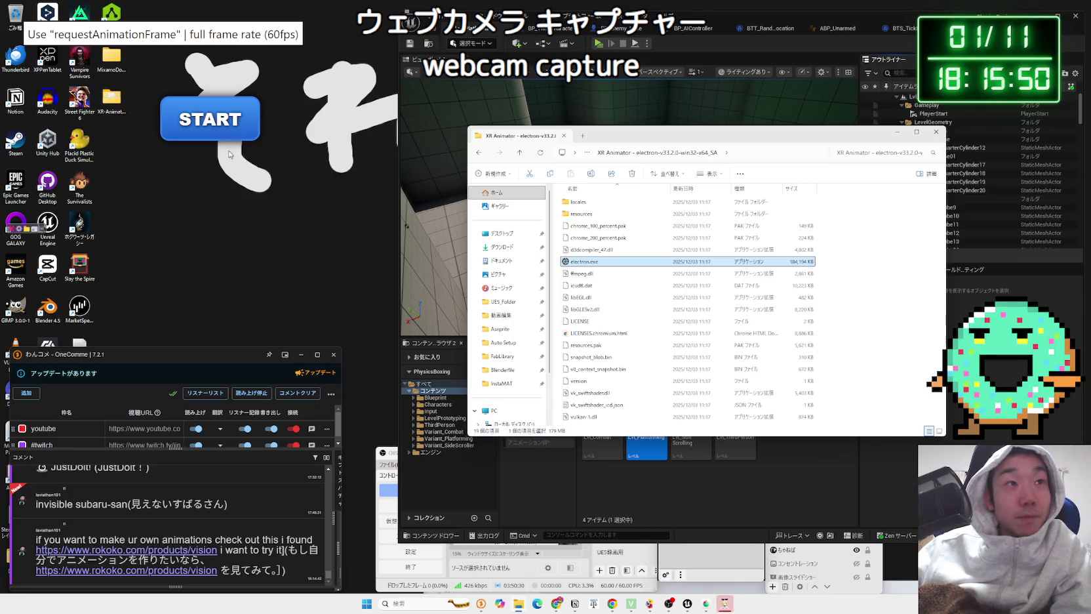
# Step: Load the XR Animator avatar, move its window, and select OBS's カメラ source
pyautogui.click(208, 119)
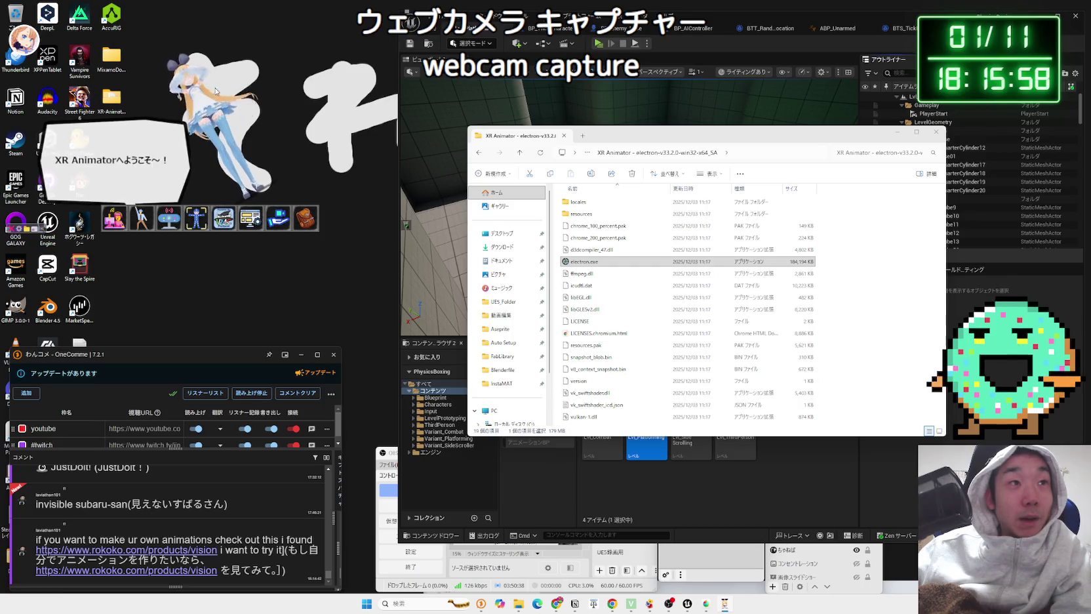
pyautogui.moveTo(169, 94); pyautogui.dragTo(320, 157)
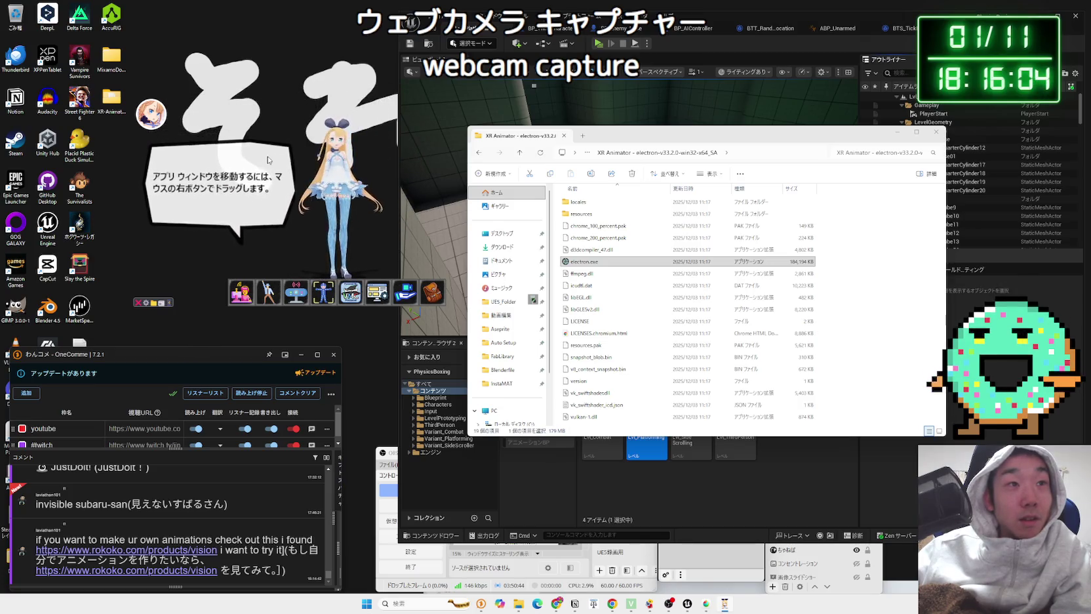
pyautogui.click(721, 557)
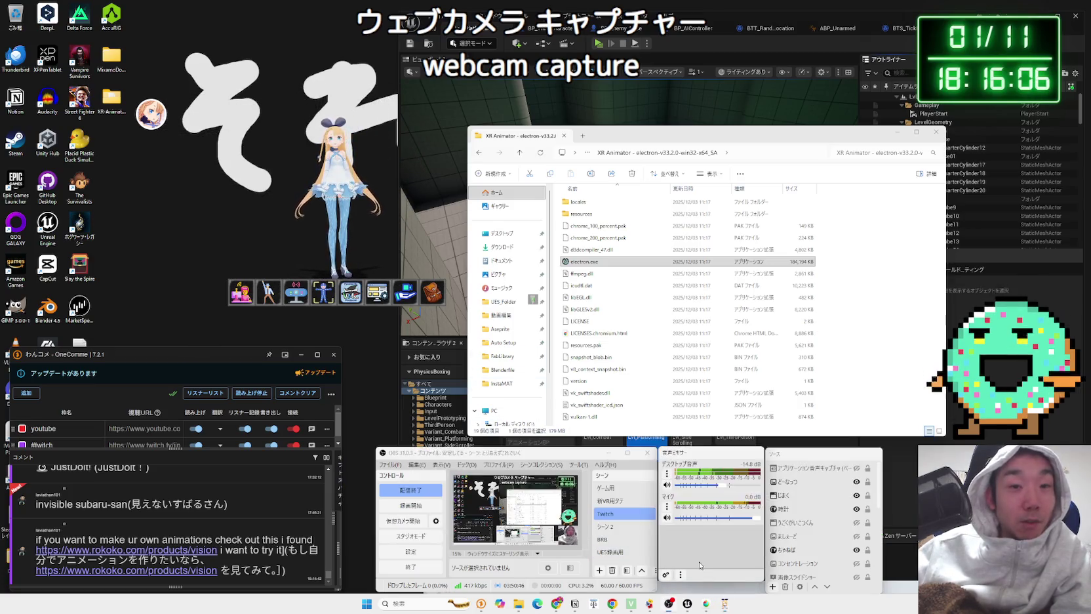
pyautogui.click(805, 509)
pyautogui.click(808, 538)
pyautogui.scroll(3, 808, 531)
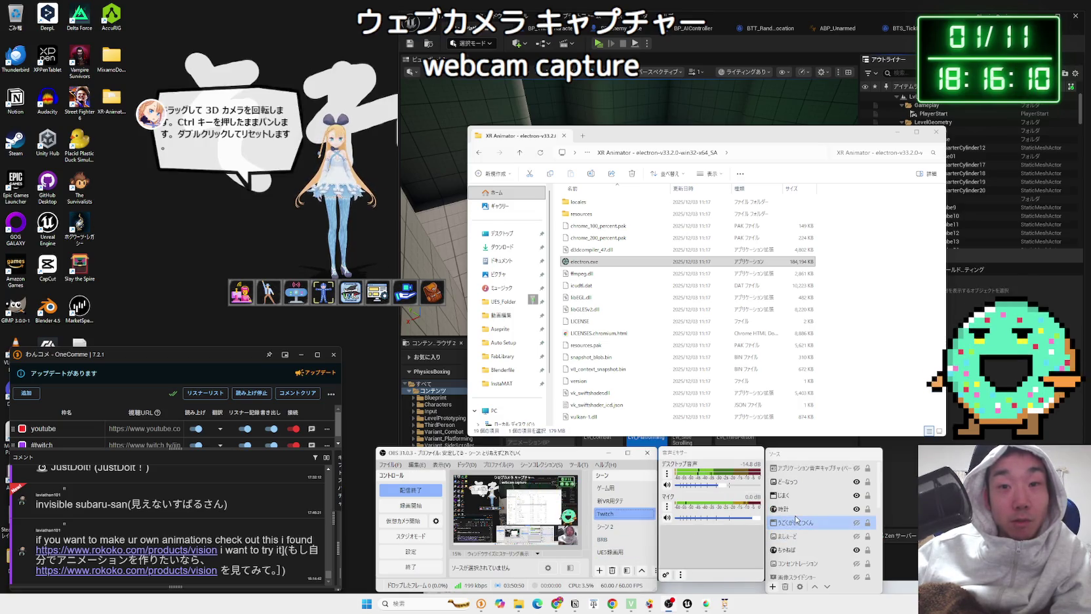
pyautogui.click(840, 512)
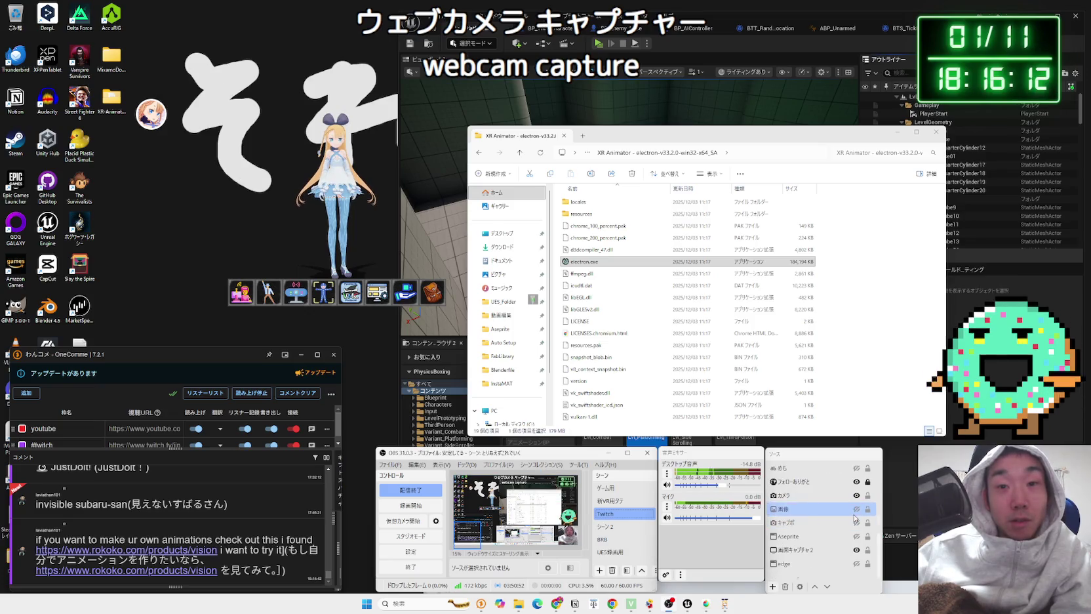
pyautogui.click(849, 536)
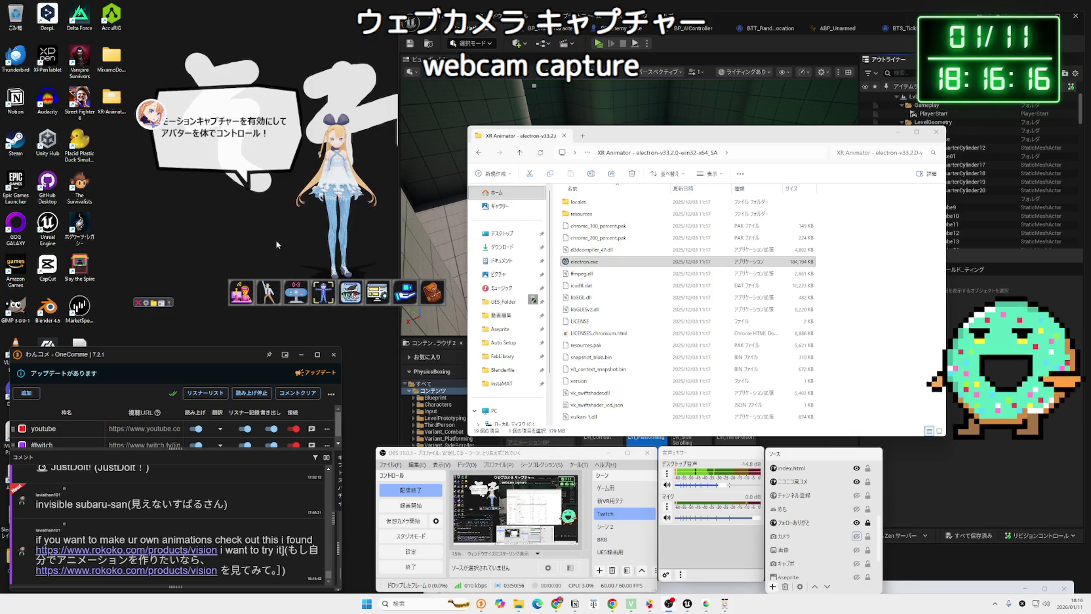
# Step: Enable camera input with the HD Webcam eMeet C960 and check Windows camera help
pyautogui.doubleClick(302, 296)
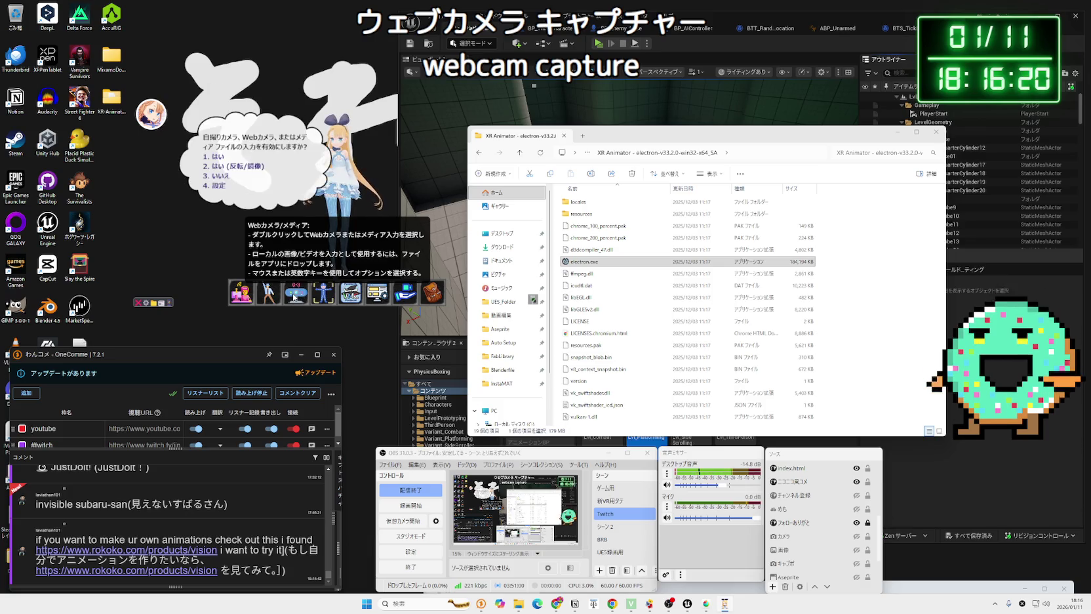
pyautogui.click(232, 161)
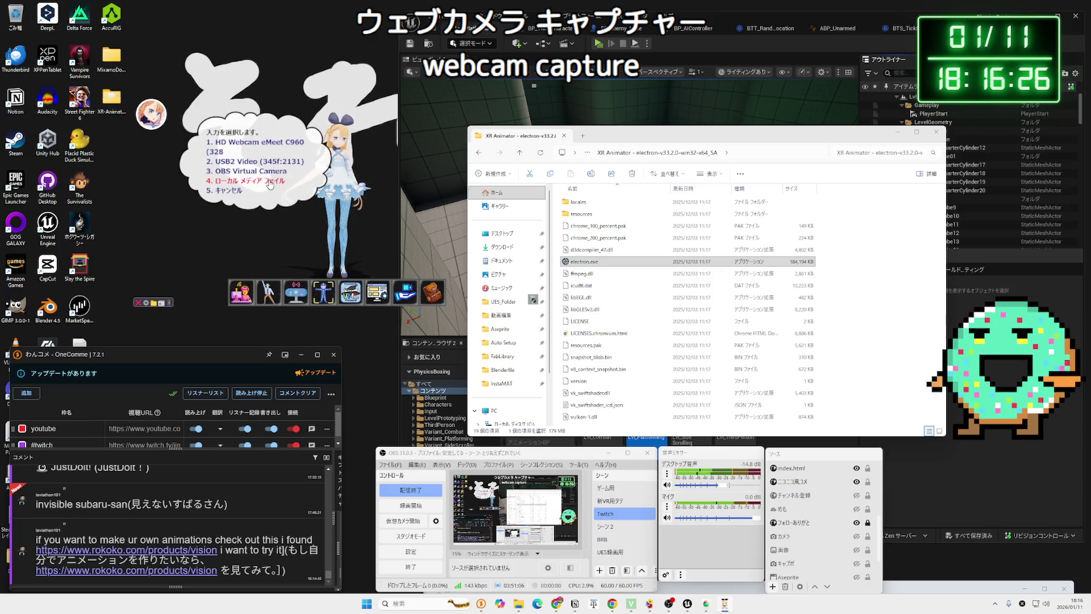
pyautogui.click(256, 150)
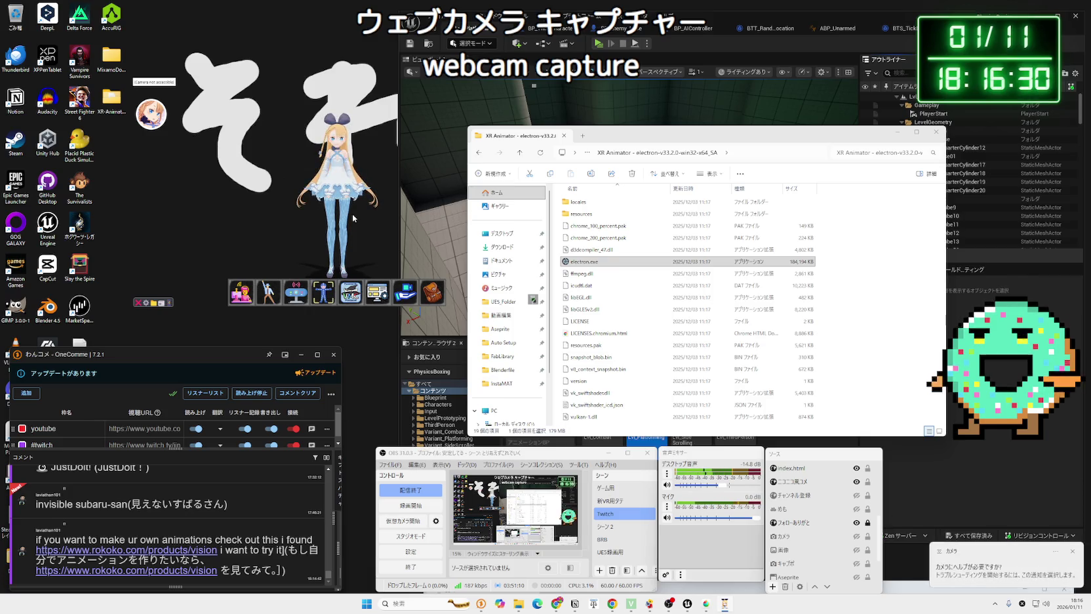
pyautogui.click(1001, 576)
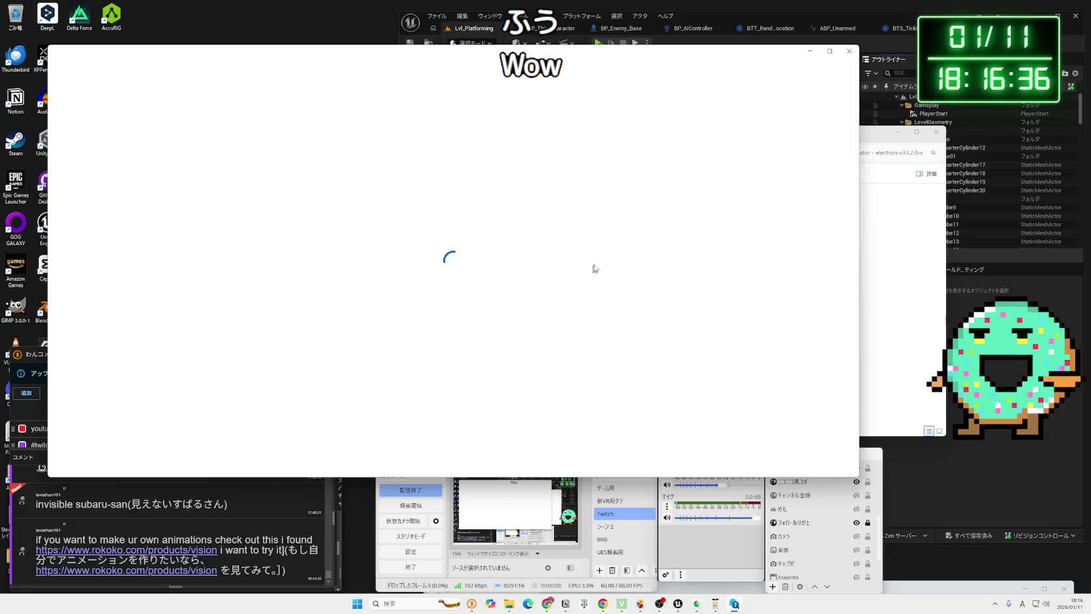
pyautogui.click(849, 50)
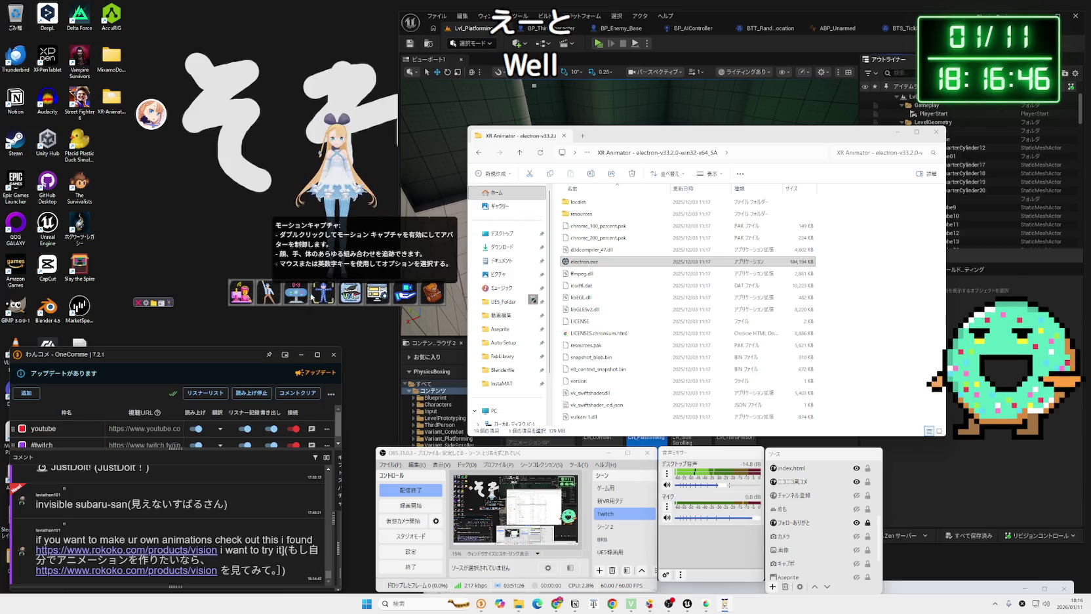
# Step: Switch motion capture to full body (MediaPipe Vision) and confirm enabling the camera
pyautogui.doubleClick(329, 298)
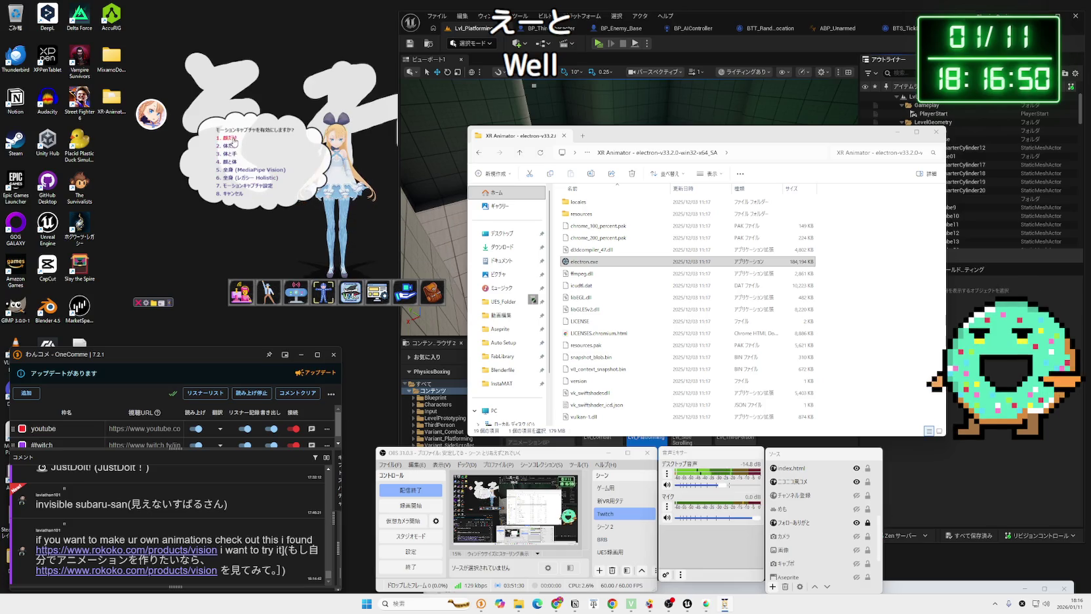
pyautogui.click(247, 169)
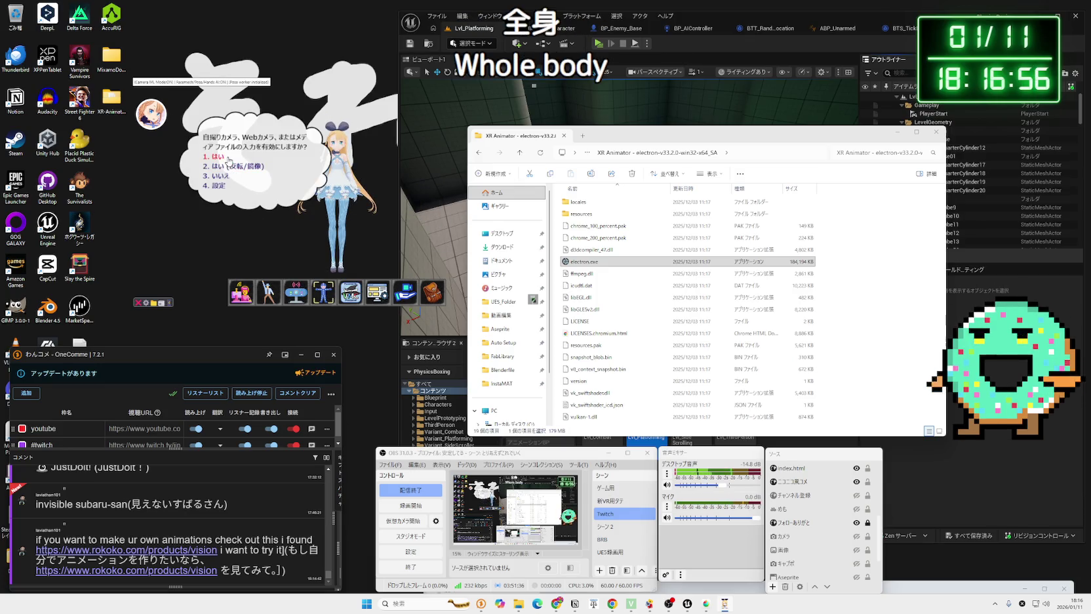
pyautogui.click(228, 159)
pyautogui.moveTo(256, 162)
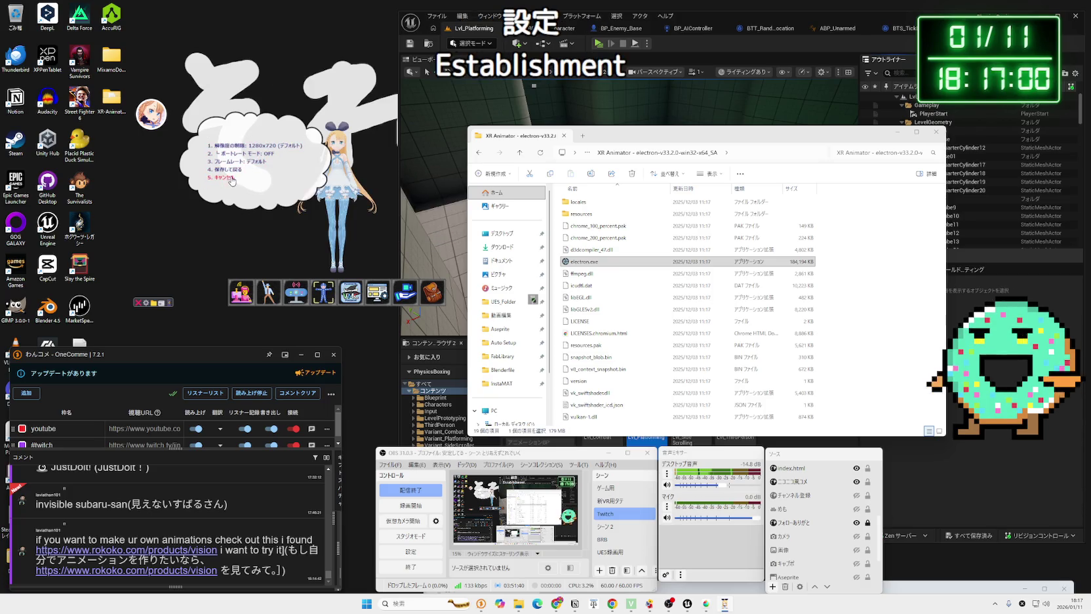
pyautogui.click(229, 182)
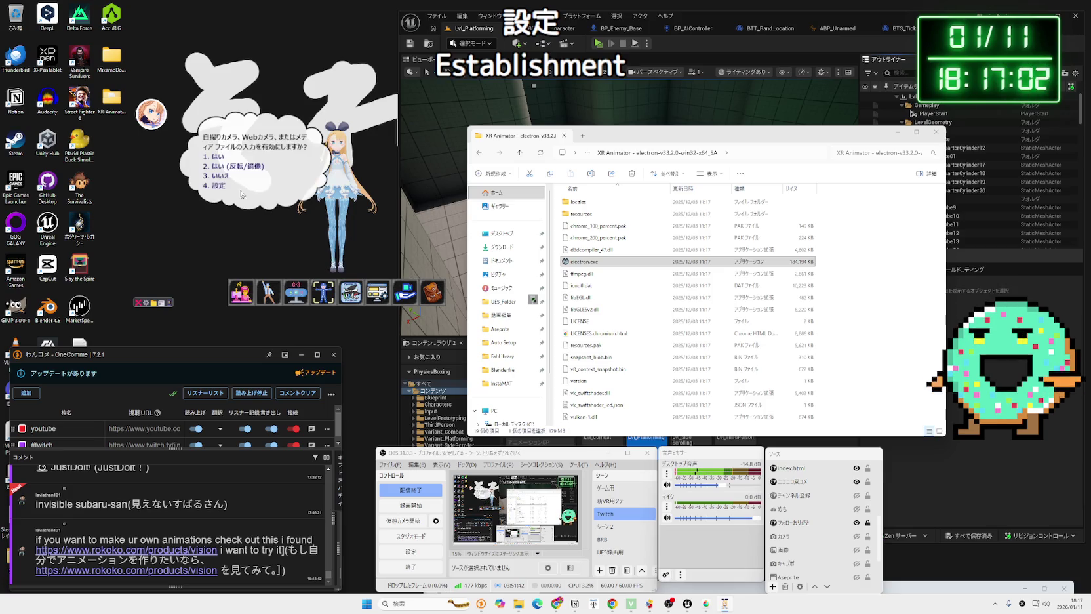
pyautogui.click(218, 158)
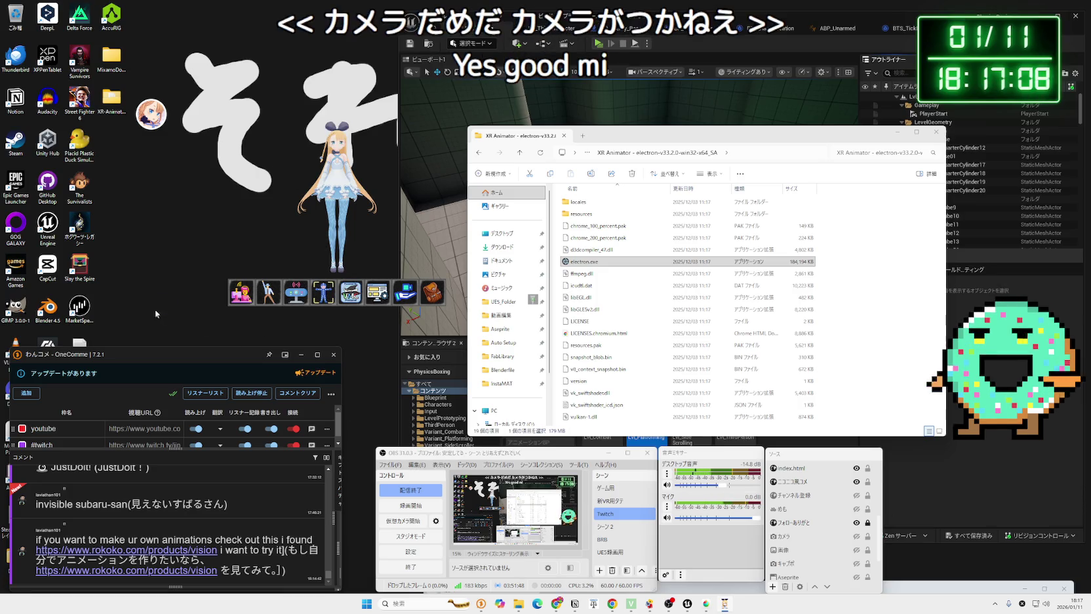
pyautogui.doubleClick(117, 115)
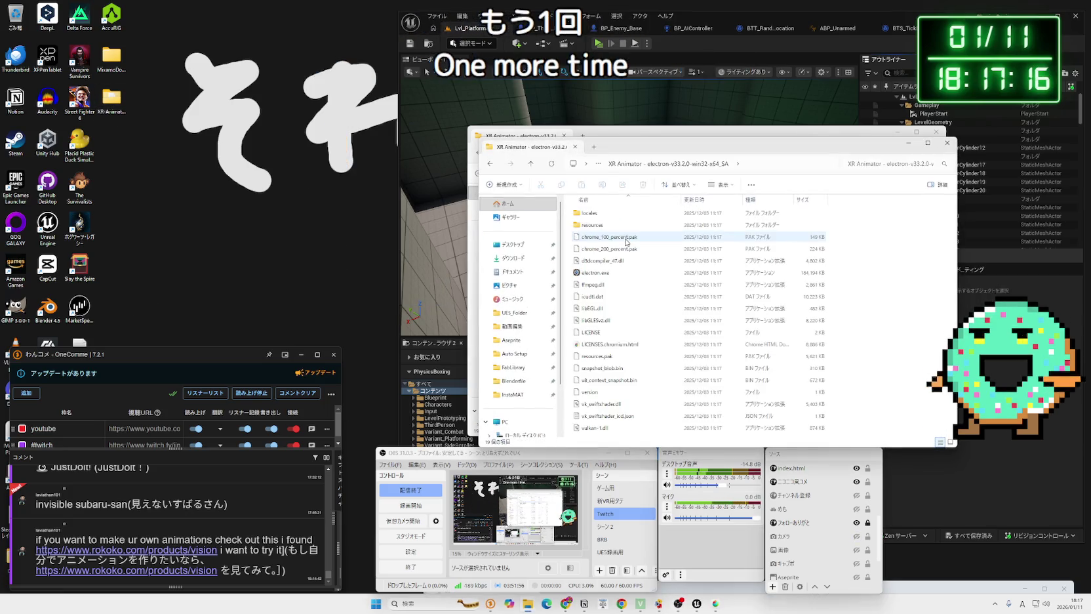
# Step: Relaunch XR Animator and switch its camera input to USB2 Video
pyautogui.click(607, 274)
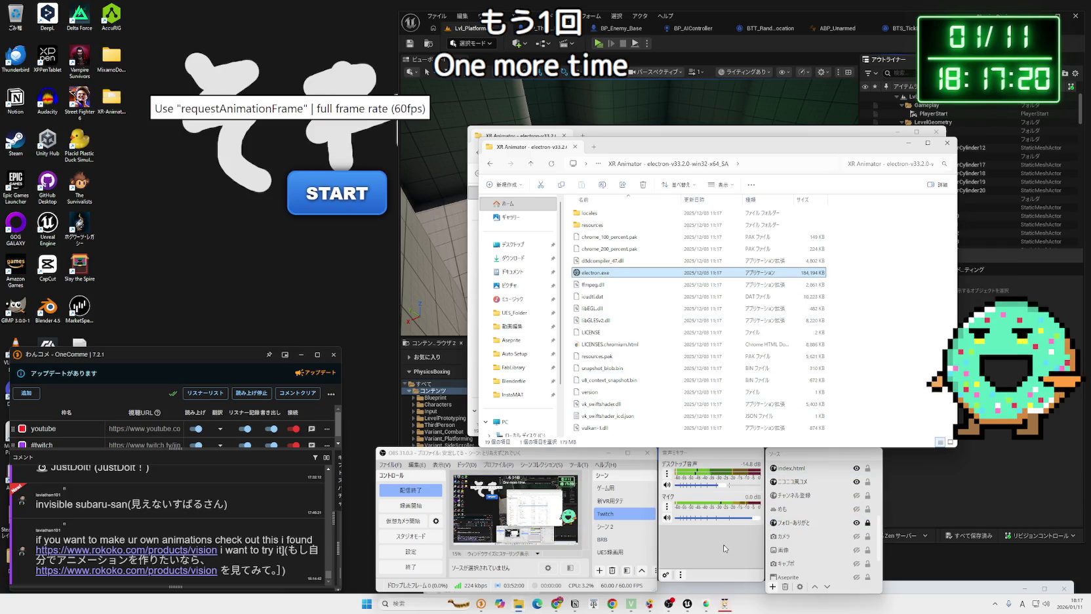
pyautogui.click(351, 201)
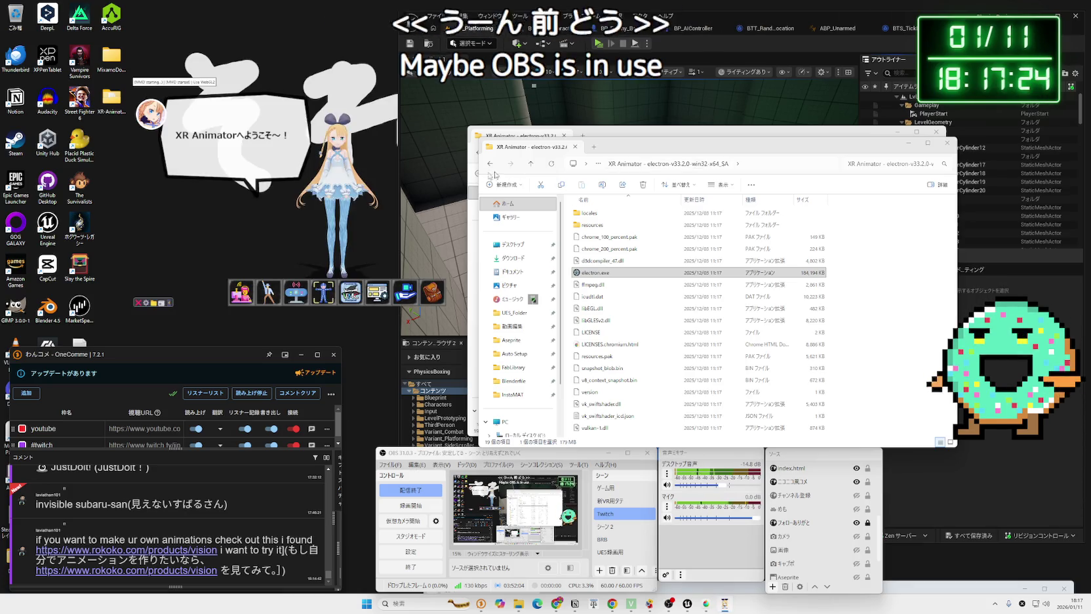
pyautogui.doubleClick(298, 298)
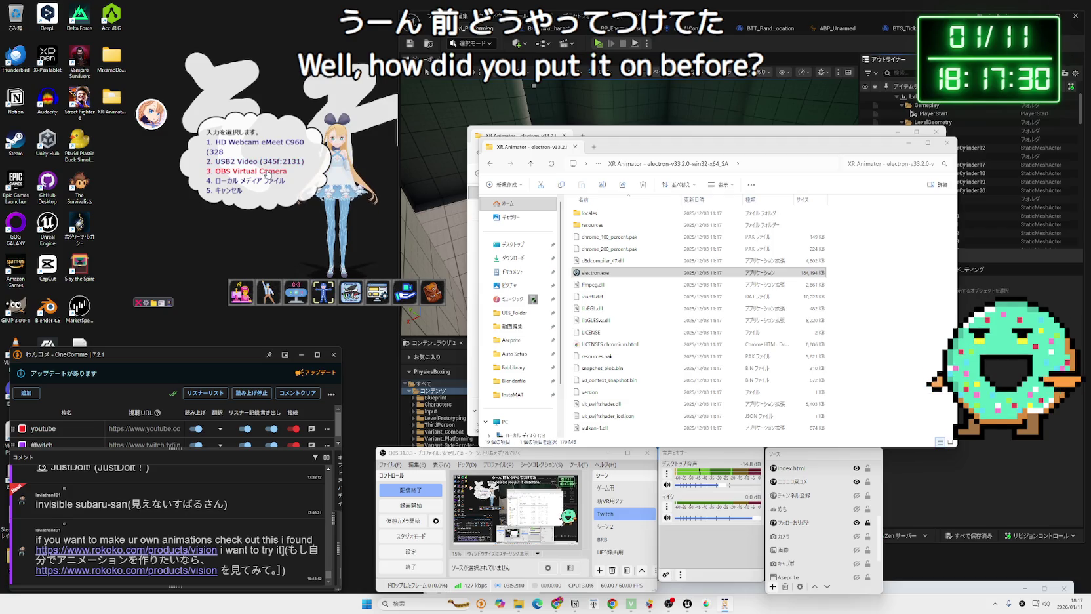
pyautogui.click(291, 165)
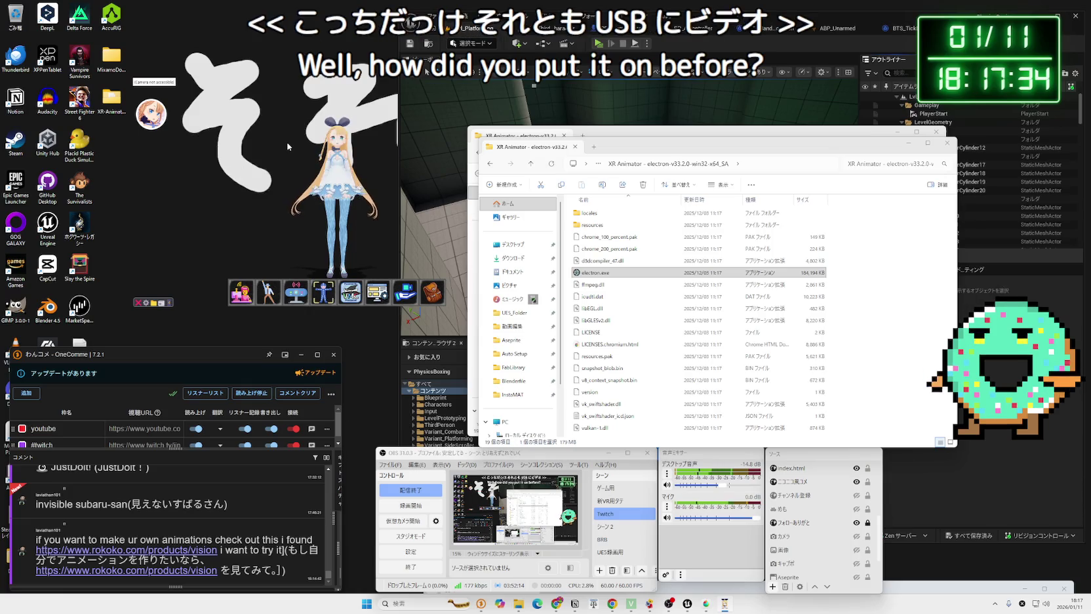
pyautogui.moveTo(338, 236); pyautogui.dragTo(322, 231)
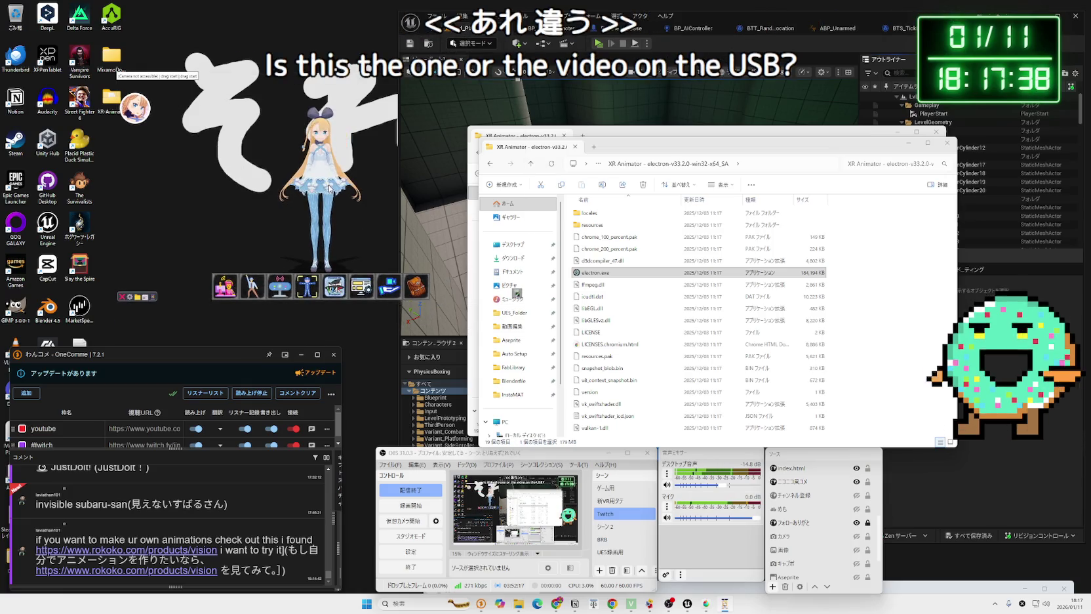
# Step: Try OBS Virtual Camera, then HD Webcam eMeet C960, as the camera input
pyautogui.doubleClick(289, 290)
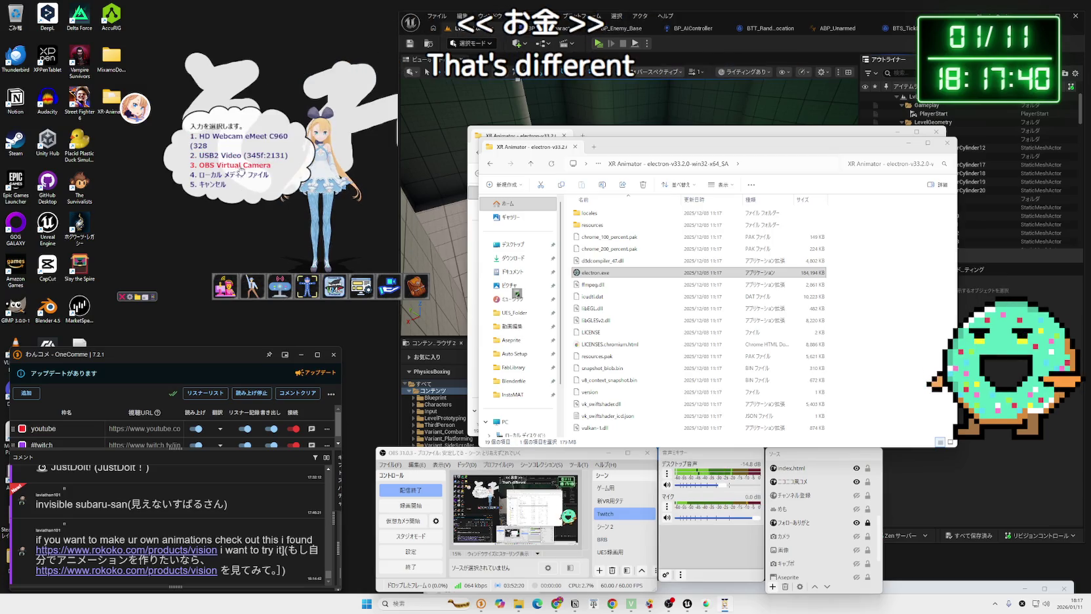
pyautogui.click(240, 175)
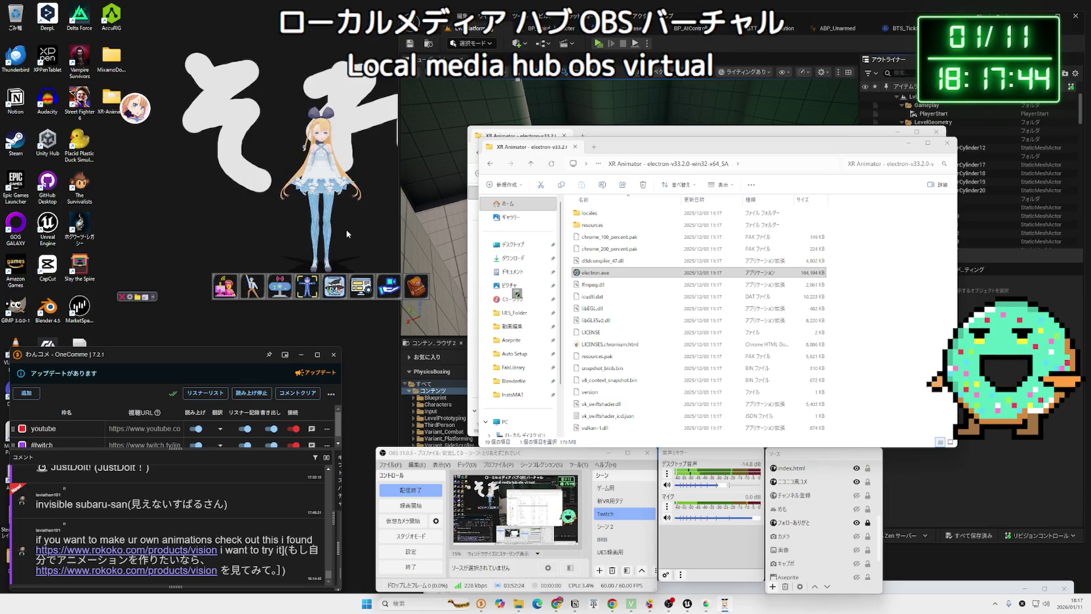
pyautogui.doubleClick(269, 244)
pyautogui.click(230, 152)
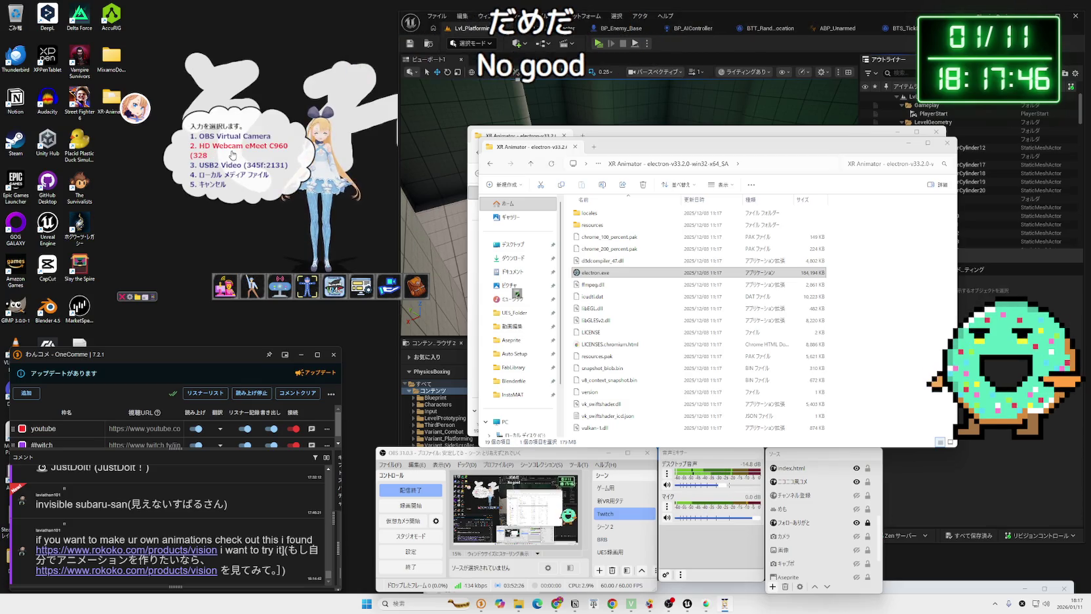
pyautogui.click(227, 143)
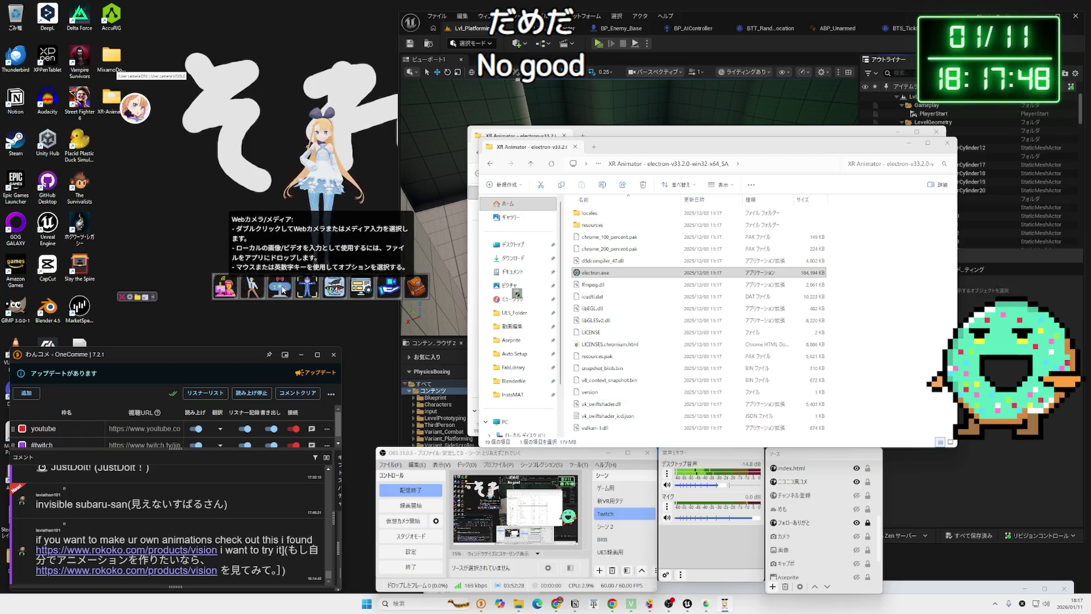
pyautogui.click(207, 152)
pyautogui.click(240, 169)
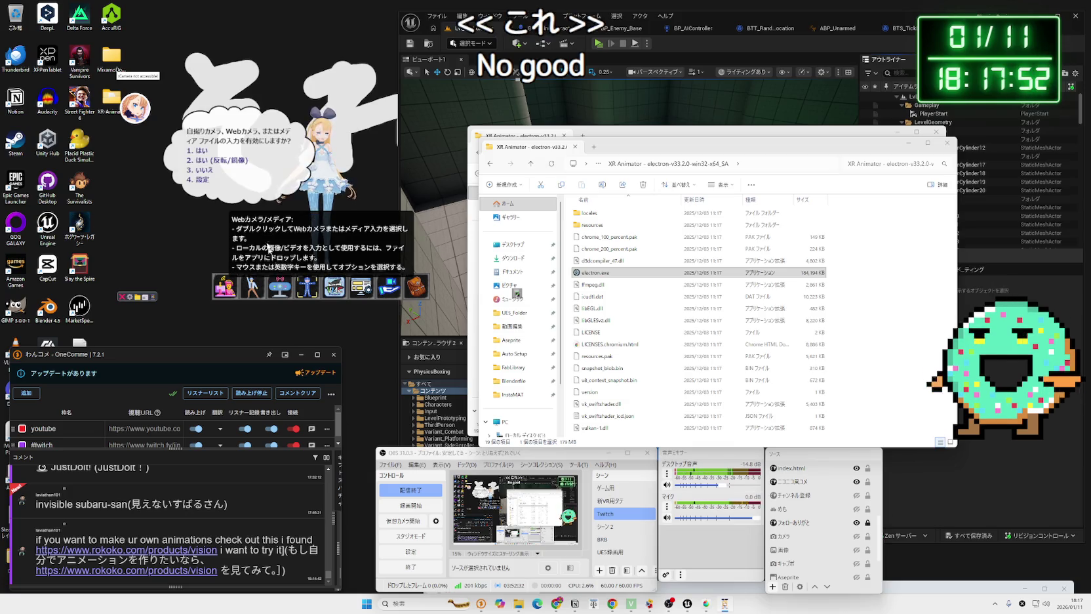
pyautogui.click(248, 158)
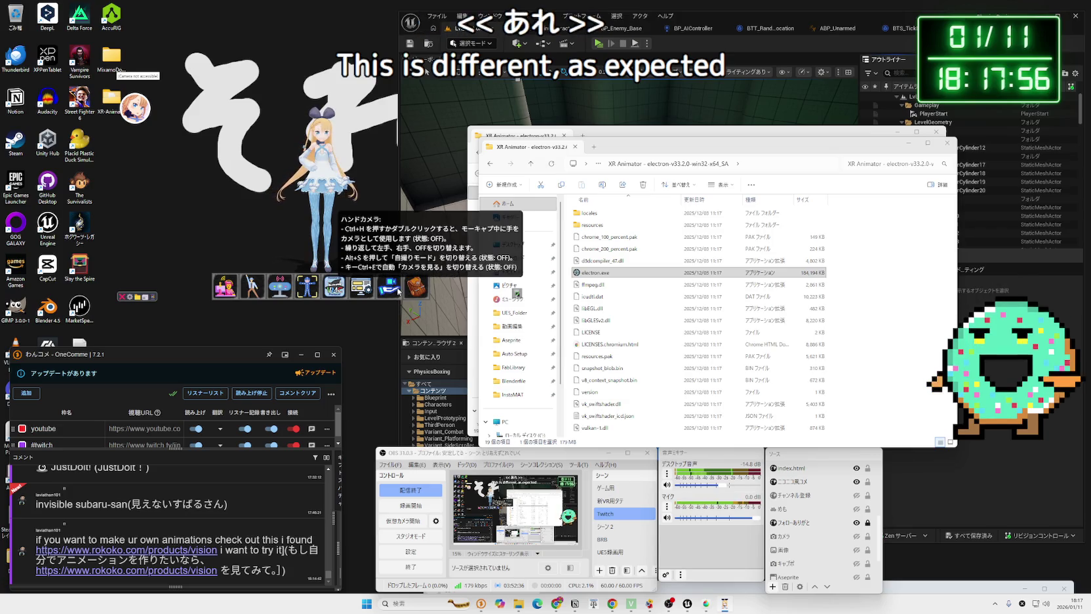
# Step: Dismiss the UI overlay menu and start streamer-mode webcam capture
pyautogui.doubleClick(361, 287)
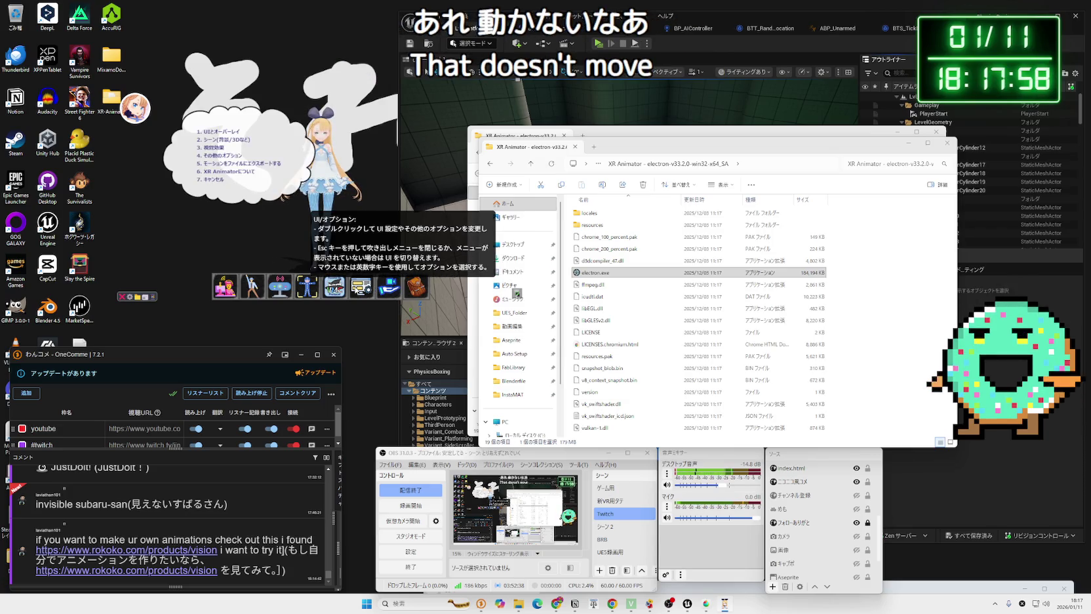
pyautogui.click(223, 186)
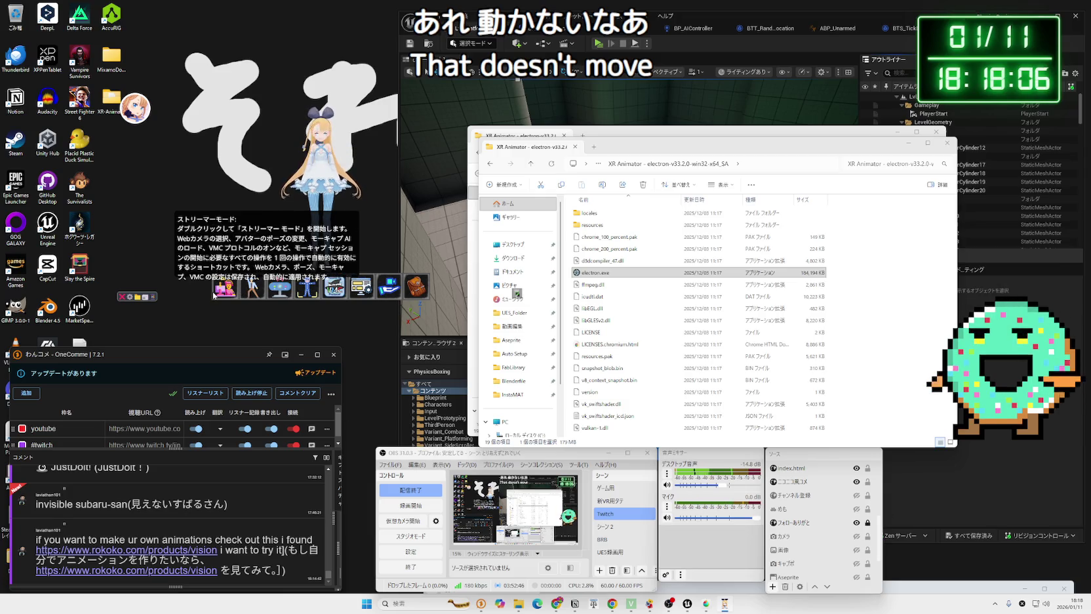
pyautogui.doubleClick(220, 294)
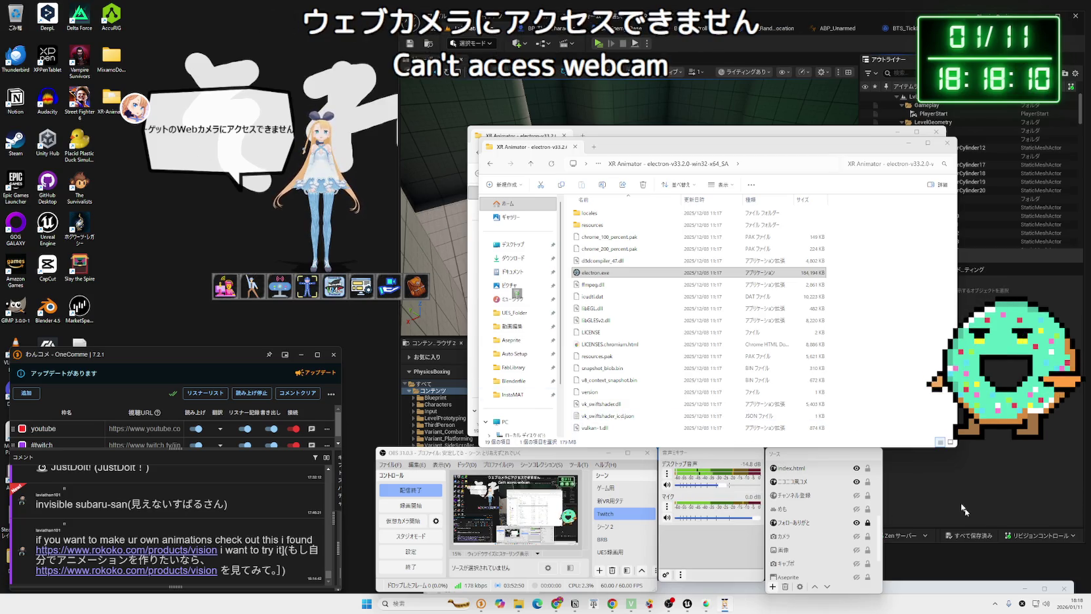
pyautogui.click(994, 603)
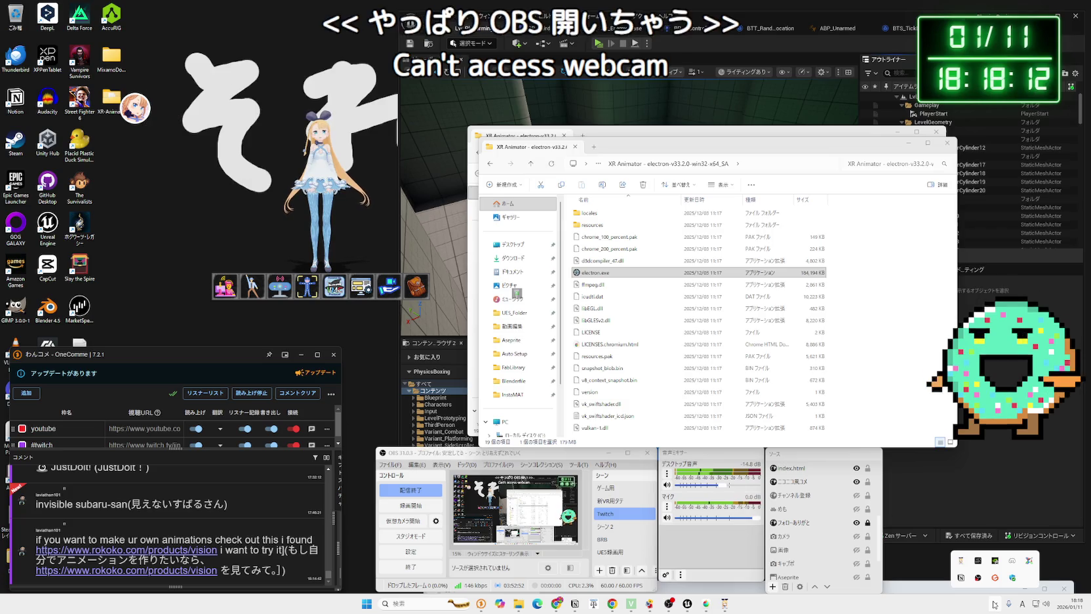
# Step: Bring OBS Studio forward and select its カメラ webcam source
pyautogui.click(995, 605)
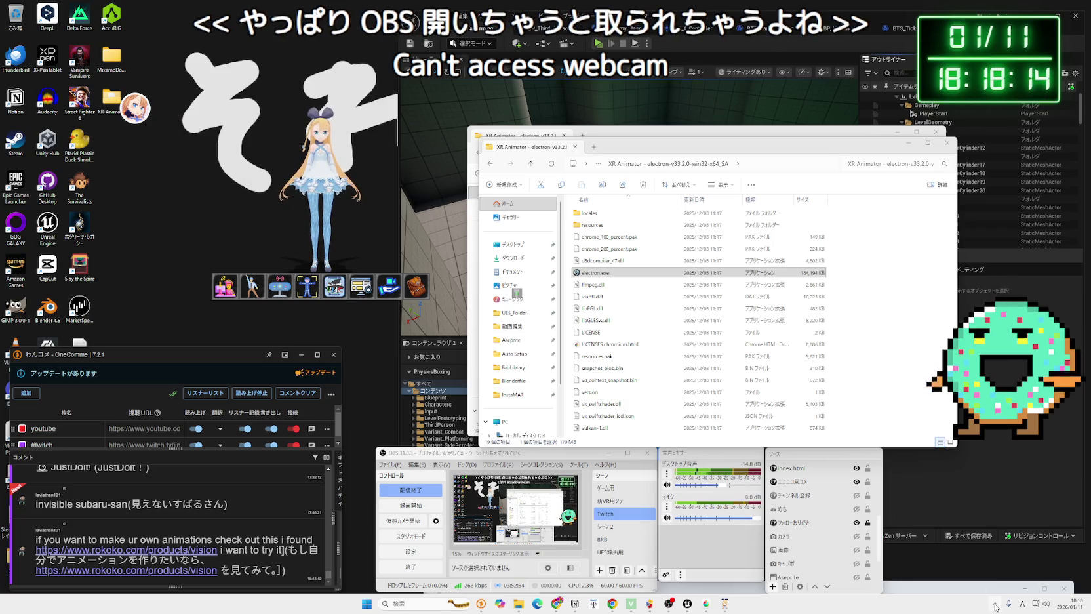
pyautogui.rightClick(983, 604)
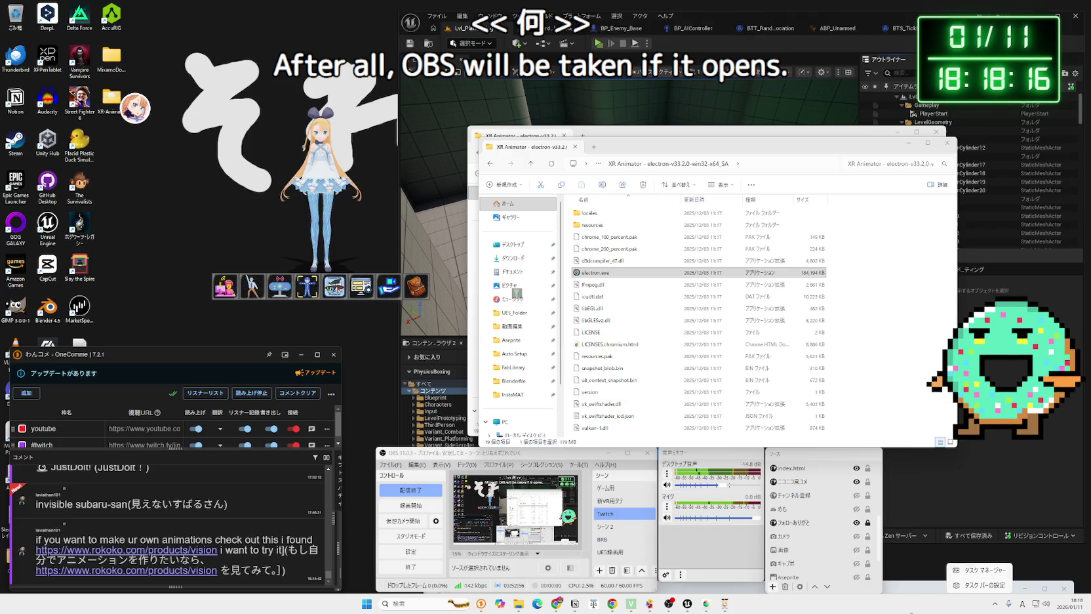
pyautogui.click(914, 609)
pyautogui.click(390, 465)
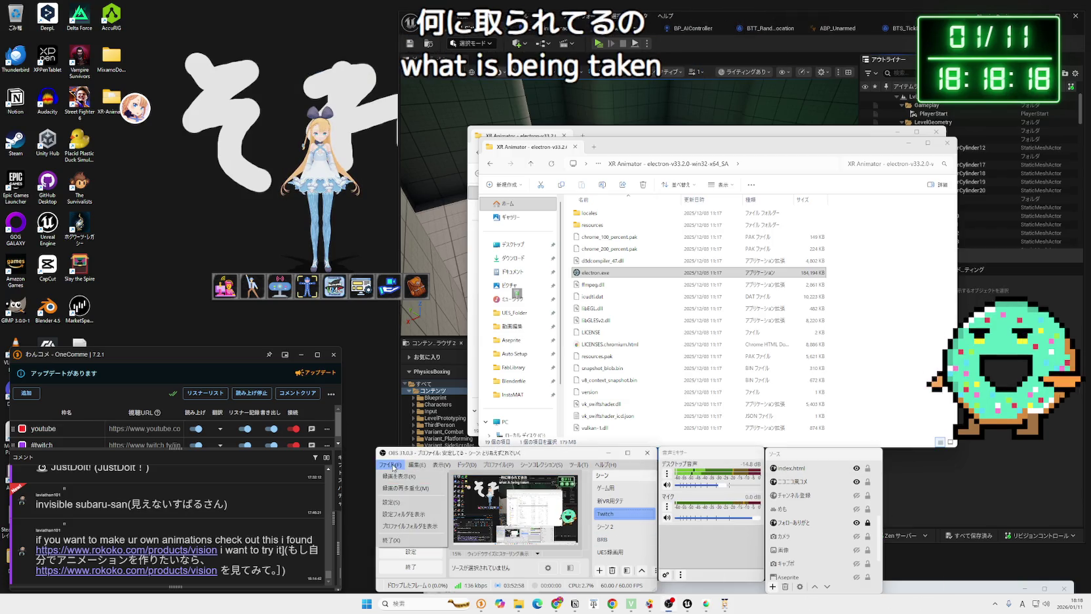
pyautogui.moveTo(578, 464)
pyautogui.click(687, 502)
pyautogui.click(791, 536)
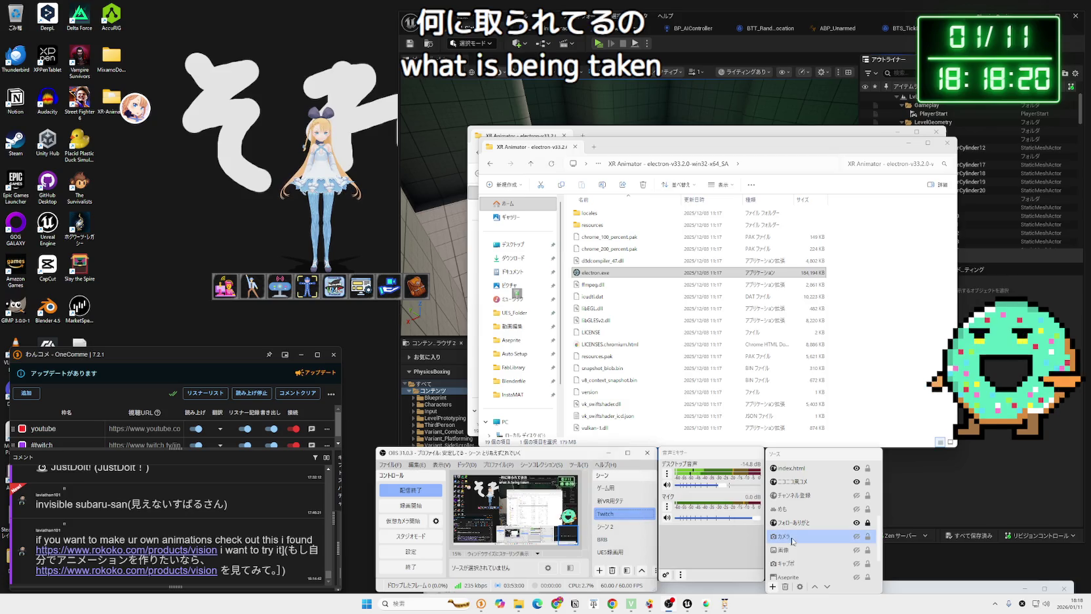
pyautogui.click(856, 536)
# Step: Deactivate the カメラ source's webcam device (無効化) in its Properties and confirm
pyautogui.rightClick(827, 538)
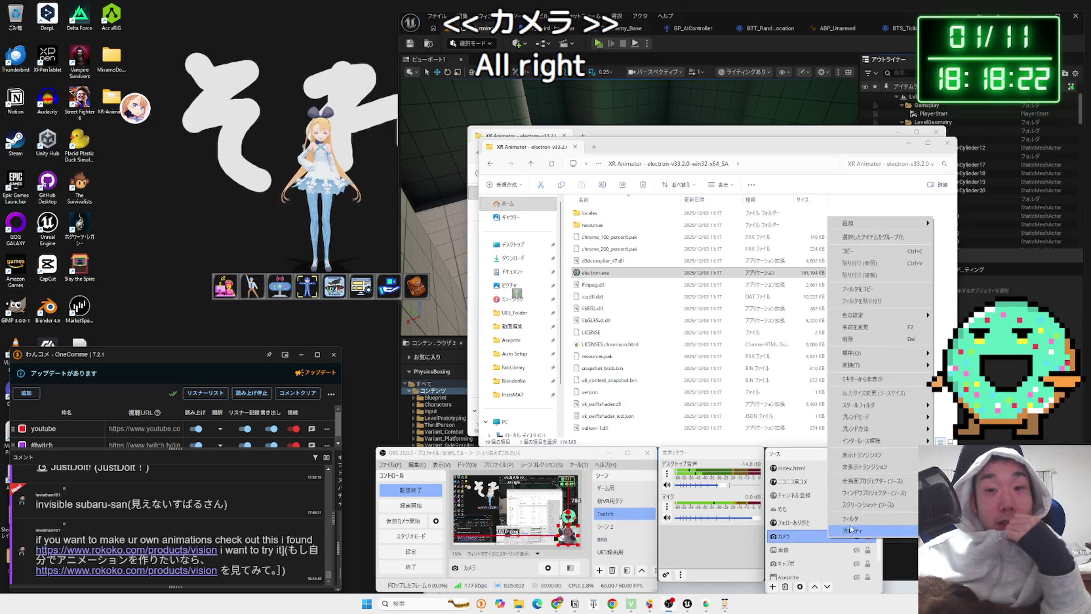
pyautogui.click(843, 528)
pyautogui.click(431, 511)
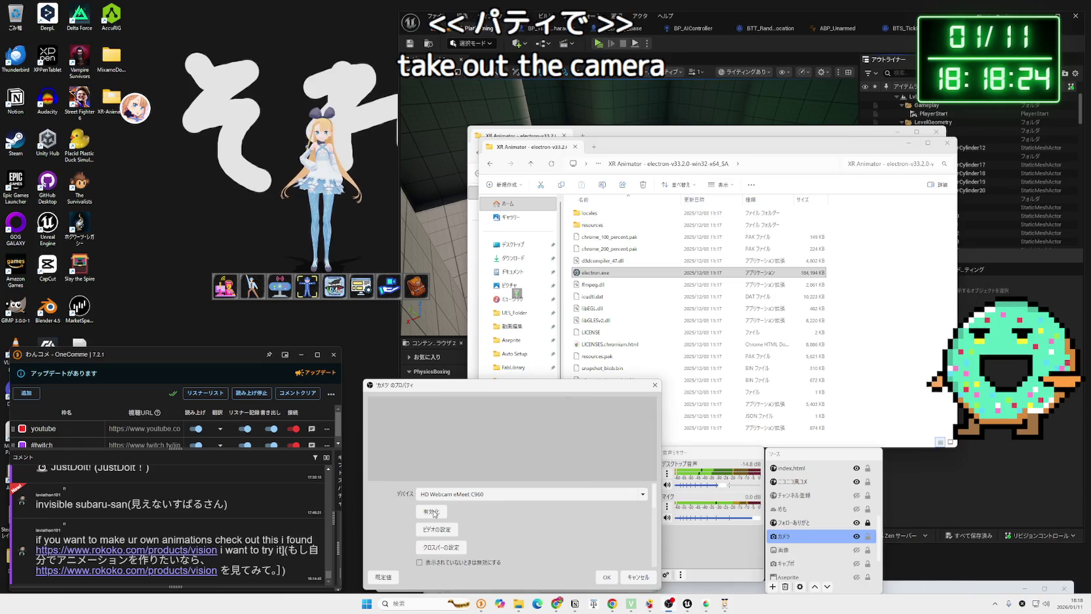
pyautogui.click(606, 576)
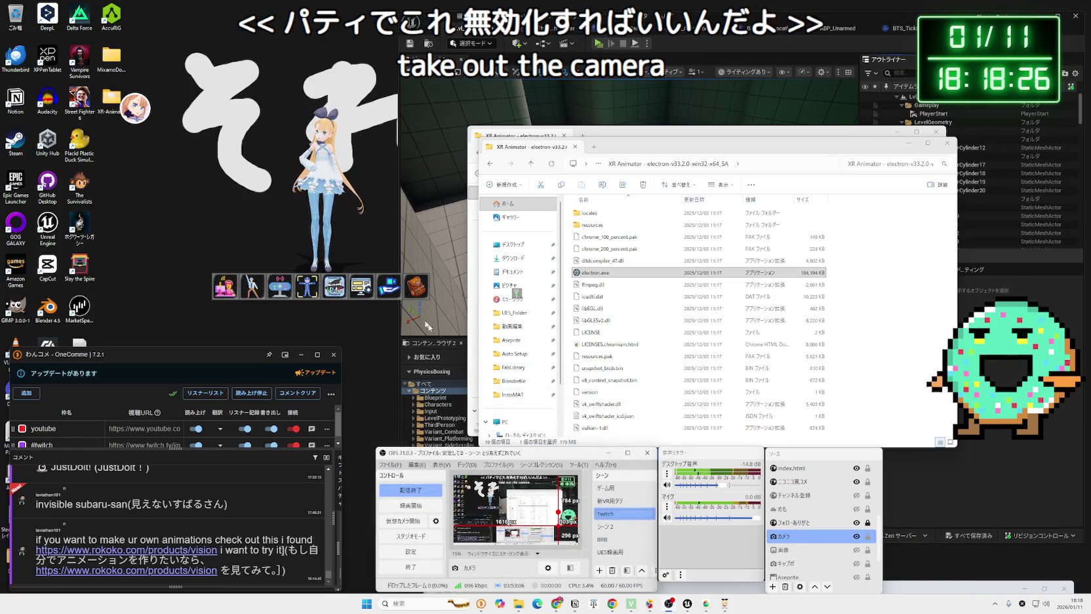
# Step: Choose HD Webcam eMeet C960 in XR Animator, then close the avatar window
pyautogui.click(225, 286)
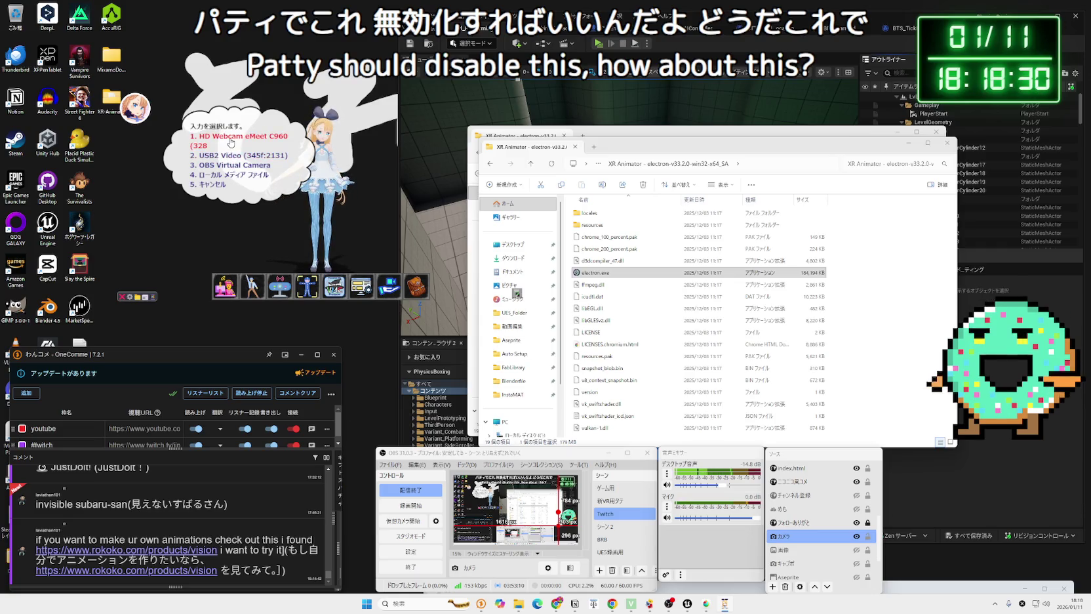
pyautogui.click(230, 143)
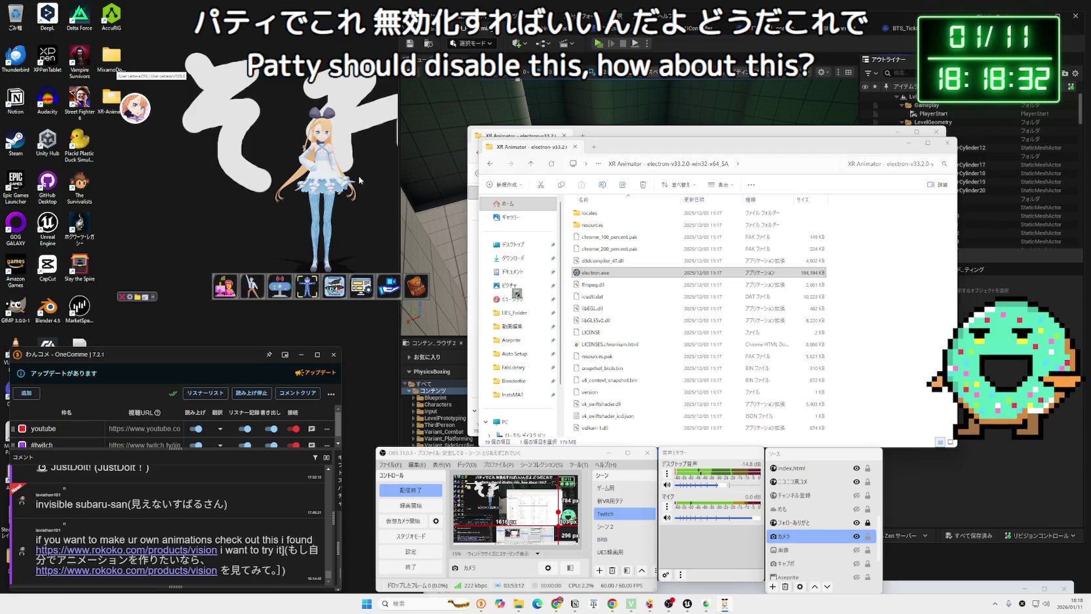
pyautogui.click(121, 297)
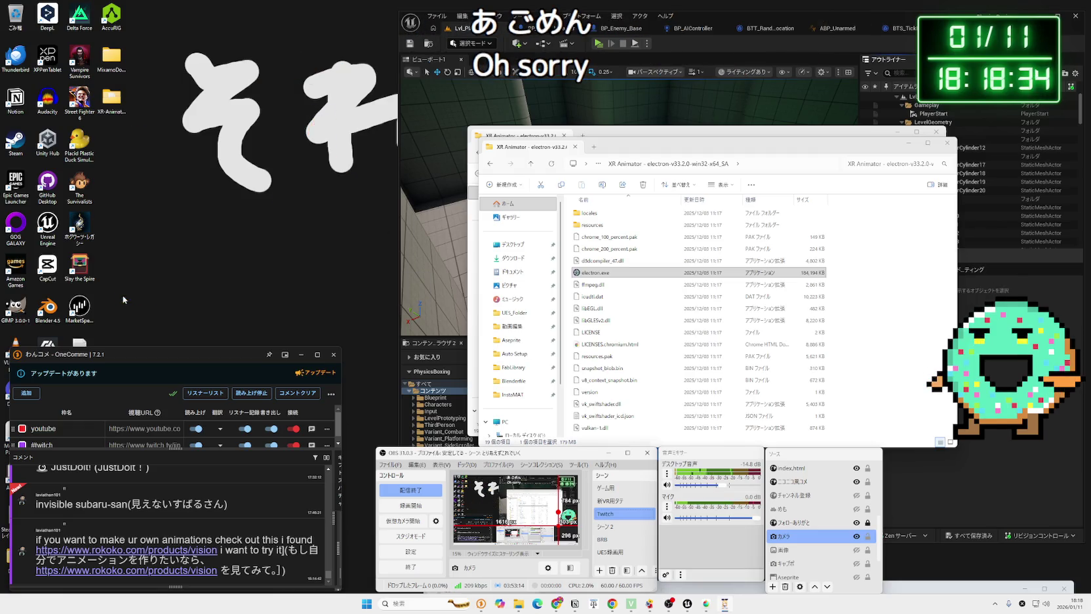
pyautogui.press('Return')
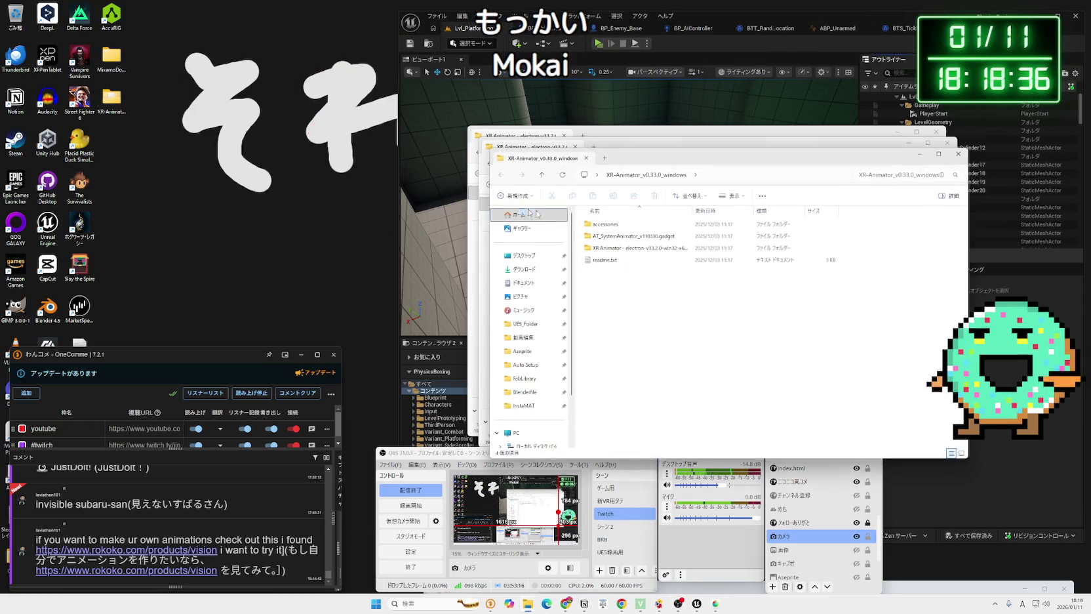
# Step: Launch electron.exe from the electron build folder and close the Explorer windows
pyautogui.doubleClick(629, 248)
pyautogui.doubleClick(619, 283)
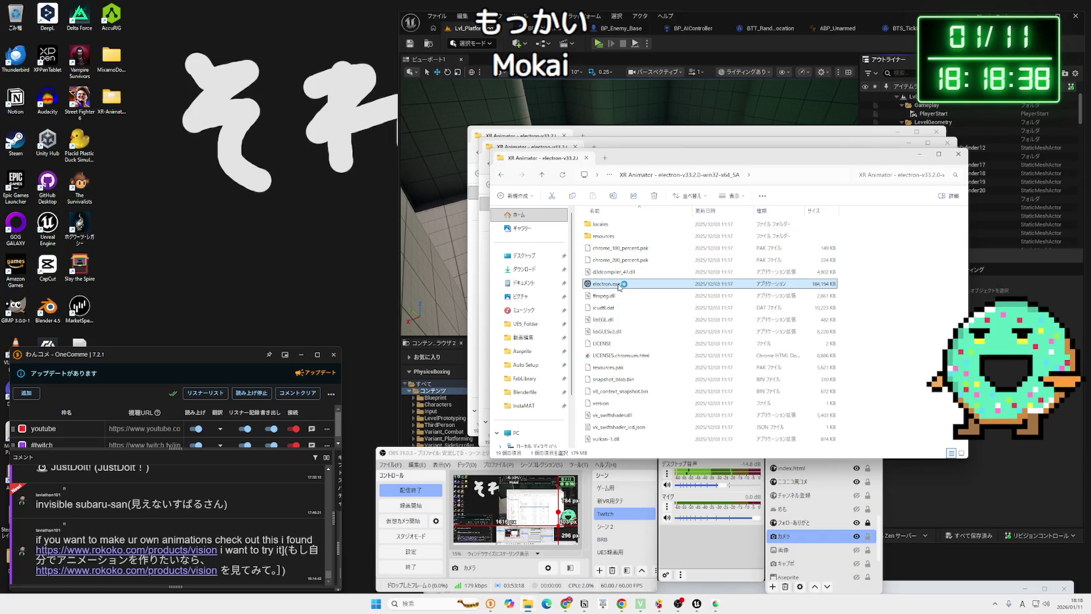
pyautogui.click(959, 155)
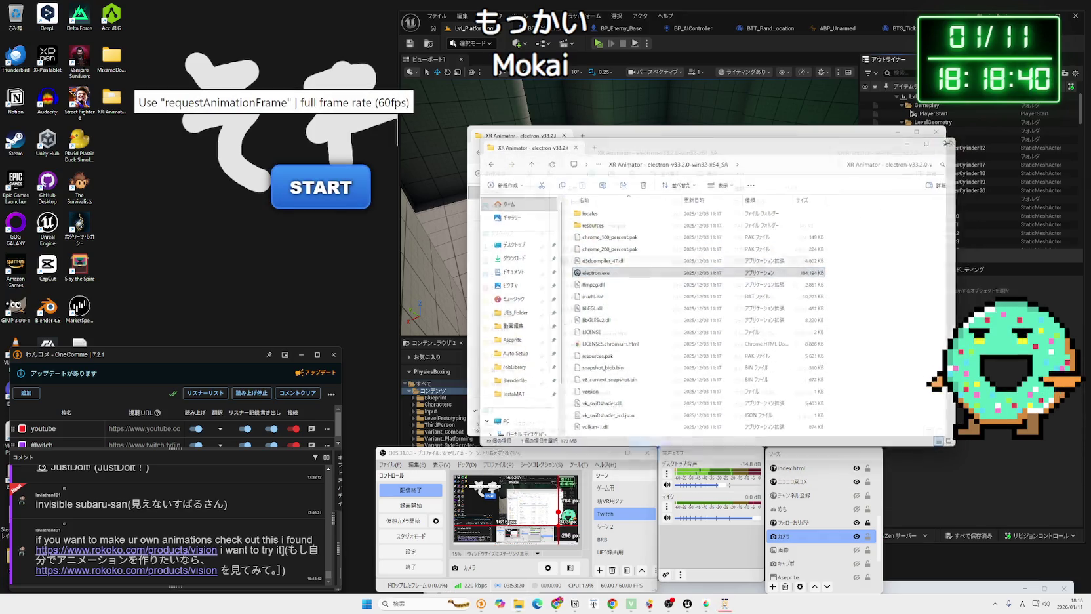
pyautogui.click(948, 143)
pyautogui.click(936, 132)
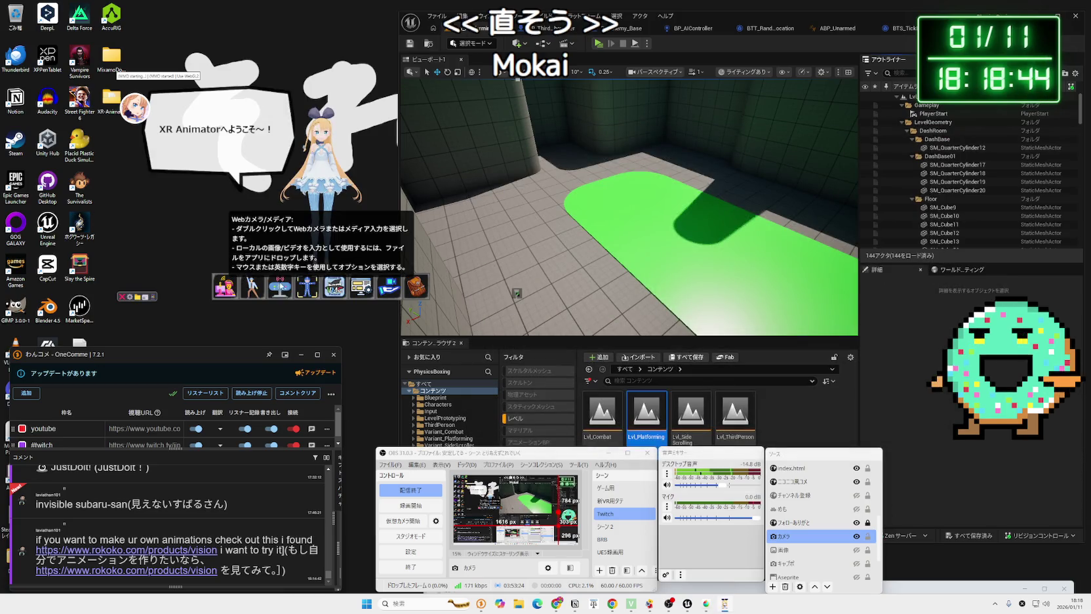
# Step: Select 1. HD Webcam eMeet C960 as XR Animator's webcam input
pyautogui.doubleClick(280, 290)
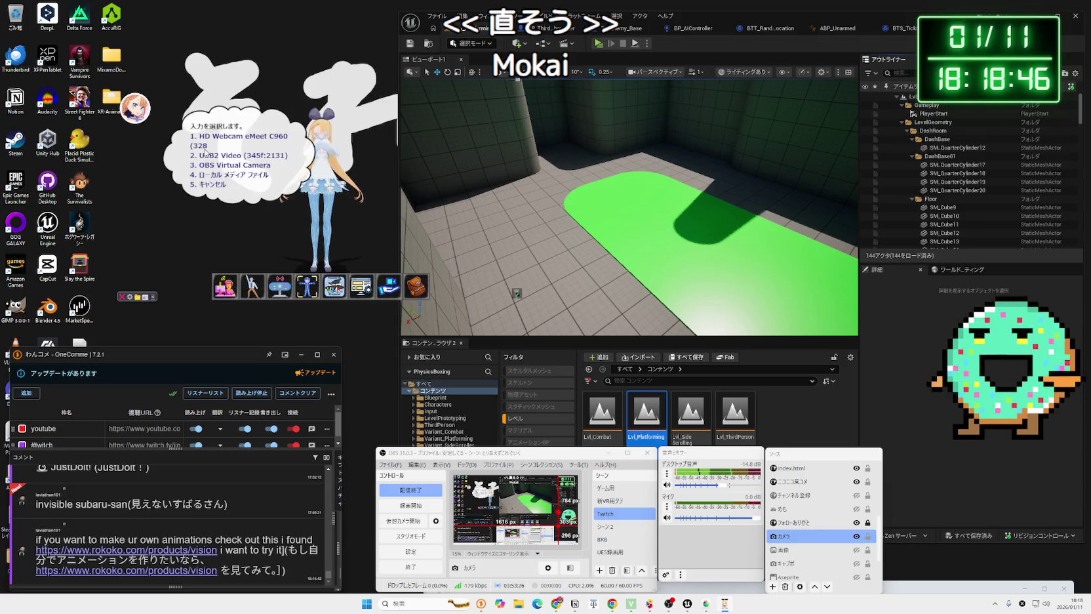
pyautogui.click(230, 141)
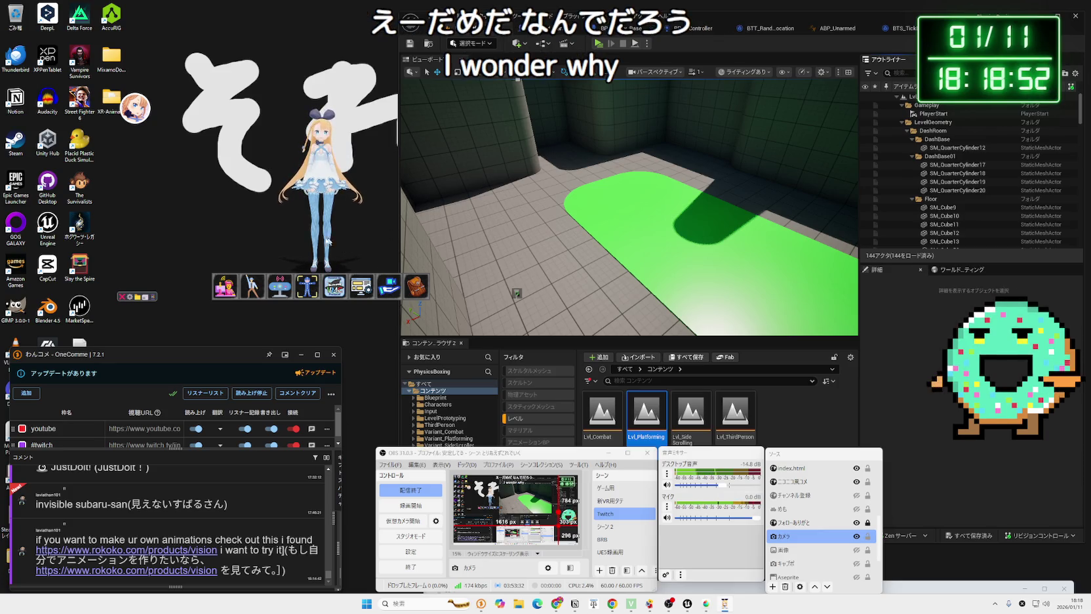
pyautogui.press('super')
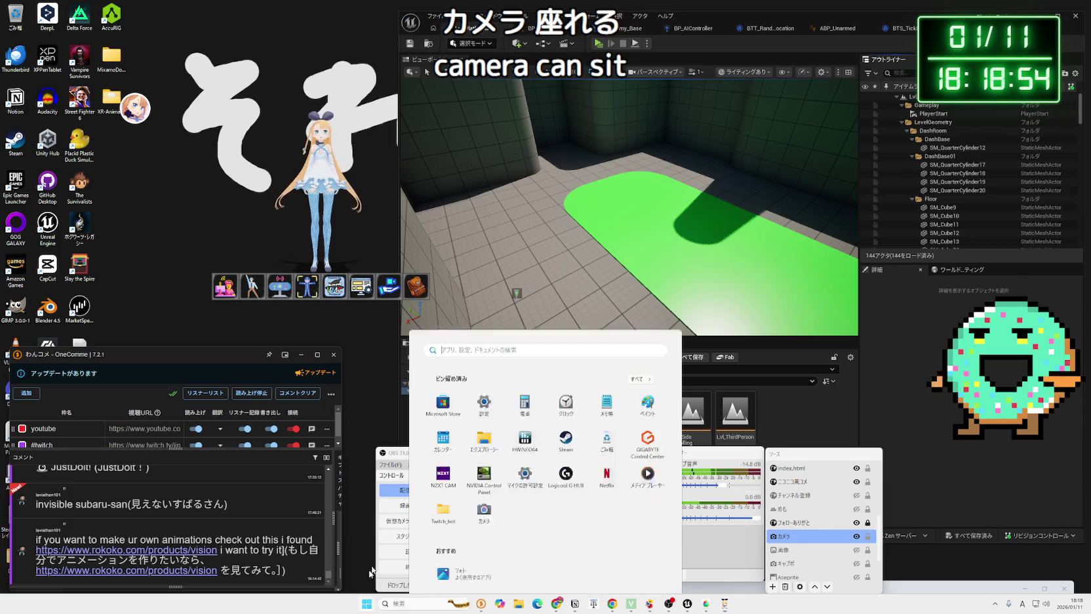
# Step: Open Windows Settings and go to Bluetooth とデバイス > カメラ
pyautogui.click(454, 352)
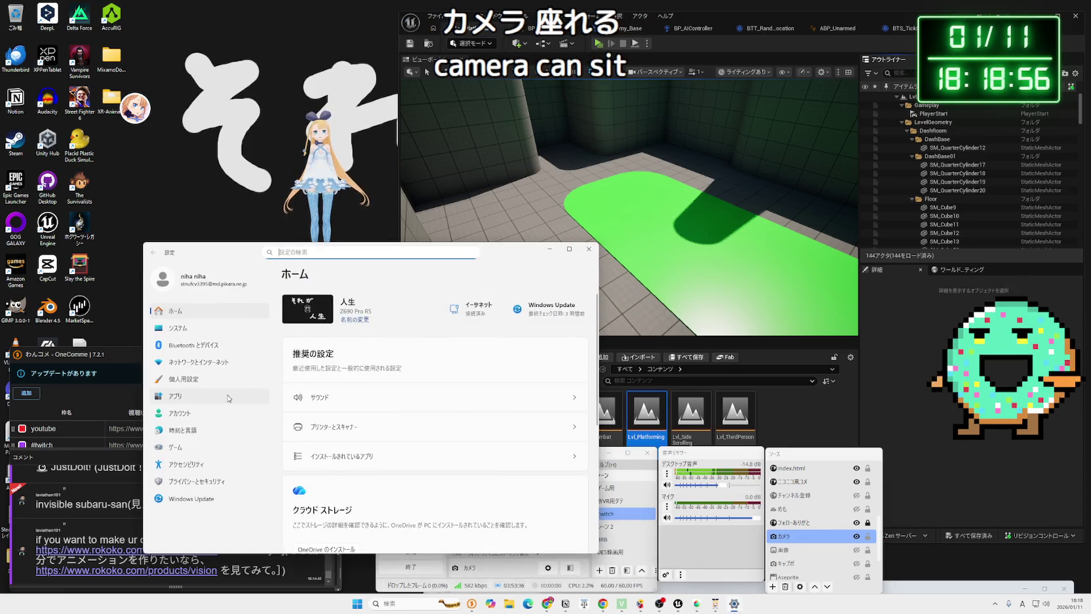
pyautogui.click(175, 396)
pyautogui.click(191, 379)
pyautogui.click(197, 362)
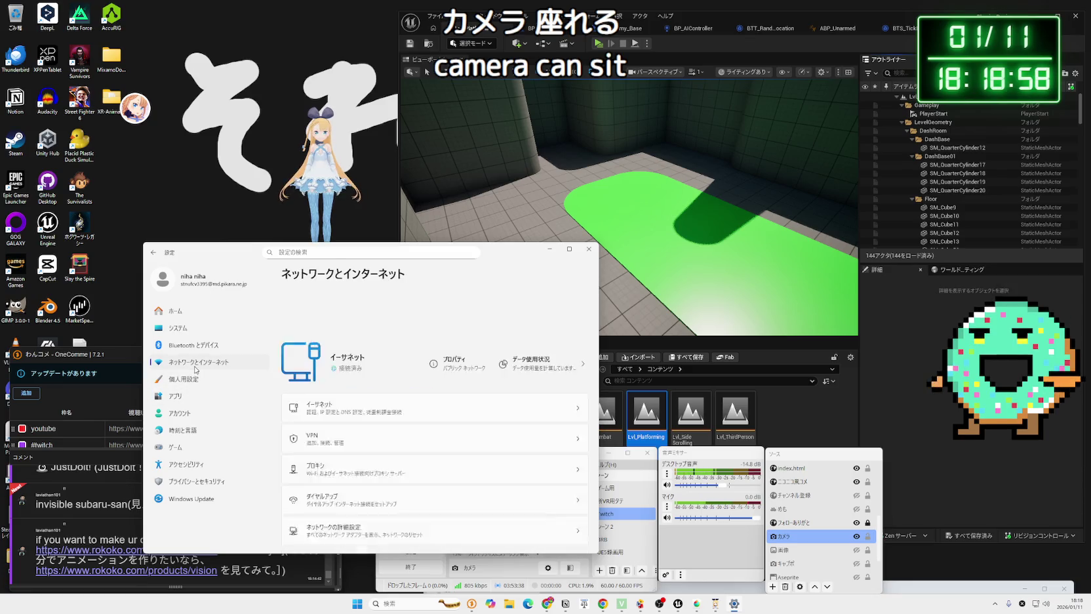
pyautogui.click(201, 346)
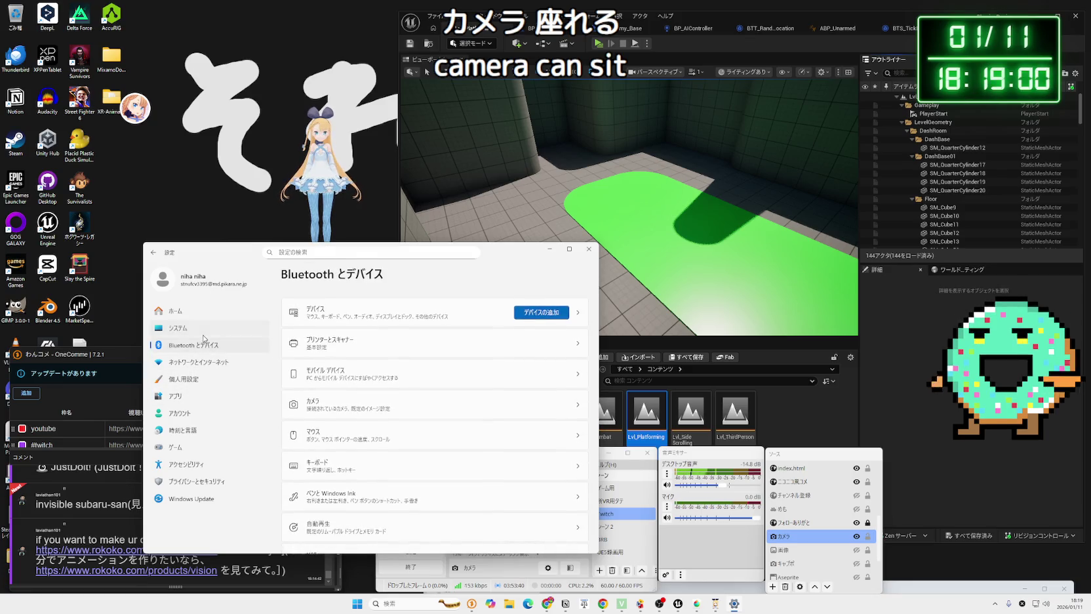
pyautogui.click(203, 333)
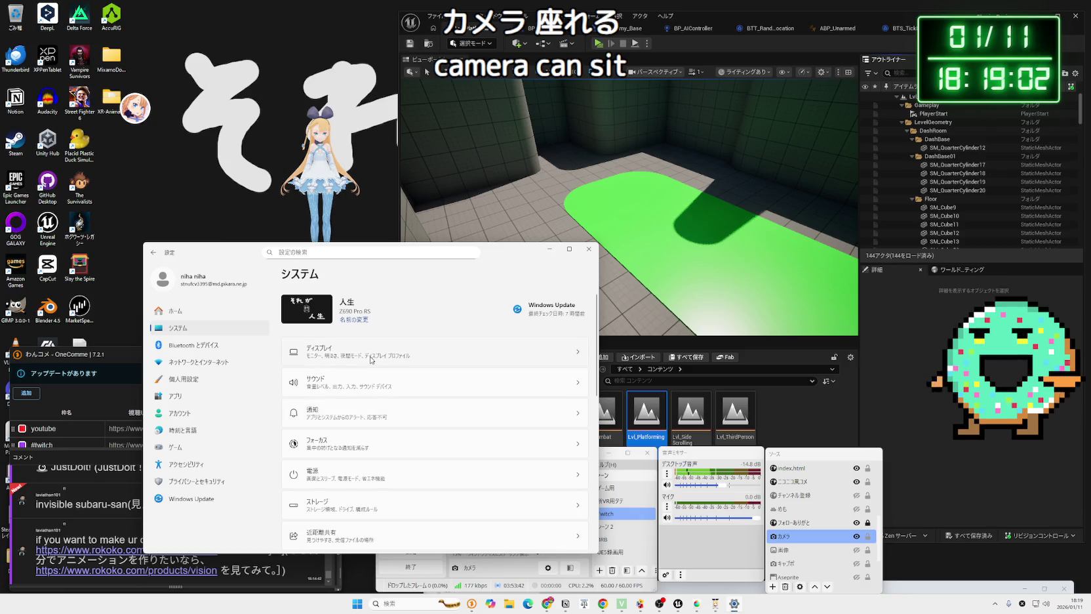
pyautogui.scroll(-5, 377, 438)
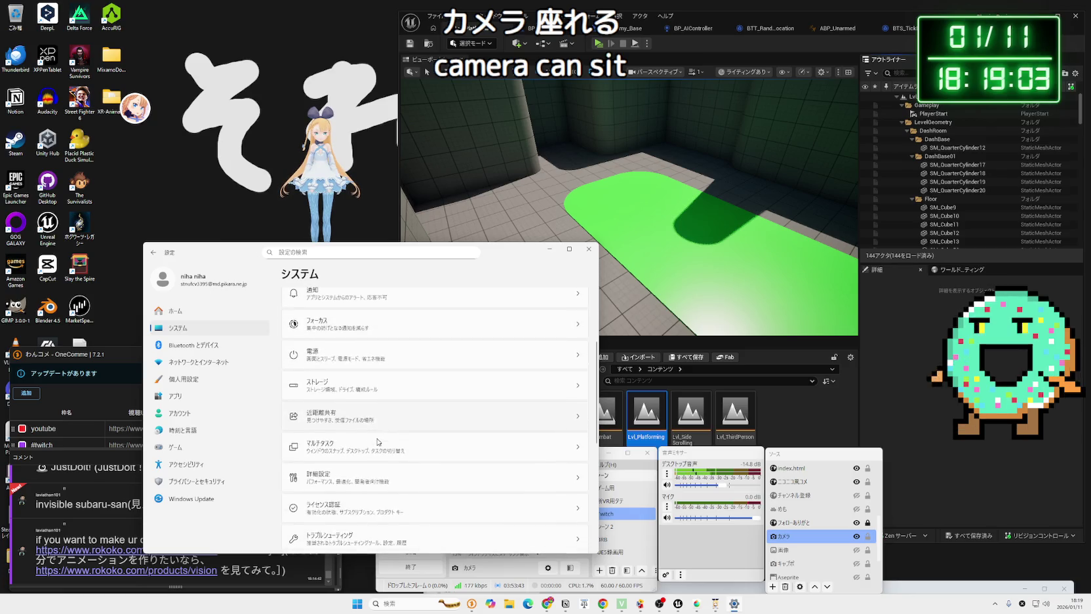
pyautogui.click(207, 362)
pyautogui.click(196, 344)
pyautogui.click(400, 403)
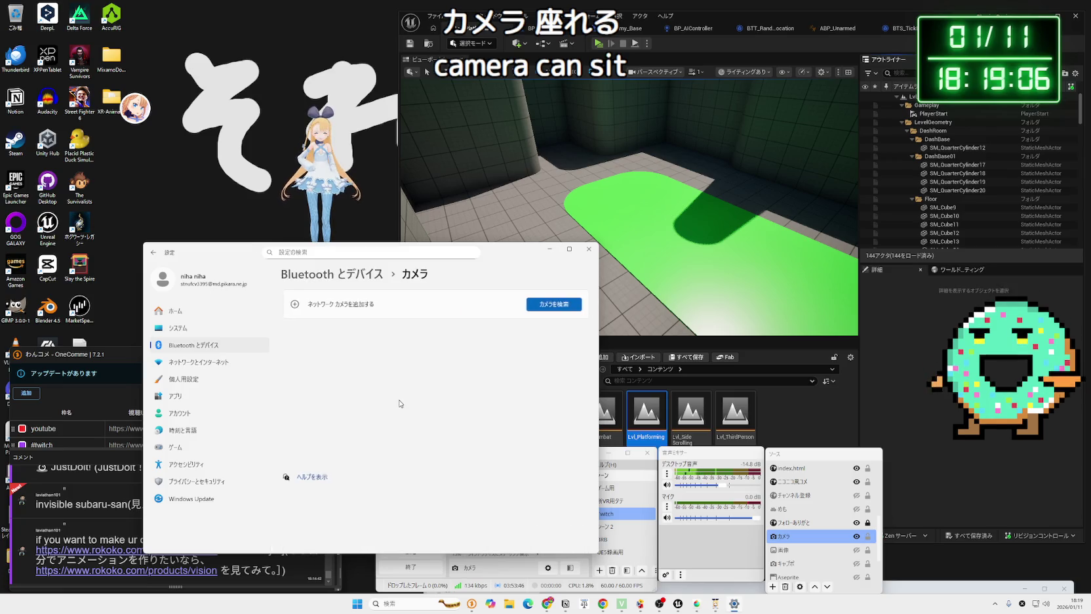